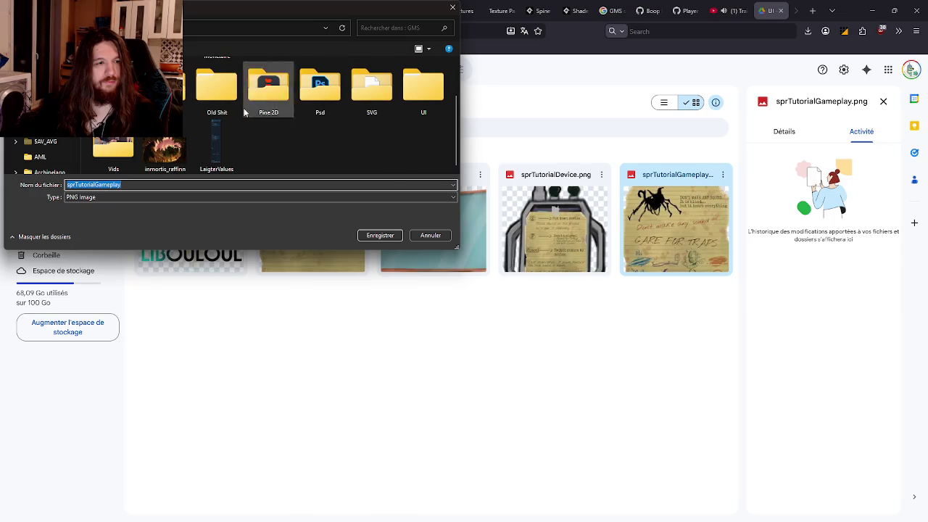
Step: Download sprTutorialGameplay.png and sprTutorialDevice.png from Drive into the LD59 folder, then close the Drive tab
double_click(113, 83)
left_click(378, 238)
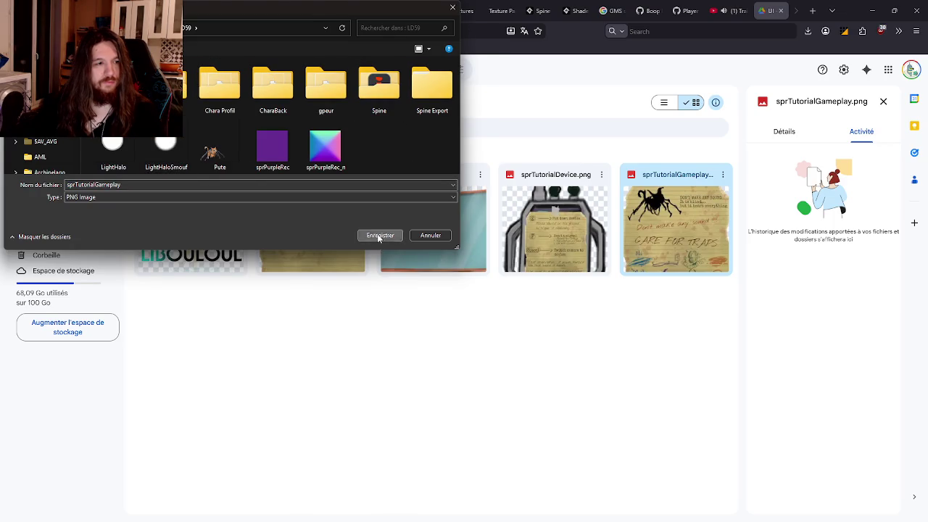
right_click(550, 229)
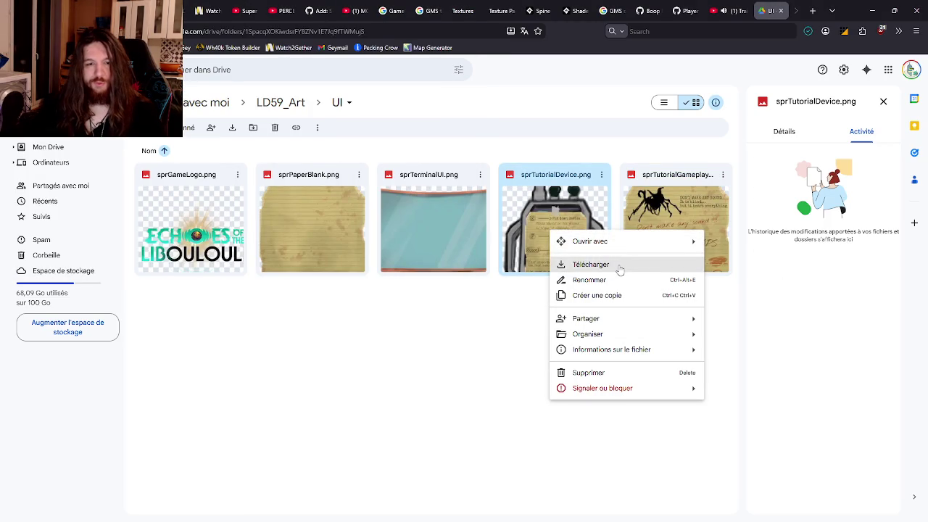
left_click(602, 264)
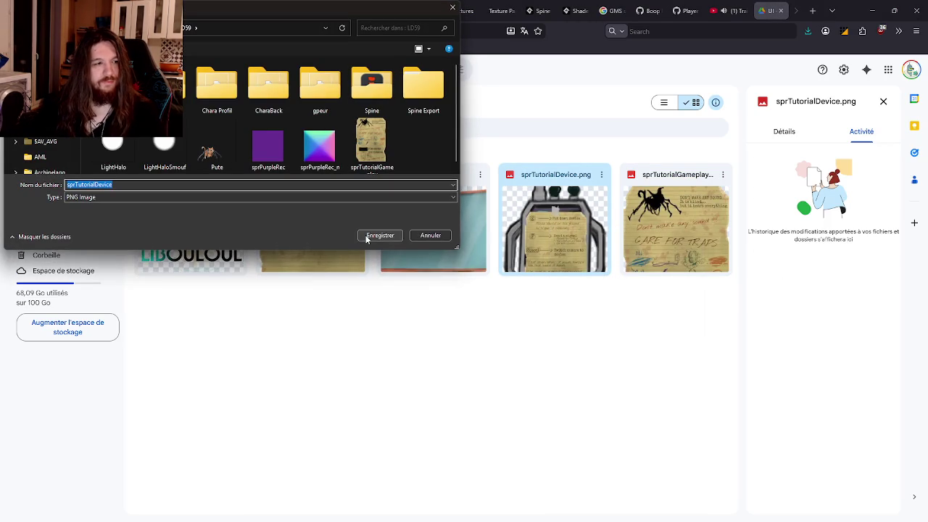
left_click(365, 235)
left_click(780, 10)
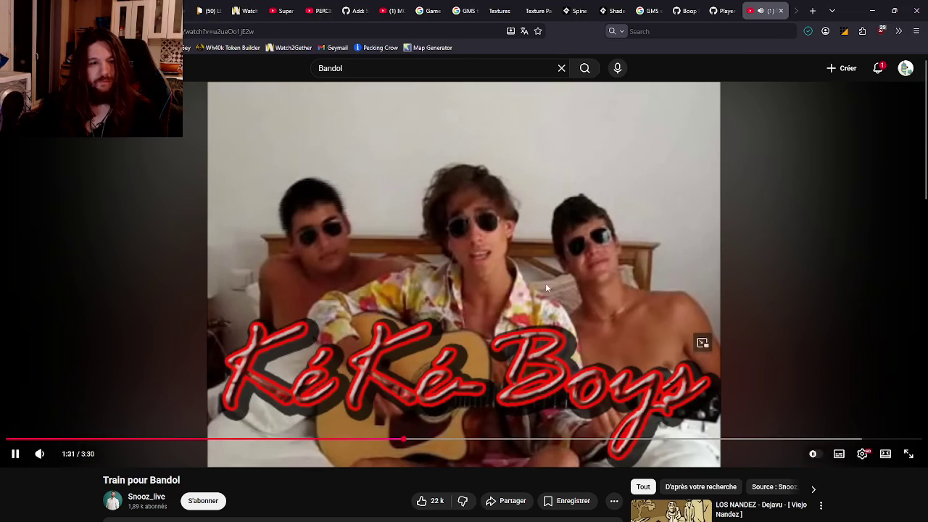
Step: Switch to the GameMaker Studio 2 window through Task View (Win+Tab)
key("super+Tab")
key("Return")
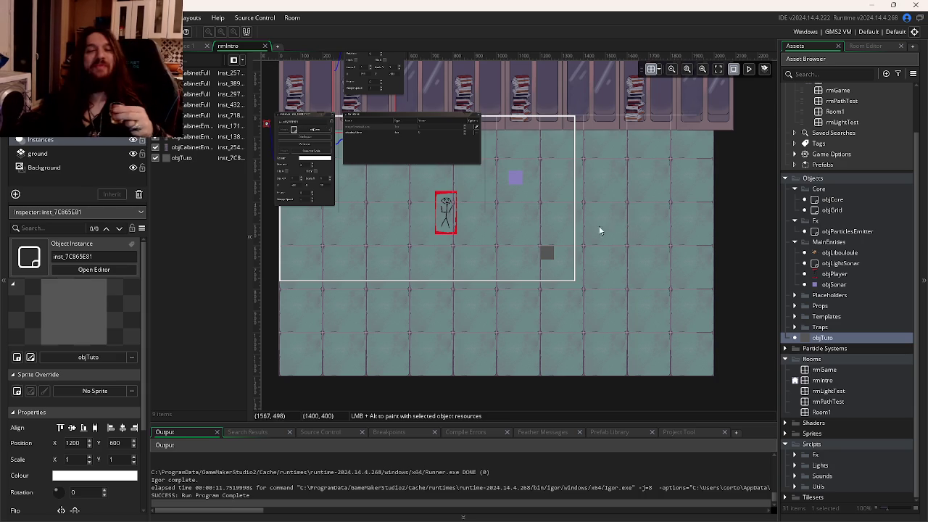
Step: Open the objTuto object editor from the Asset Browser
right_click(821, 337)
key("Escape")
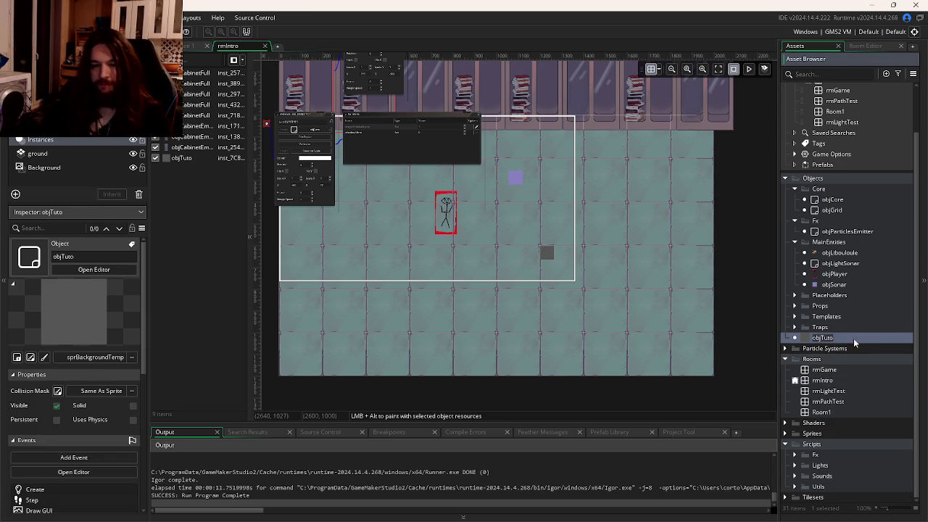
double_click(857, 338)
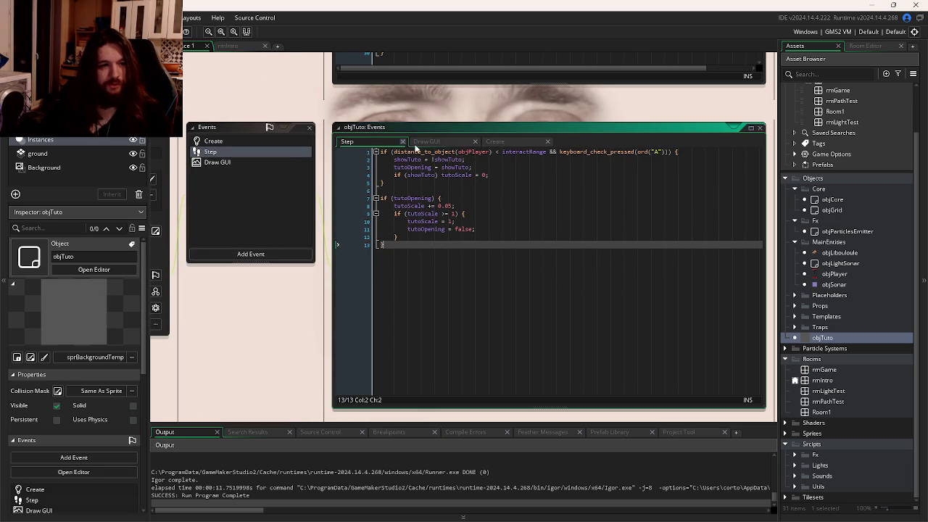
Step: Review the Draw GUI code's sprTuto reference on line 15 and open Variable Definitions
left_click(434, 142)
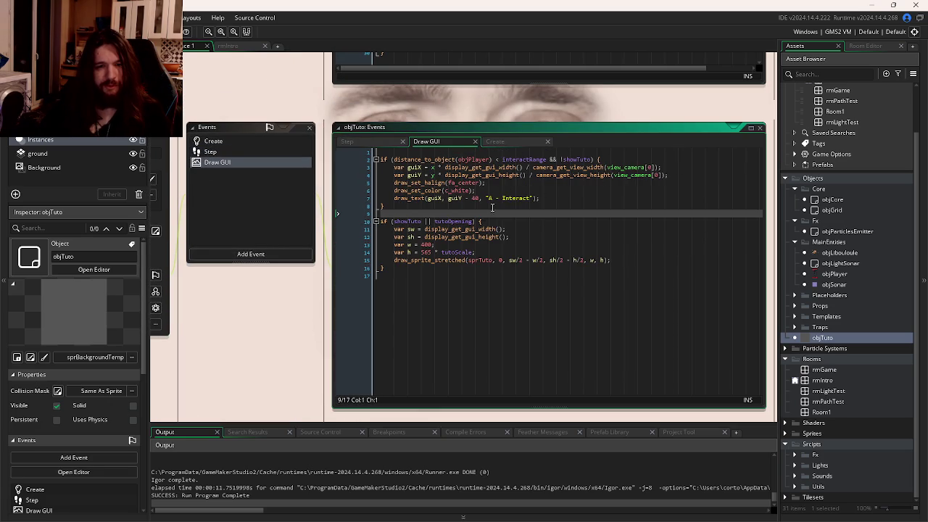
left_click(482, 259)
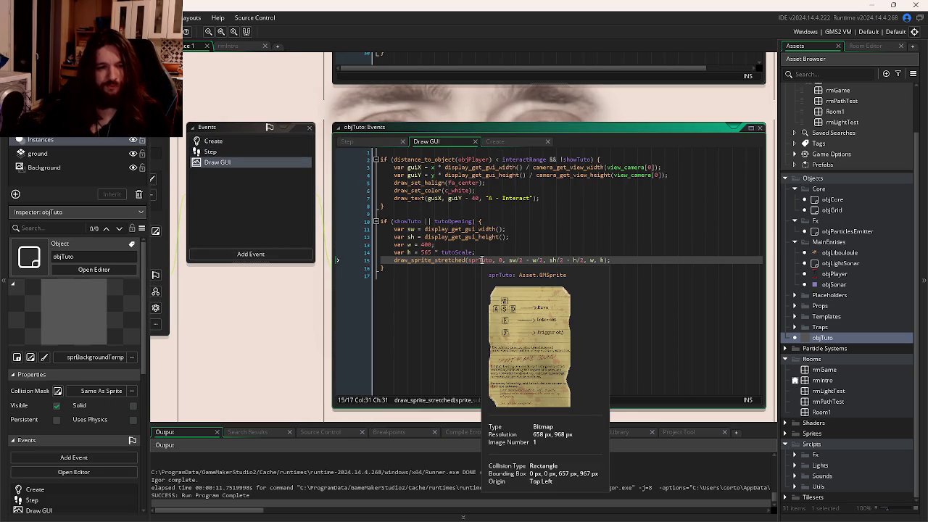
left_click(370, 308)
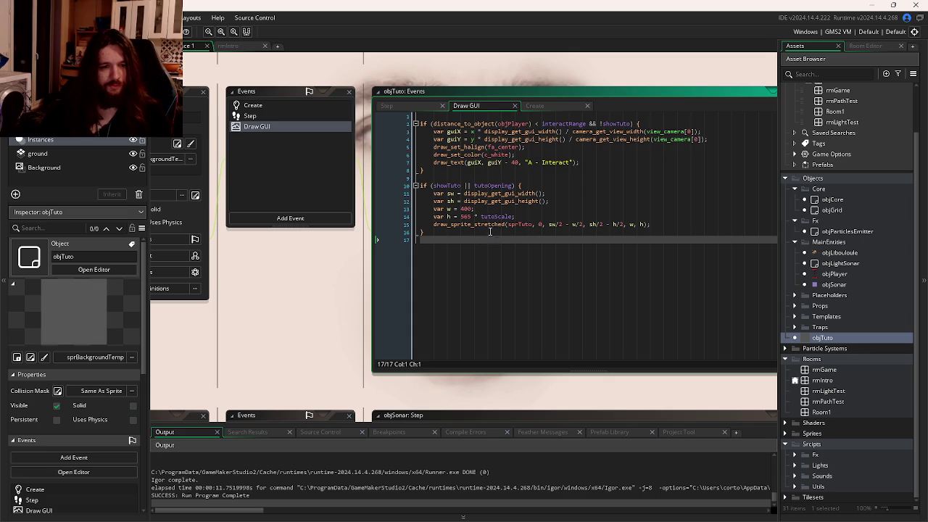
left_click_drag(230, 290, 321, 269)
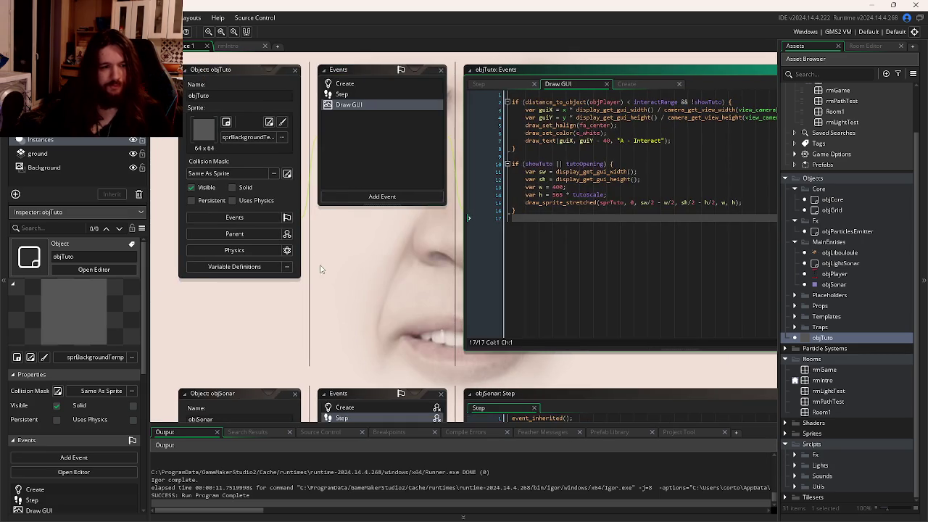
left_click(274, 267)
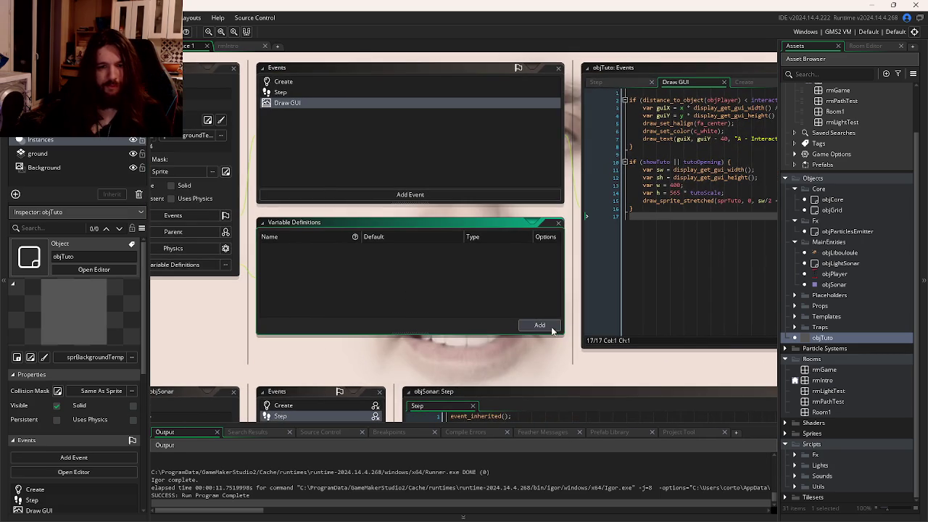
Step: Add an Asset-type variable definition with sprTuto as its default value
left_click(520, 163)
left_click_drag(682, 90, 788, 90)
left_click(214, 267)
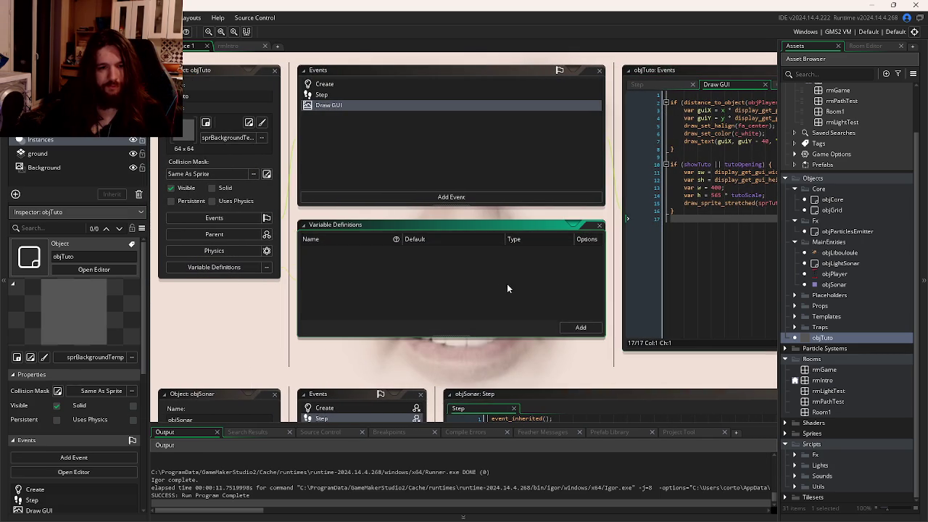
left_click(581, 327)
left_click(536, 253)
left_click(537, 323)
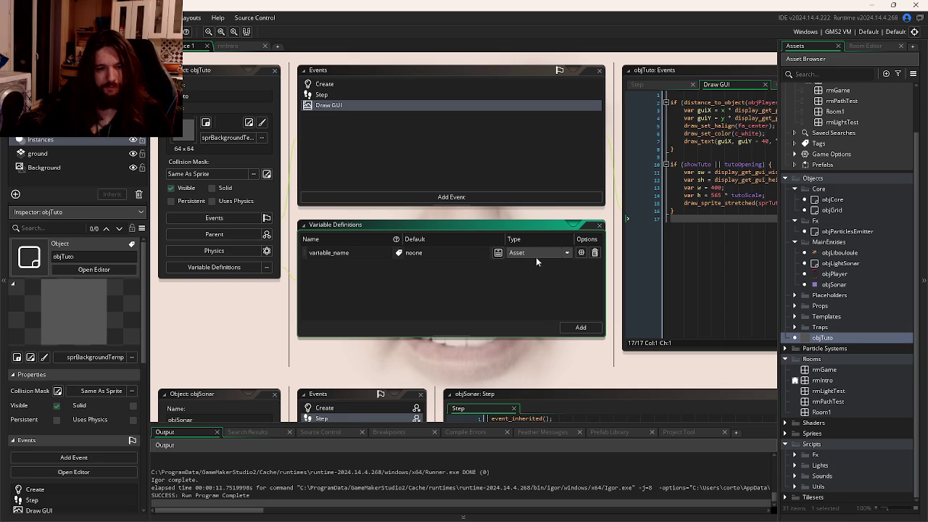
left_click(498, 253)
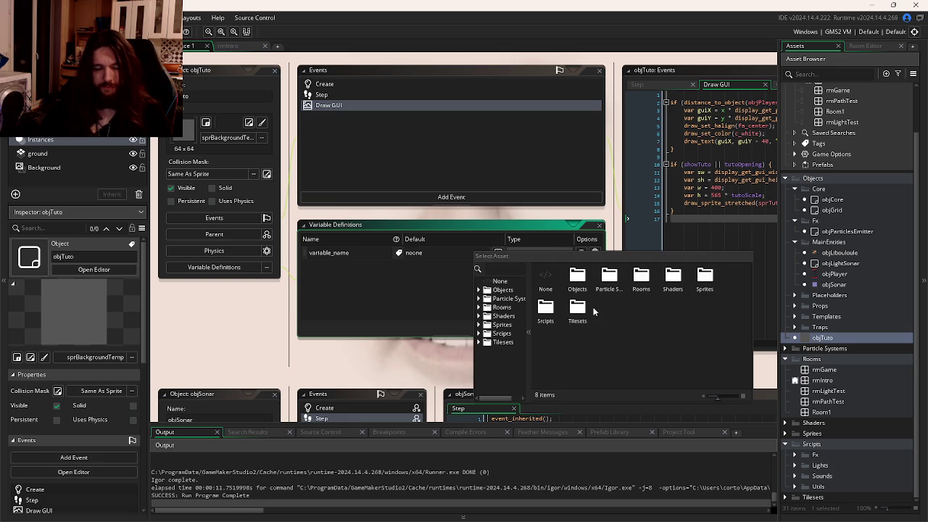
double_click(704, 283)
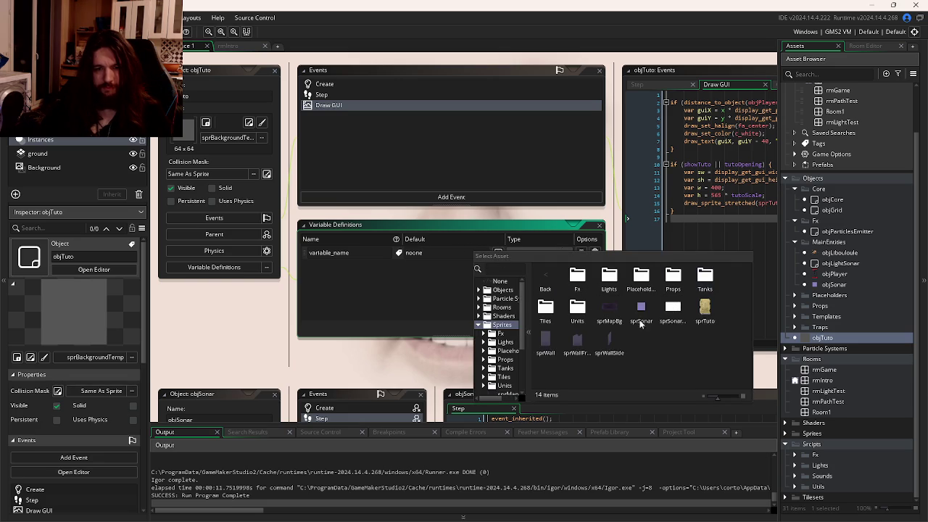
double_click(710, 324)
Step: Name the variable docToShow, use it in place of sprTuto in Draw GUI, and save
left_click(773, 203)
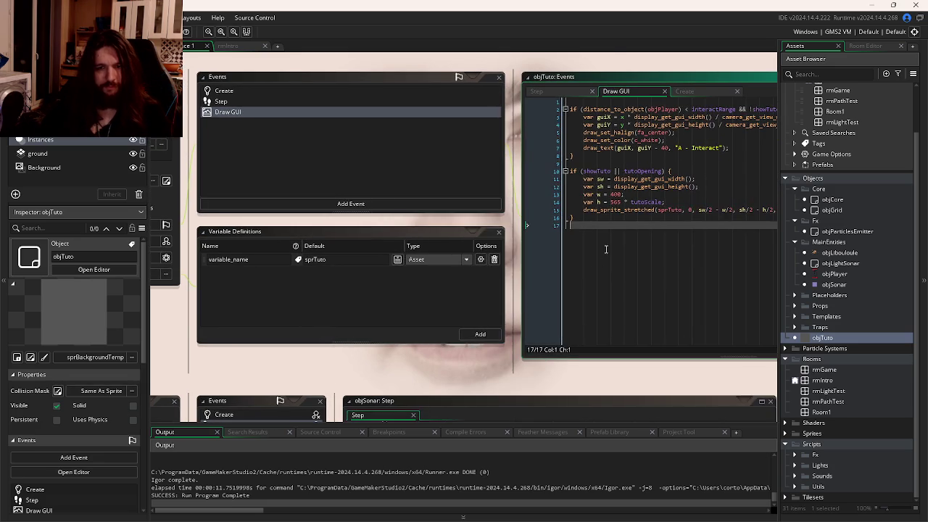
left_click(241, 255)
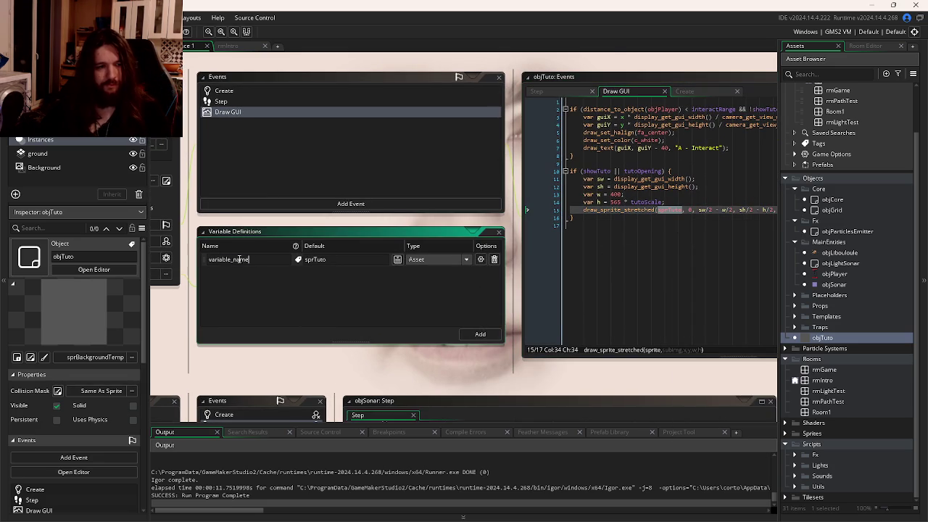
type("bookToShow")
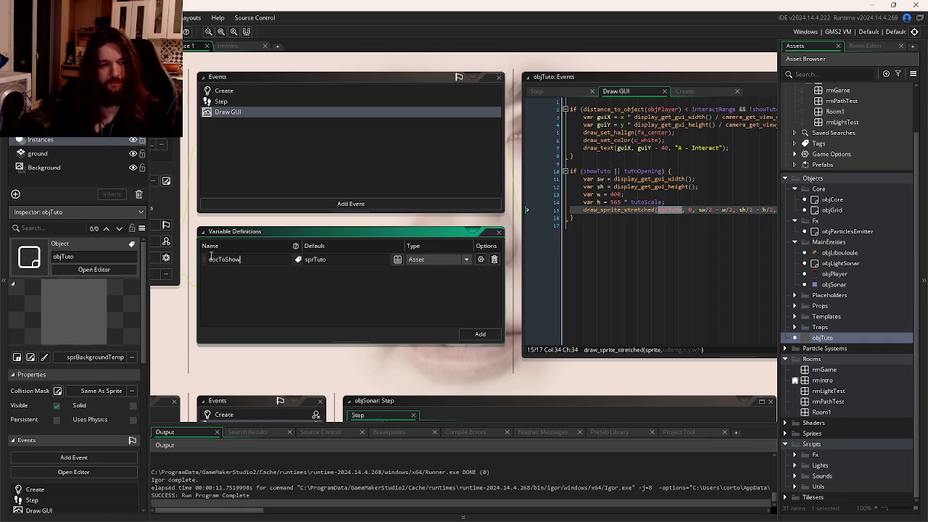
key("Return")
key("Return")
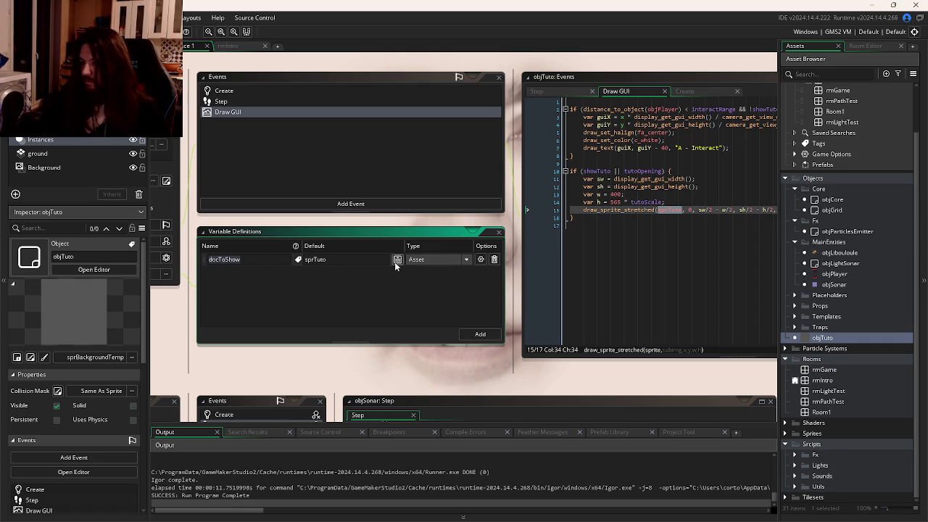
type("docToShow")
left_click(654, 240)
key("ctrl+s")
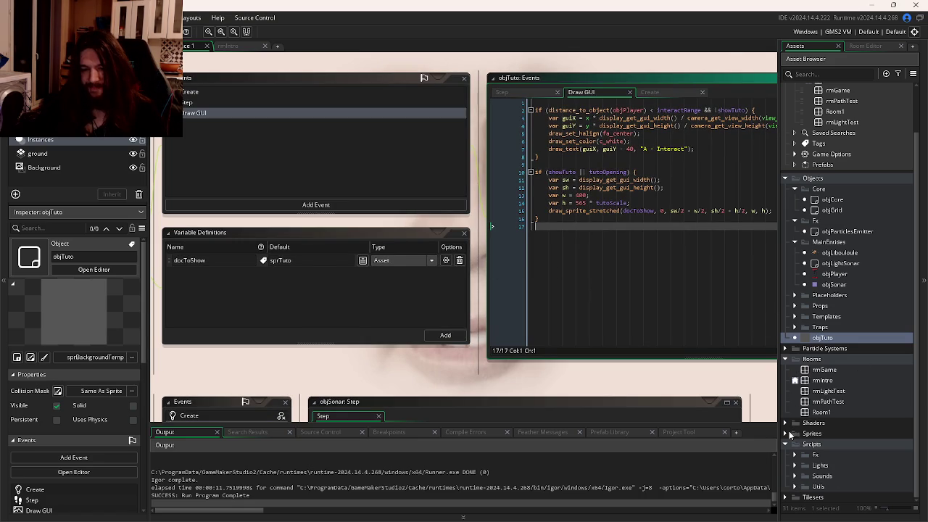
Step: Import sprTutorialGameplay from LD59 as the sprTuto sprite image
left_click(785, 434)
scroll(849, 420, "down", 3)
left_click(825, 399)
double_click(824, 399)
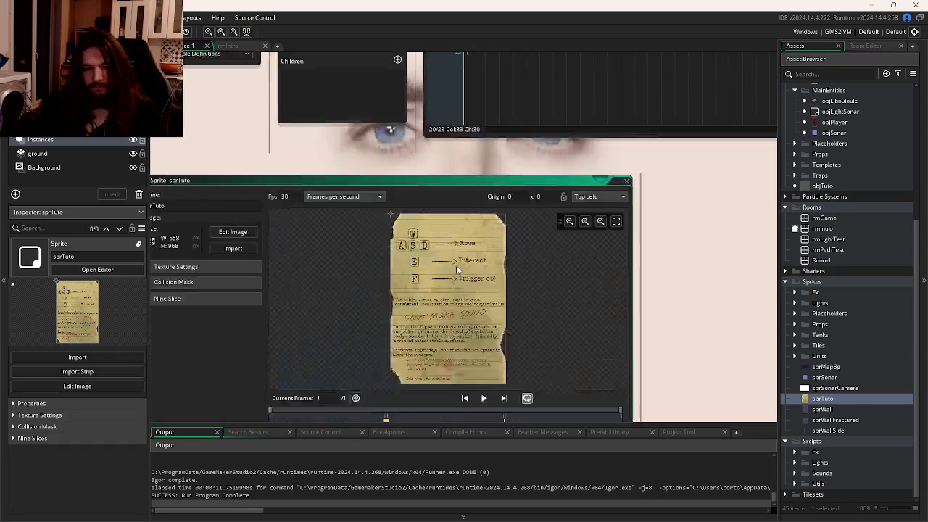
key("ctrl+i")
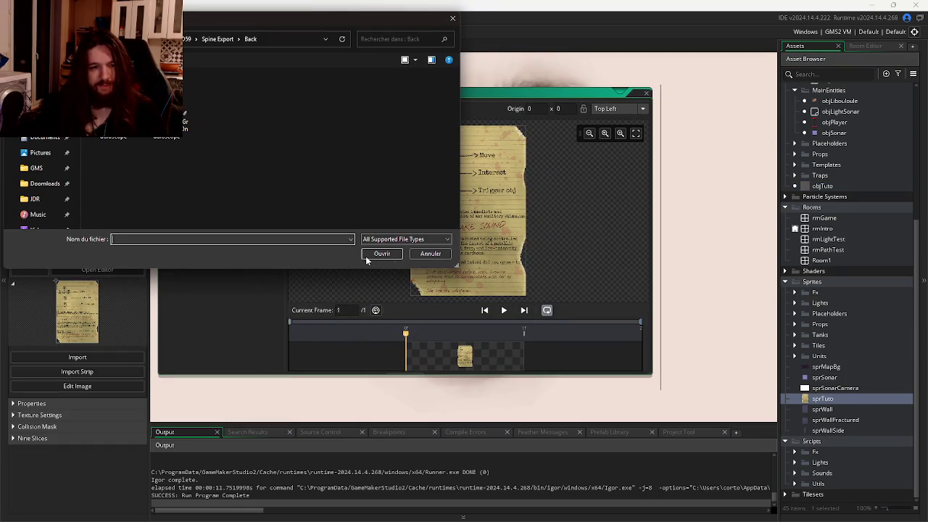
left_click(178, 39)
scroll(342, 189, "down", 1)
double_click(341, 188)
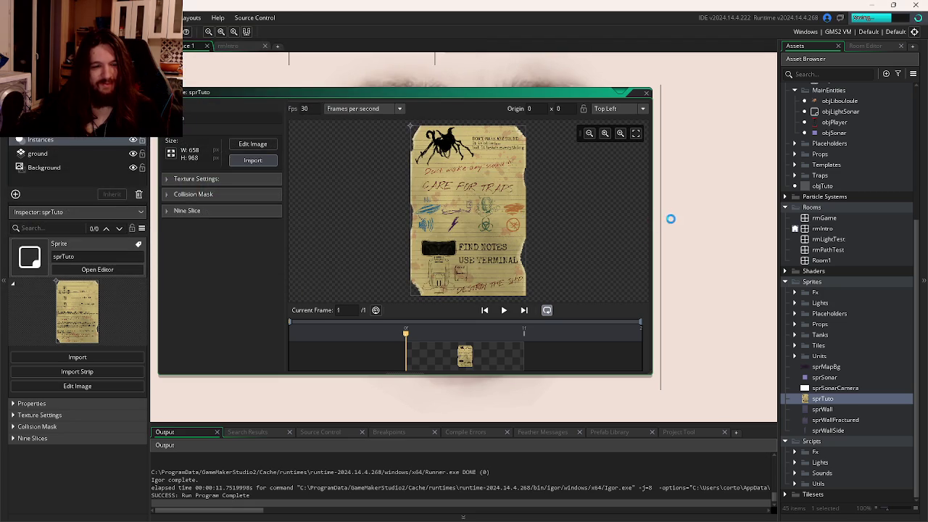
Step: Duplicate sprTuto and name the copy sprOnduloscope
left_click(826, 400)
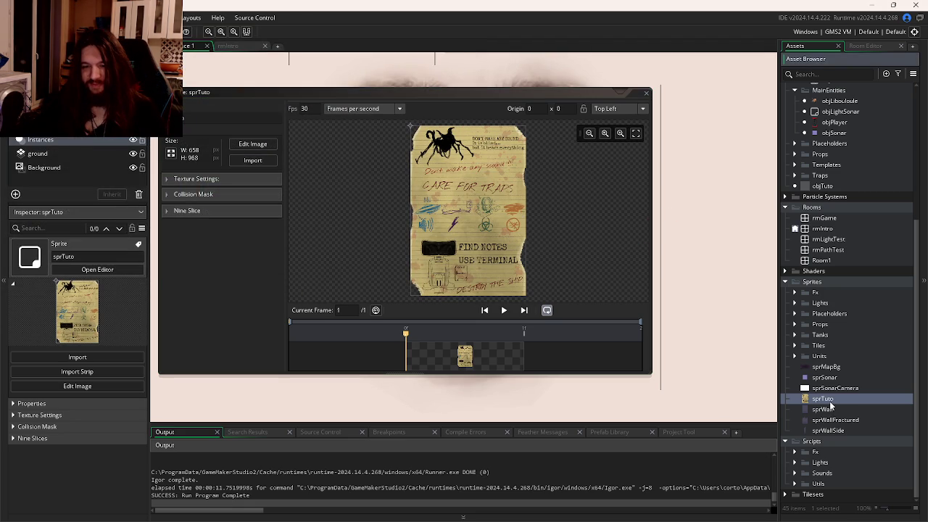
key("ctrl+d")
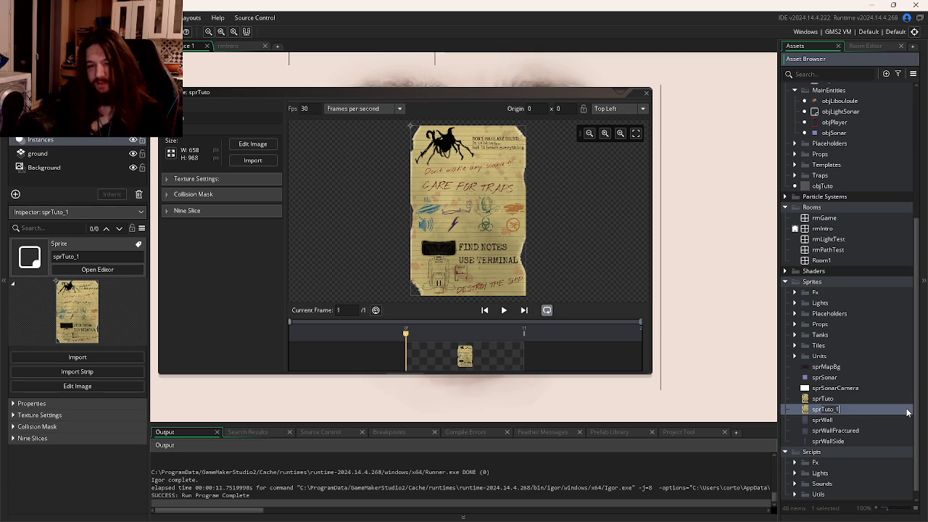
type("sprOndulosco")
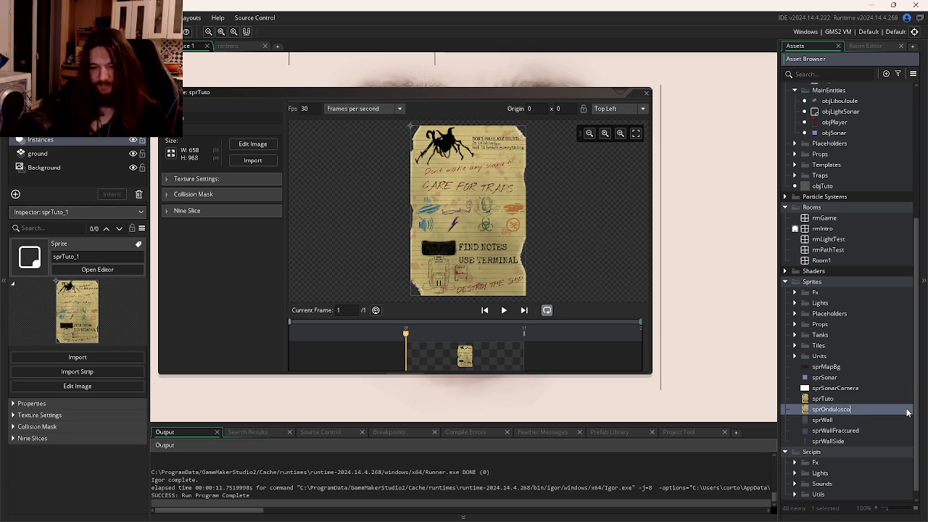
type("pe")
key("Return")
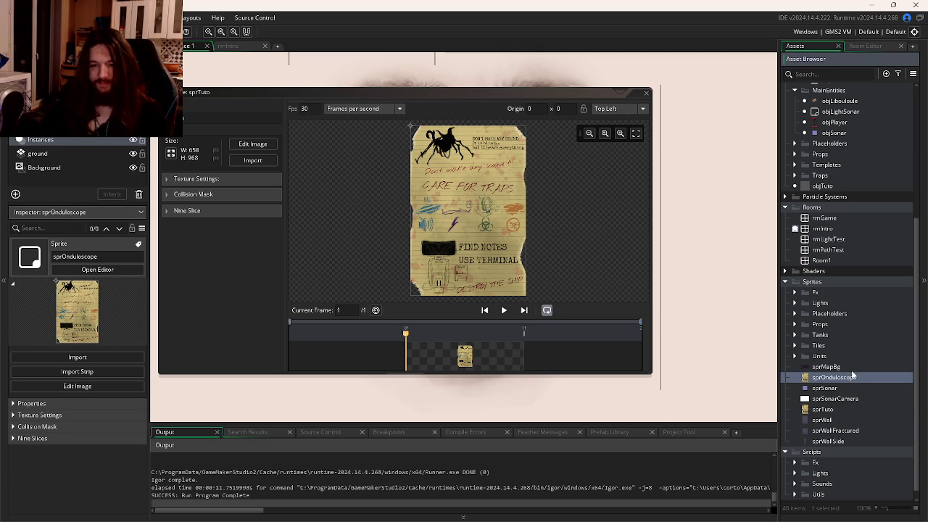
Step: Import sprTutorialDevice (948×1068) as the sprOnduloscope image
double_click(852, 383)
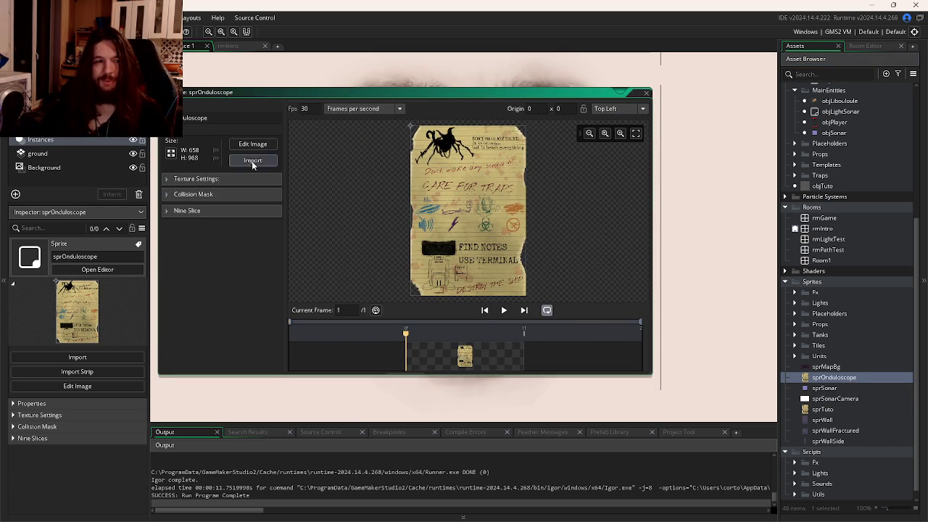
left_click(252, 161)
scroll(276, 160, "down", 1)
double_click(263, 196)
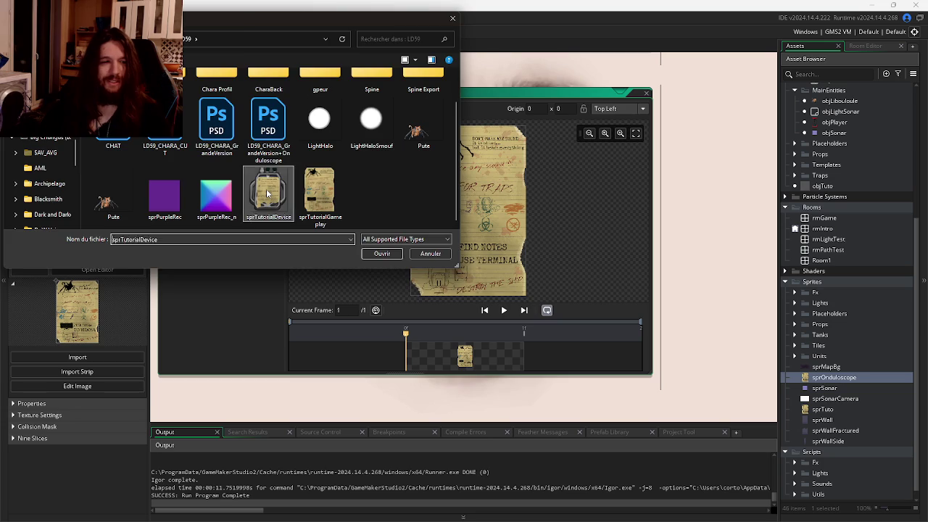
key("ctrl+Tab")
key("ctrl+Tab")
key("ctrl+Tab")
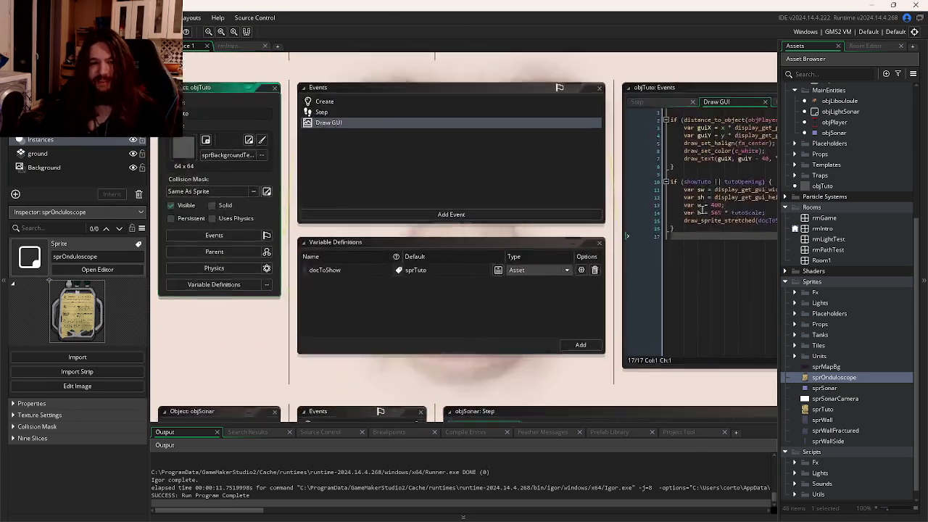
scroll(776, 318, "down", 1)
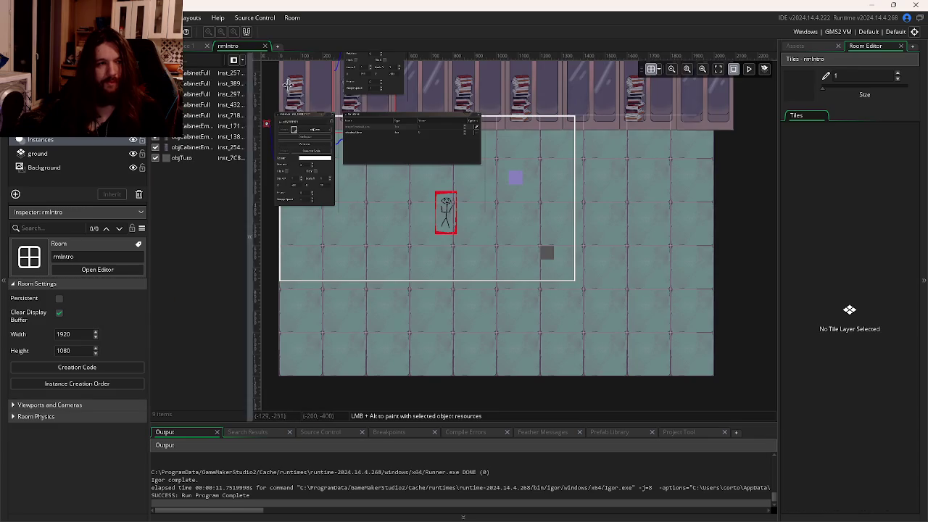
Step: In rmIntro, move the objTuto instance to 1600, 200 and add another at 800, 1000
left_click(229, 46)
mouse_move(557, 253)
left_mouse_down()
mouse_move(599, 250)
mouse_move(645, 170)
left_mouse_up()
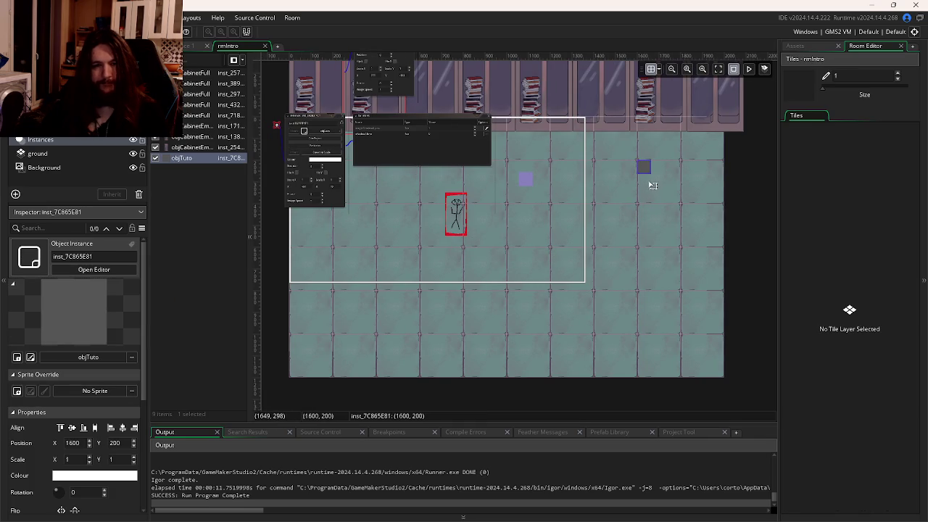
left_click(815, 46)
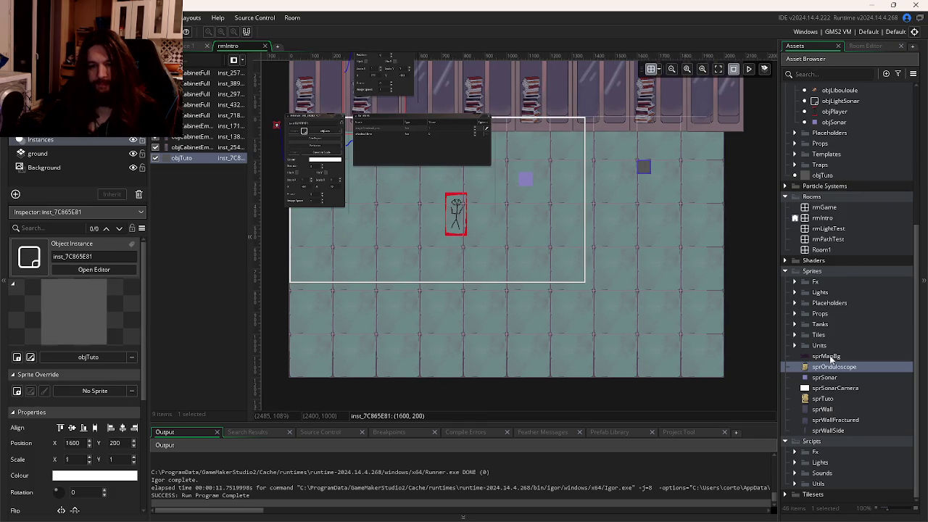
scroll(826, 290, "up", 2)
left_click(823, 233)
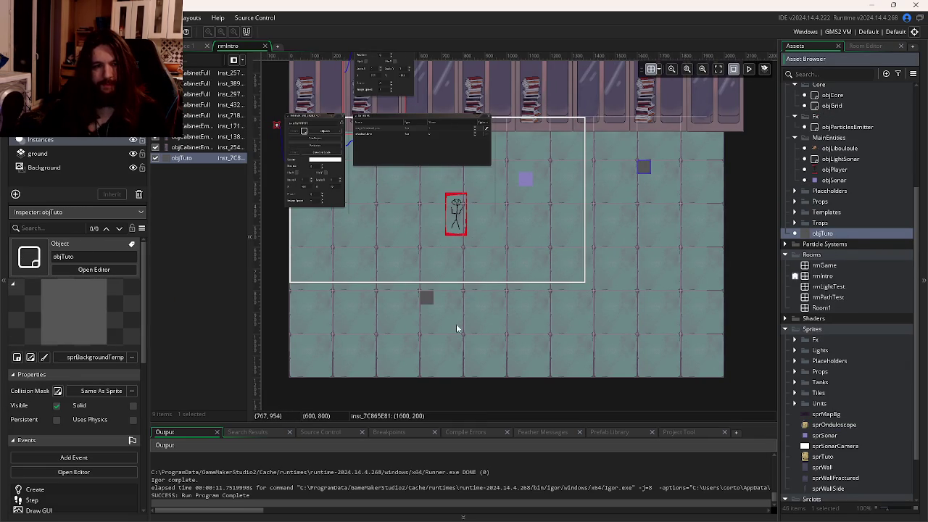
left_click(470, 341, "alt")
Step: Resume and change the music video in the browser, then return to the room editor
key("alt+Tab")
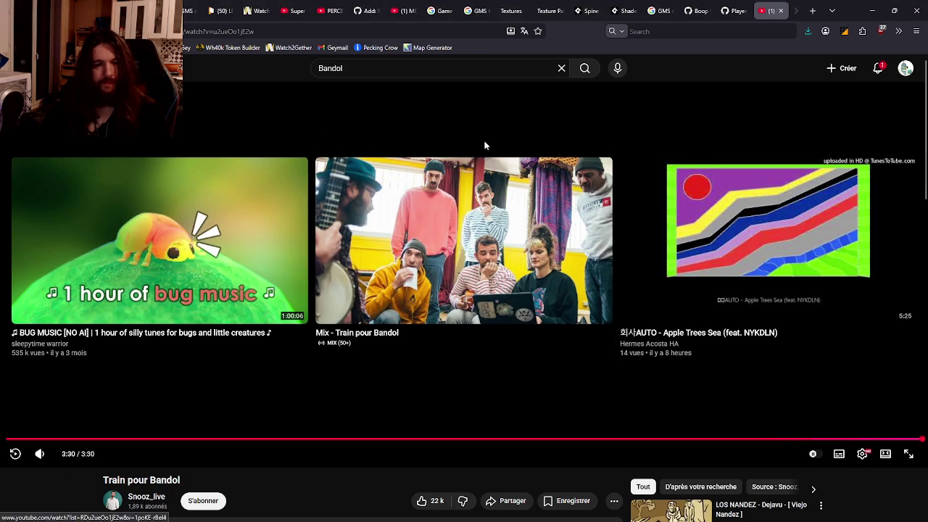
key("alt+Tab")
left_click(660, 317)
scroll(701, 361, "down", 3)
left_click(820, 400)
key("alt+Tab")
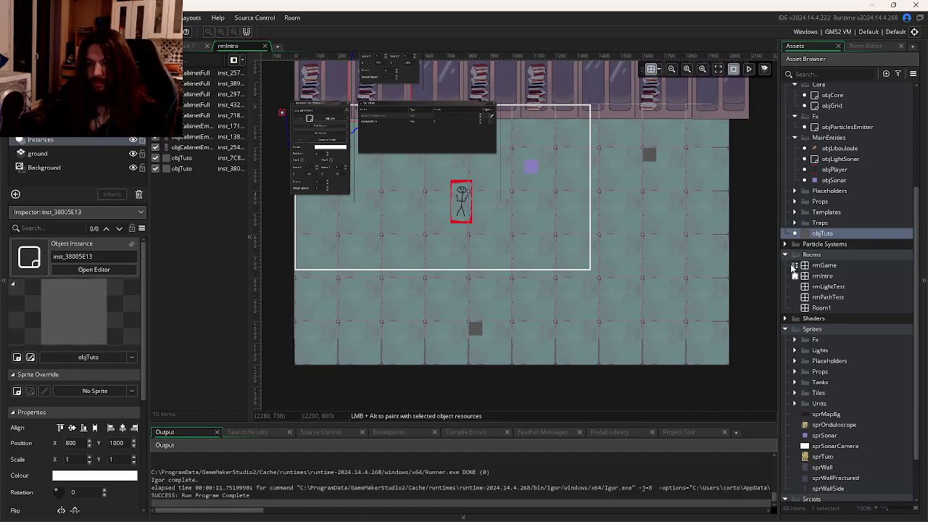
Step: In the 1600, 200 instance's variables, override docToShow with the sprOnduloscope sprite
left_click_drag(766, 234, 648, 154)
double_click(647, 155)
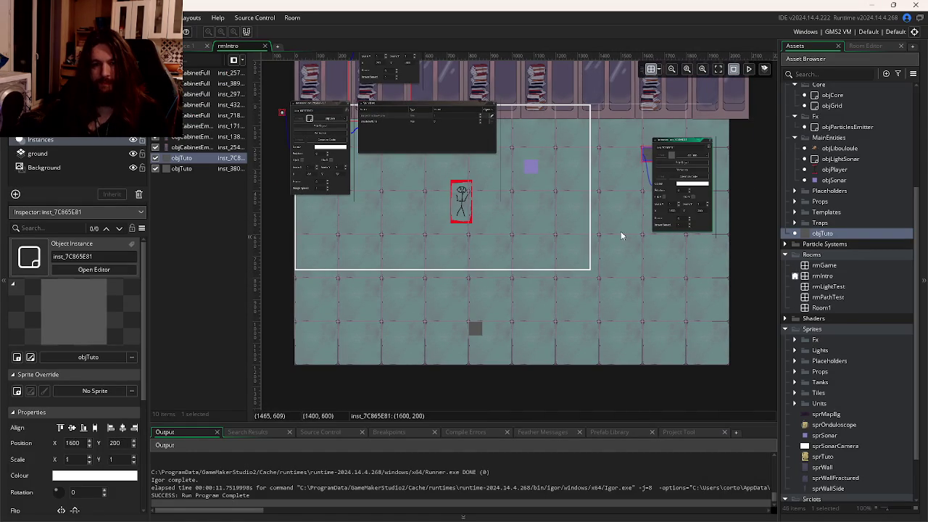
scroll(649, 225, "up", 3)
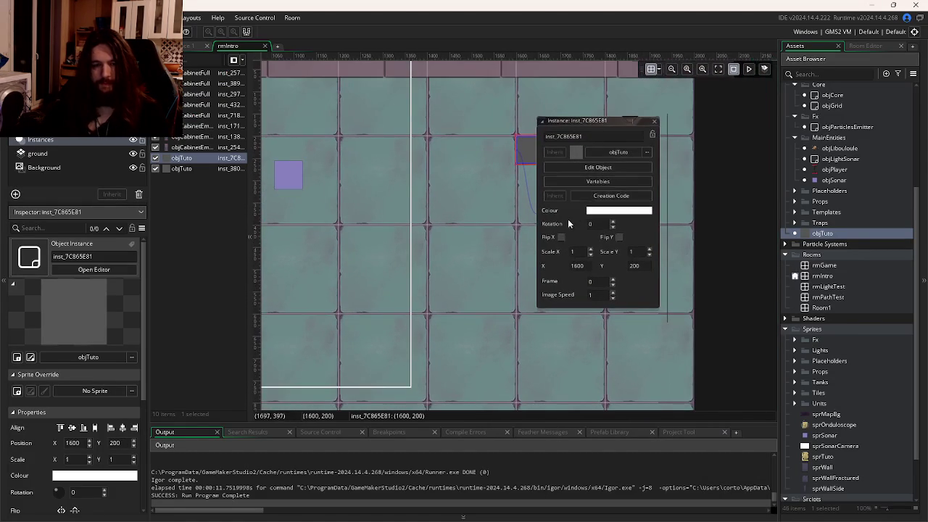
left_click(598, 182)
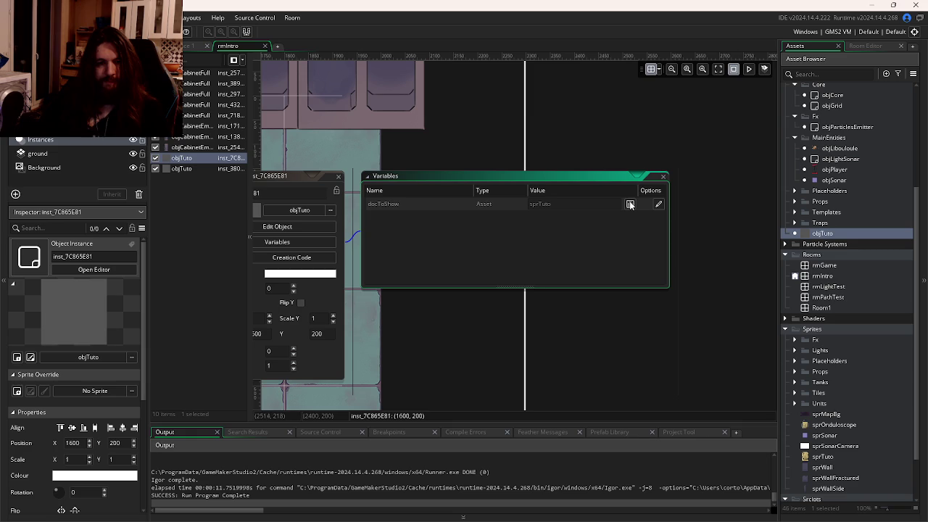
left_click(630, 203)
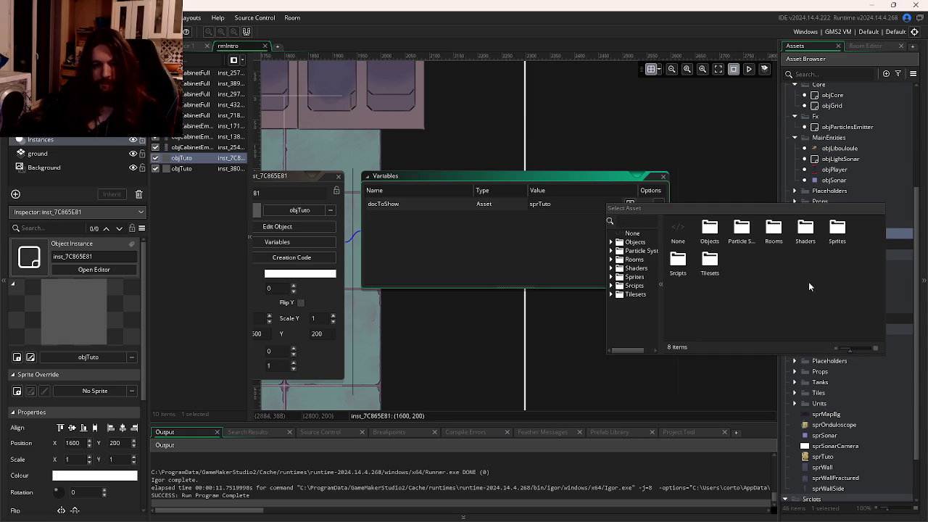
double_click(837, 231)
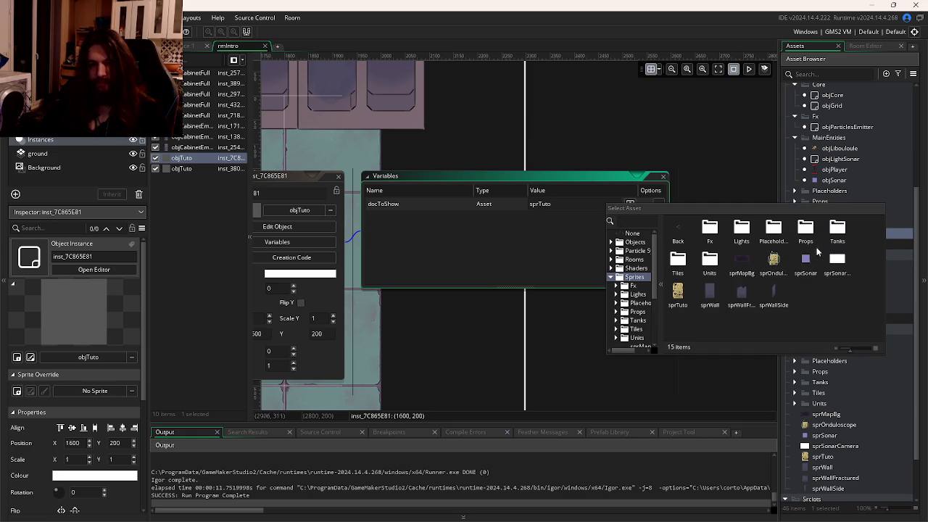
double_click(773, 262)
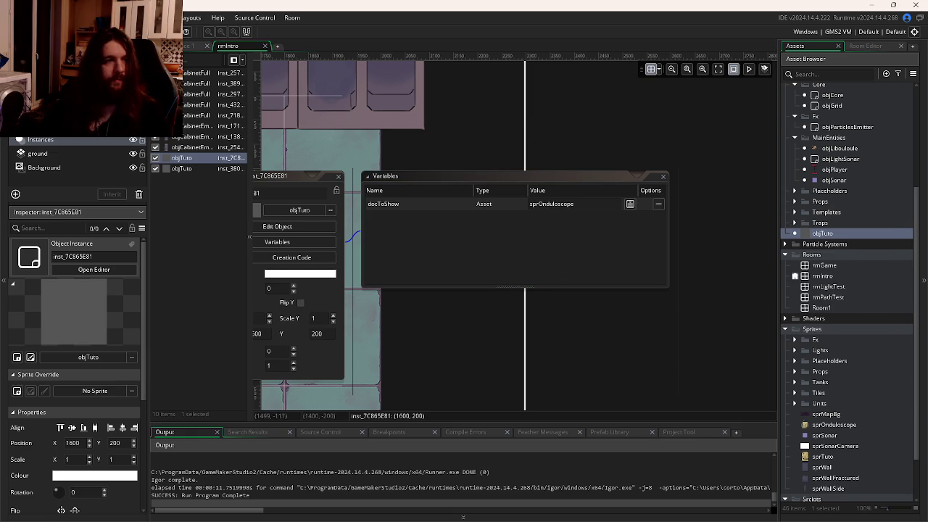
Step: Run the game, dismiss the traps note, walk to the second note and read the device instructions
key("F5")
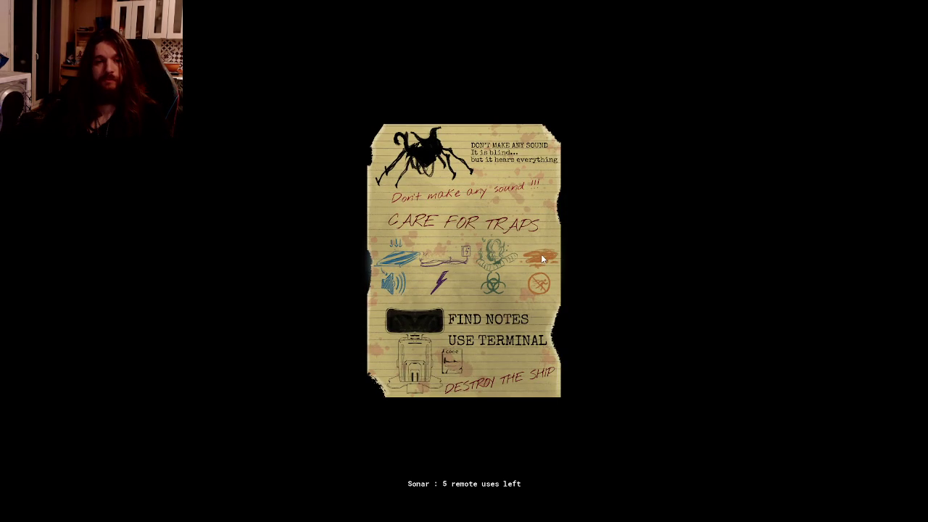
left_click(542, 259)
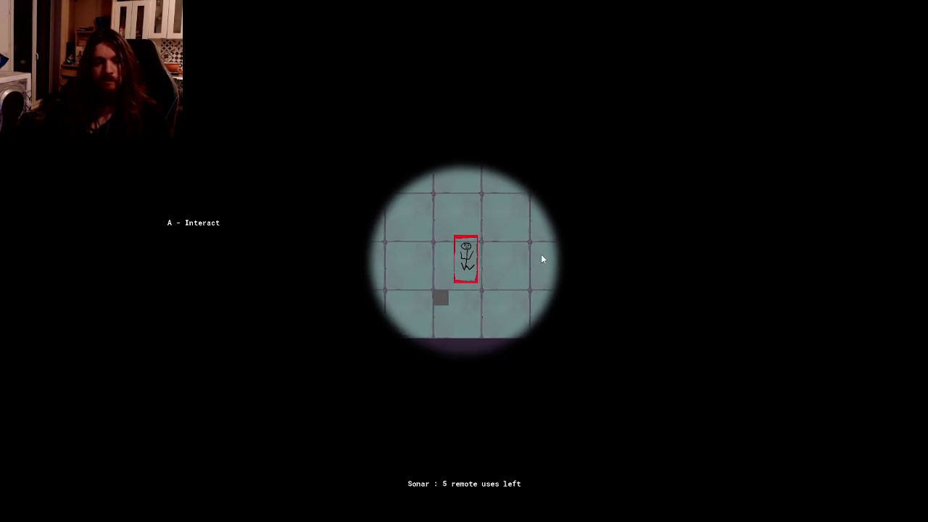
key("Up")
key("Left")
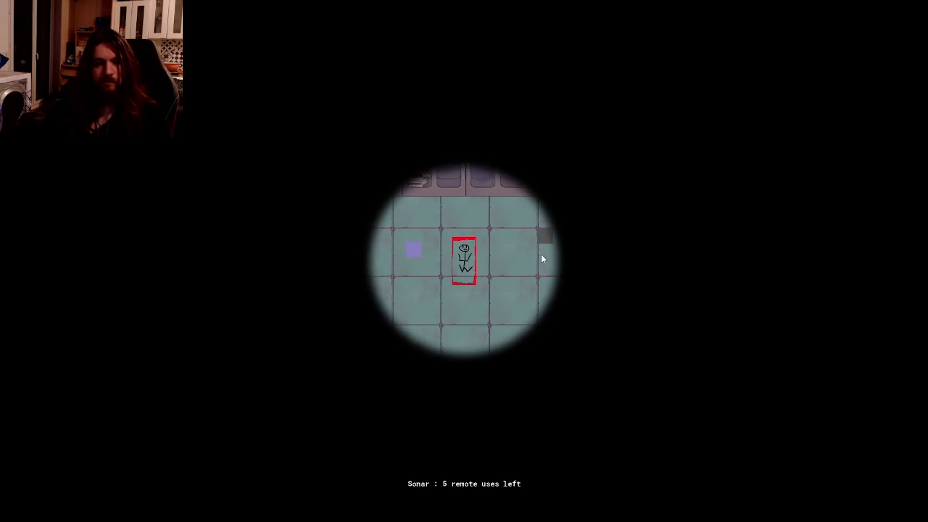
key("a")
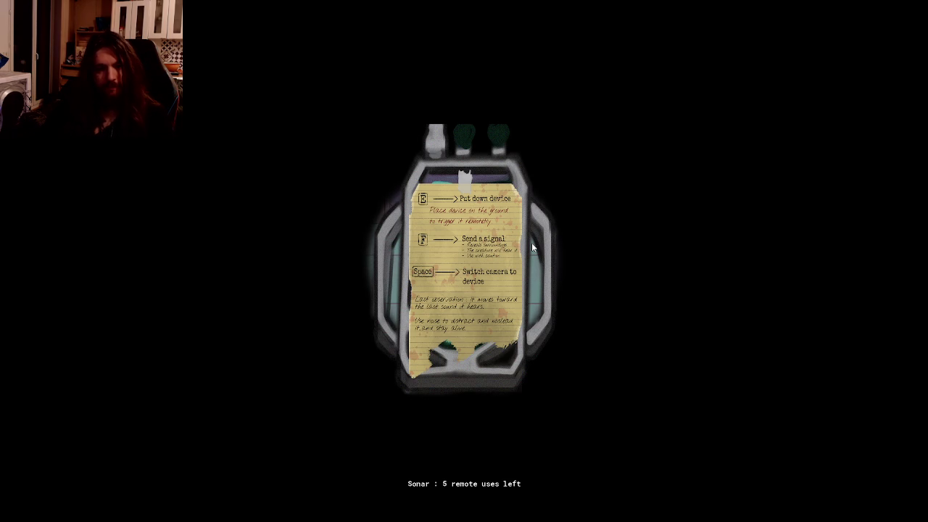
key("space")
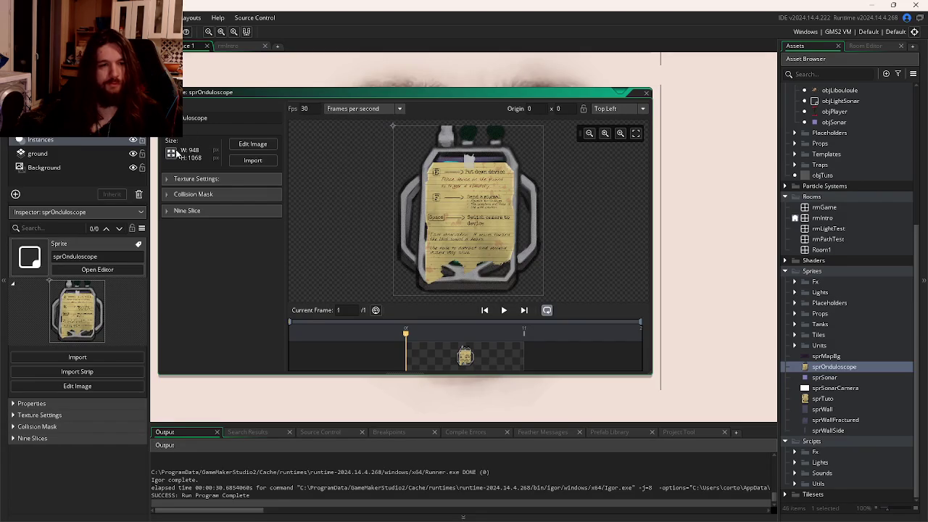
left_click(172, 153)
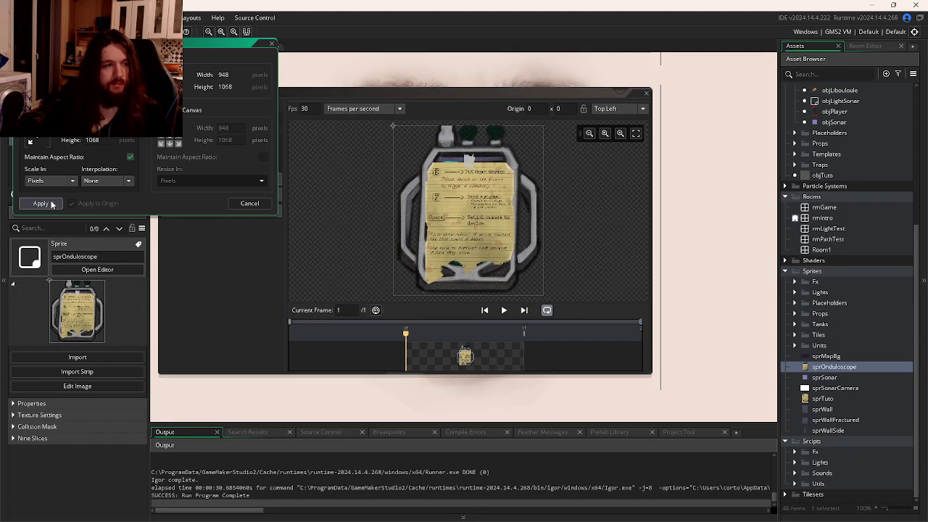
Step: Leave sprOnduloscope at 948×1068, compare it with sprTuto's 658×968, then return to objTuto
left_click(236, 205)
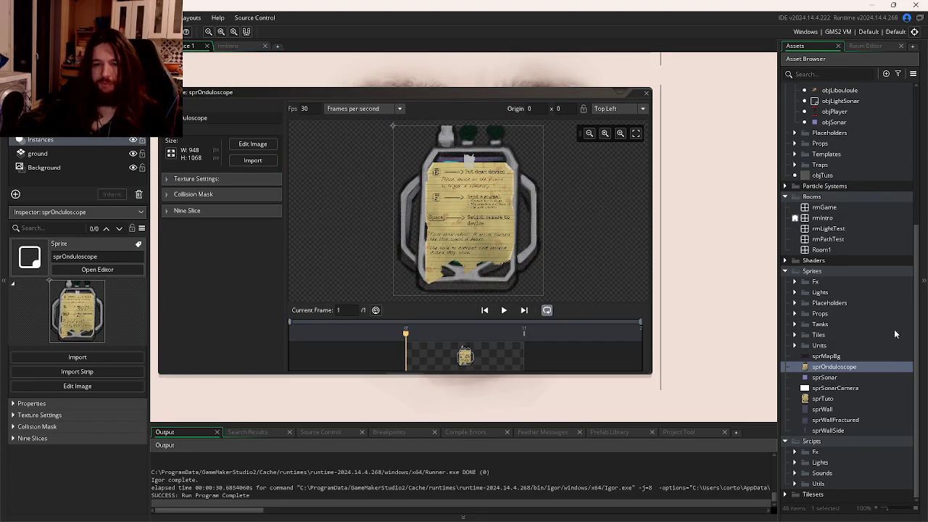
left_click(821, 399)
scroll(670, 352, "up", 1)
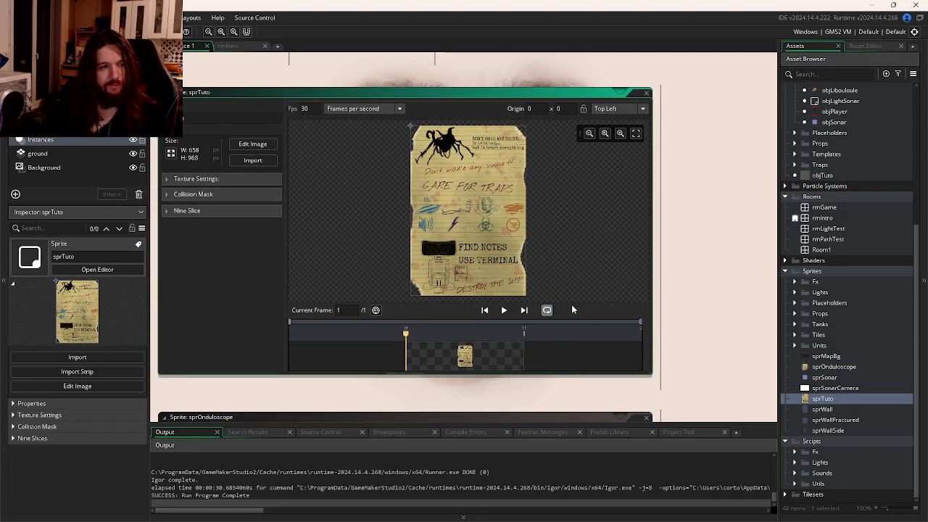
key("ctrl+Tab")
key("ctrl+Tab")
key("ctrl+Tab")
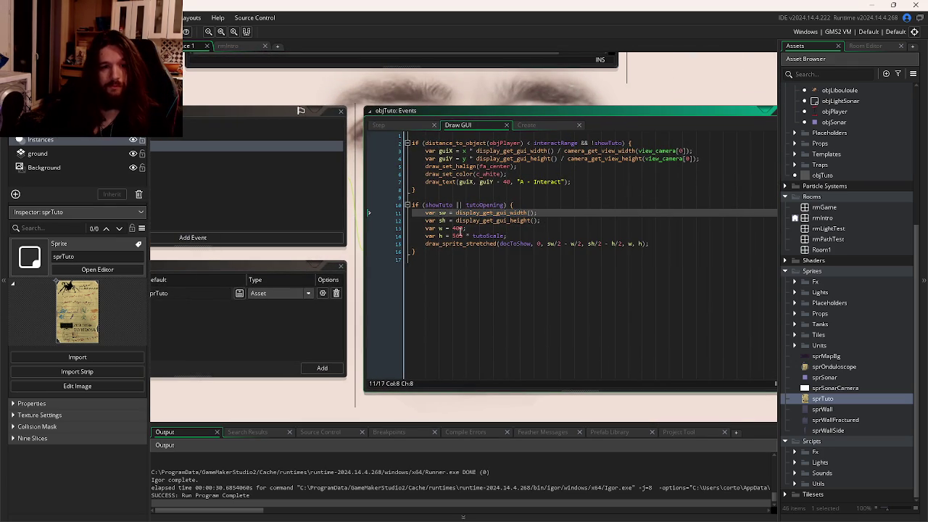
Step: Look over the Draw GUI tutoScale lines, then return to objTuto via the Workspace Overview
left_click(459, 228)
left_click(574, 225)
left_click(580, 248)
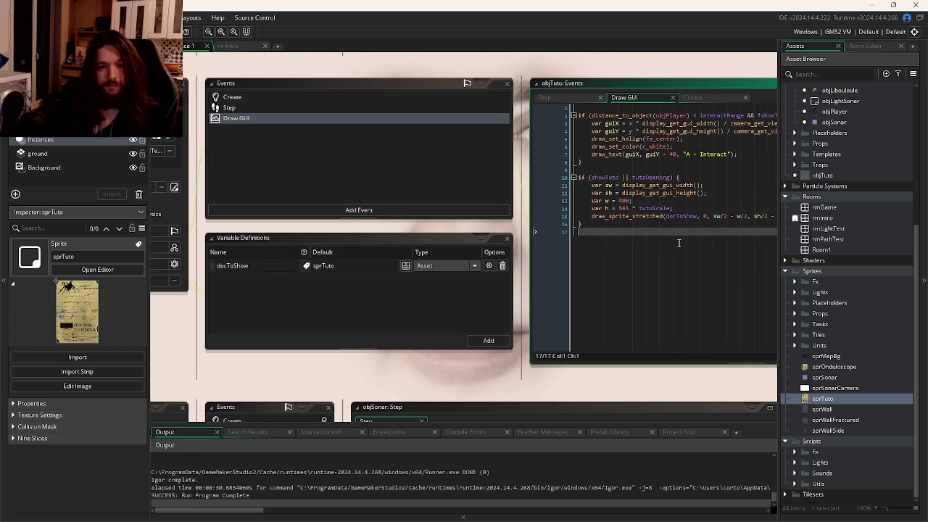
key("ctrl+Tab")
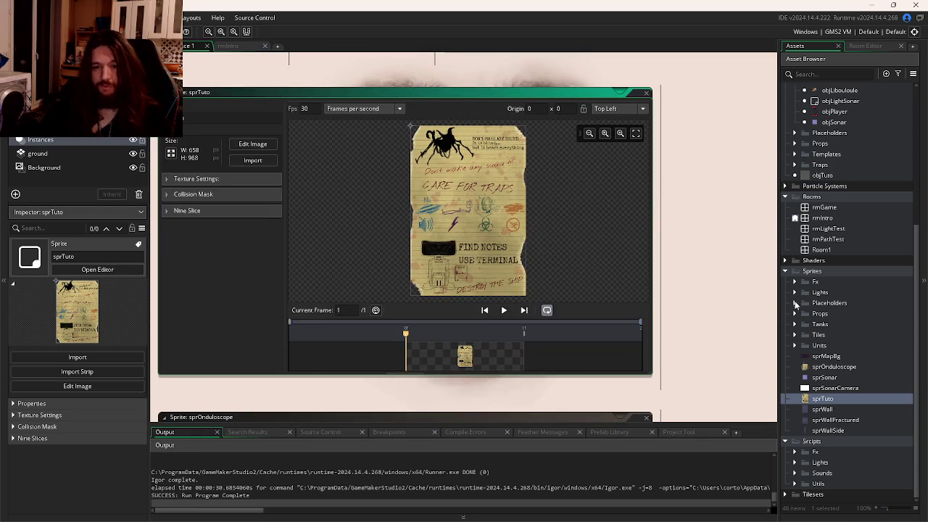
key("ctrl+Tab")
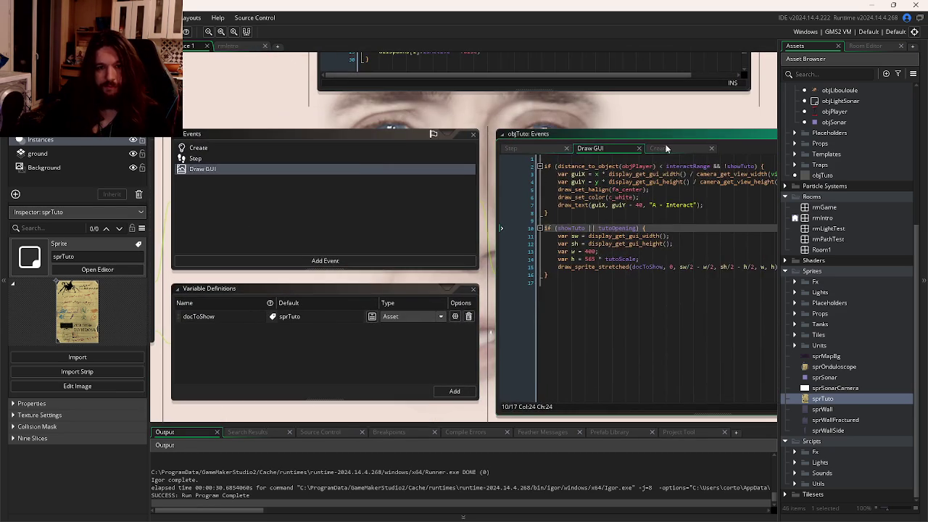
Step: Reorder objTuto's event tabs to Create, Step, Draw GUI
left_click_drag(668, 149, 522, 150)
left_click_drag(678, 149, 590, 150)
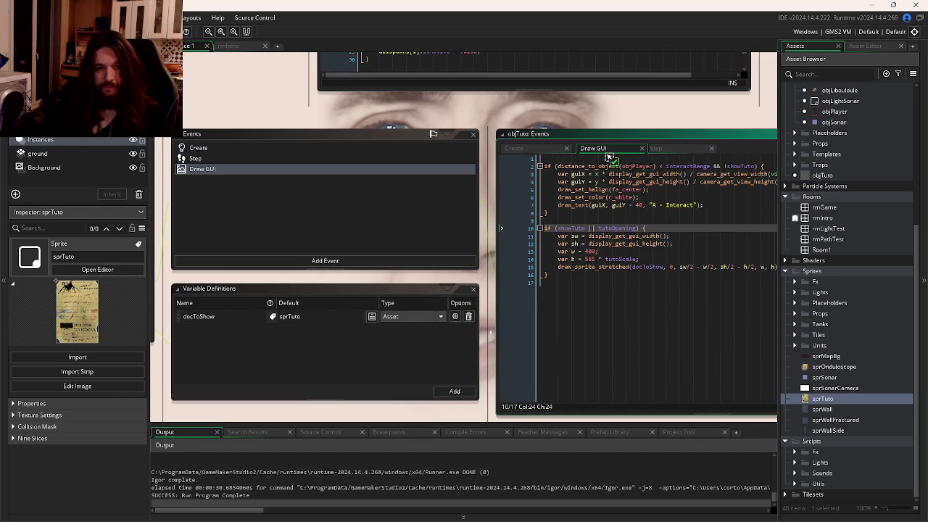
left_click(523, 150)
left_click_drag(655, 149, 586, 148)
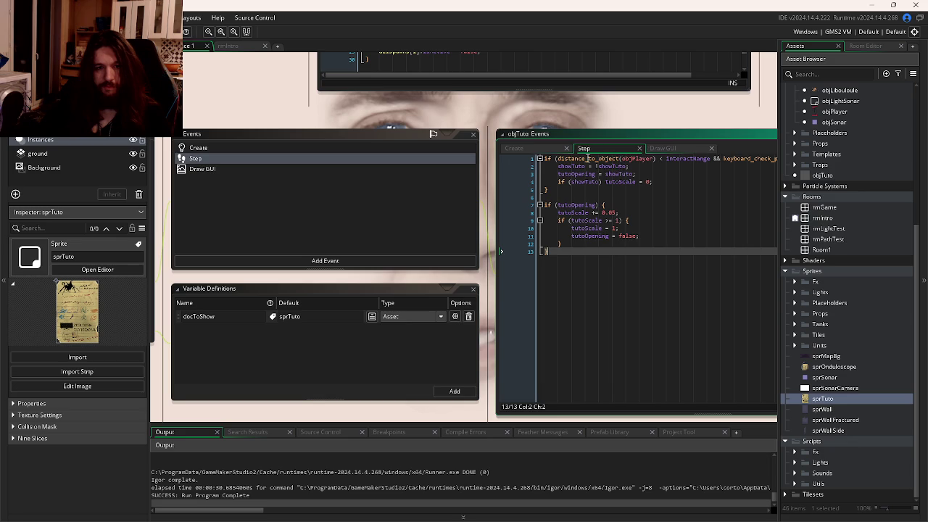
left_click(521, 150)
left_click(583, 148)
left_click(689, 228)
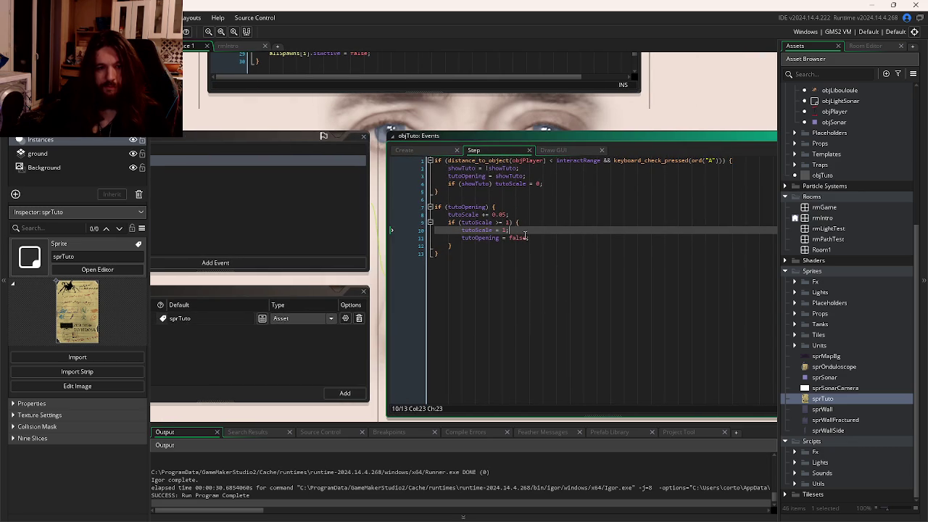
Step: Reopen the Draw GUI code and select its fixed width value 400
left_click(422, 155)
left_click(561, 150)
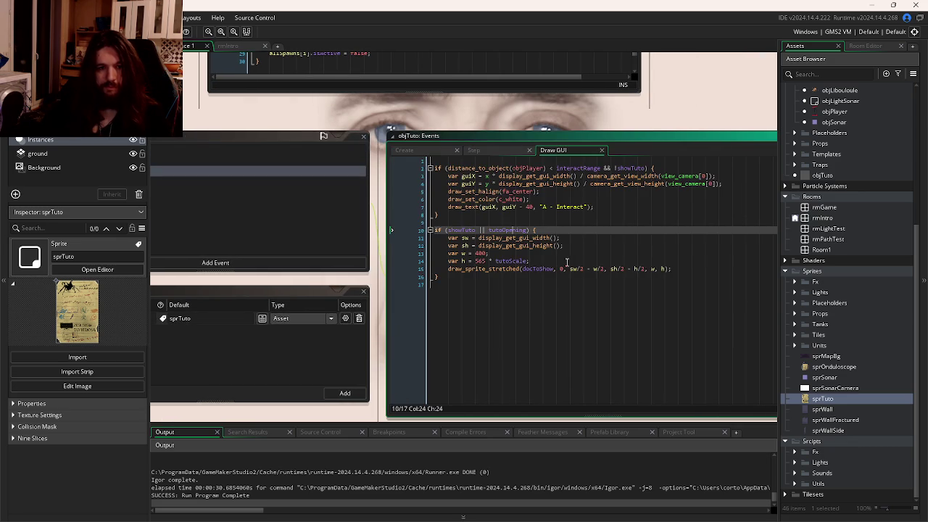
left_click(494, 261)
left_click_drag(482, 299, 606, 261)
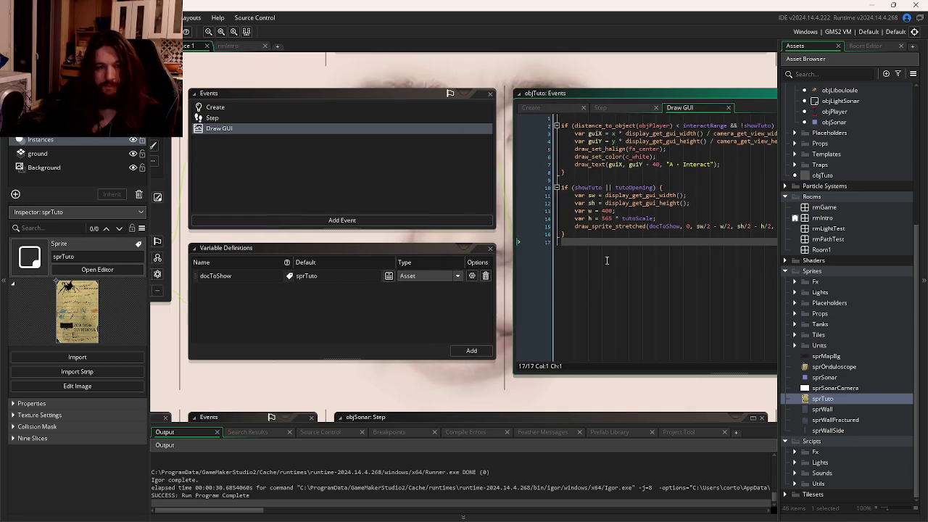
double_click(608, 211)
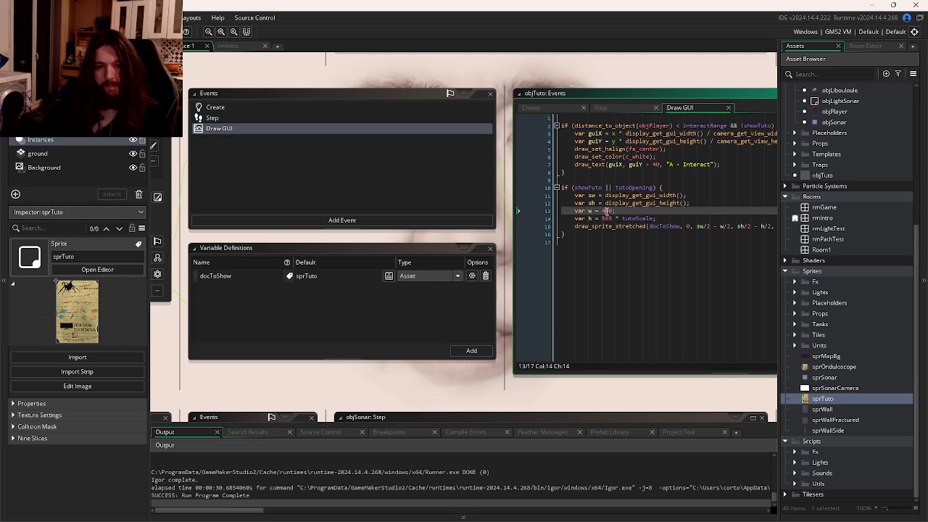
Step: In Draw GUI, set w to sprite_get_width(docToShow) by pasting docToShow from line 15
type("sprite_get_")
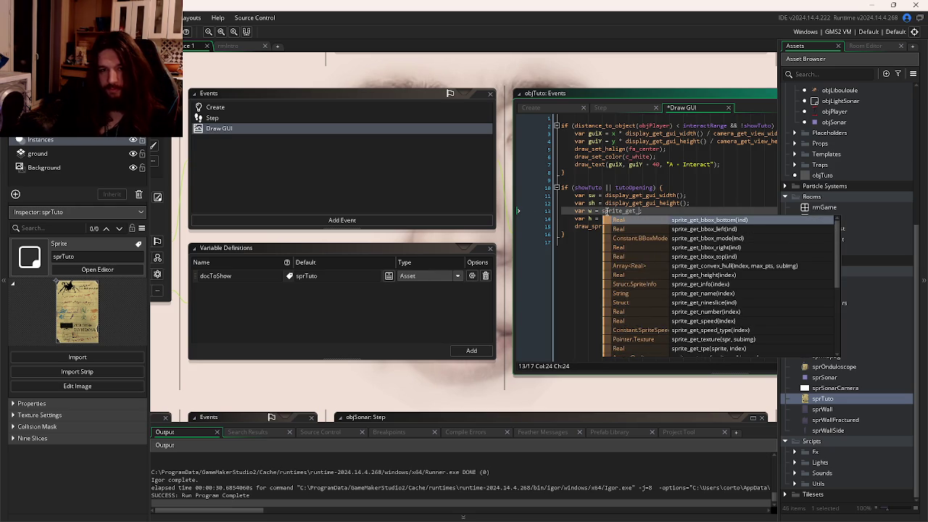
type("w")
key("Return")
type("spritec_")
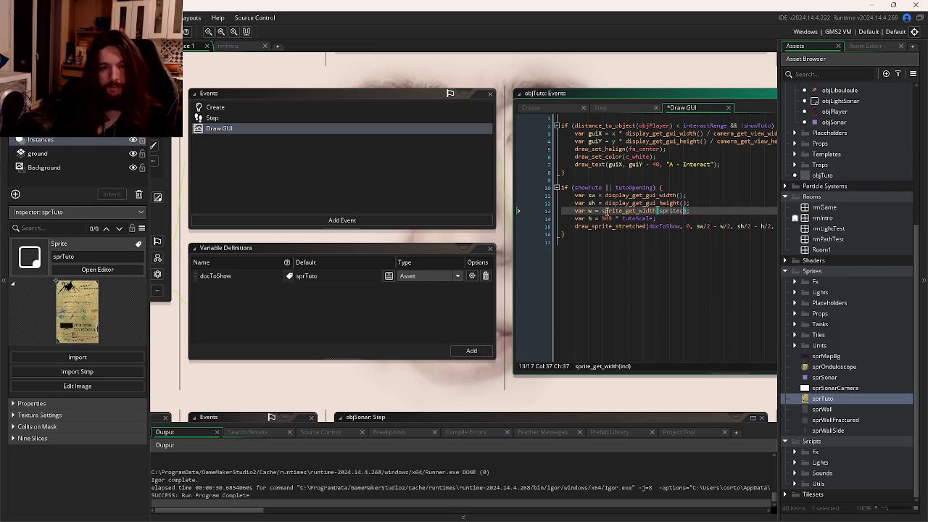
key("BackSpace")
key("BackSpace")
key("BackSpace")
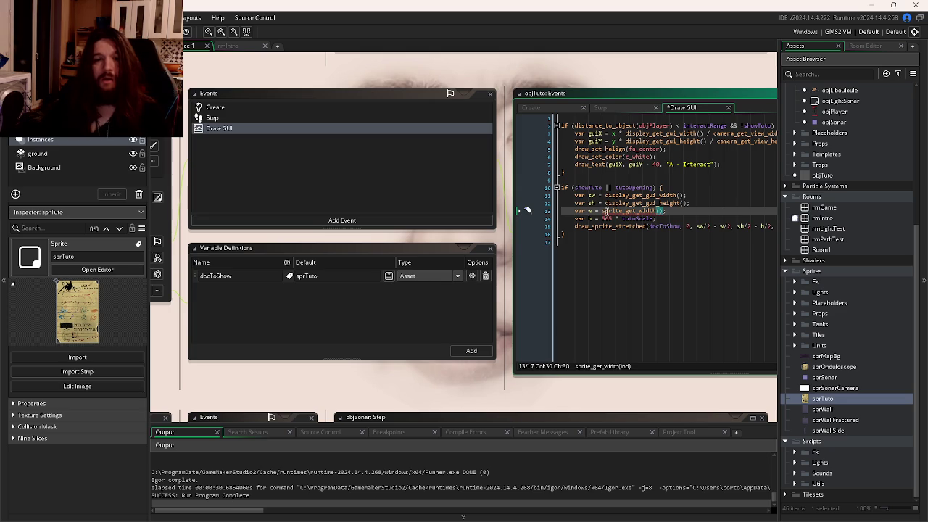
key("alt+Tab")
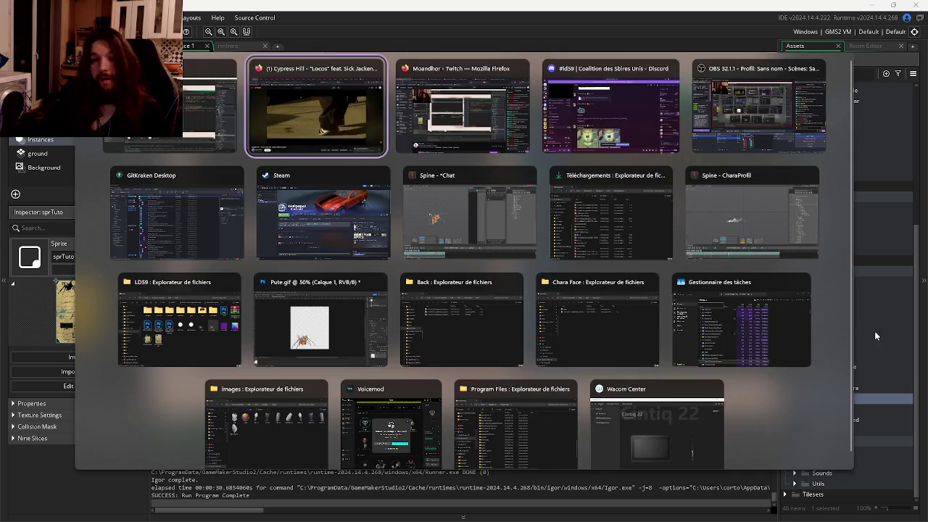
key("Escape")
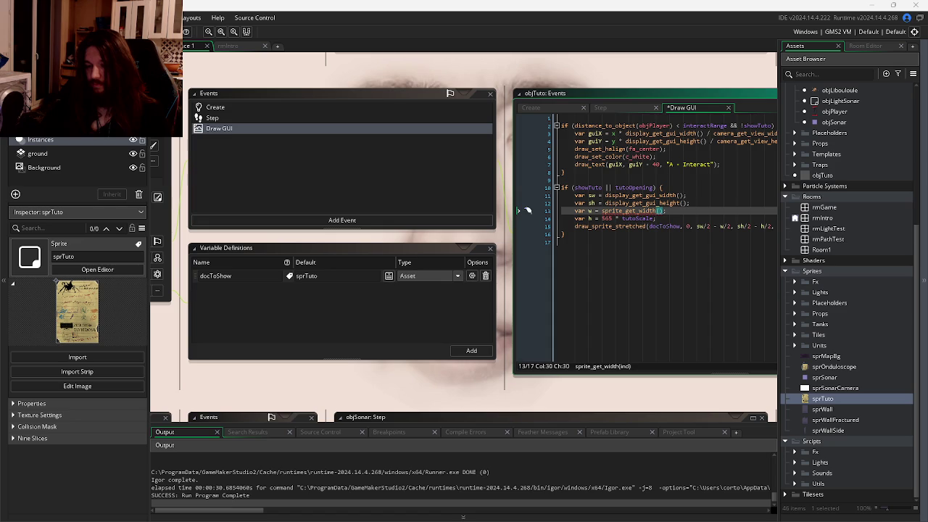
left_click(731, 237)
left_click(661, 210)
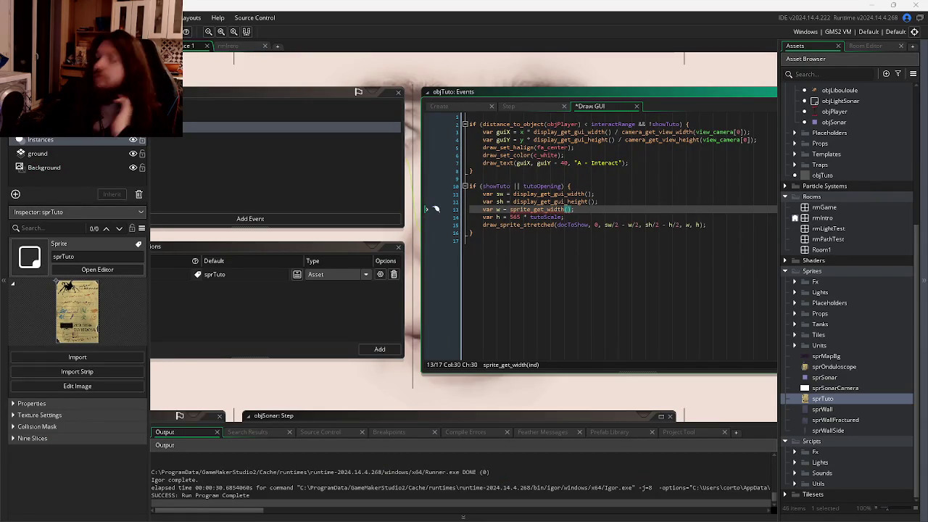
left_click(567, 225)
double_click(567, 224)
key("ctrl+c")
left_click(565, 208)
key("ctrl+v")
Step: Check the sprite_get_width help and undo an accidental edit, keeping the docToShow width change
key("alt+Tab")
key("Escape")
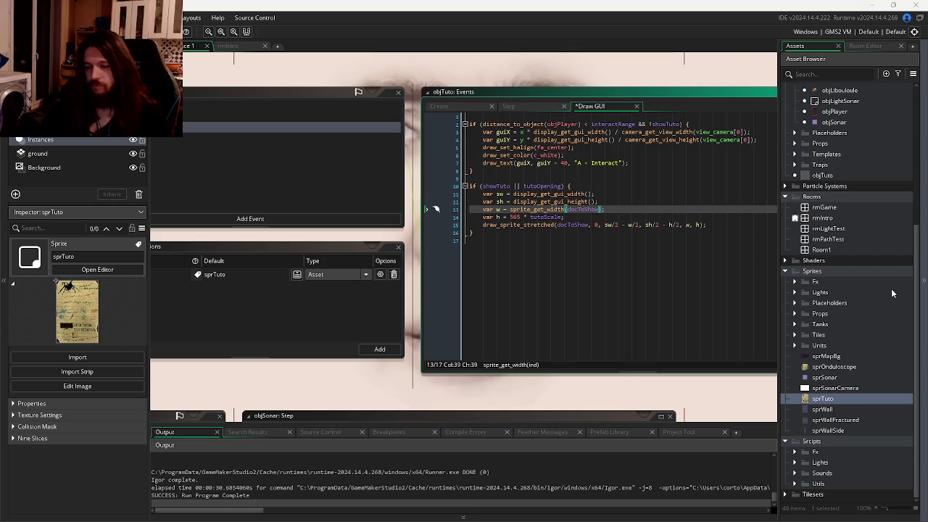
left_click(622, 210)
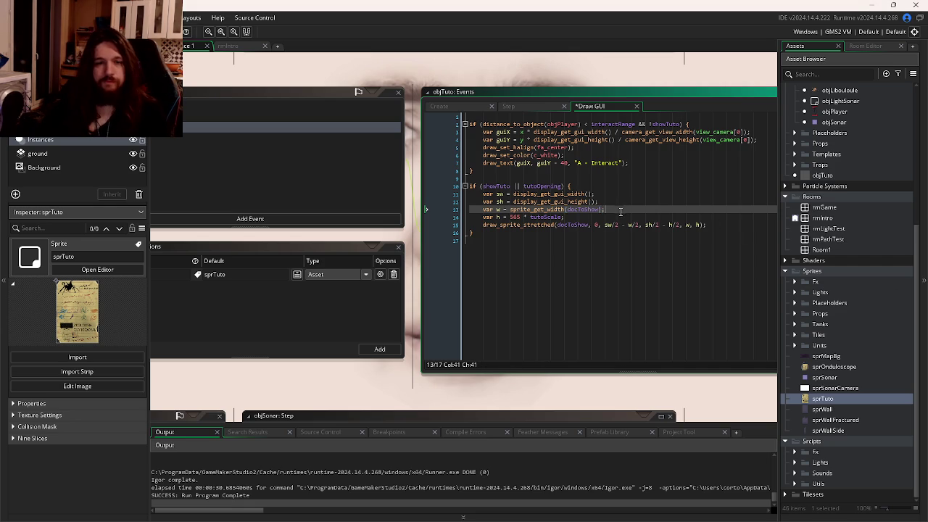
left_click(516, 210)
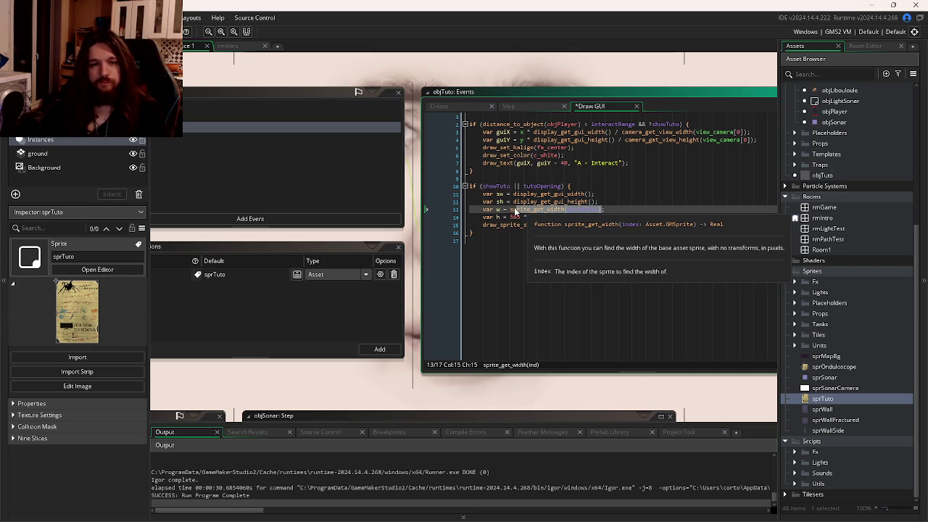
type("sprite_get_width(spritec_")
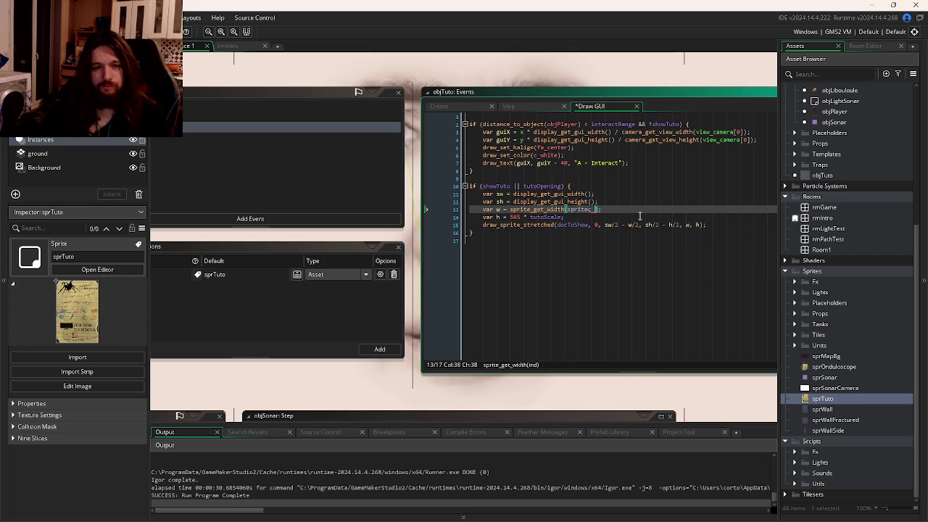
key("ctrl+z")
key("ctrl+z")
key("ctrl+z")
key("ctrl+y")
key("ctrl+y")
key("ctrl+y")
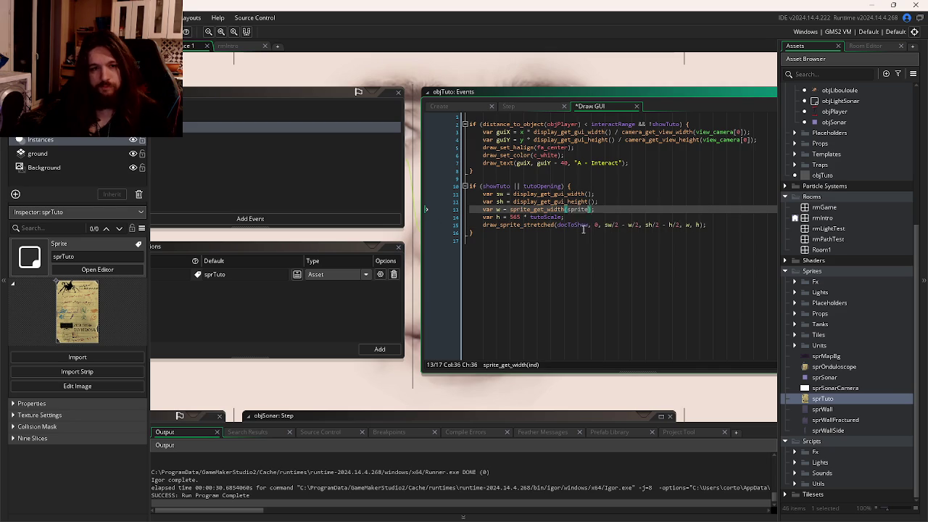
Step: Replace the 500 height with sprite_get_height(docToShow) on line 14, then run the game
left_click(517, 217)
double_click(517, 216)
key("ctrl+v")
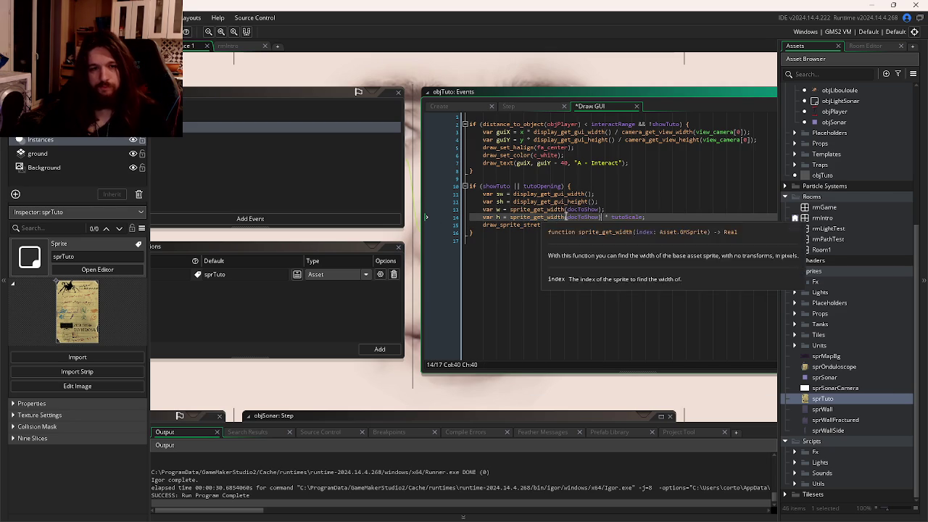
left_click(565, 217)
key("BackSpace")
key("BackSpace")
key("BackSpace")
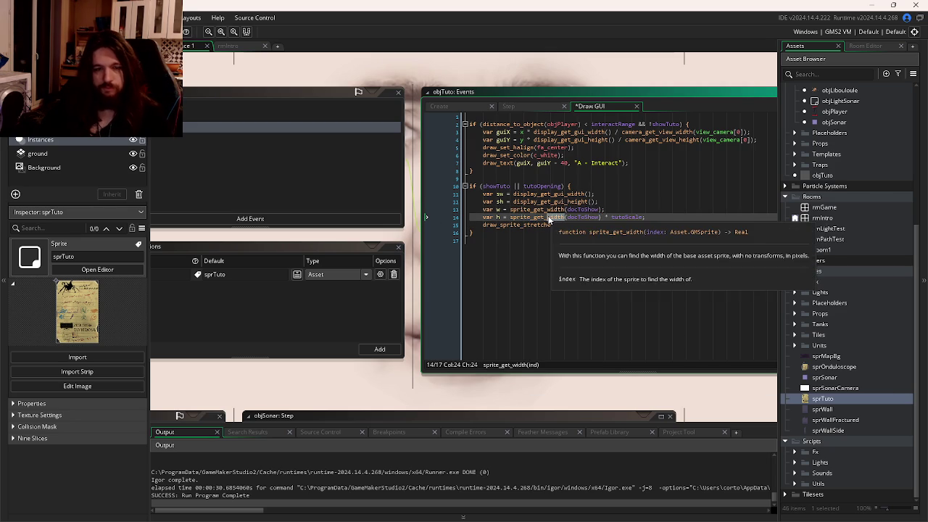
type("heig")
key("Return")
key("BackSpace")
key("Delete")
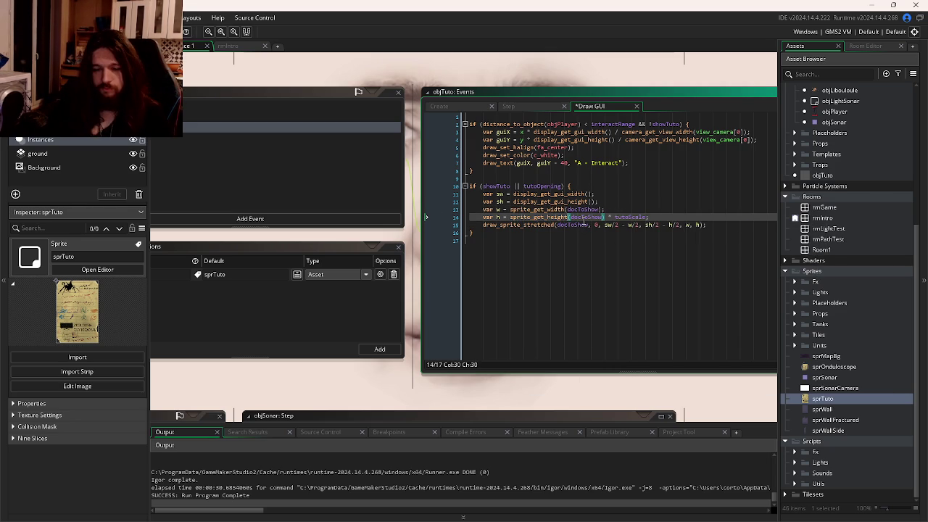
key("F5")
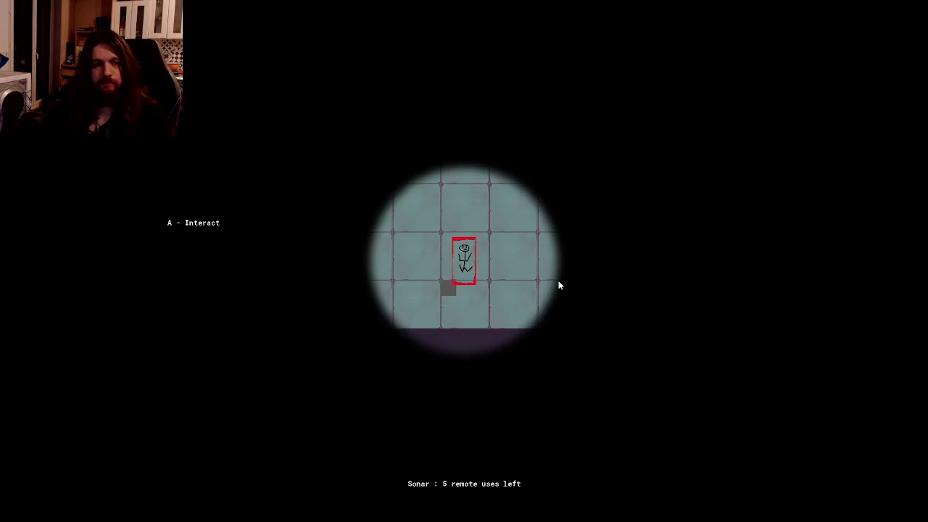
Step: In the game, open the tutorial note, flip to its controls page, then close the game
key("e")
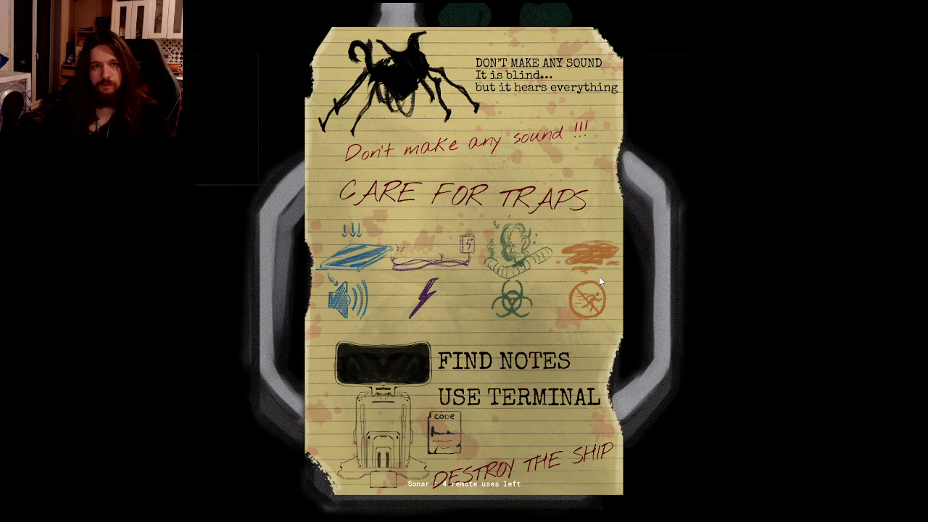
left_click(599, 278)
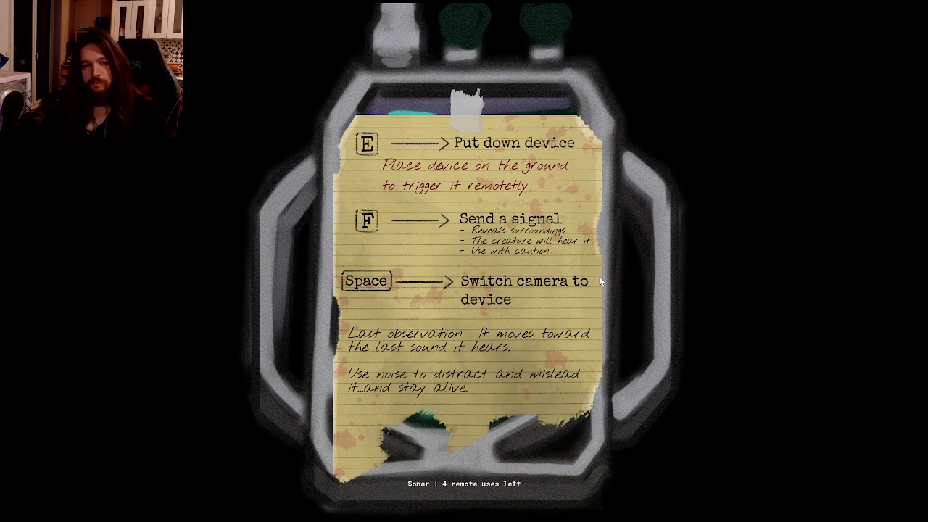
left_click(600, 281)
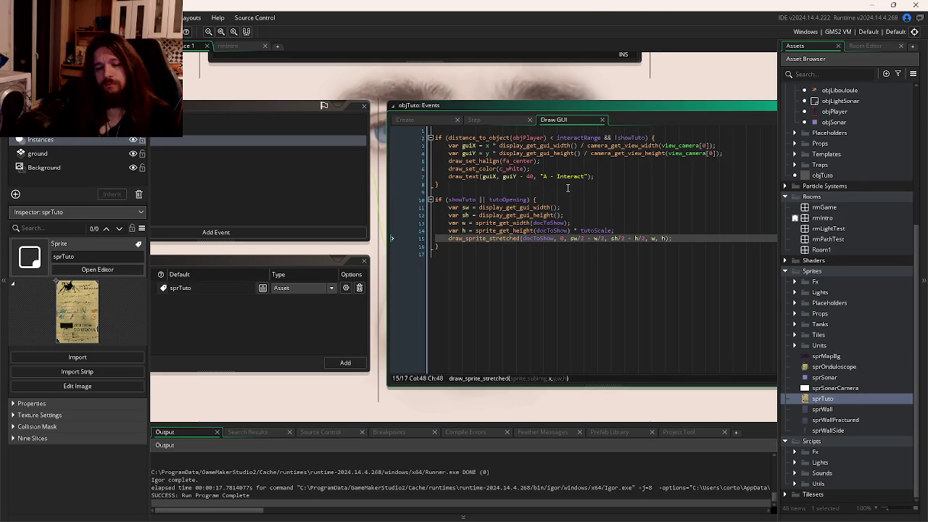
Step: Change the Draw GUI prompt from "A - Interact" to "R - Interact" and save
left_click(633, 207)
left_click_drag(632, 207, 579, 225)
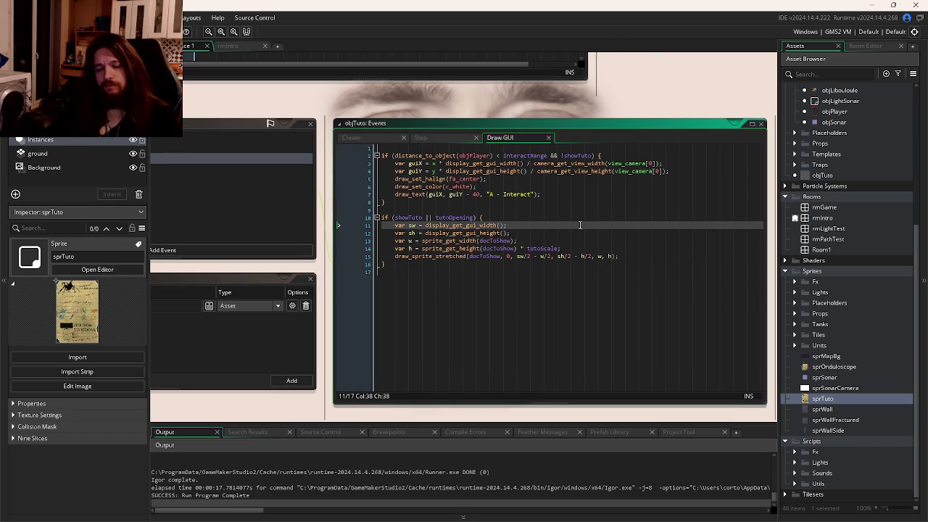
left_click(491, 195)
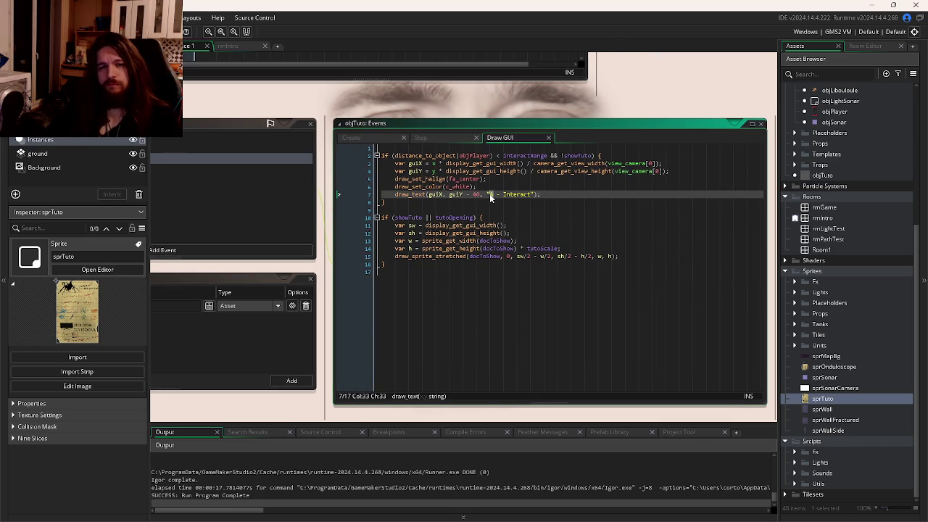
type("R")
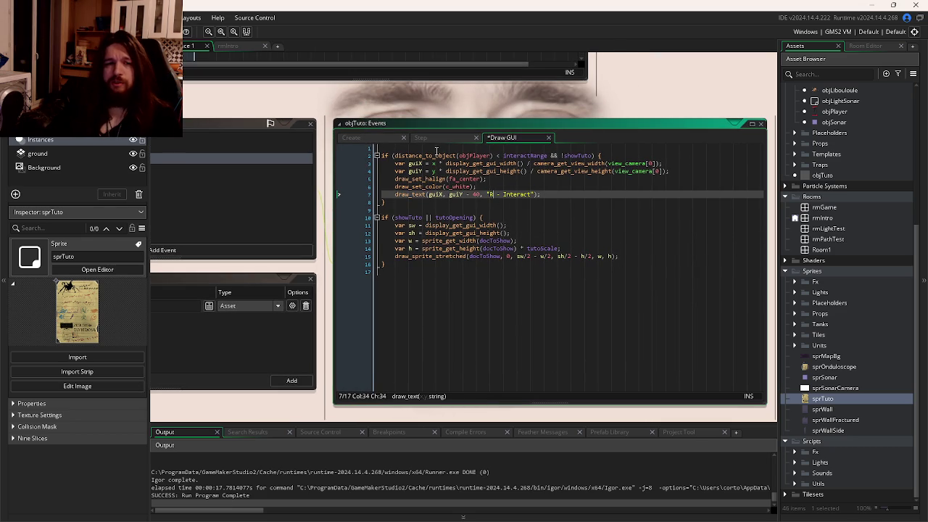
left_click(434, 140)
left_click(351, 137)
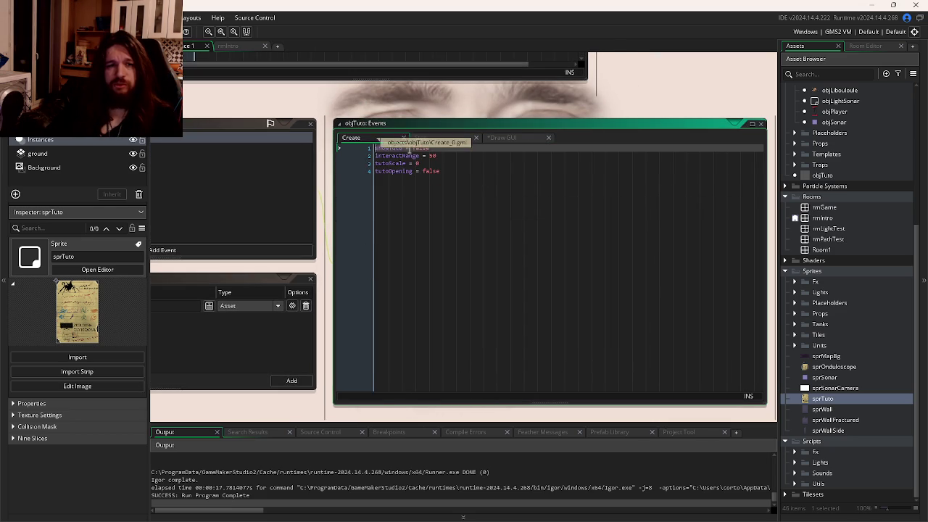
left_click(501, 138)
left_click(509, 188)
key("ctrl+s")
Step: In the Step event, change the key check to ord("R") and run the game
left_click(580, 209)
left_click(485, 151)
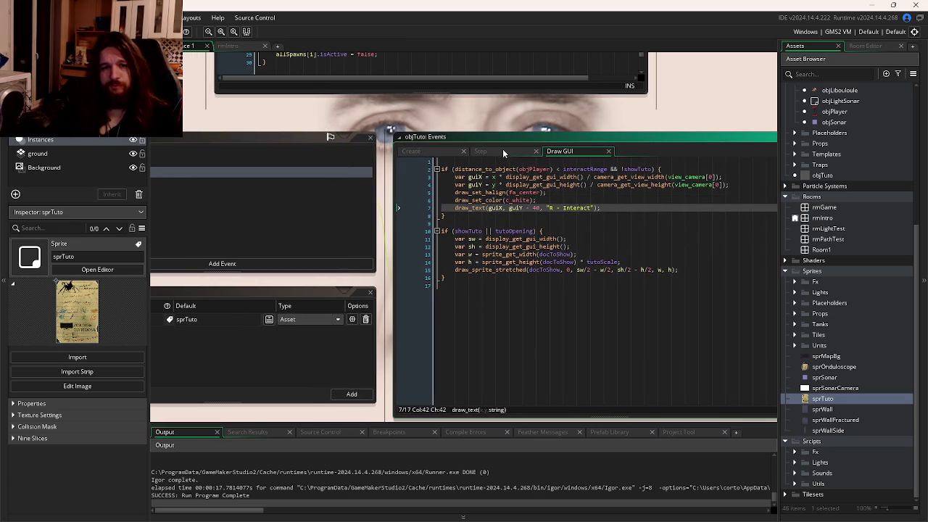
left_click(647, 177)
left_click(717, 161)
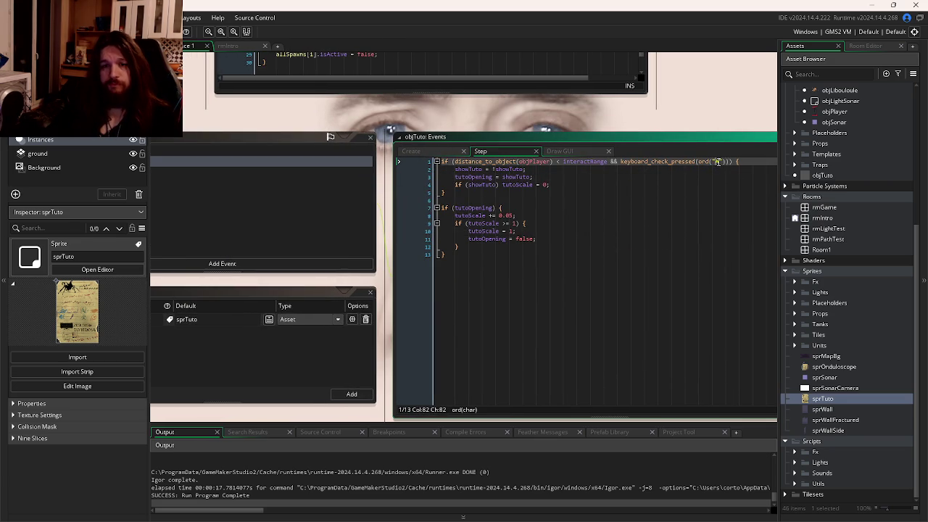
type("R")
left_click(714, 216)
key("F5")
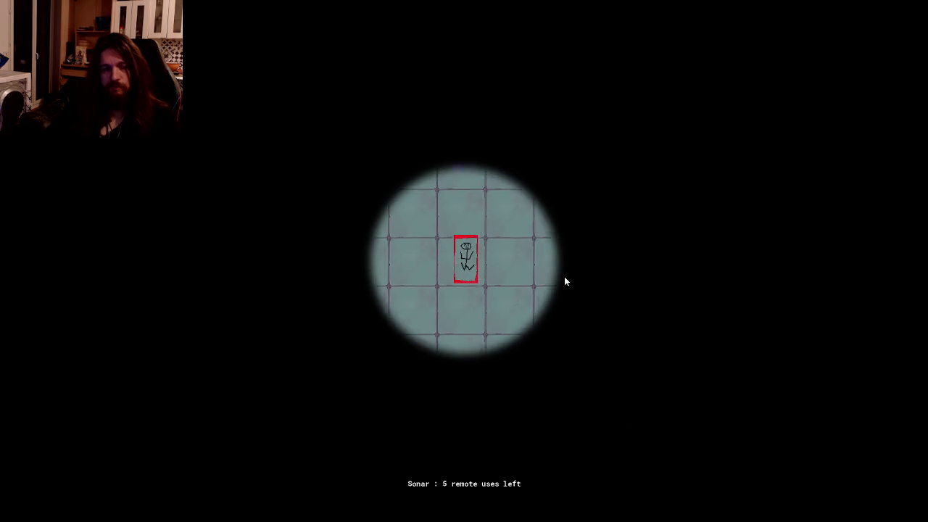
Step: Walk up to the wall device, then open and close its instruction note with R
key("w")
key("r")
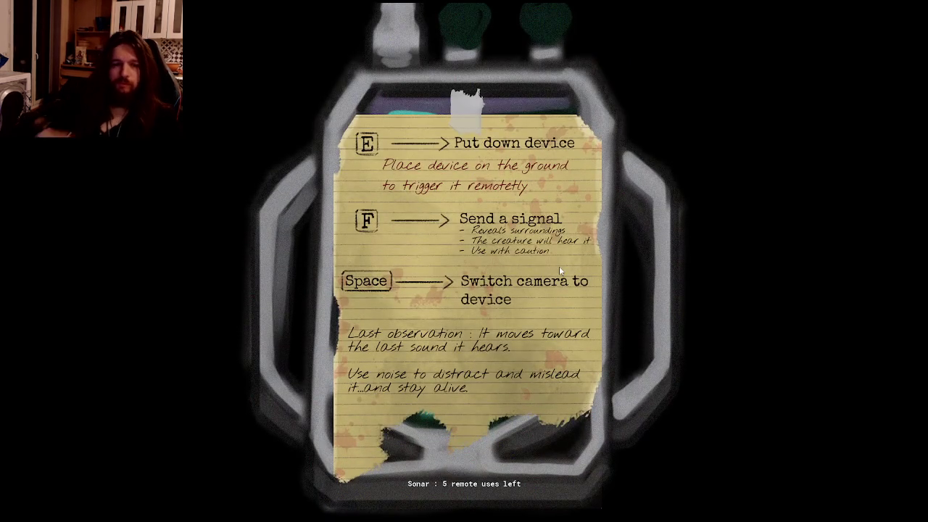
key("r")
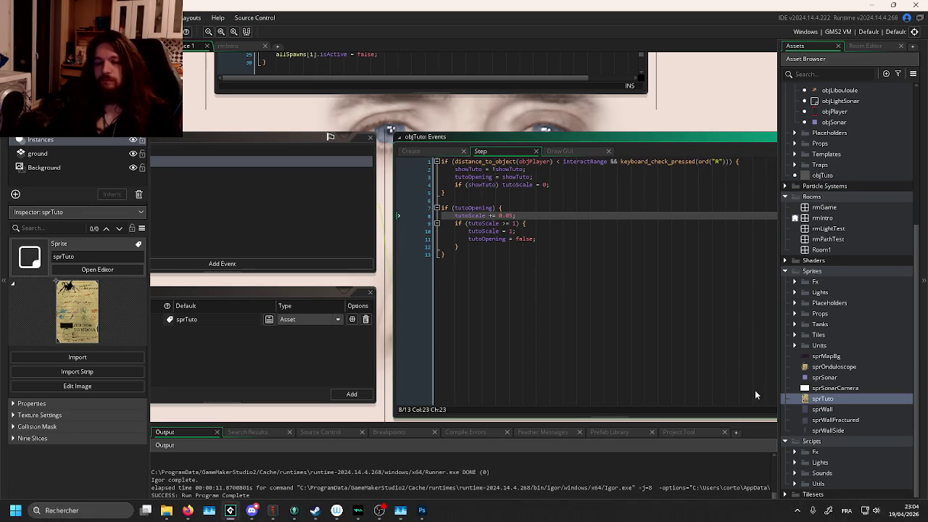
mouse_move(698, 331)
left_mouse_down()
mouse_move(730, 247)
mouse_move(690, 290)
mouse_move(619, 293)
left_mouse_up()
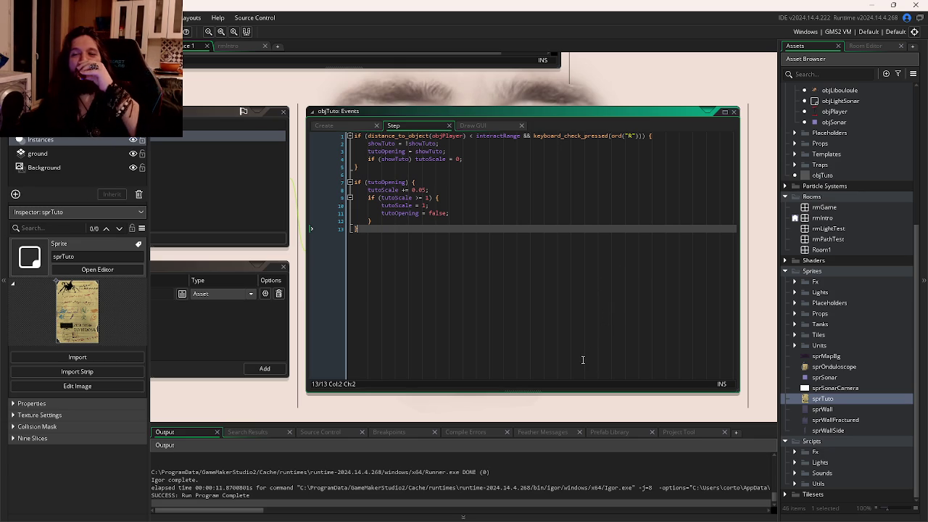
Step: Bring the Firefox YouTube video window in front of GameMaker
mouse_move(167, 520)
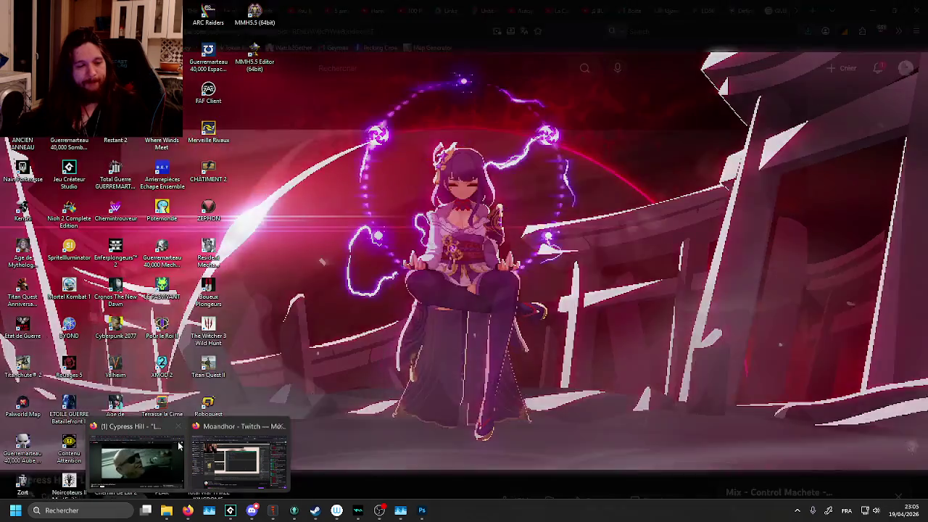
left_click(160, 471)
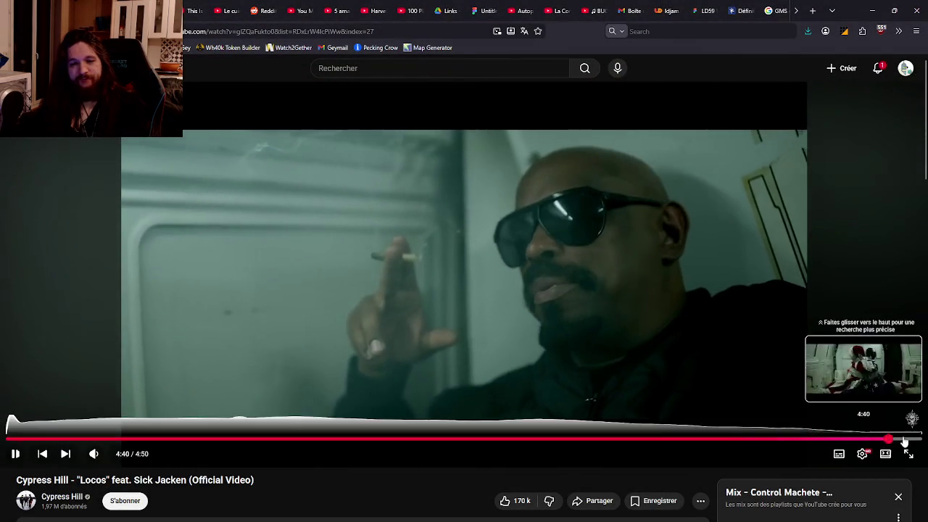
Step: Skip the Locos video to its end and switch back to GameMaker
left_click(917, 438)
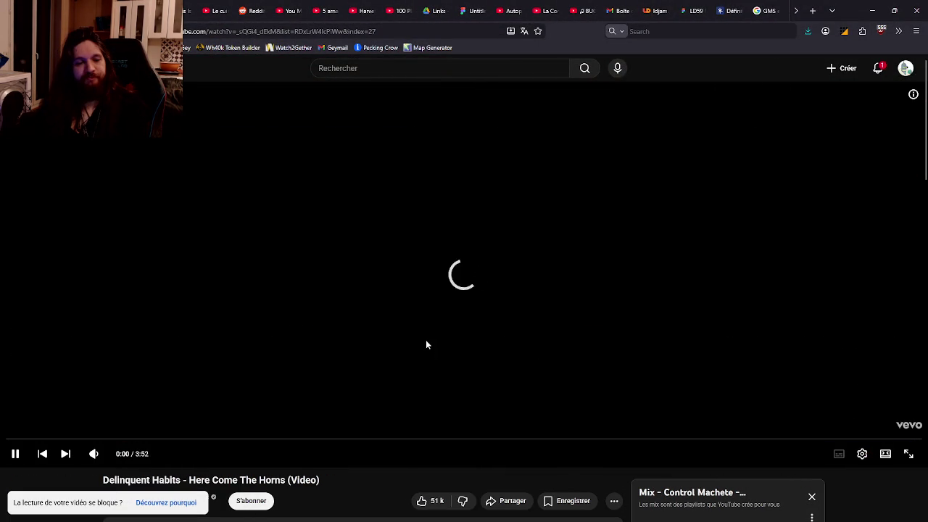
key("alt+Tab")
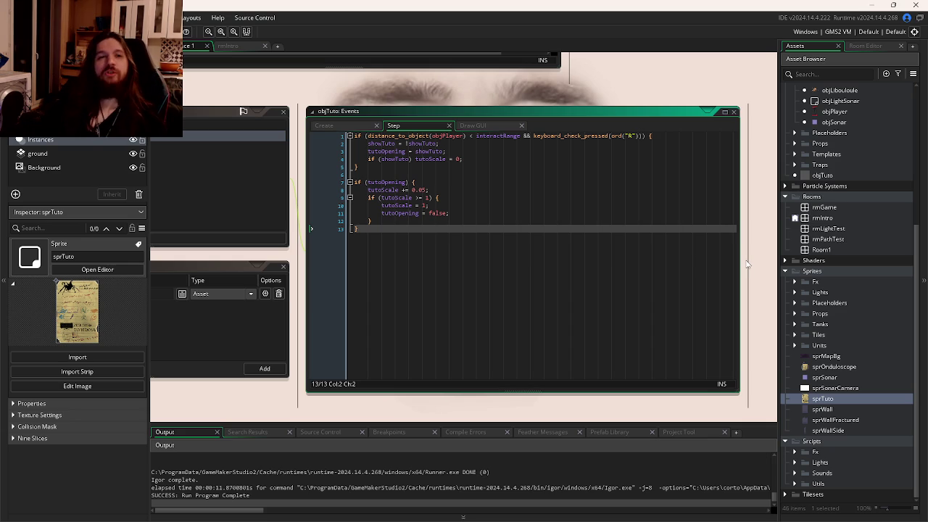
Step: Inspect the sprOnduloscope, sprTuto and sprMapBg sprites in the Asset Browser
left_click(847, 370)
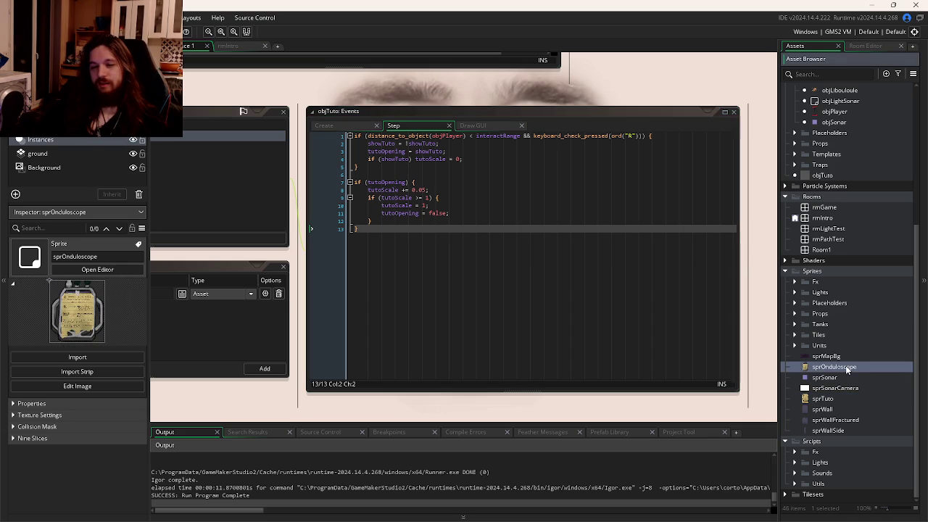
left_click(833, 399)
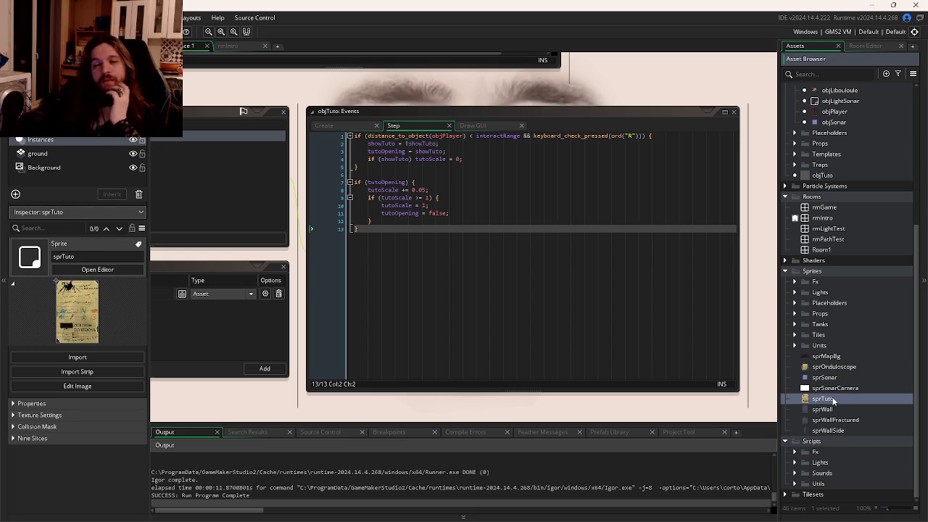
left_click(837, 368)
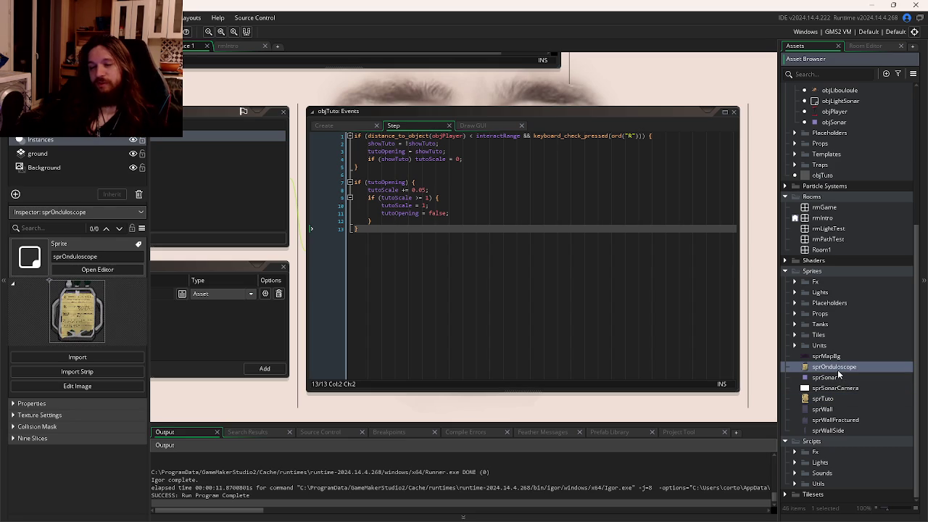
left_click(840, 358)
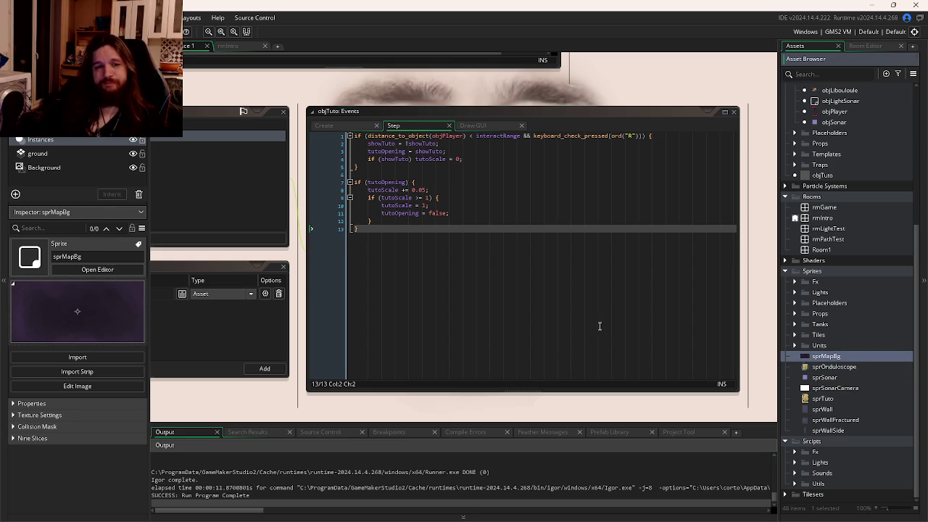
Step: Scroll the Asset Browser to objPlayer and open it in the object editor
left_click_drag(454, 312, 636, 318)
scroll(635, 305, "up", 2)
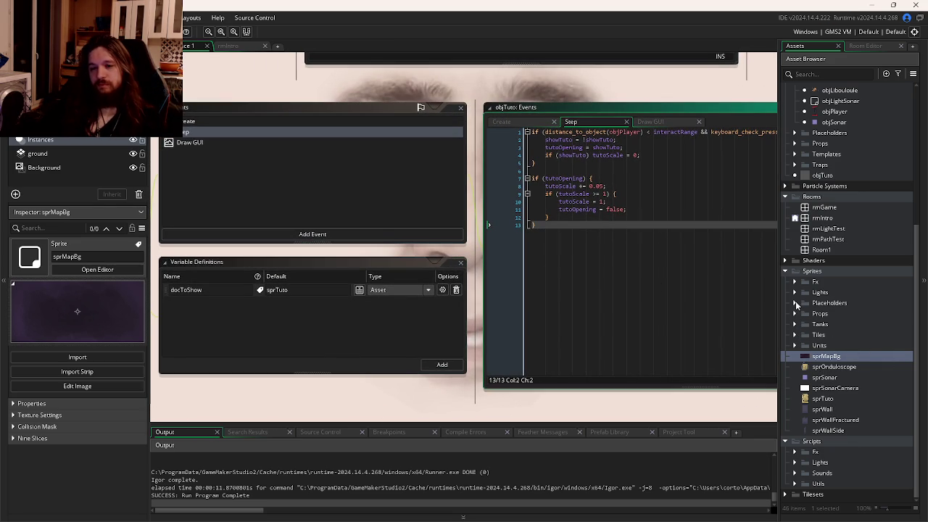
scroll(815, 341, "up", 1)
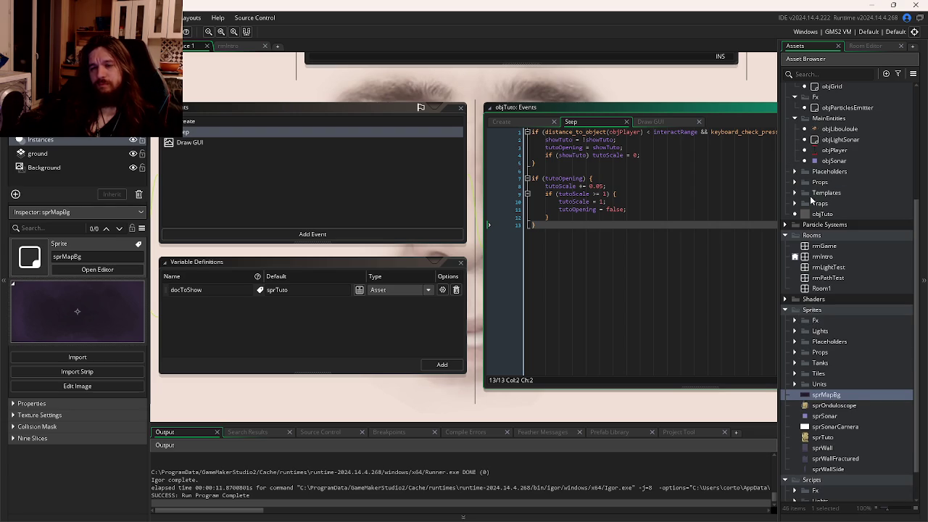
scroll(830, 270, "up", 5)
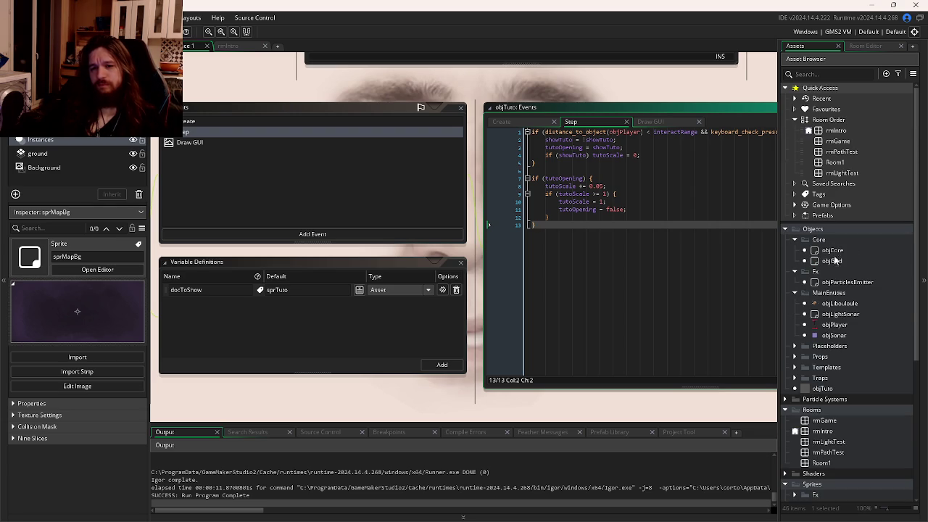
left_click(834, 326)
double_click(834, 326)
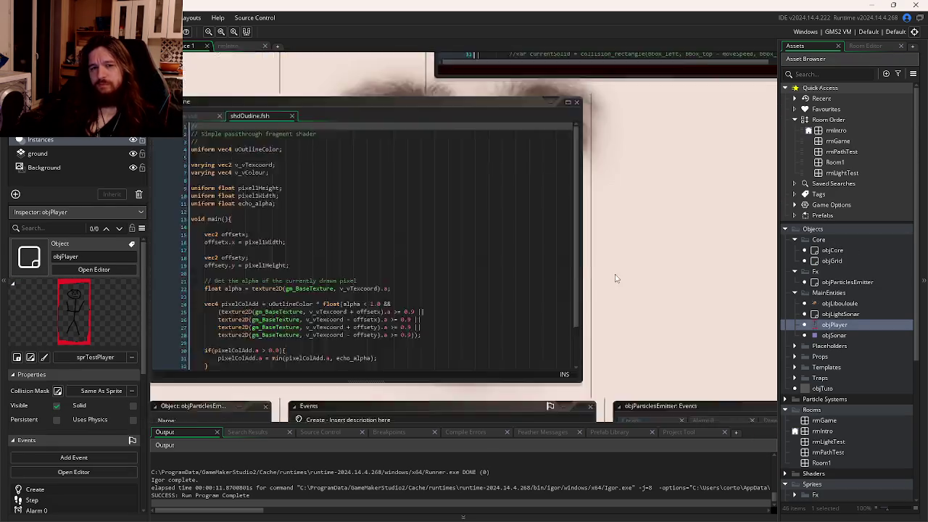
left_click(384, 116)
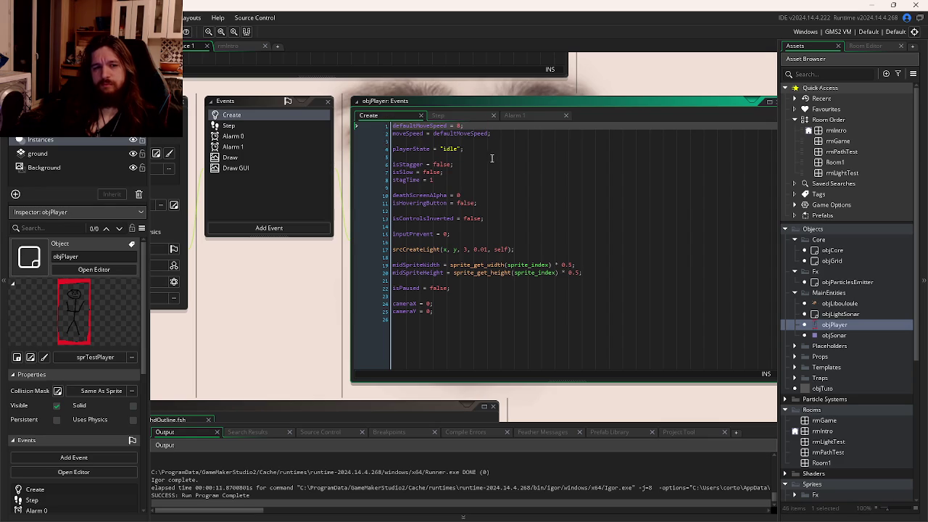
left_click(438, 116)
left_click(543, 209)
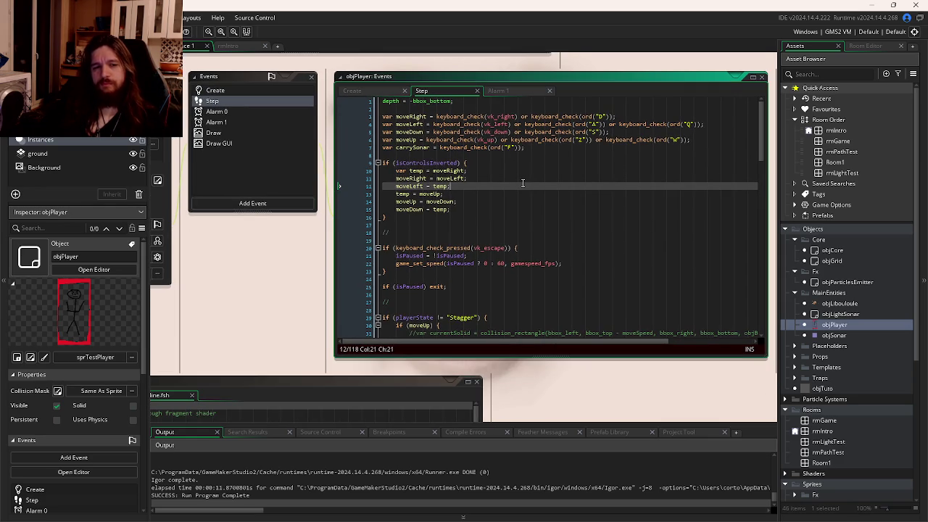
scroll(523, 182, "down", 10)
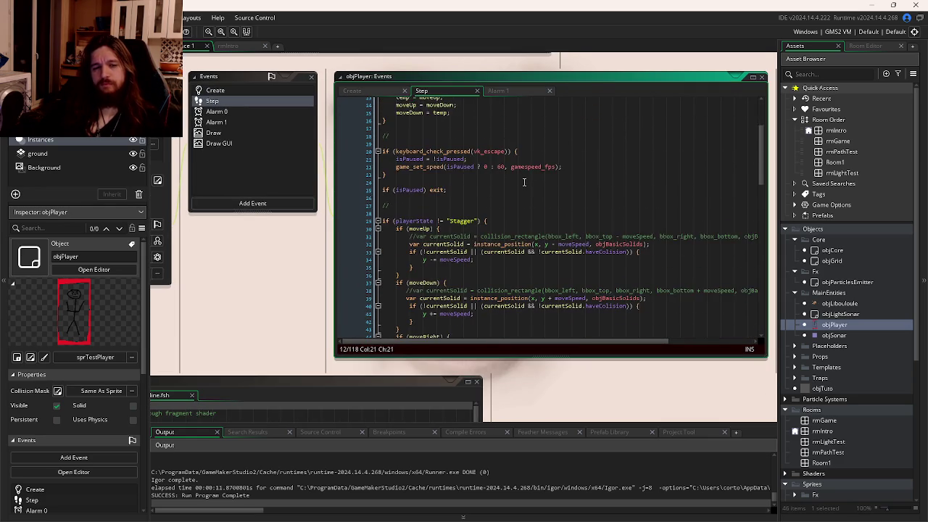
scroll(524, 182, "down", 15)
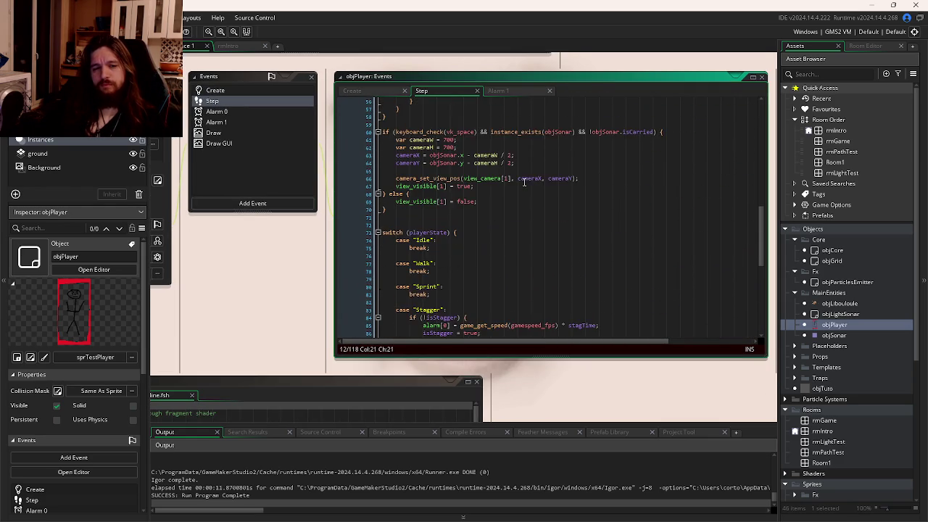
scroll(524, 182, "down", 3)
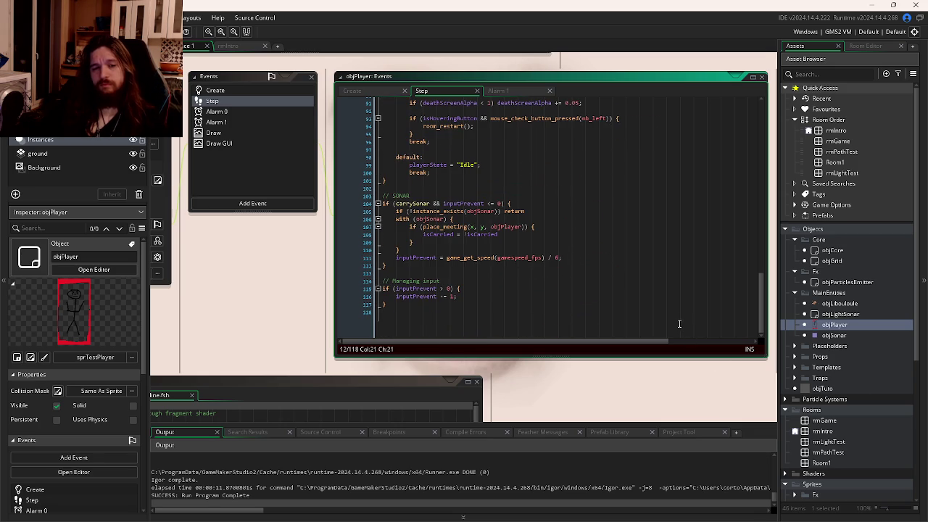
scroll(667, 324, "up", 11)
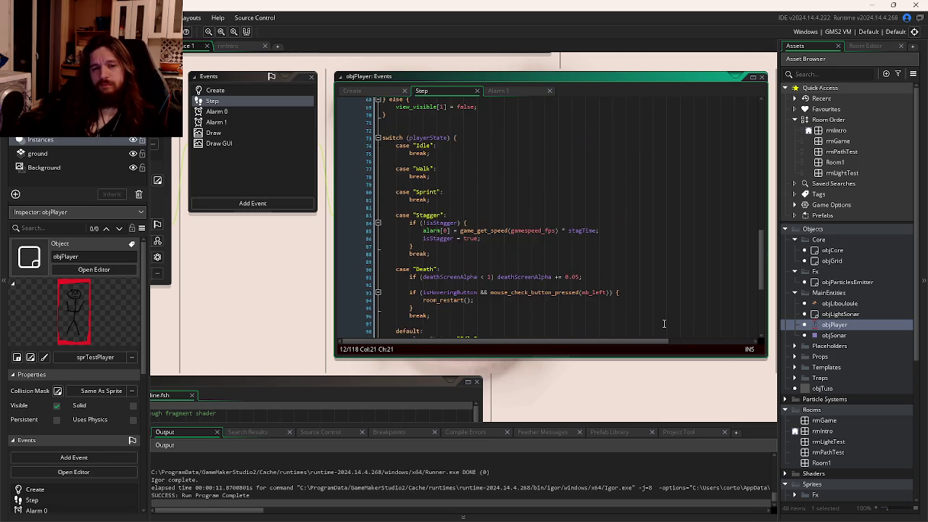
scroll(664, 323, "up", 3)
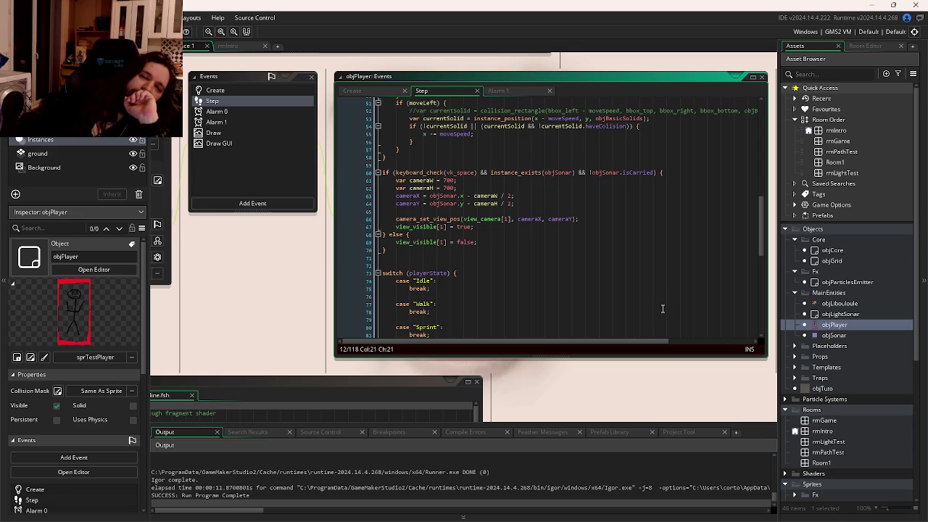
scroll(662, 308, "up", 10)
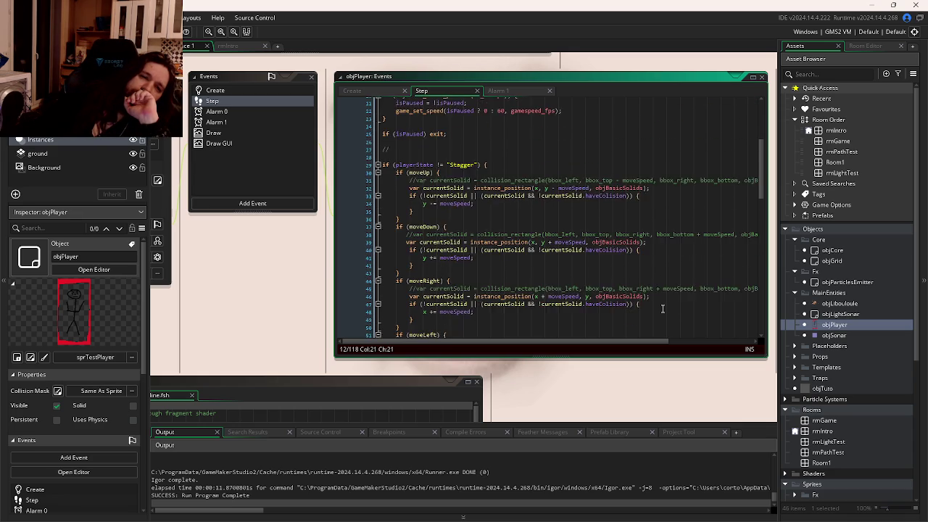
scroll(662, 307, "up", 3)
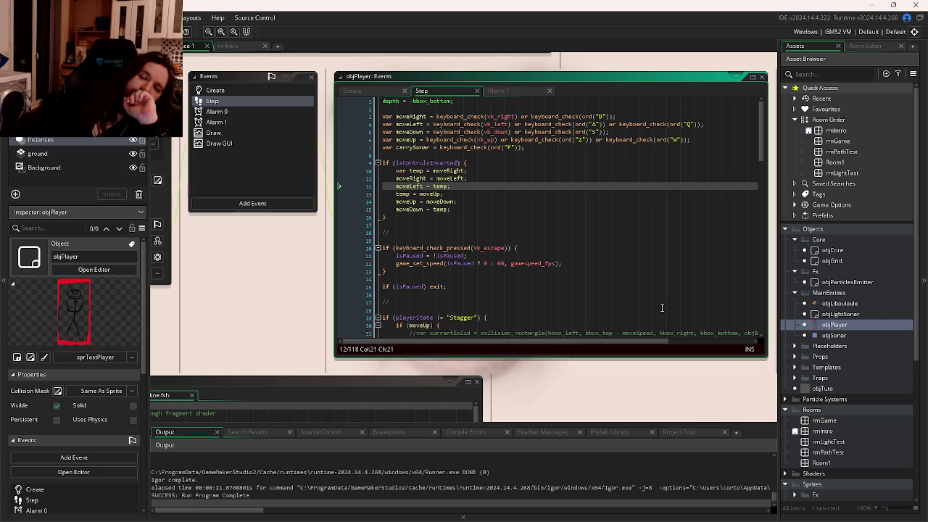
scroll(594, 261, "down", 5)
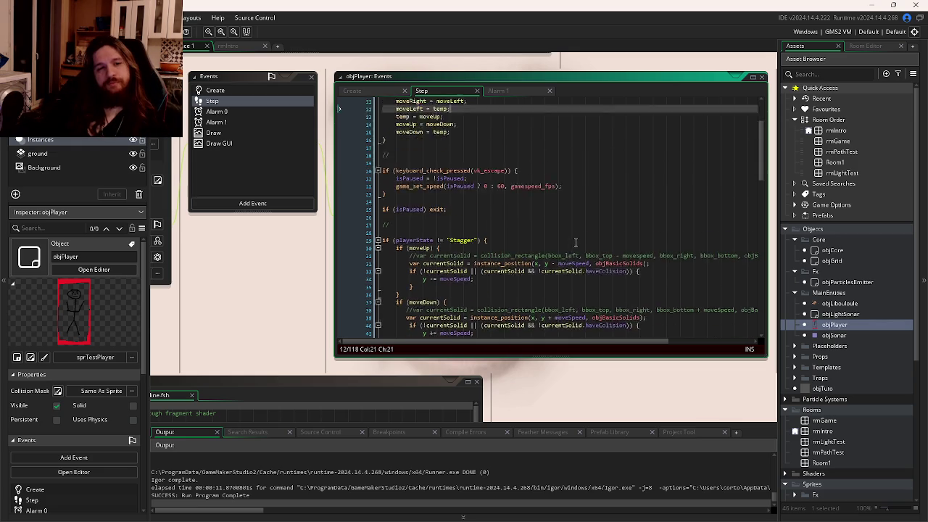
scroll(558, 253, "down", 1)
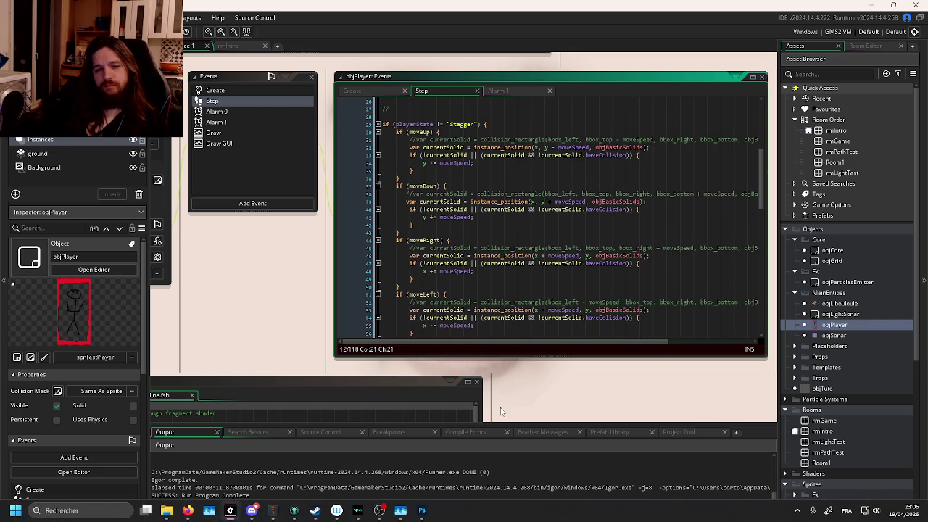
scroll(537, 303, "down", 3)
scroll(538, 303, "up", 2)
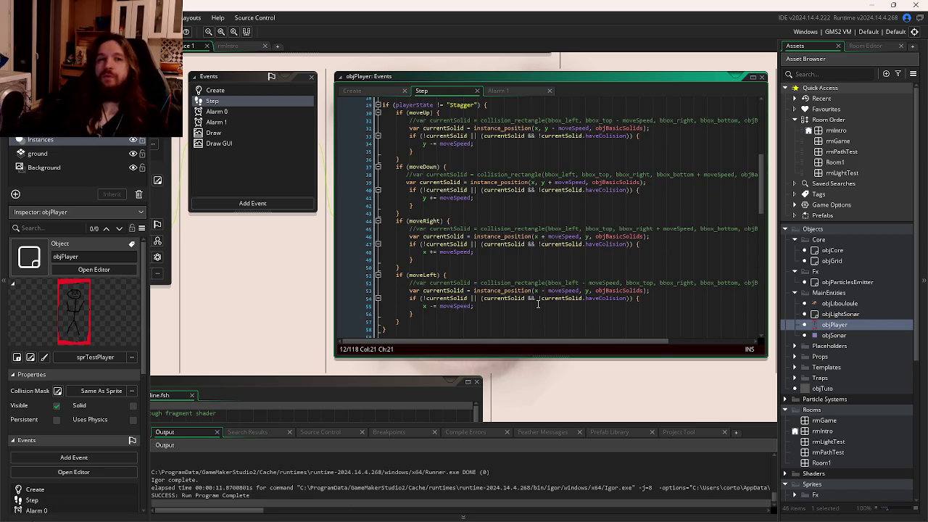
scroll(538, 303, "down", 5)
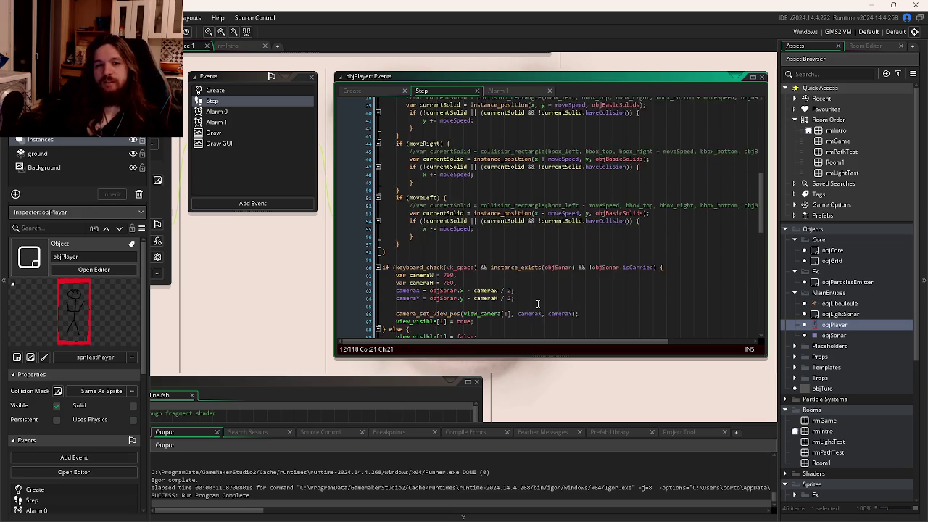
scroll(538, 301, "down", 3)
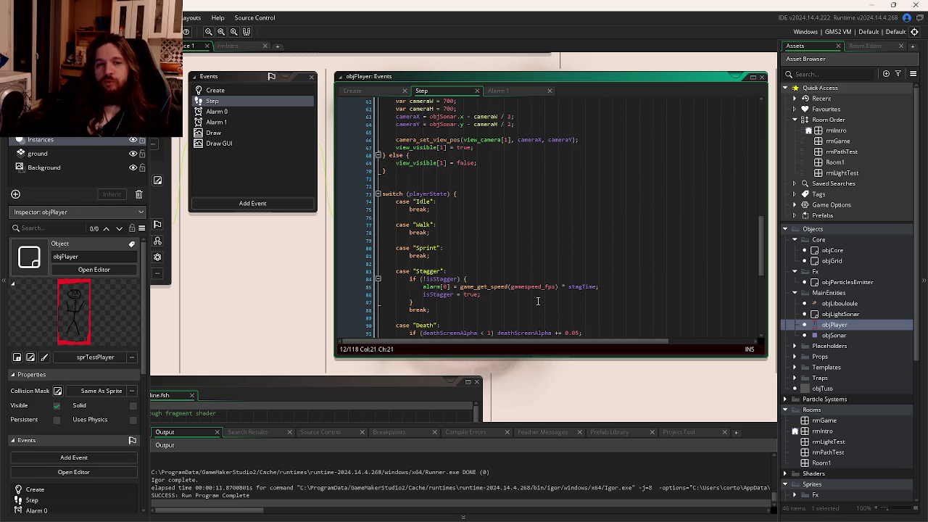
left_click(558, 274)
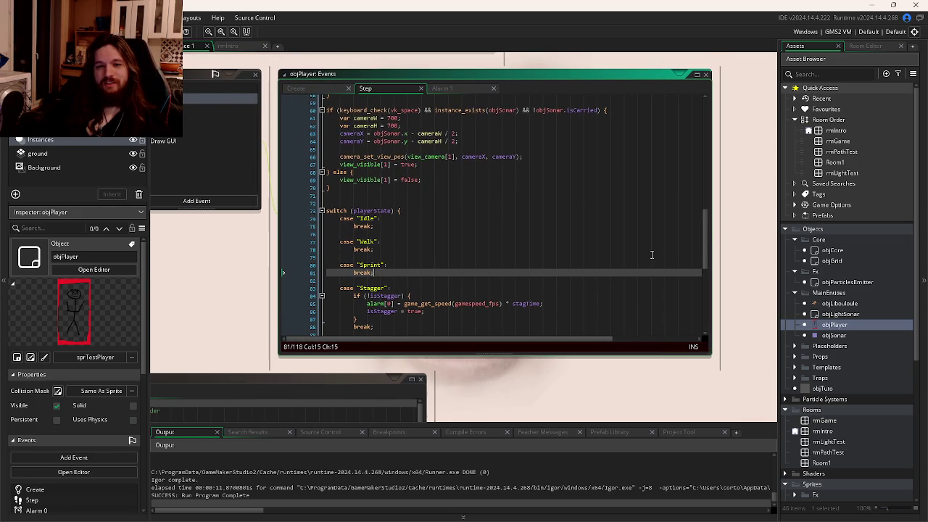
scroll(706, 238, "down", 1)
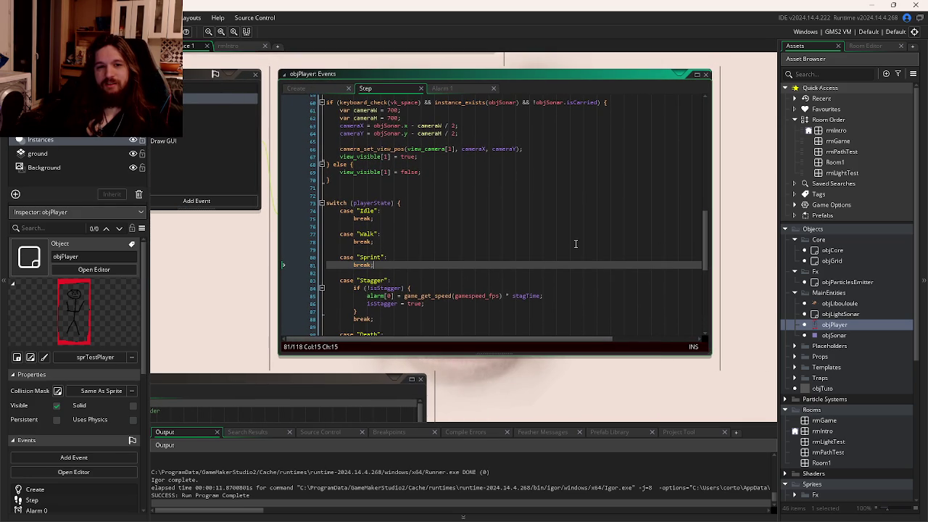
left_click(514, 180)
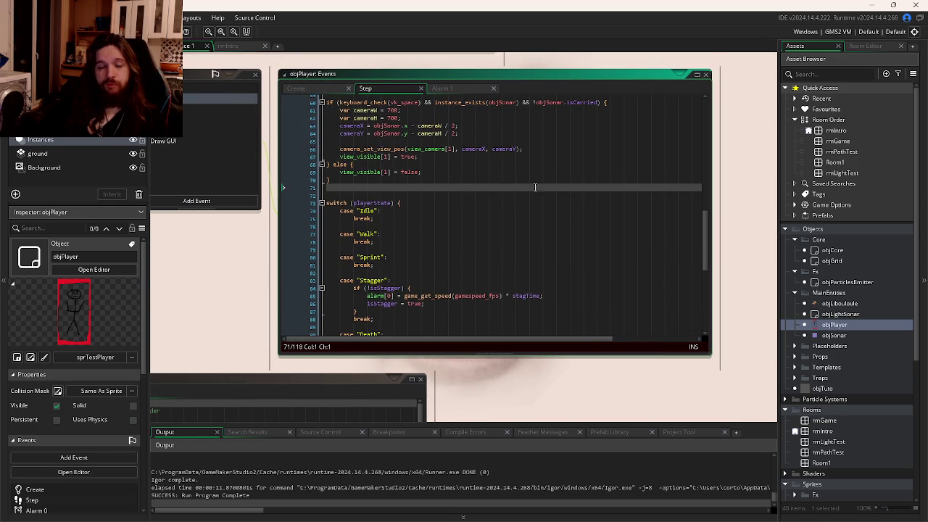
left_click(503, 158)
left_click(504, 161)
left_click(507, 157)
left_click(442, 166)
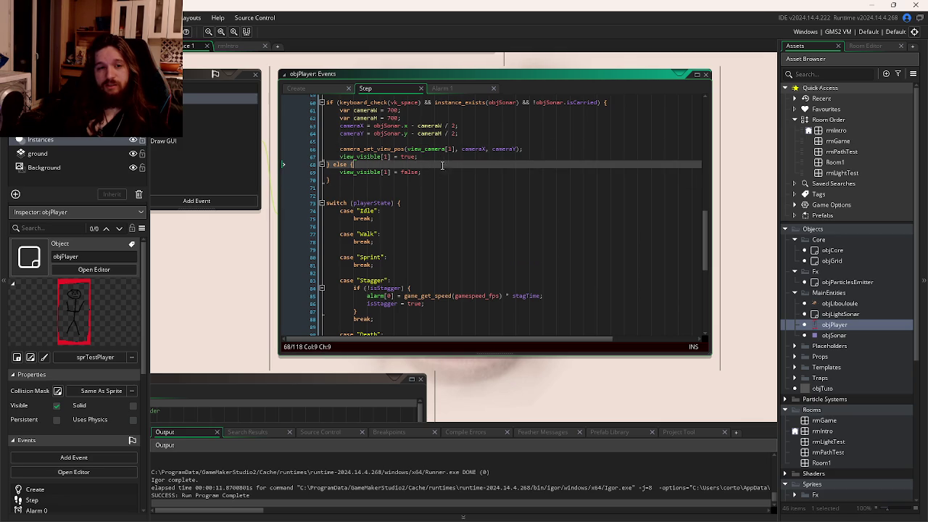
left_click(450, 180)
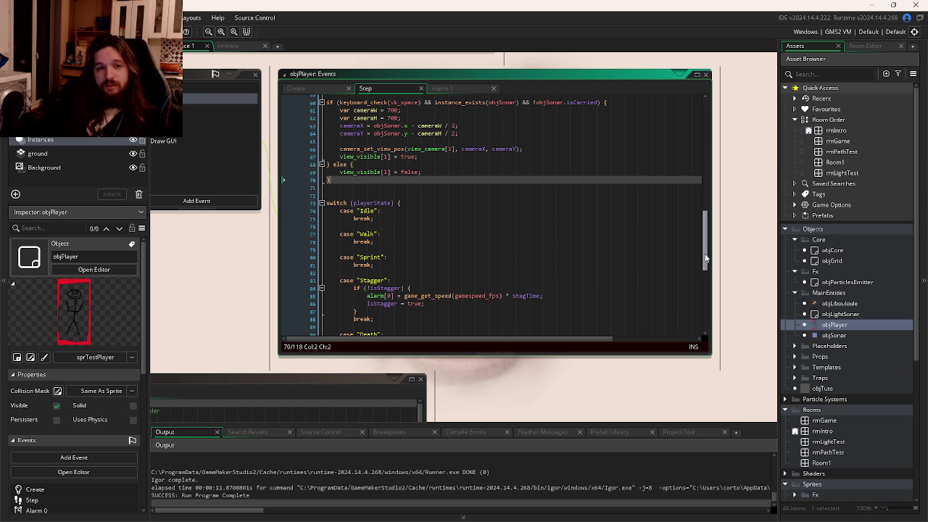
left_click(559, 219)
left_click(559, 204)
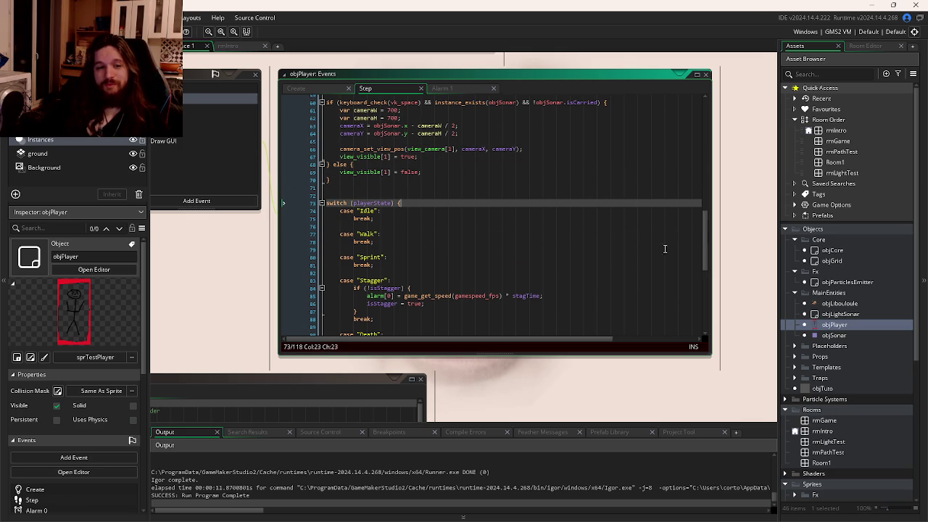
mouse_move(705, 250)
left_mouse_down()
mouse_move(706, 286)
mouse_move(715, 272)
left_mouse_up()
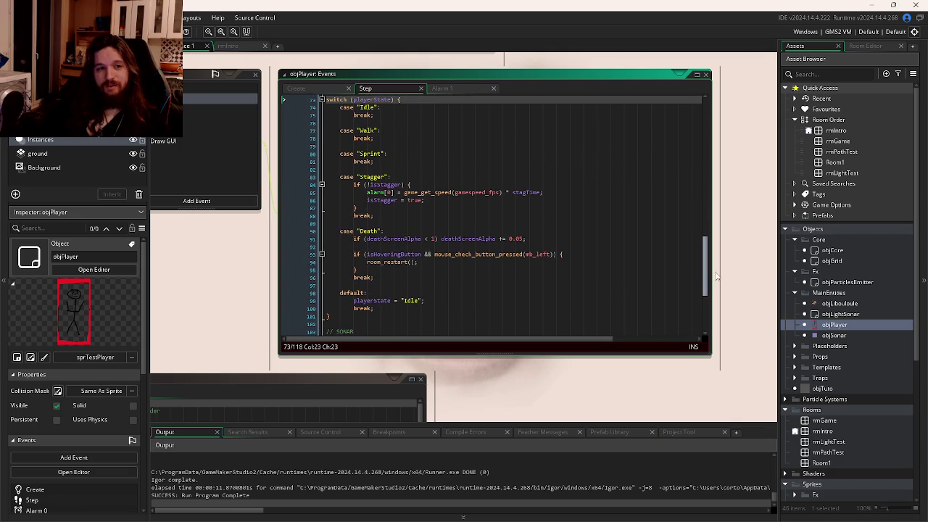
left_click(553, 276)
left_click(546, 332)
left_click(557, 318)
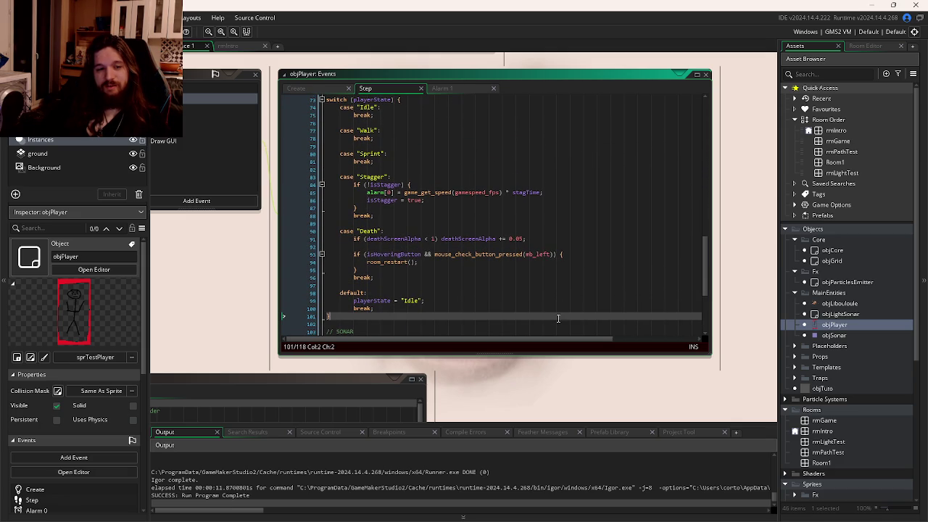
mouse_move(705, 274)
left_mouse_down()
mouse_move(714, 223)
mouse_move(717, 252)
left_mouse_up()
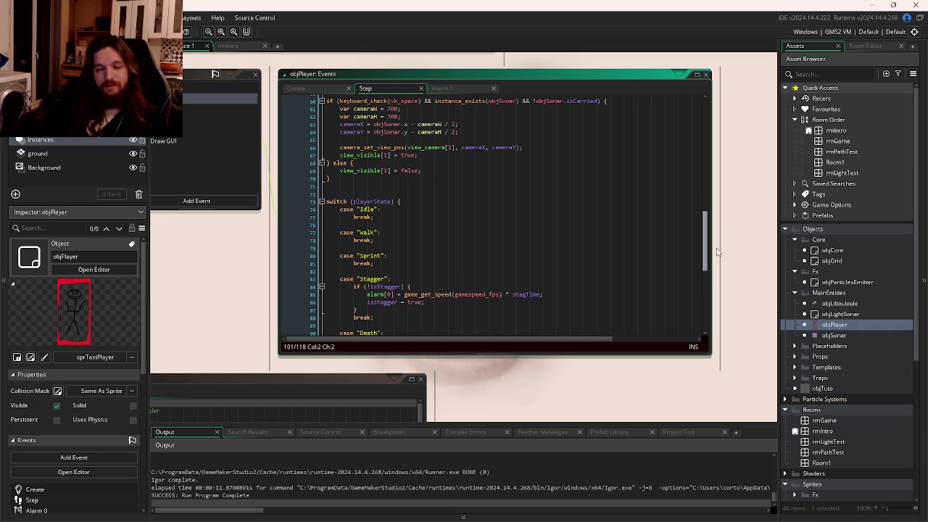
left_click_drag(716, 252, 716, 215)
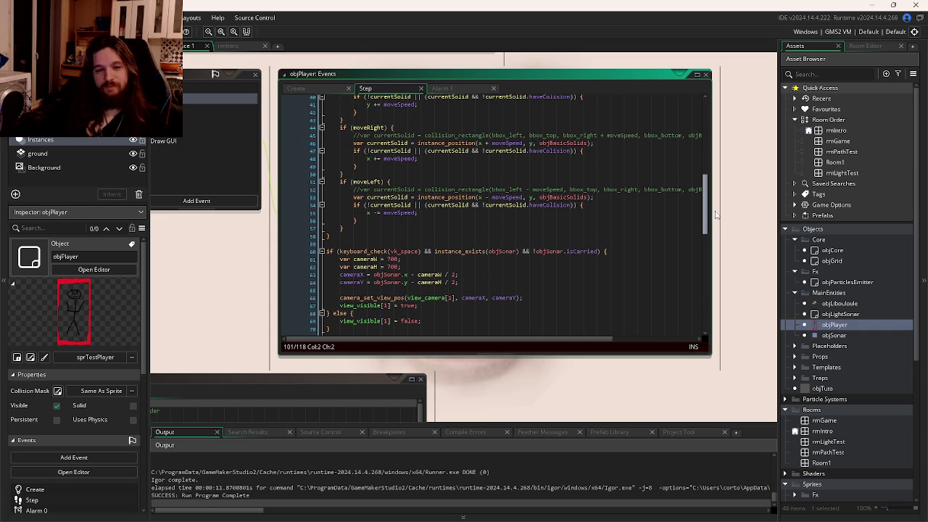
left_click_drag(715, 214, 729, 150)
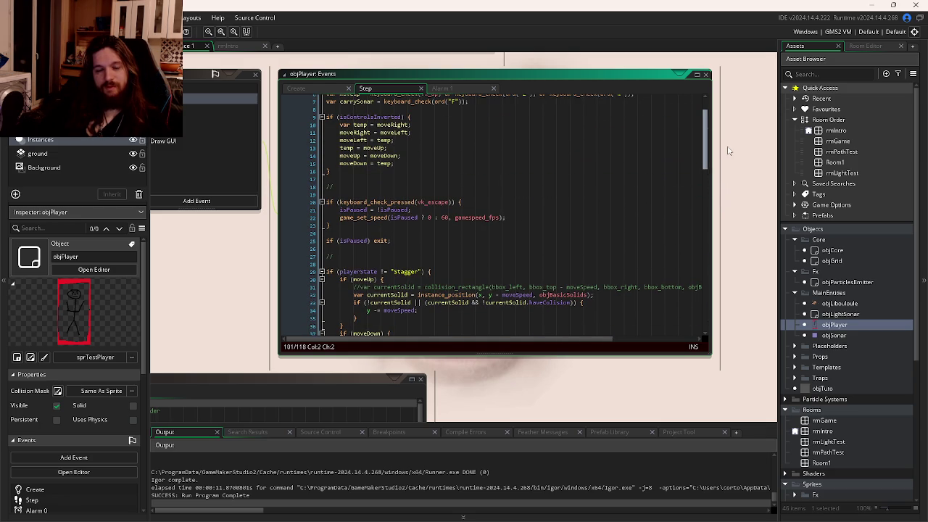
scroll(563, 139, "up", 2)
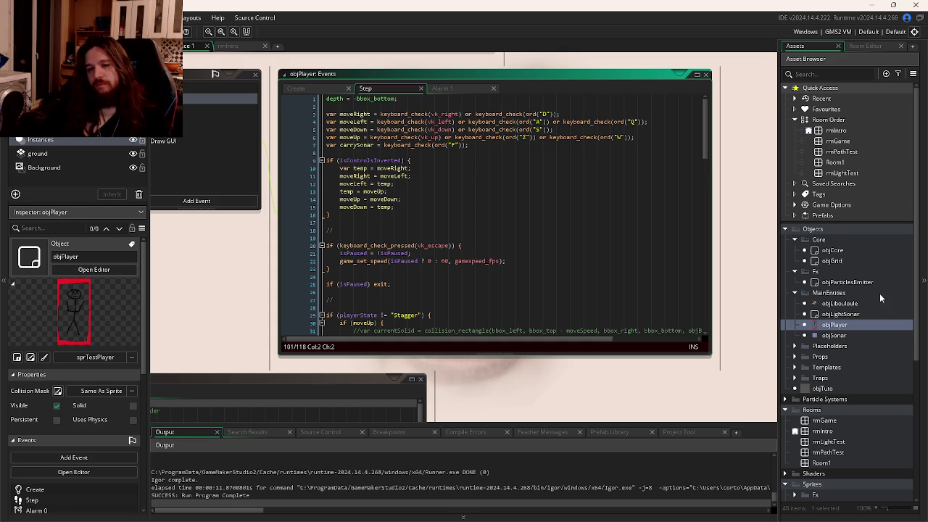
scroll(879, 293, "down", 2)
scroll(882, 301, "down", 3)
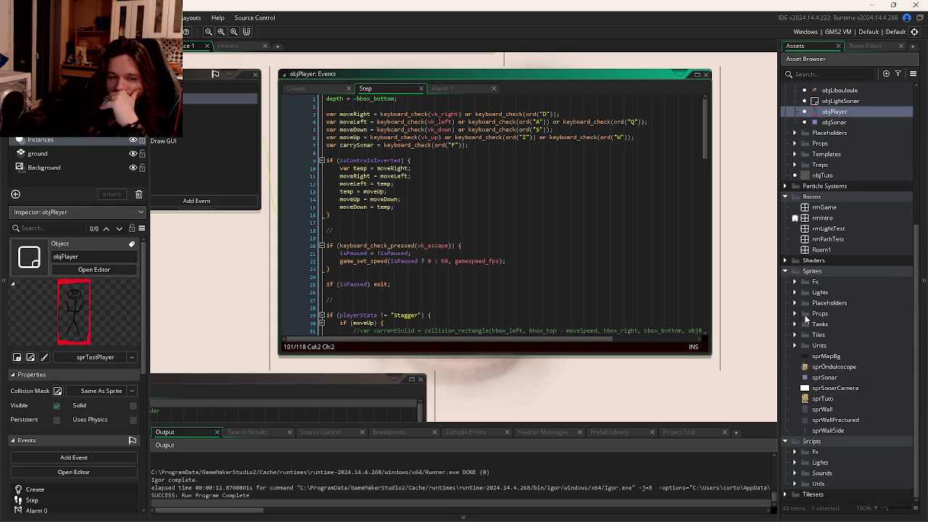
left_click(583, 297)
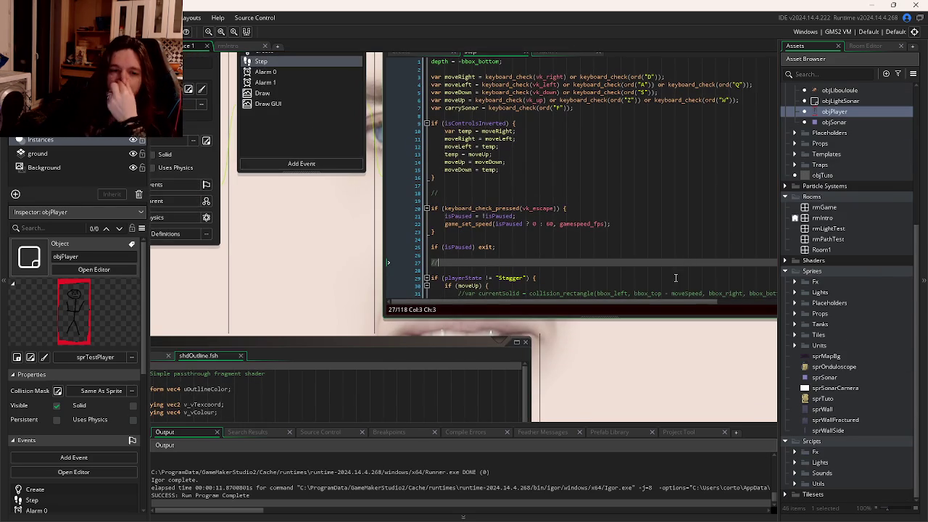
left_click(694, 223)
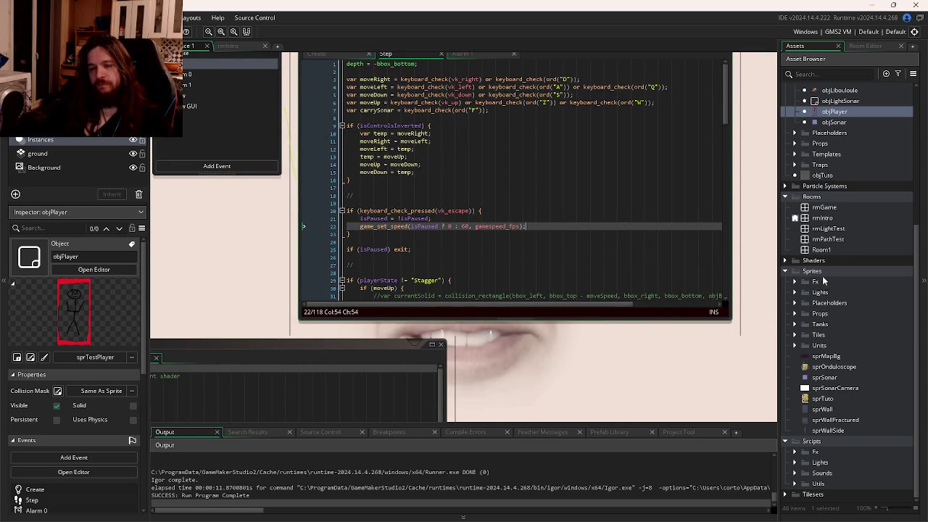
Step: Open objCore, review its Step sonar camera check and Create code, then return to rmIntro
scroll(826, 259, "up", 3)
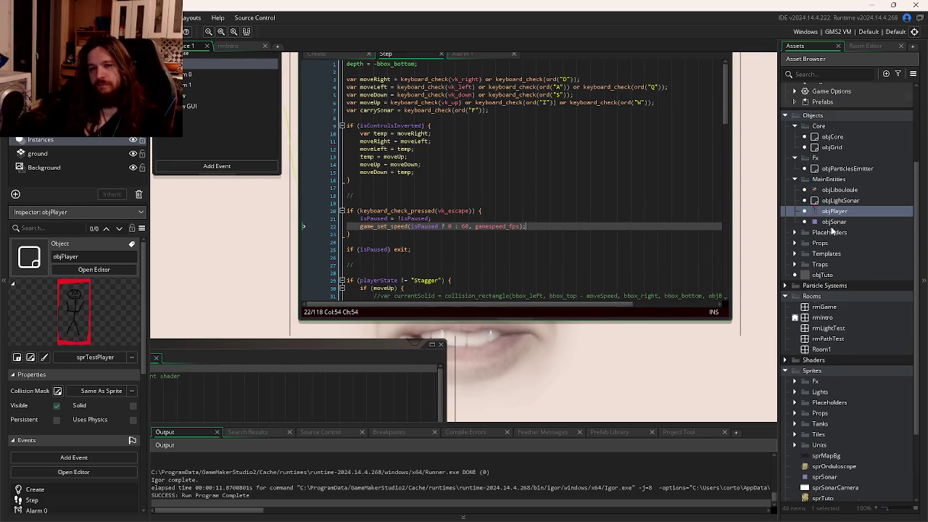
double_click(831, 137)
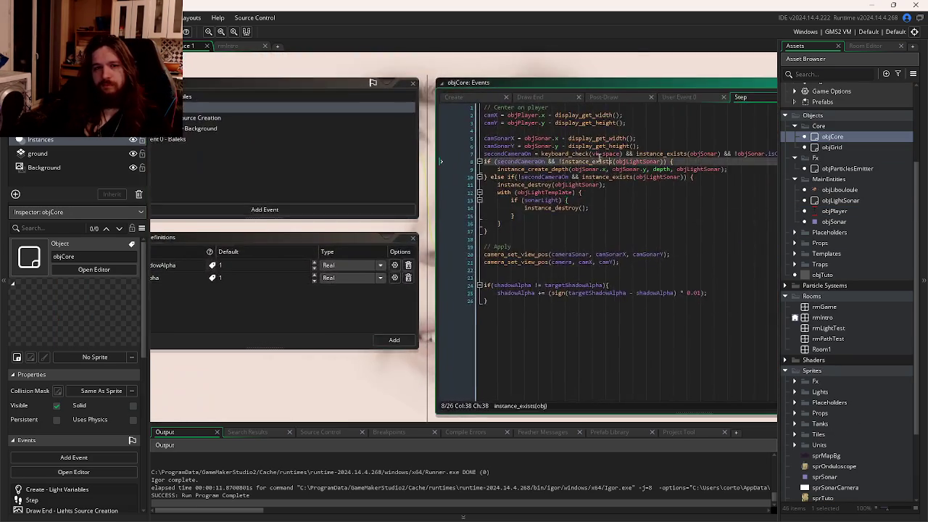
left_click(579, 161)
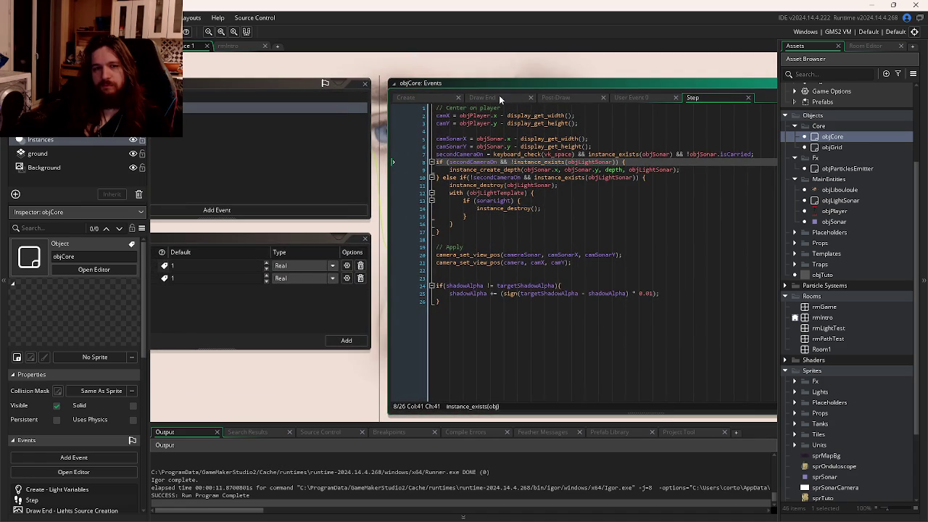
left_click(428, 103)
left_click(528, 279)
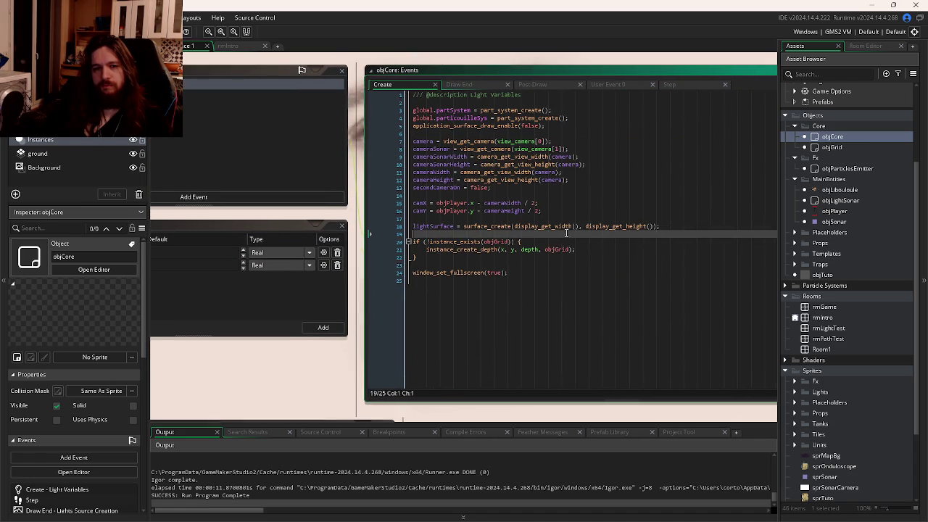
left_click(528, 282)
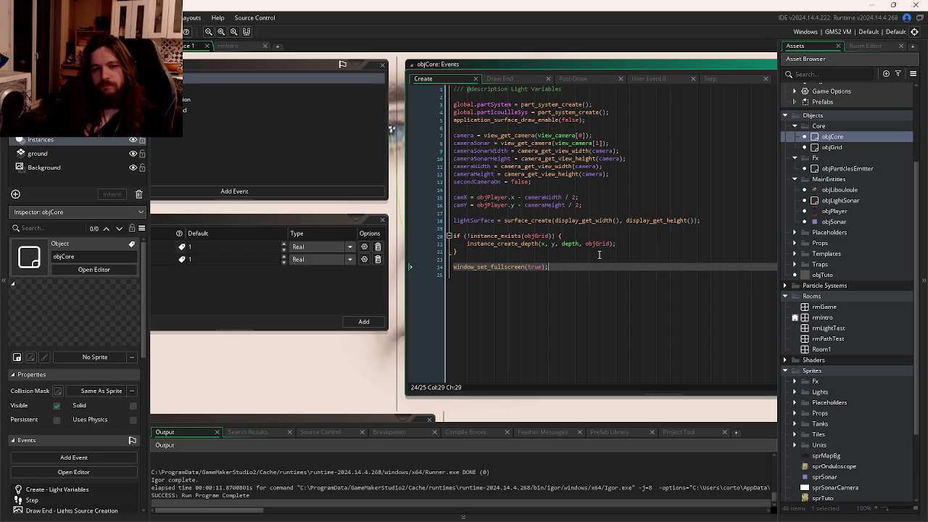
left_click(529, 261)
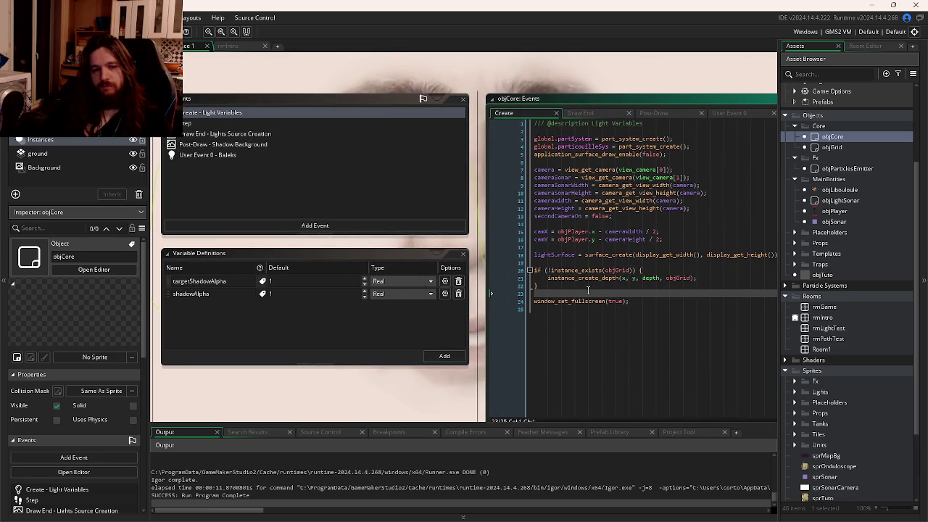
key("ctrl+Tab")
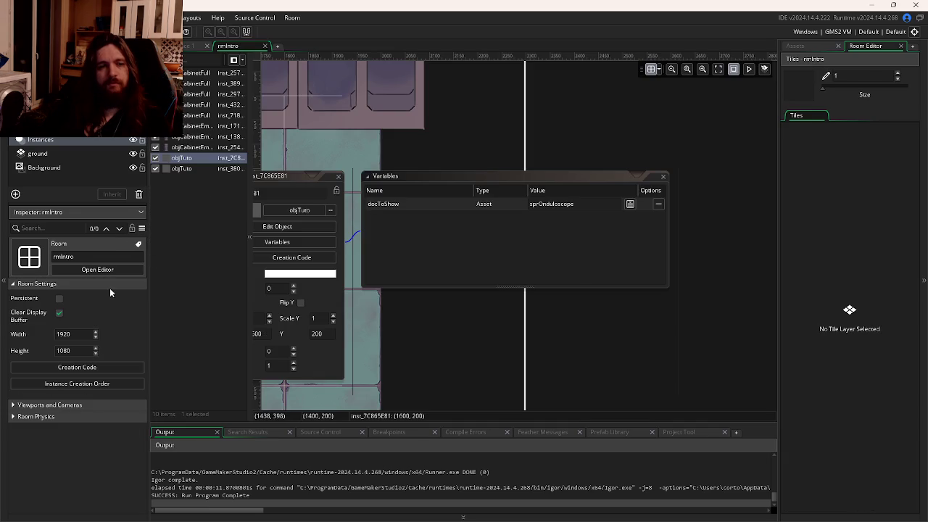
Step: On rmIntro's objCore instance, replace the shadowAlpha override with targetShadowAlpha set to 0
left_click(474, 246)
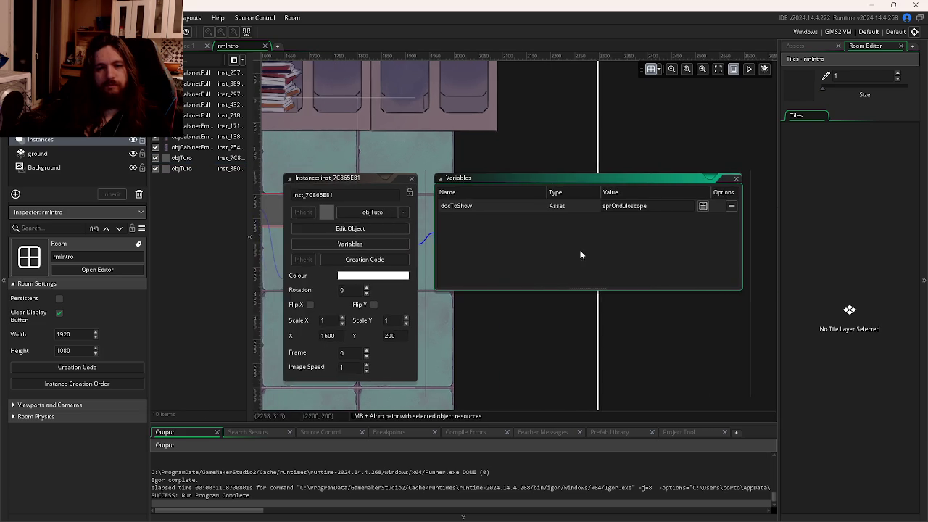
key("ctrl+Tab")
key("ctrl+Tab")
key("ctrl+Tab")
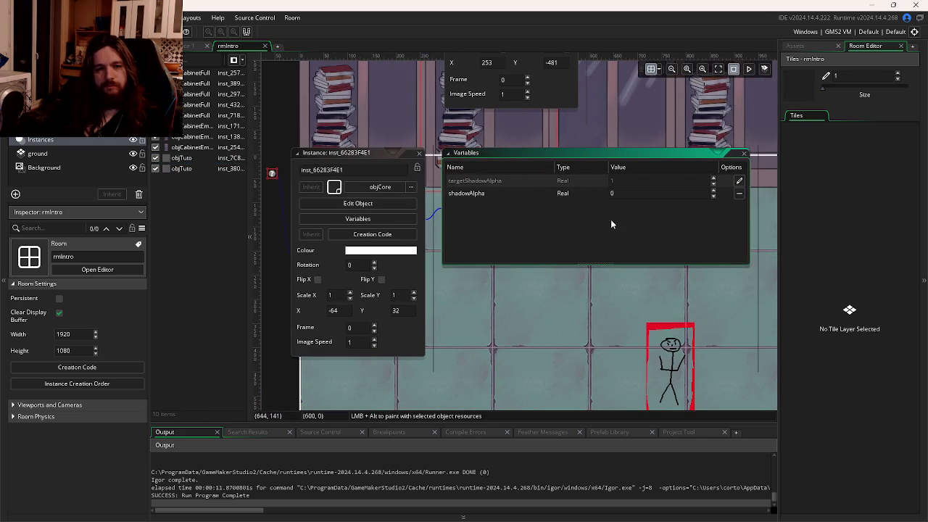
left_click(739, 193)
left_click(738, 180)
type("0")
key("Return")
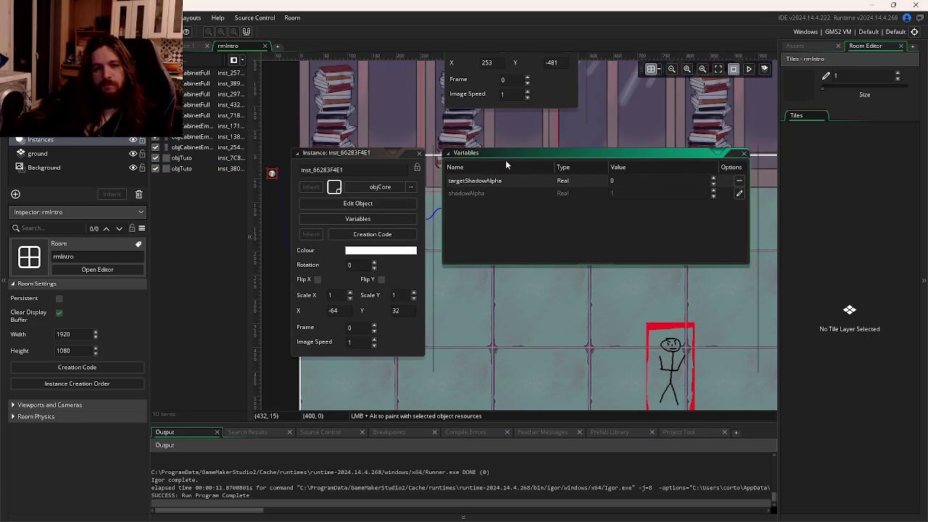
left_click(191, 46)
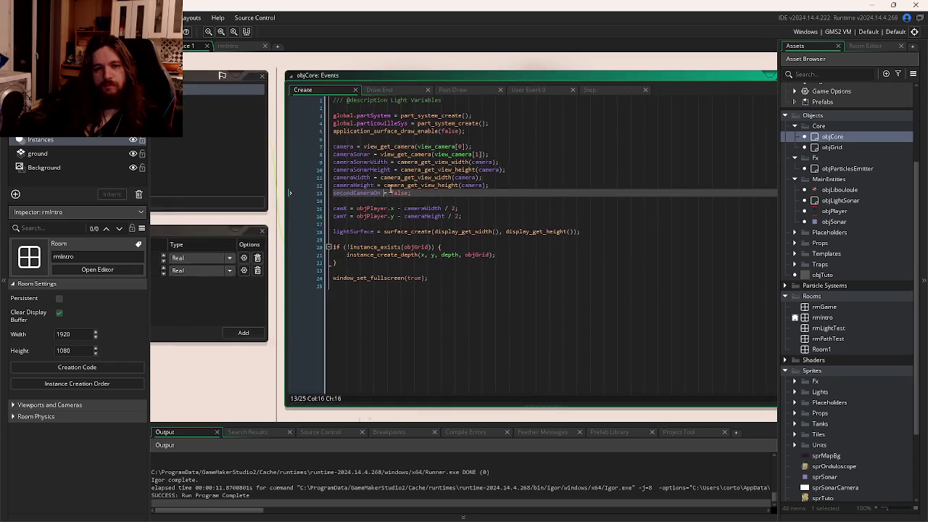
Step: Look over objCore's Create code, including the objGrid line, then switch to objPlayer's Step code
left_click(448, 299)
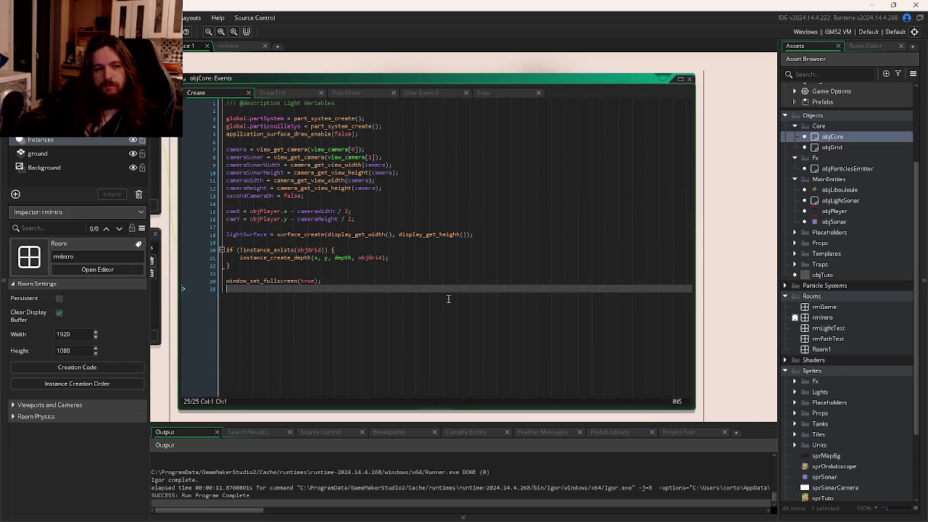
left_click(475, 254)
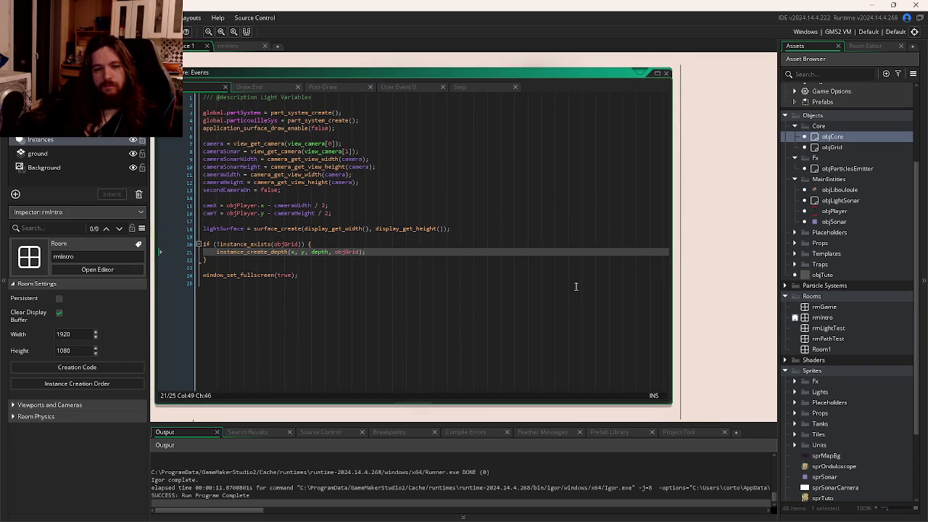
key("ctrl+Tab")
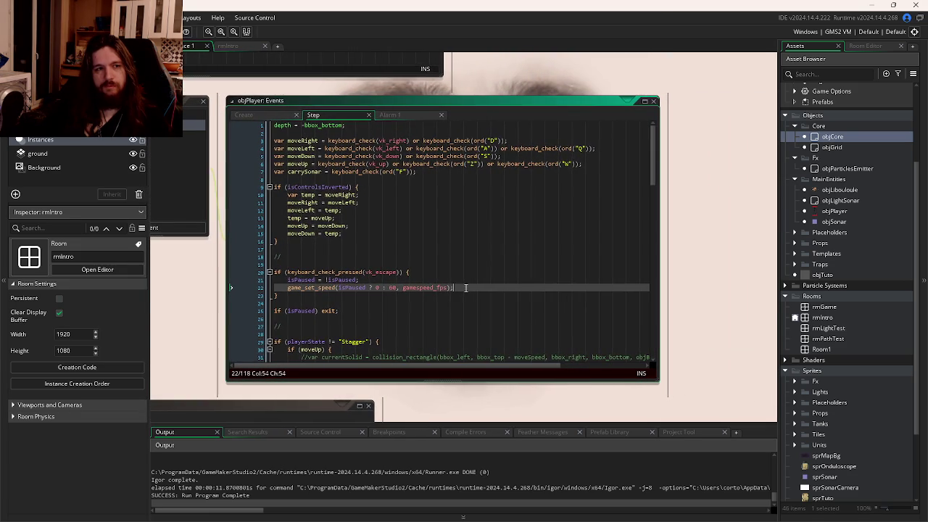
Step: Review the escape pause check and game speed lines in objPlayer's Step code
left_click(480, 270)
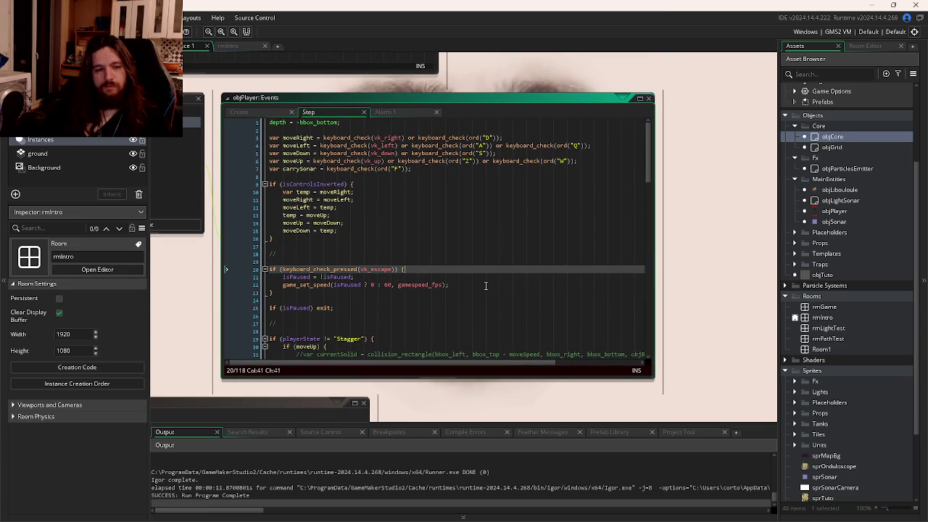
left_click(484, 284)
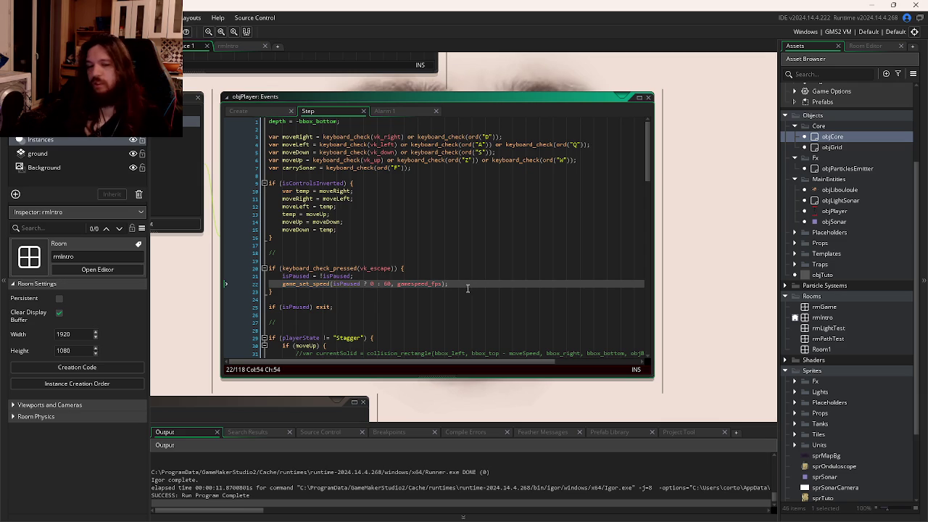
left_click(419, 290)
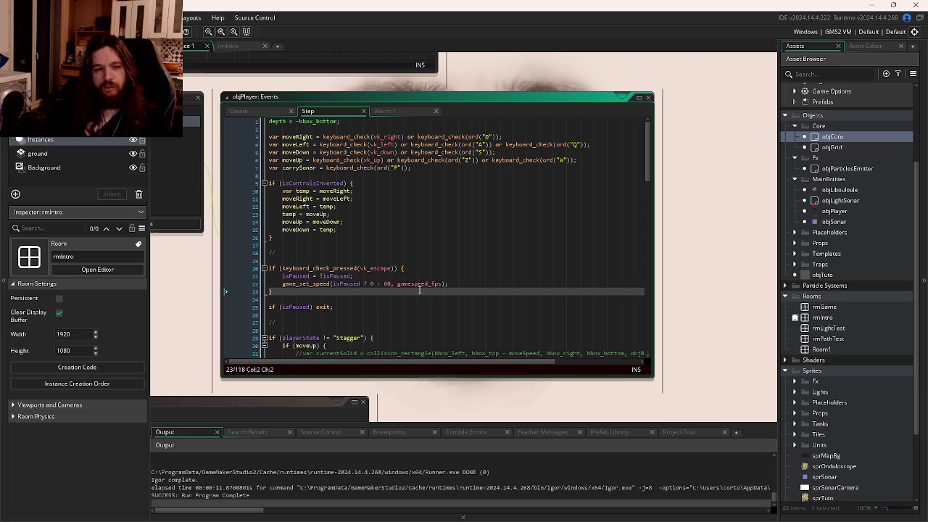
key("Down")
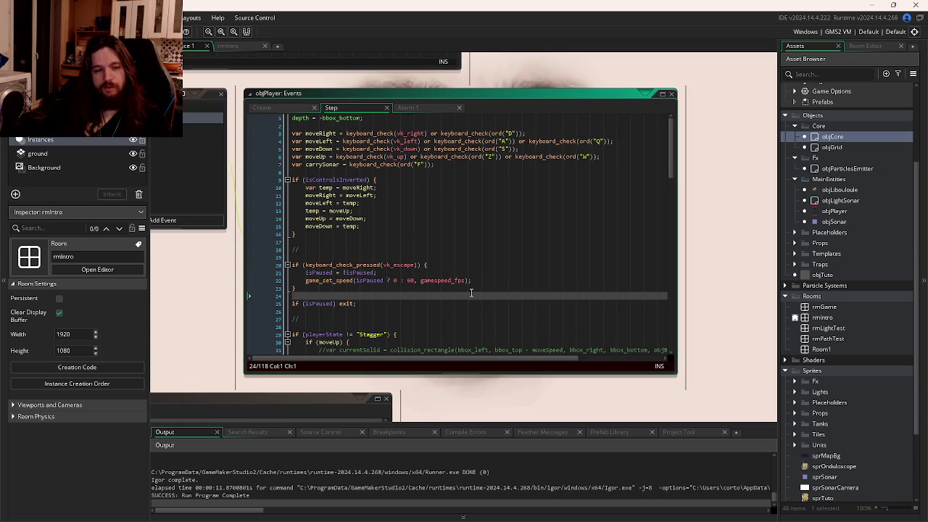
scroll(471, 293, "down", 6)
scroll(482, 285, "down", 12)
scroll(564, 283, "down", 11)
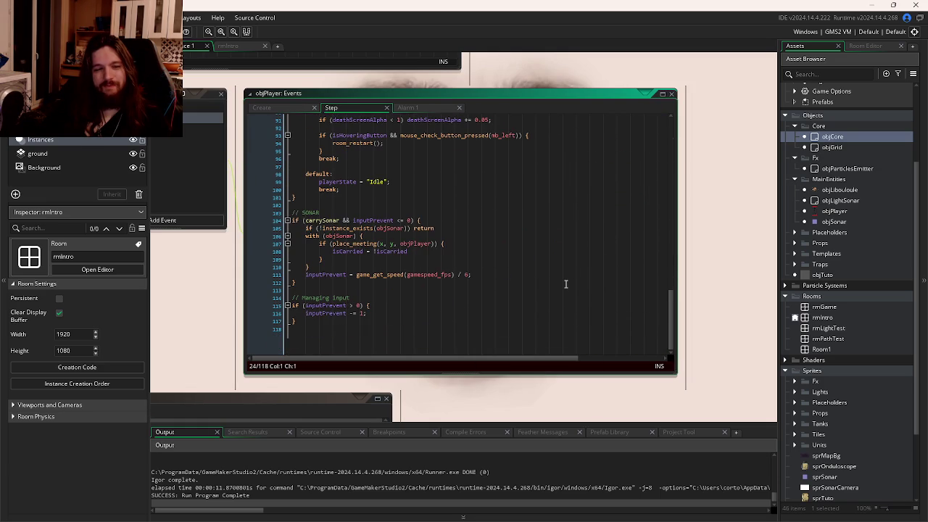
Step: Check the inputPrevent countdown and the braces of the SONAR and with blocks
left_click(417, 312)
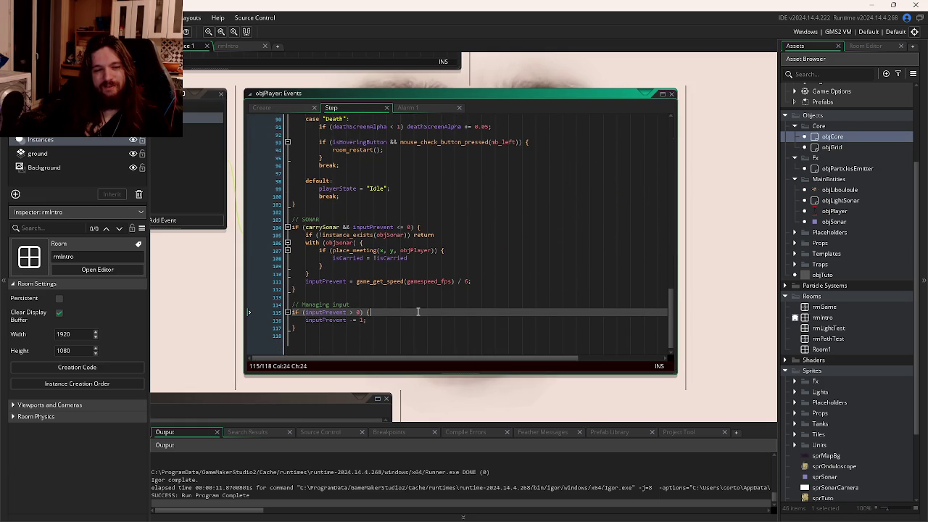
left_click(486, 283)
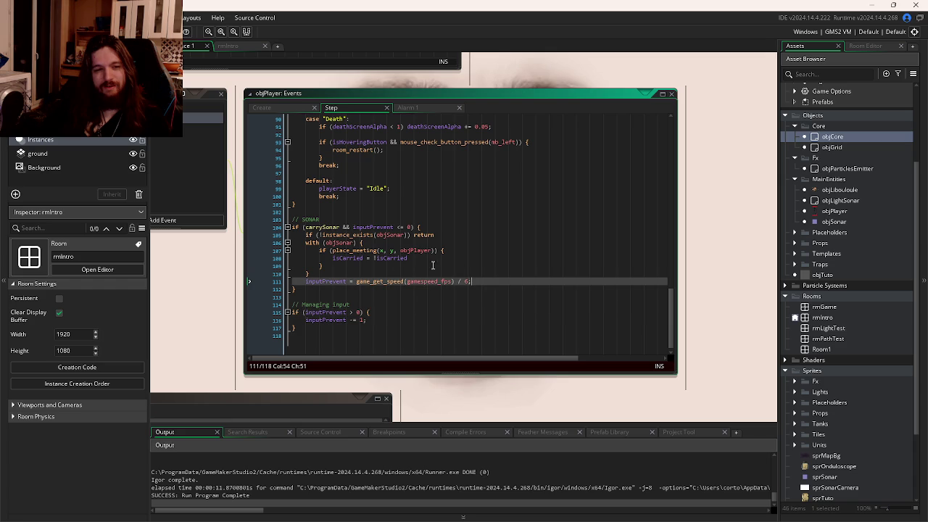
left_click(442, 251)
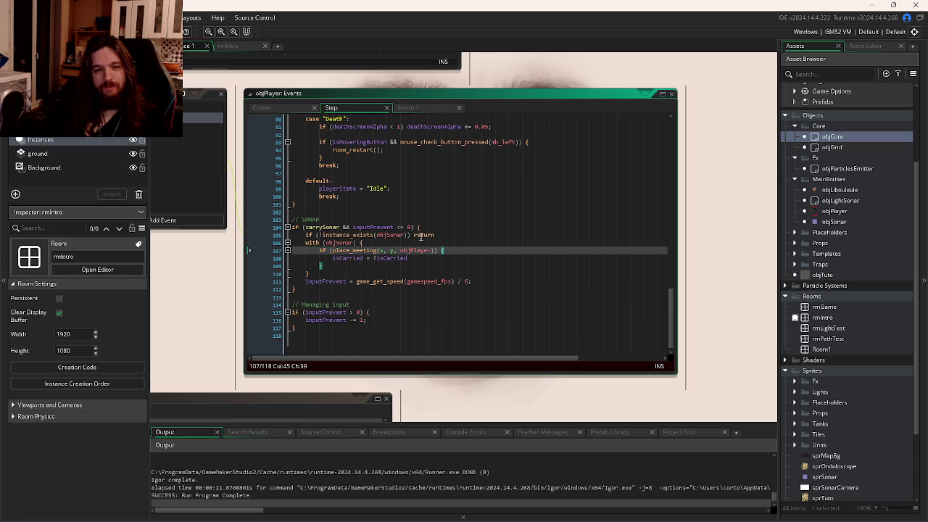
left_click(418, 227)
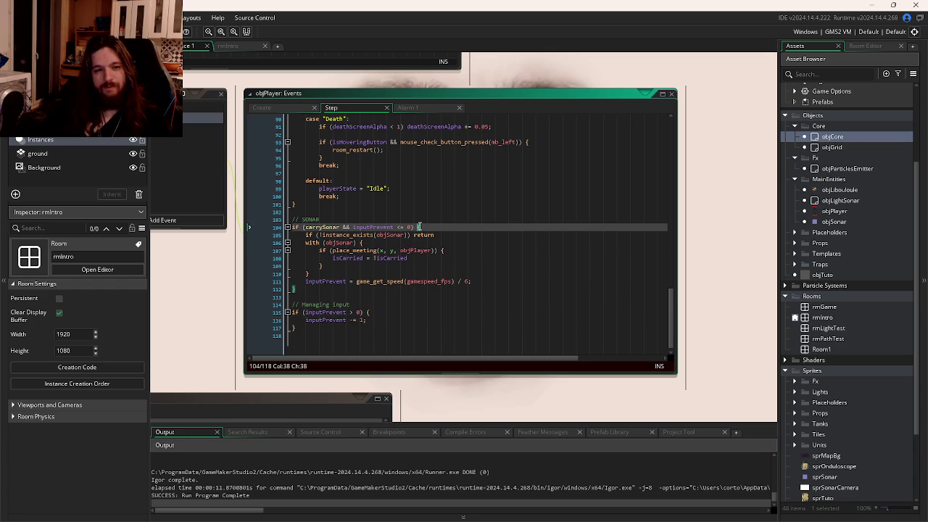
left_click(297, 290)
left_click(320, 267)
left_click(308, 273)
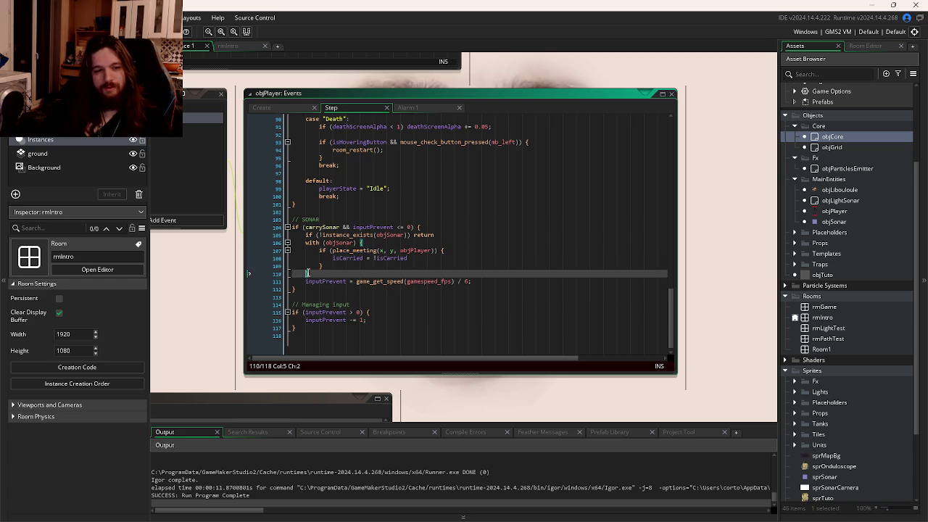
Step: Retype the { after the place_meeting condition in the SONAR block
left_click(436, 250)
type("{")
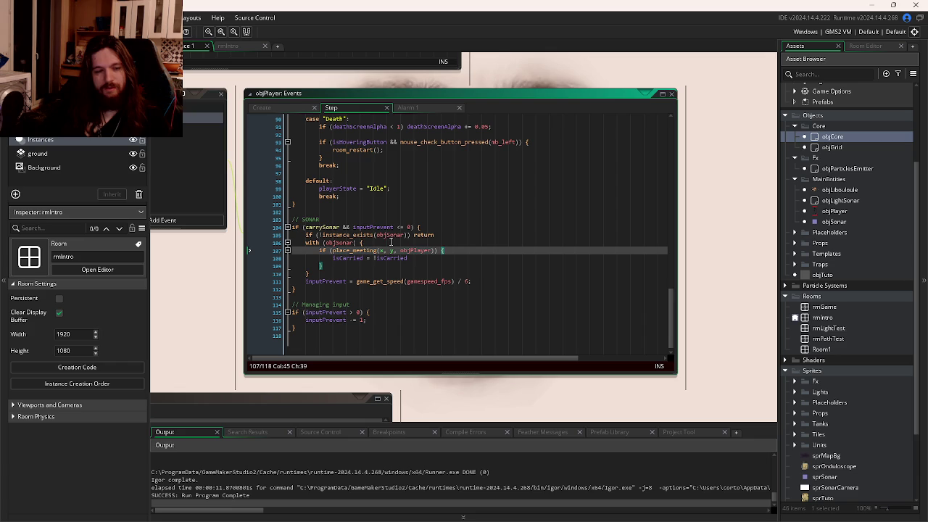
left_click(392, 289)
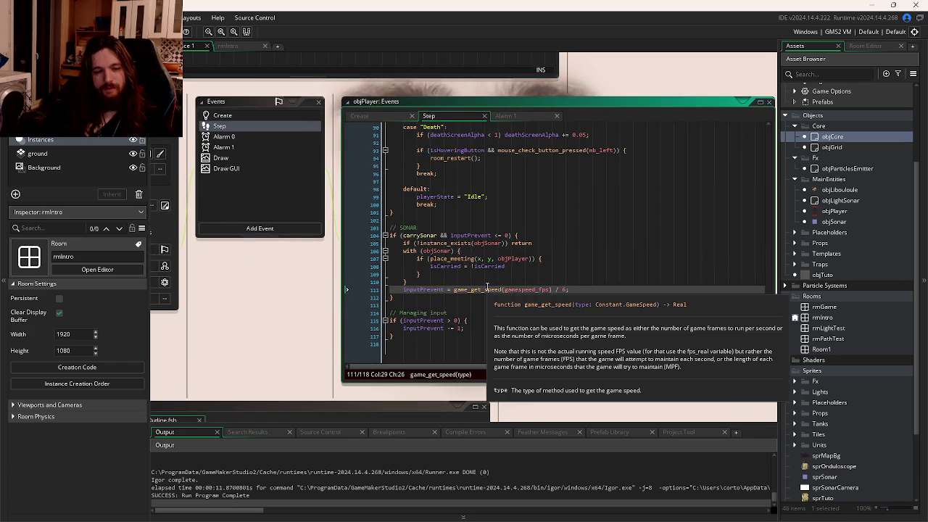
left_click(477, 310)
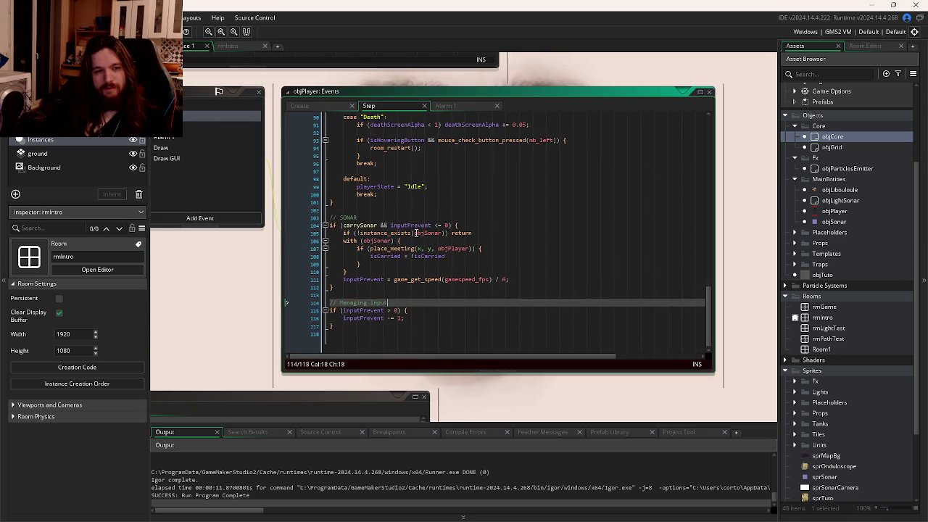
key("ctrl+Tab")
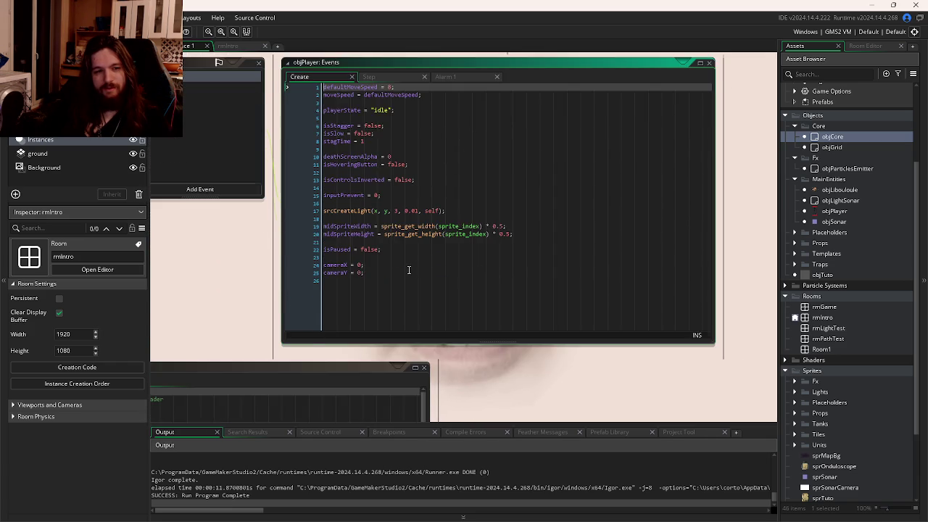
Step: Glance at objPlayer's Alarm 1 code, scroll through its Step code, then select objCore
left_click(438, 108)
left_click(387, 110)
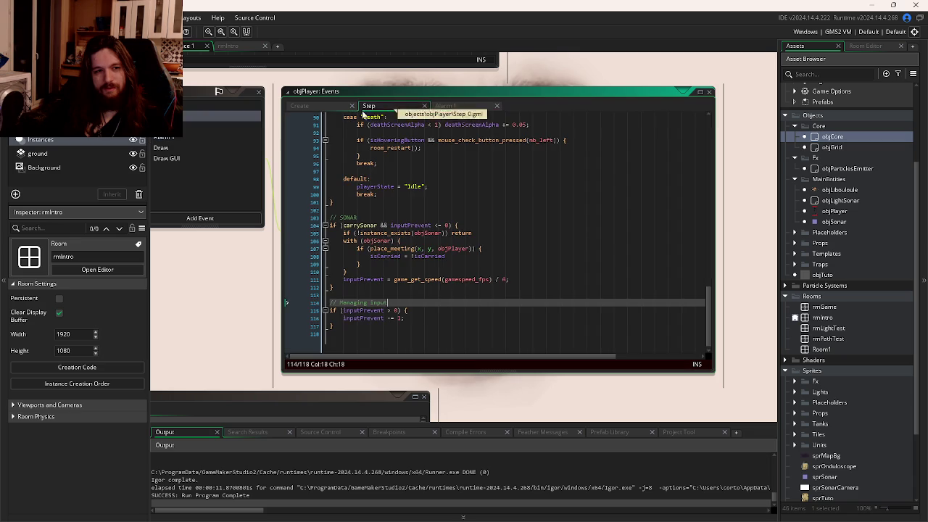
scroll(454, 223, "up", 3)
scroll(454, 223, "up", 10)
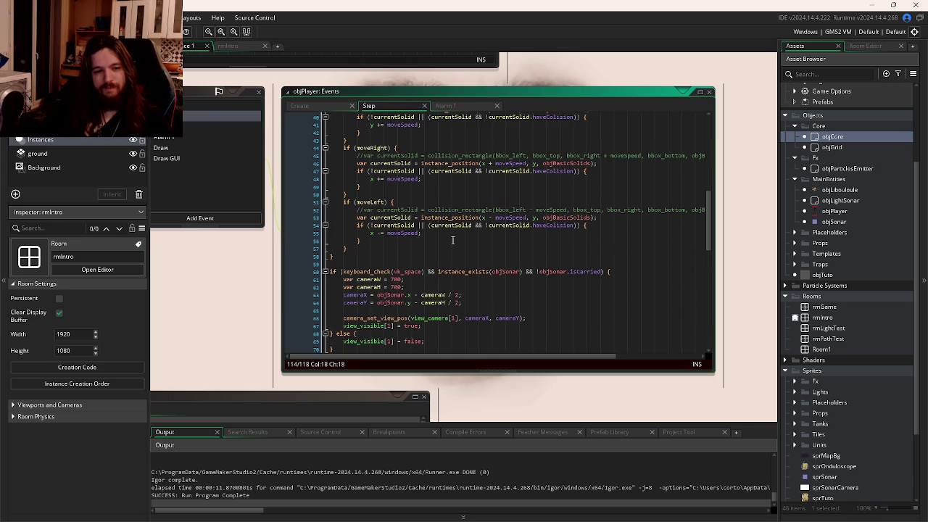
scroll(707, 224, "down", 1)
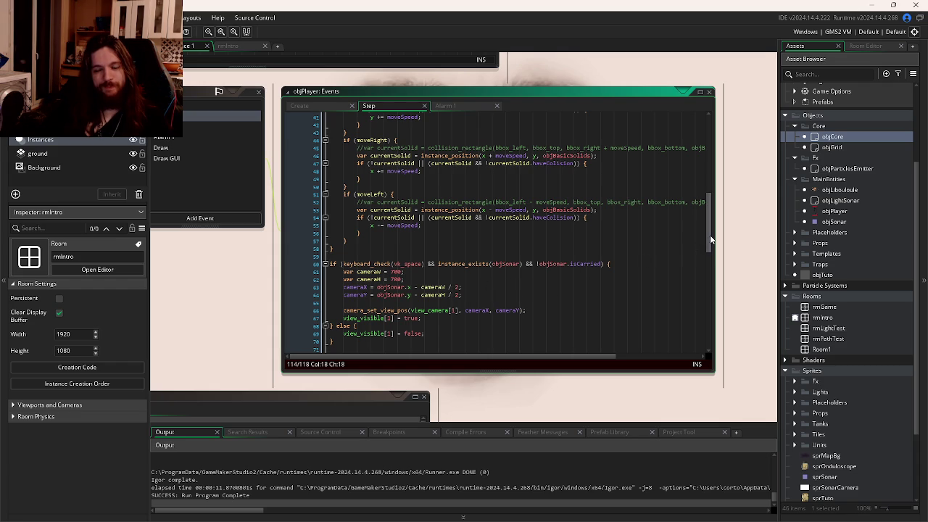
left_click_drag(709, 235, 710, 237)
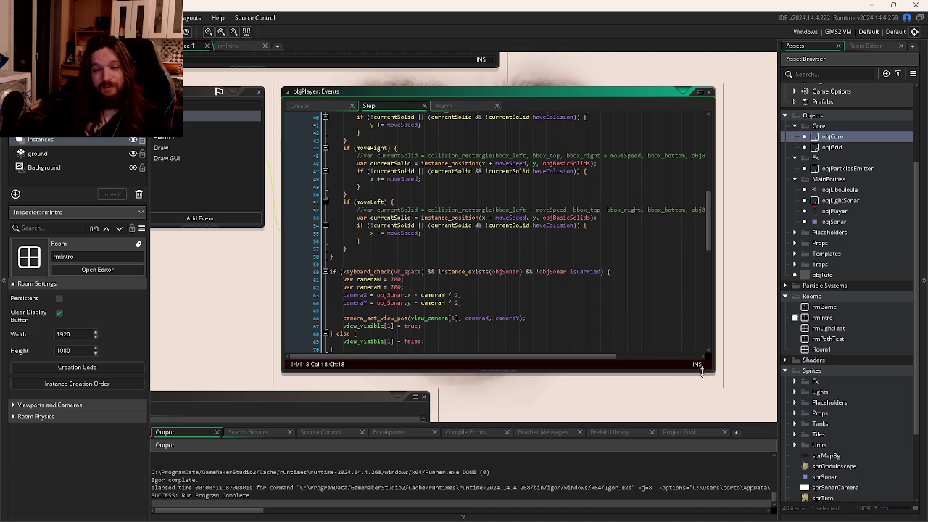
left_click_drag(709, 236, 728, 119)
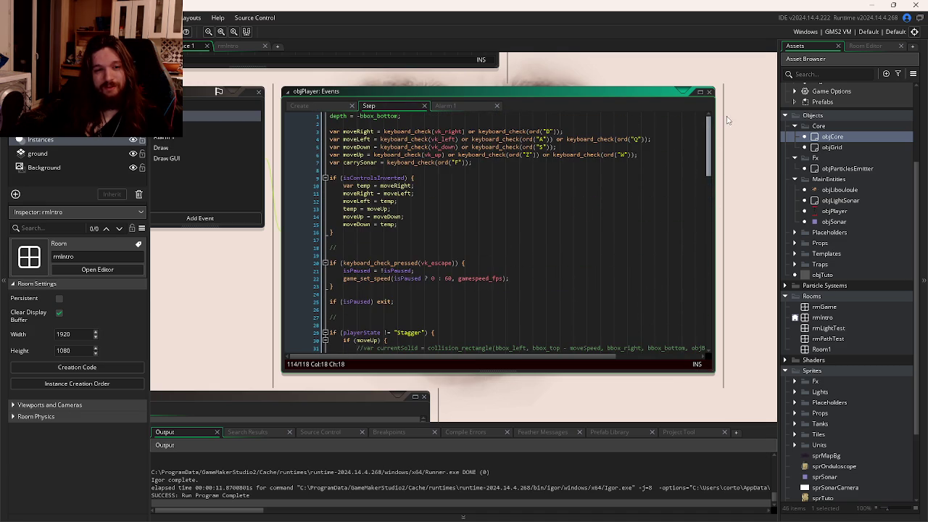
scroll(435, 218, "down", 9)
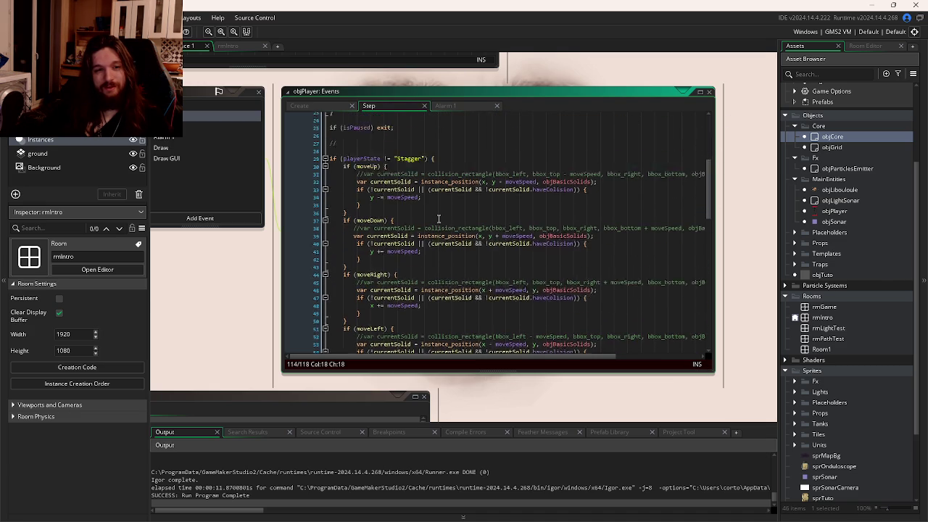
scroll(438, 219, "down", 11)
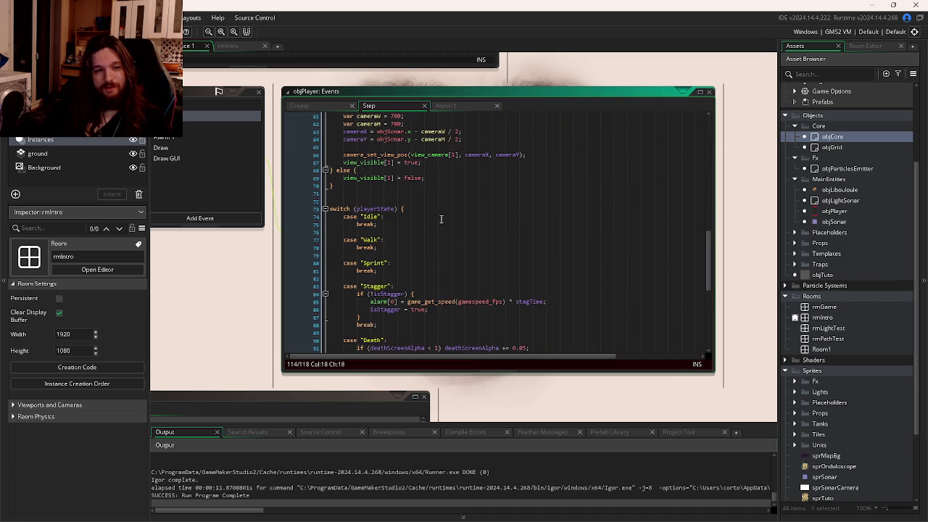
scroll(440, 219, "down", 10)
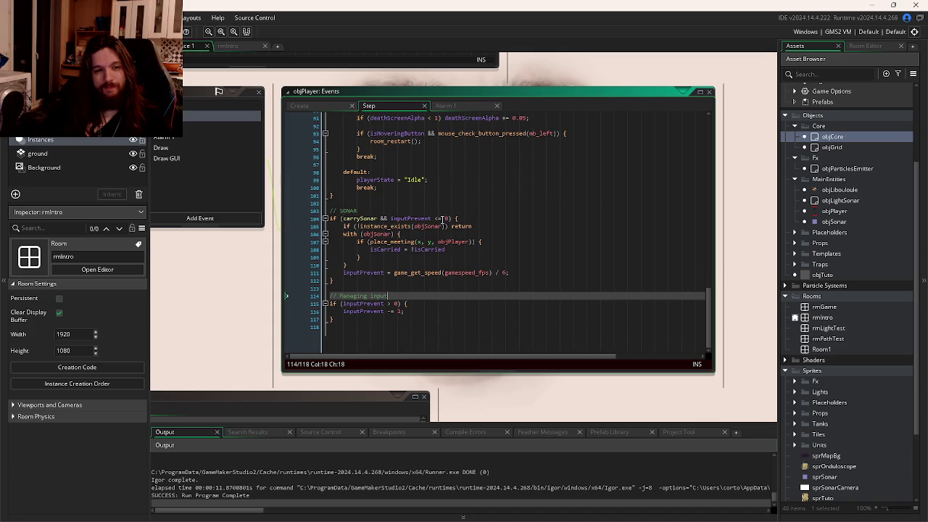
scroll(416, 247, "up", 7)
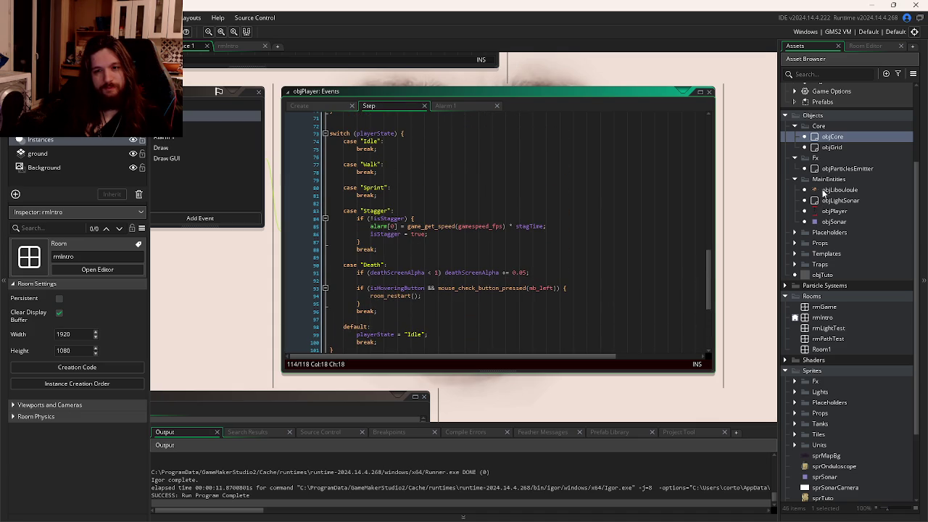
left_click(834, 138)
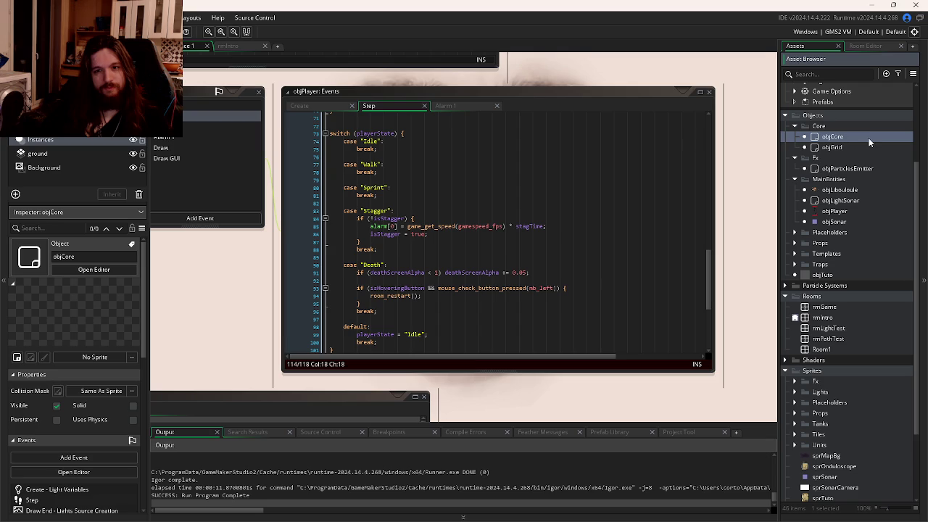
Step: Append an empty if(room == rmIntro){ block to the end of objCore's Step code
double_click(869, 138)
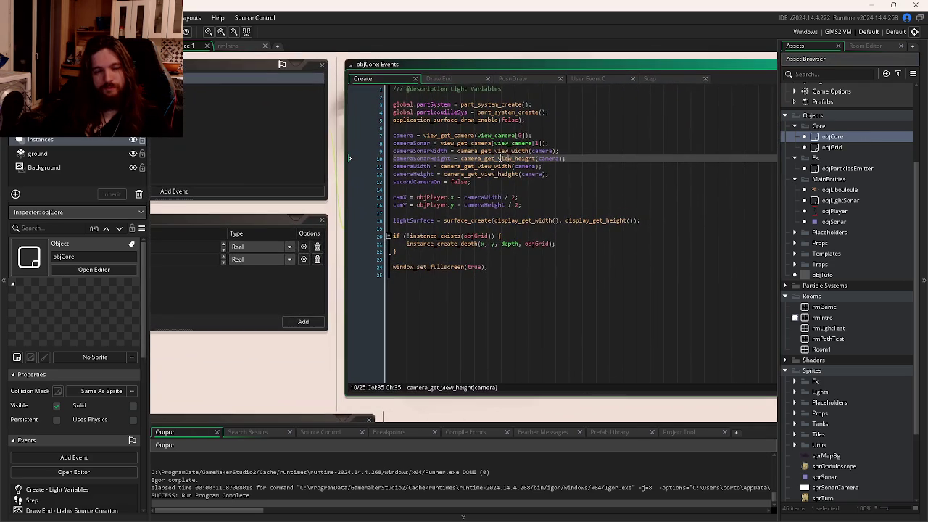
left_click(656, 80)
left_click(540, 298)
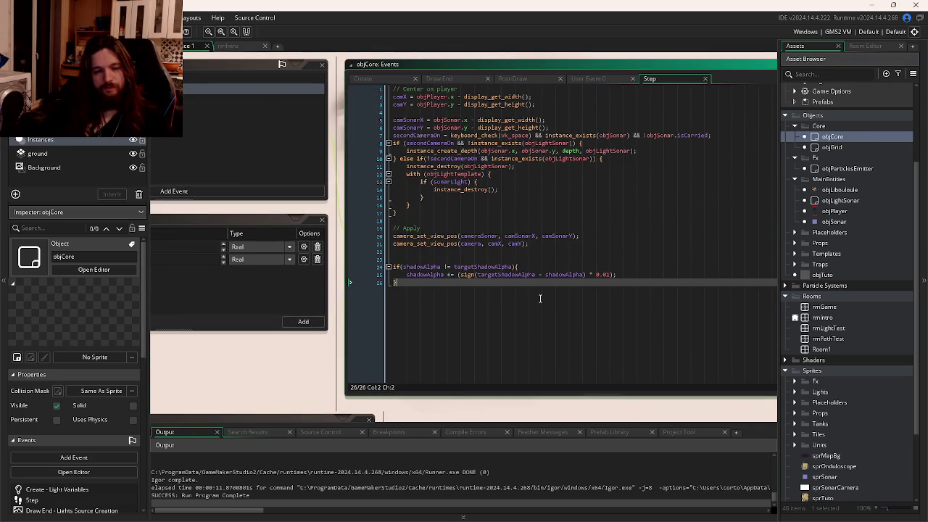
key("Return")
key("Return")
type("if(room == intr")
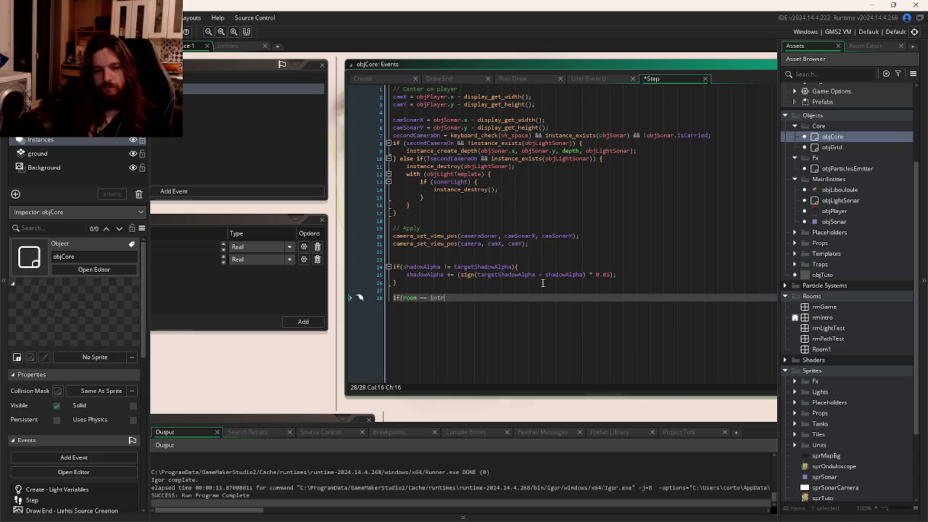
key("BackSpace")
key("BackSpace")
key("BackSpace")
key("BackSpace")
type("rmIntro){")
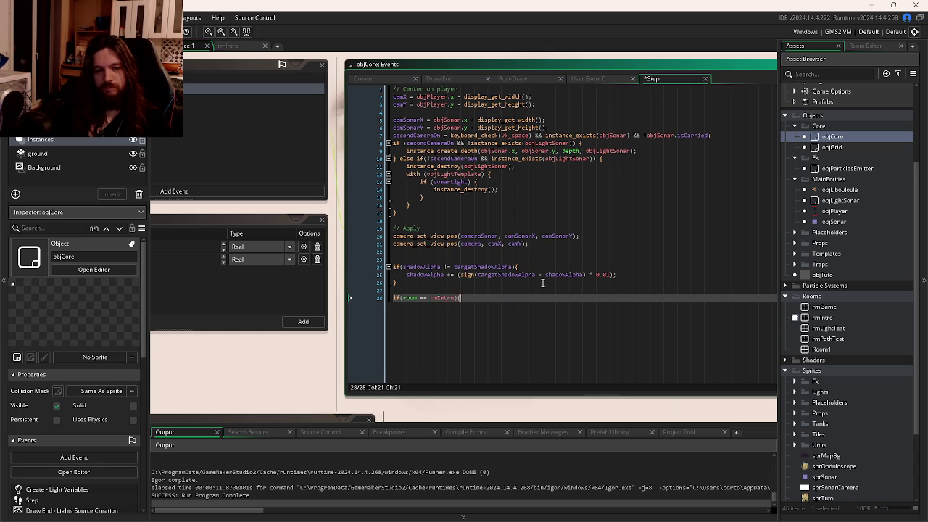
key("Return")
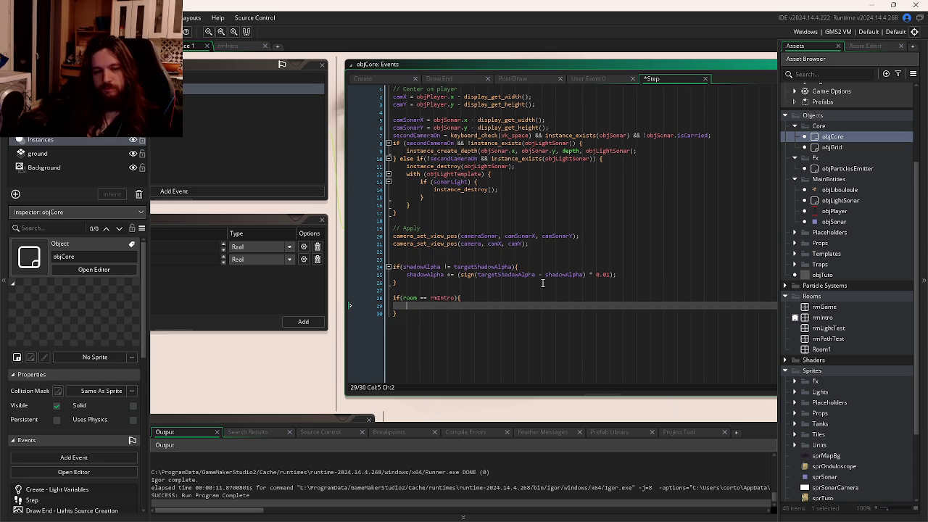
scroll(855, 349, "down", 3)
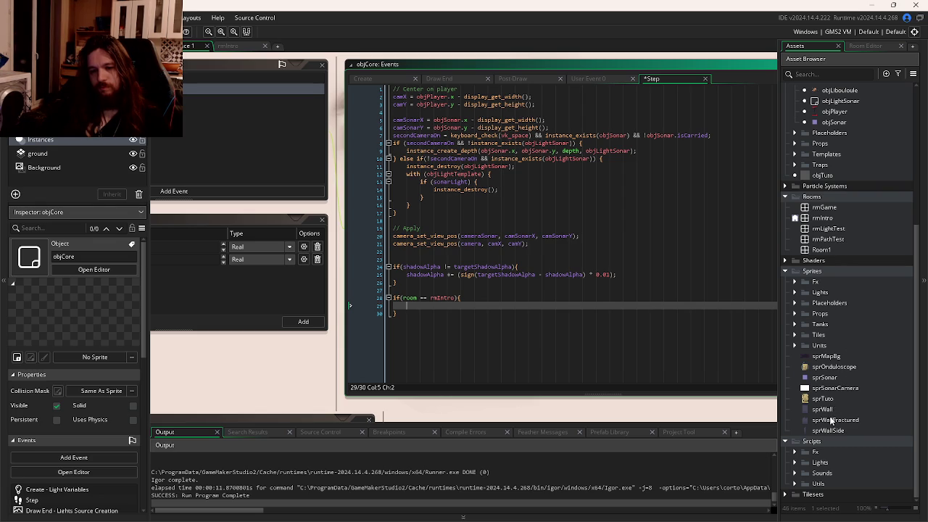
scroll(834, 326, "up", 2)
double_click(822, 233)
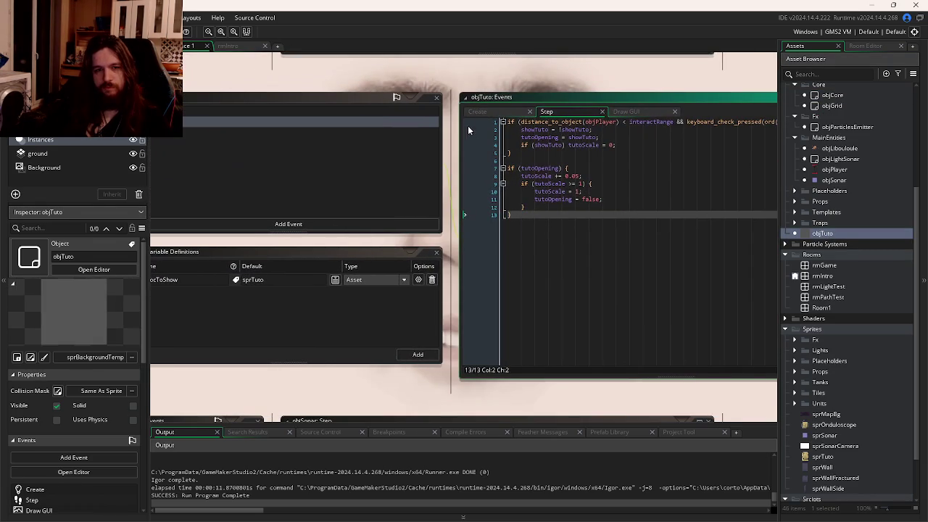
Step: Add isActivated = false; as a new last line of objTuto's Create code
left_click(495, 111)
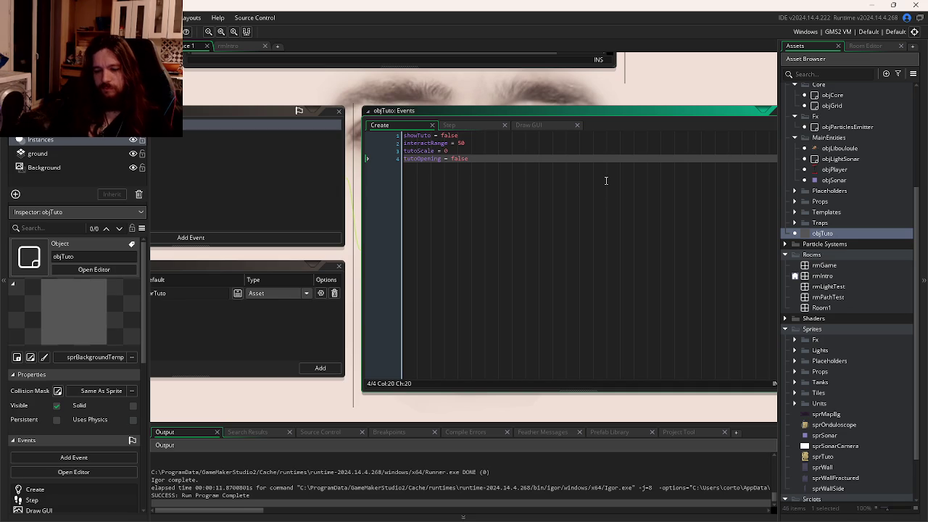
key("Return")
type("is")
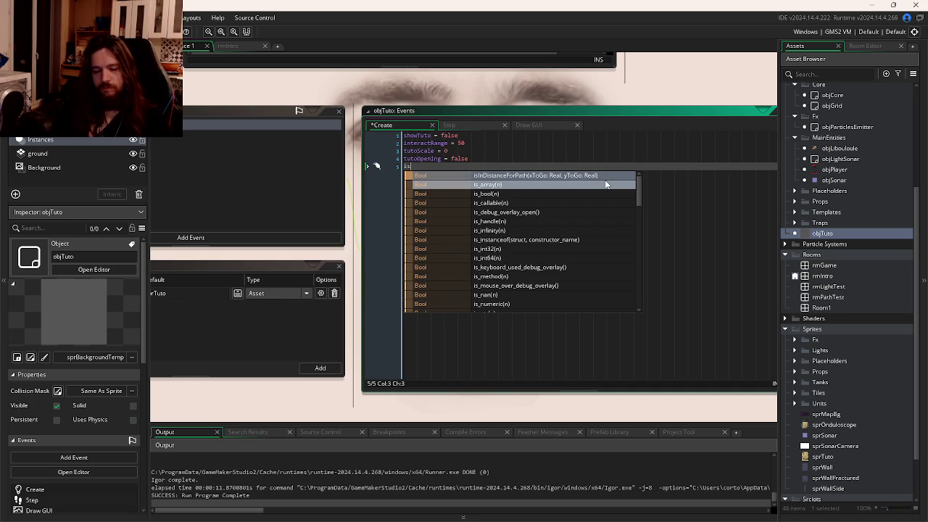
type("Vi")
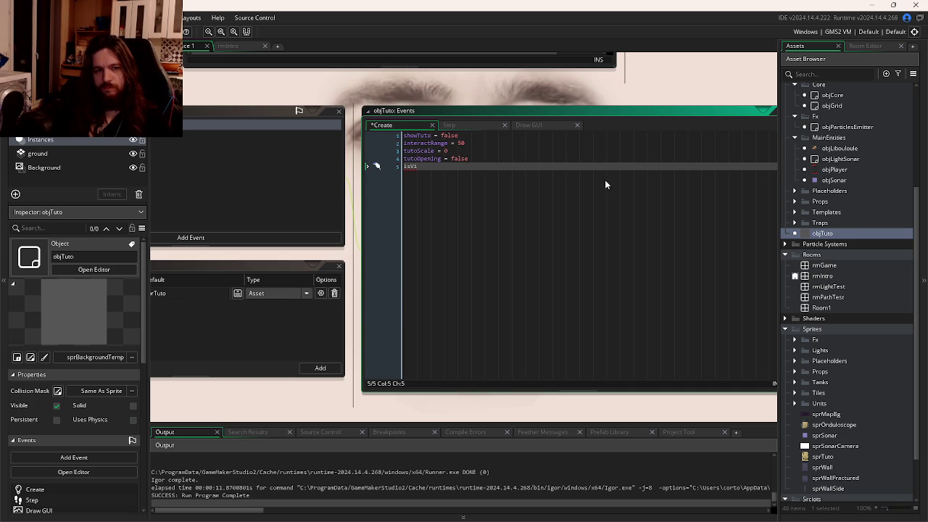
type("e")
key("BackSpace")
key("BackSpace")
type("Activated = f")
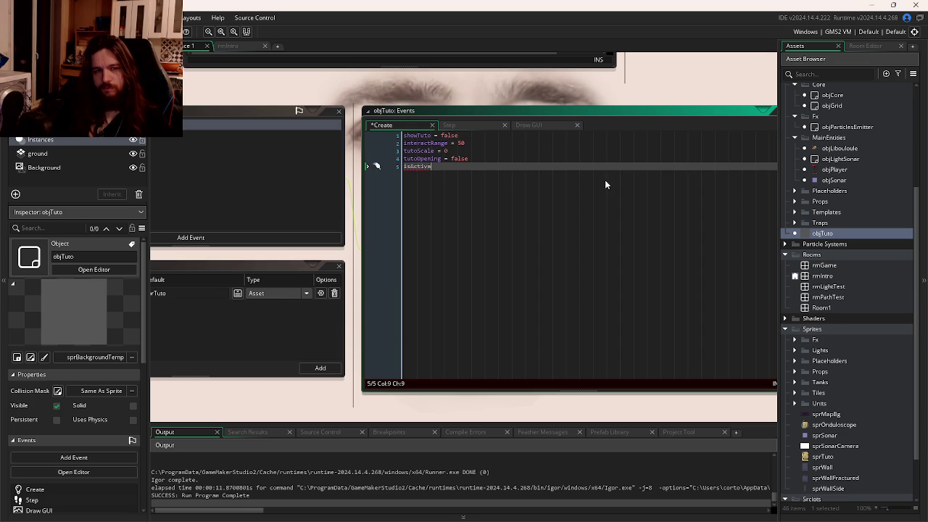
type("alse;")
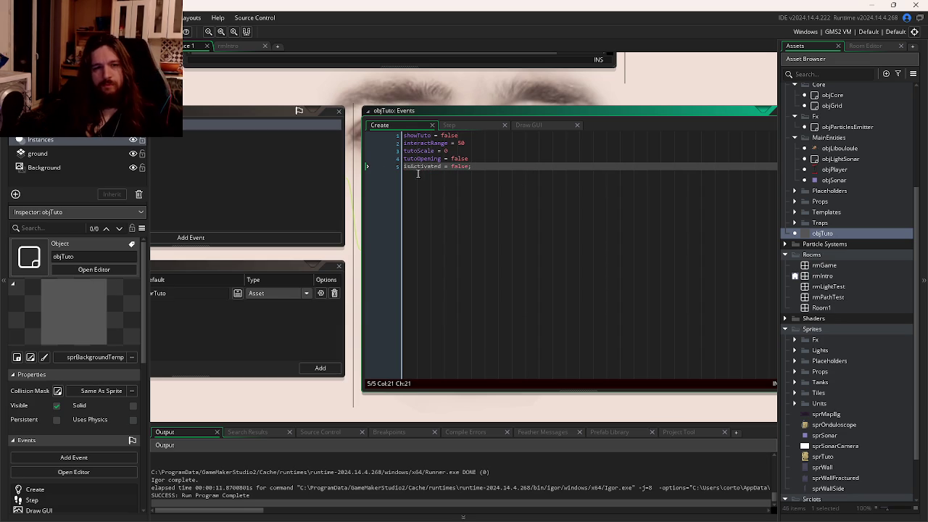
double_click(421, 166)
left_click(500, 125)
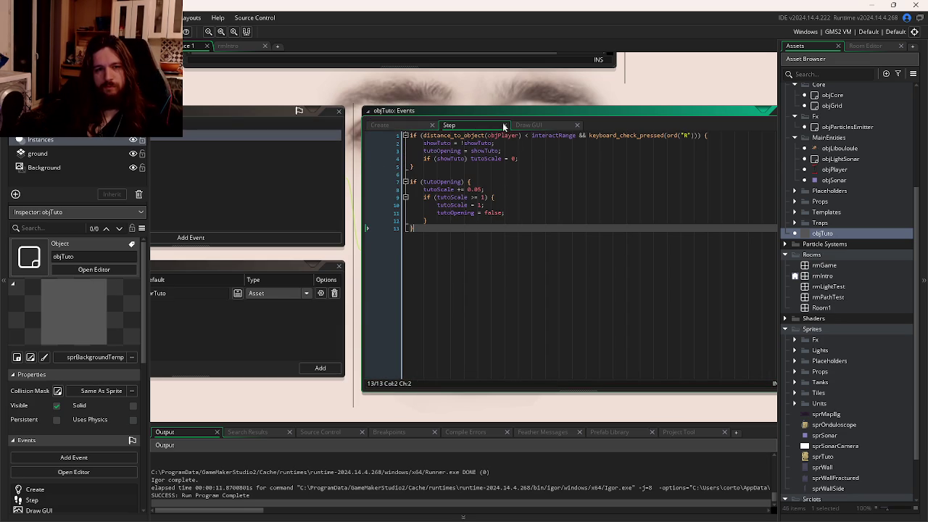
Step: Compare objTuto's Step and Draw GUI code, leaving the caret on the showTuto condition
left_click(535, 125)
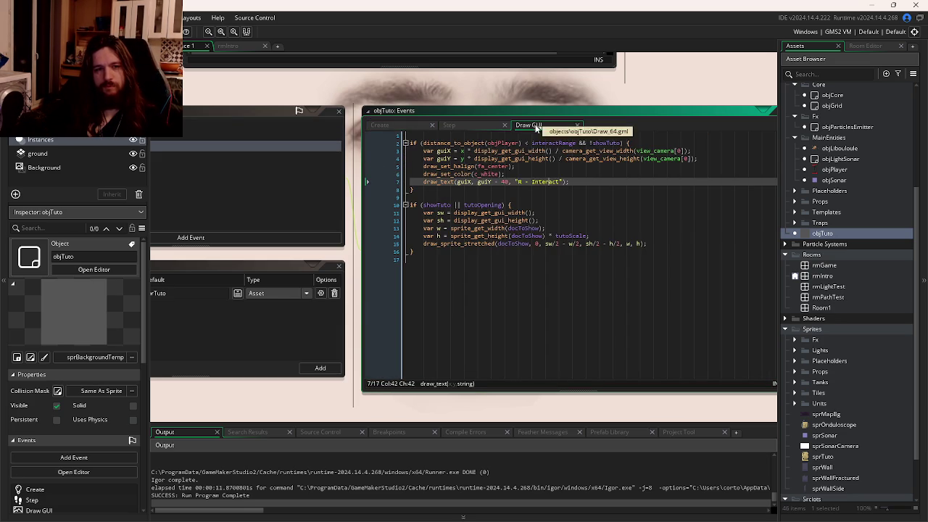
left_click(492, 127)
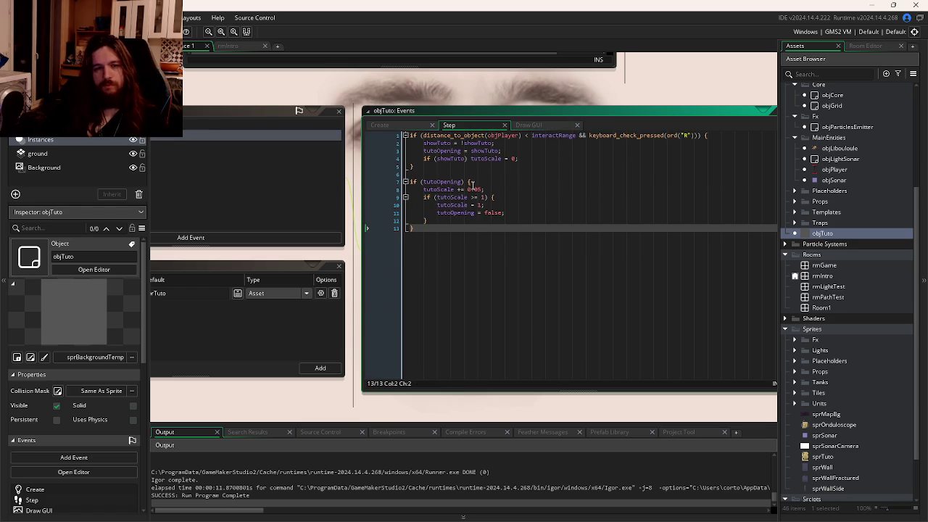
left_click(528, 125)
scroll(613, 150, "down", 1)
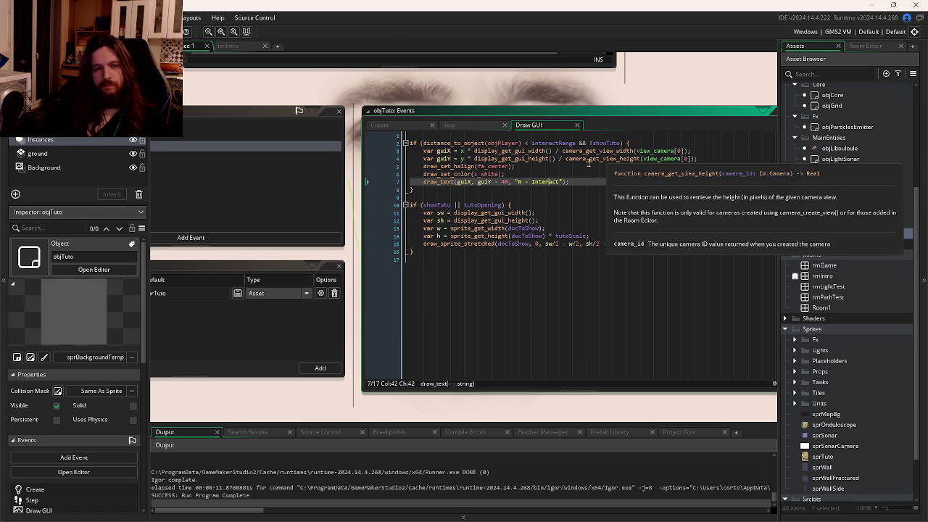
scroll(613, 151, "up", 3)
scroll(580, 155, "down", 2)
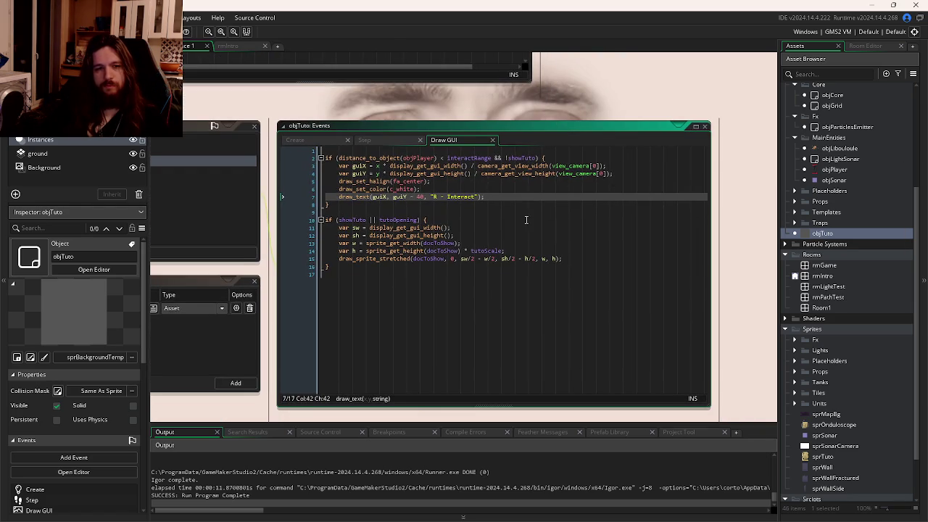
left_click(527, 220)
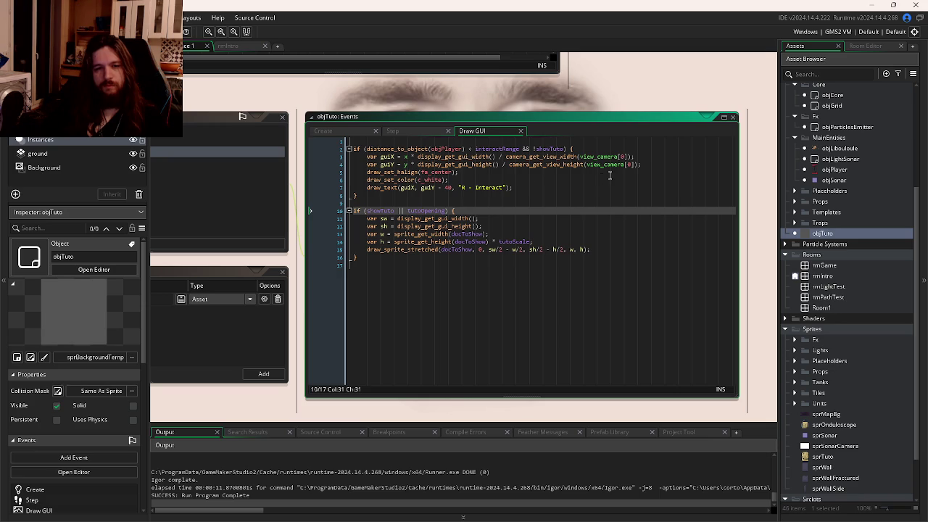
key("alt+Tab")
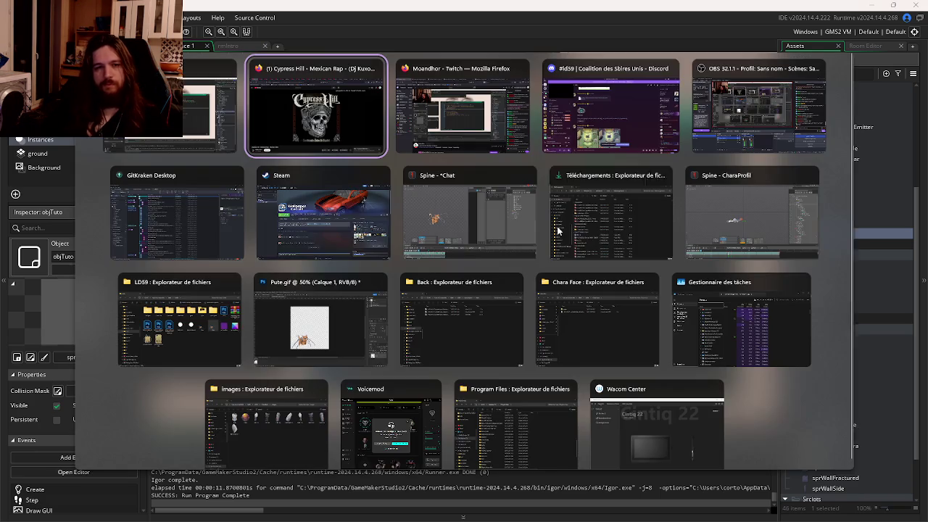
mouse_move(109, 461)
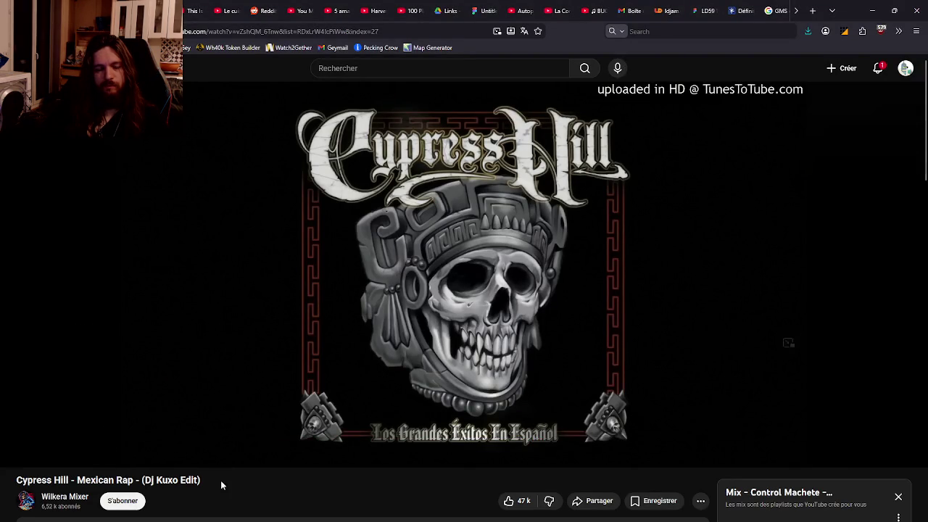
key("alt+Tab")
left_click(554, 226)
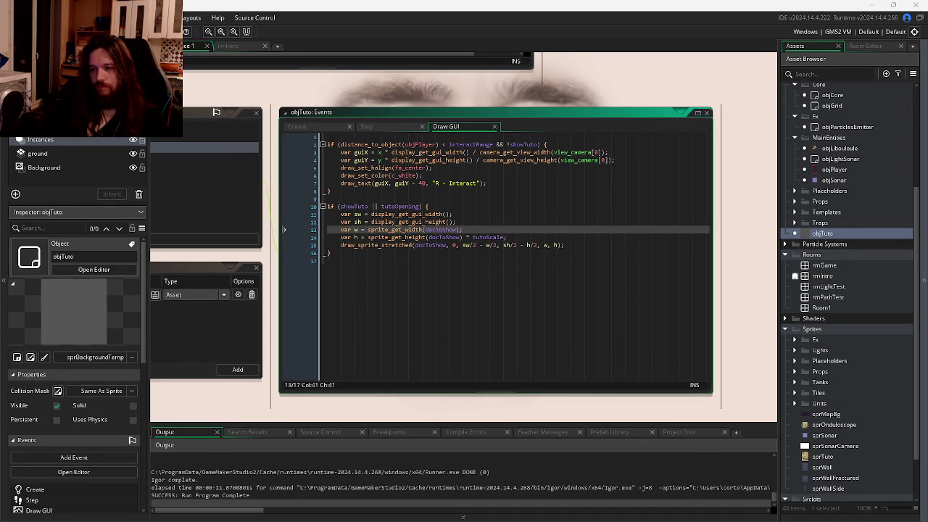
Step: Insert isActivated = true; at the start of objTuto's Step interaction block and save
key("alt+Tab")
left_click(521, 238)
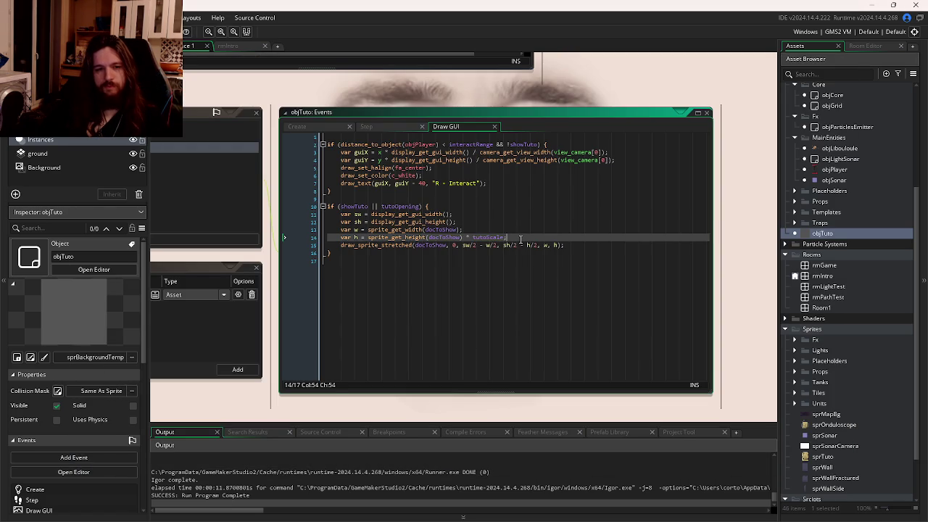
left_click(389, 126)
left_click(636, 137)
key("Return")
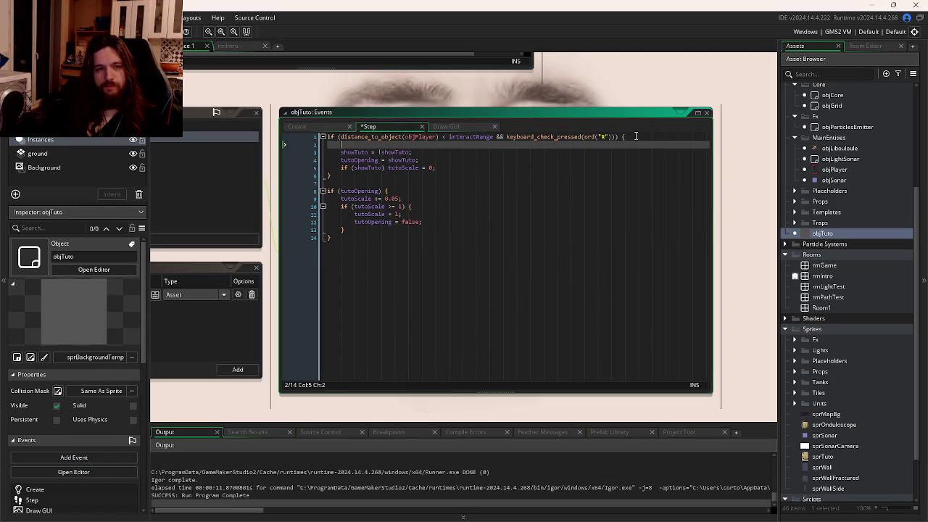
type("isActivated")
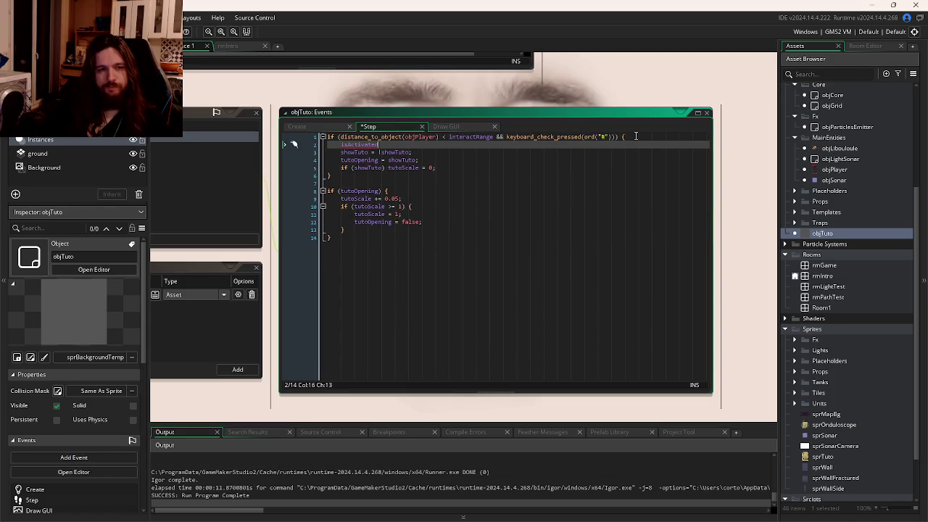
type(" = tru")
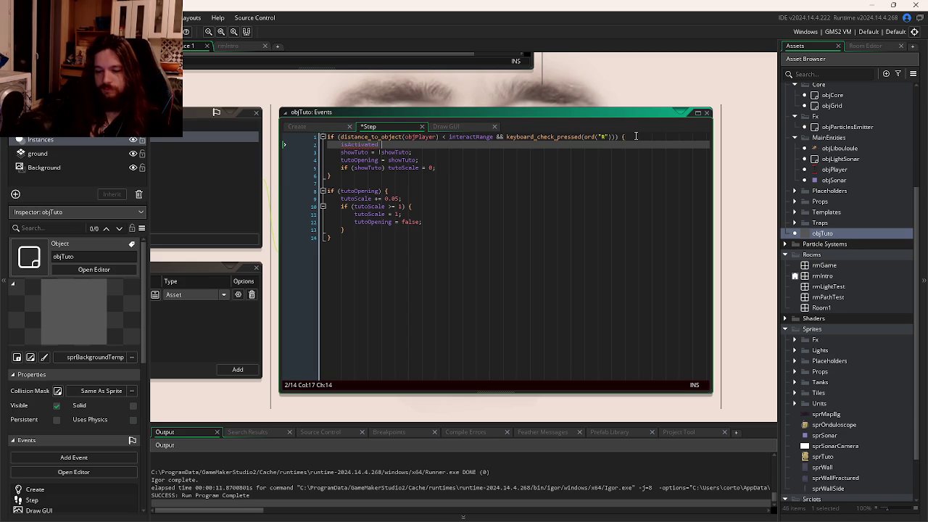
type("e;")
key("ctrl+s")
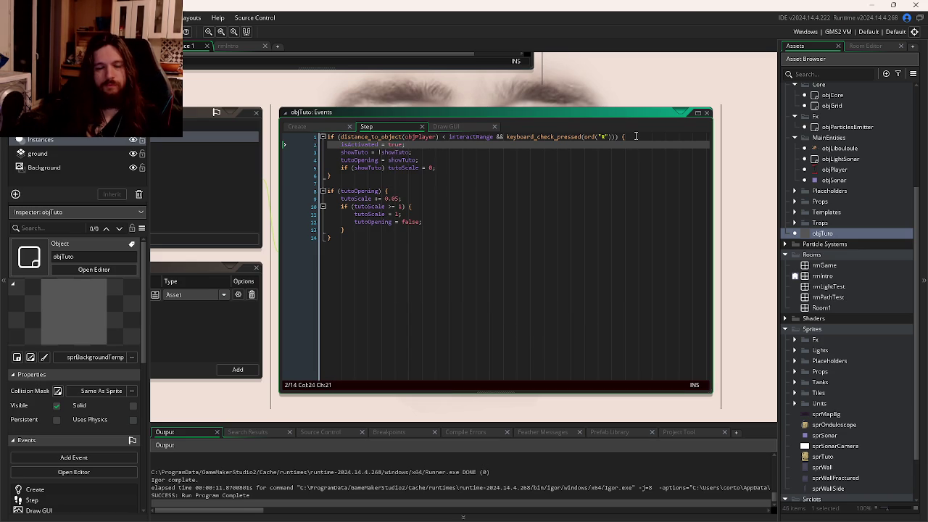
key("ctrl+Tab")
key("ctrl+Tab")
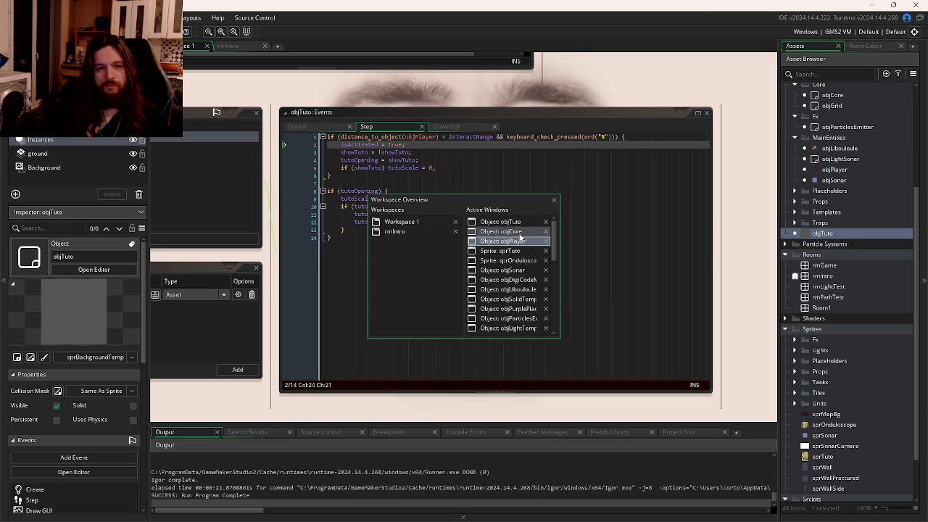
Step: Begin a with( line inside the rmIntro block of objCore's Step code
left_click(508, 231)
left_click(456, 279)
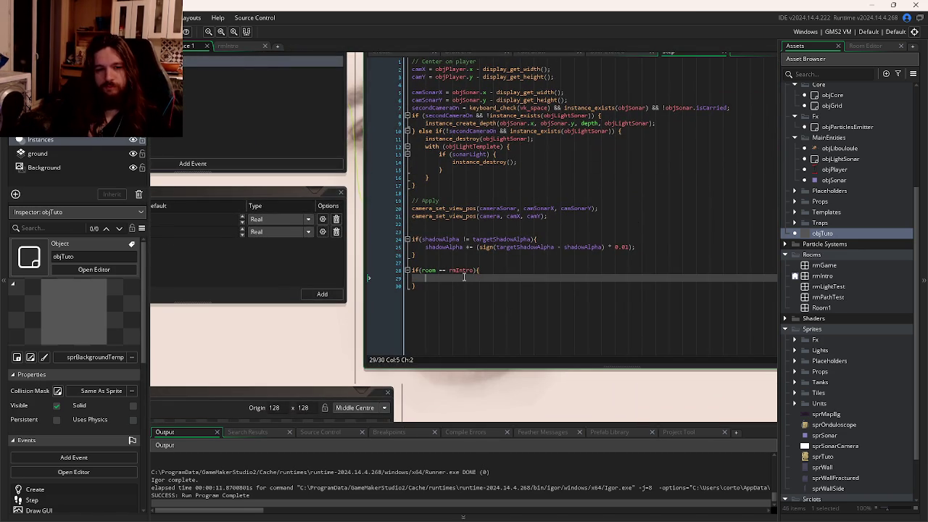
type("if")
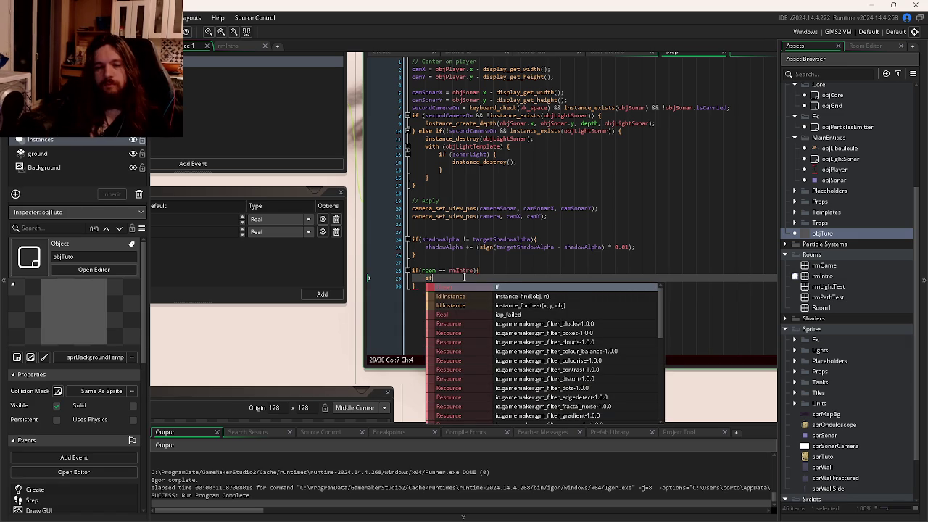
key("BackSpace")
key("BackSpace")
type("with(")
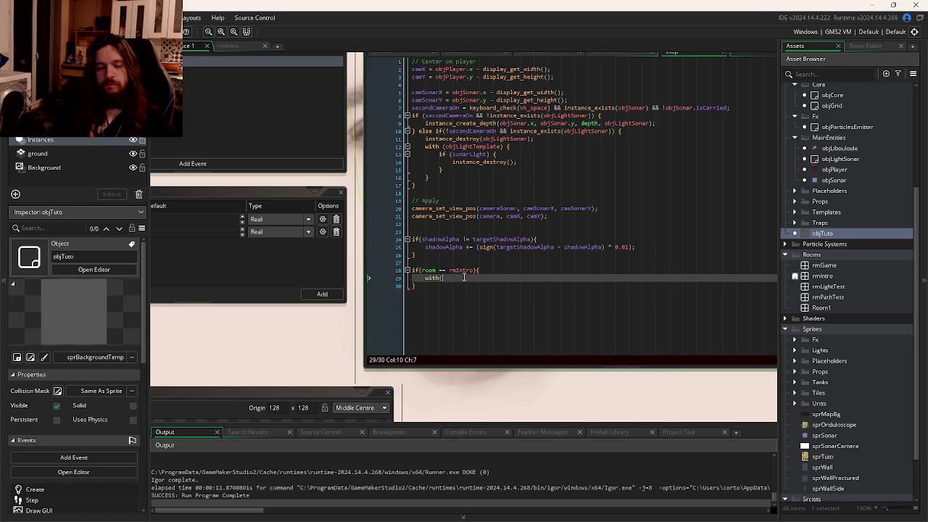
left_click(508, 271)
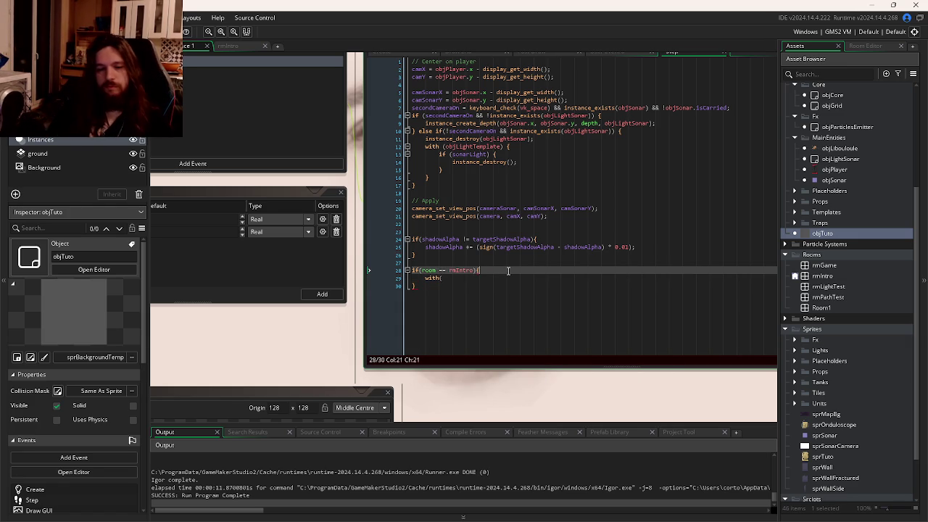
left_click(453, 225)
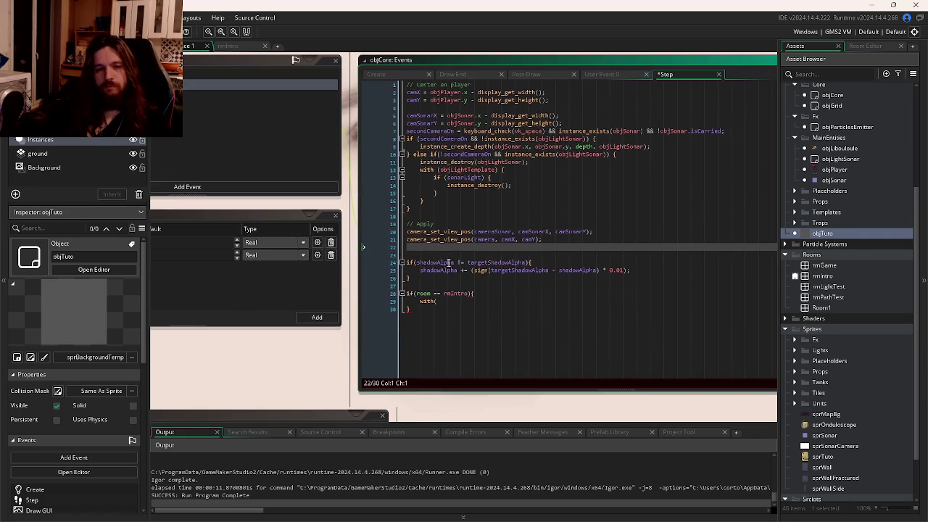
left_click(487, 293)
Step: Declare var allDocRetrieved = false; above it and complete with(objTuto){ with an open body
key("Return")
type("with")
key("BackSpace")
key("BackSpace")
key("BackSpace")
type("var tutoActi")
key("BackSpace")
key("BackSpace")
key("BackSpace")
type("allDocRetrieved = false;")
key("Down")
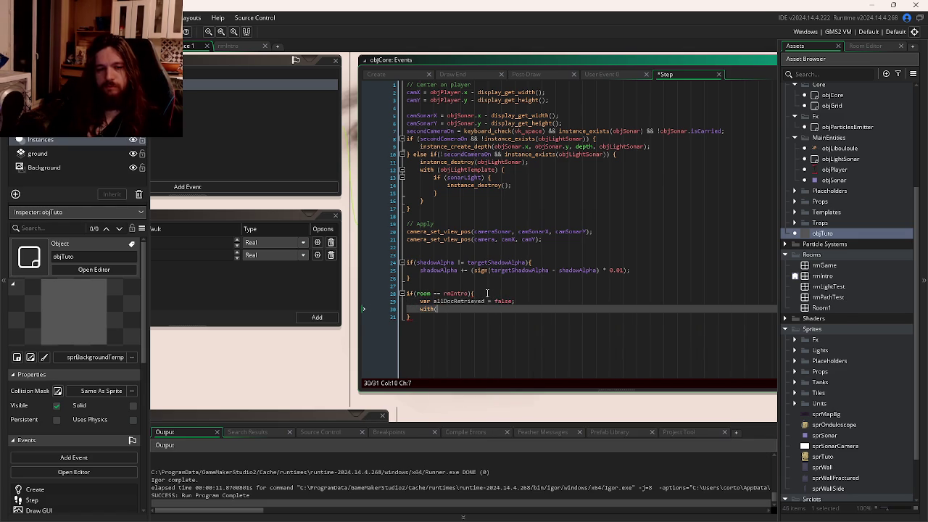
type("ob")
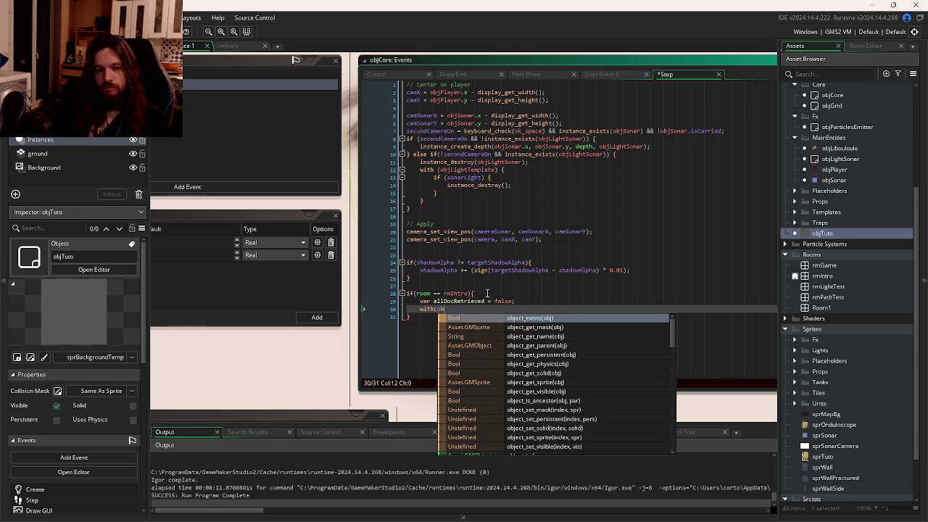
type("jTuto){")
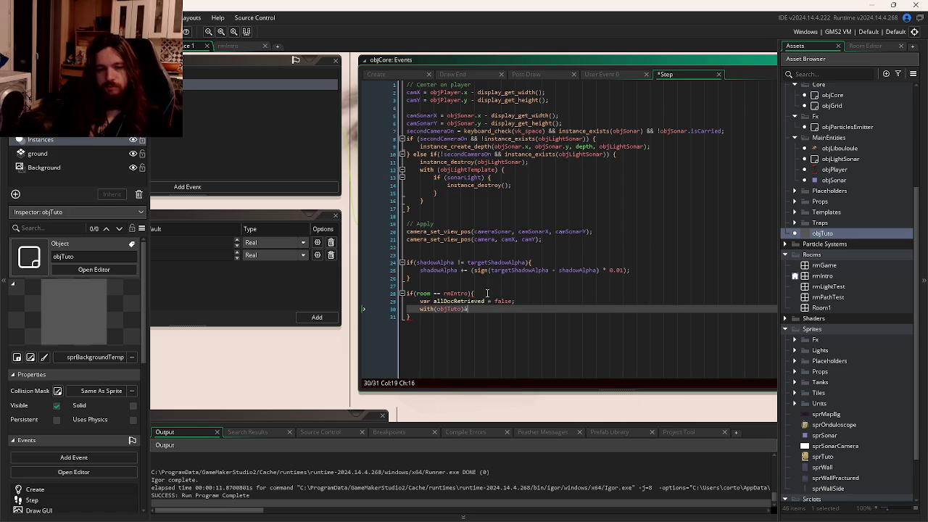
key("Return")
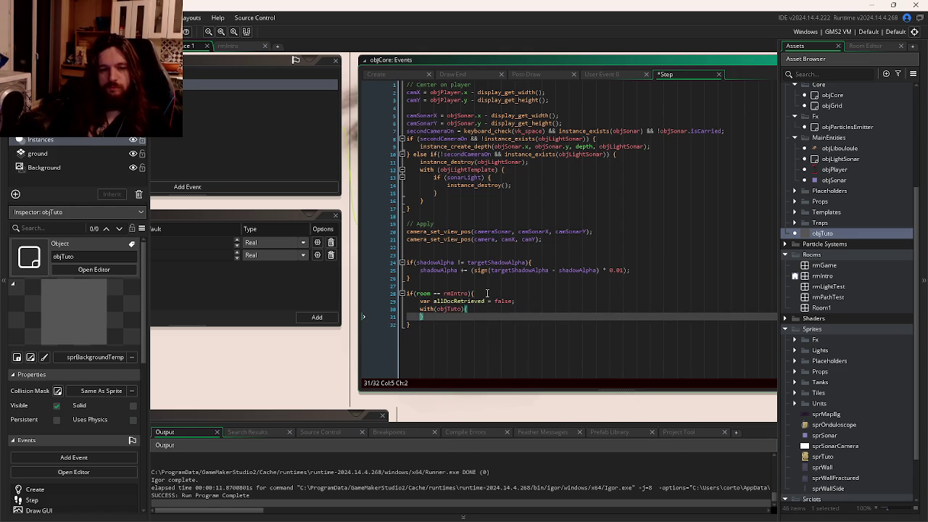
Step: Add if(!isActivated) inside the objTuto loop and change allDocRetrieved's initial value to true
type("if(")
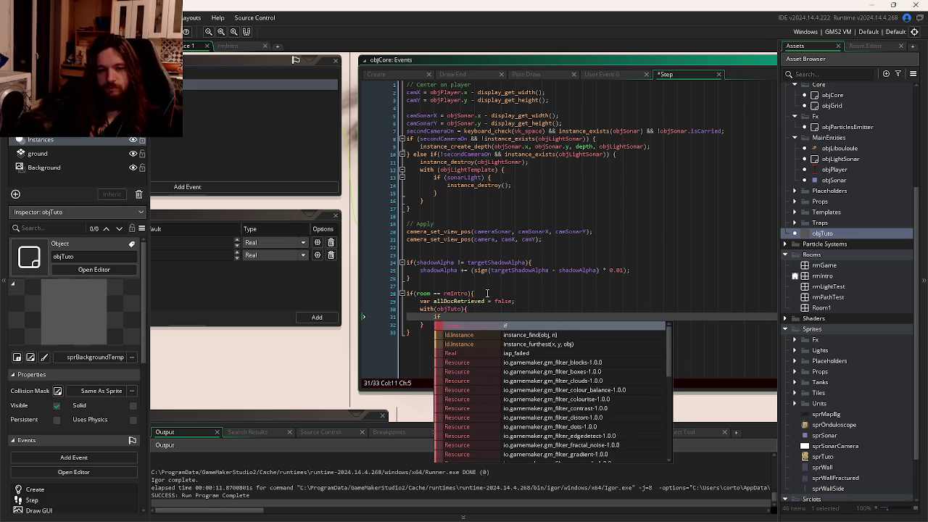
key("ctrl+Tab")
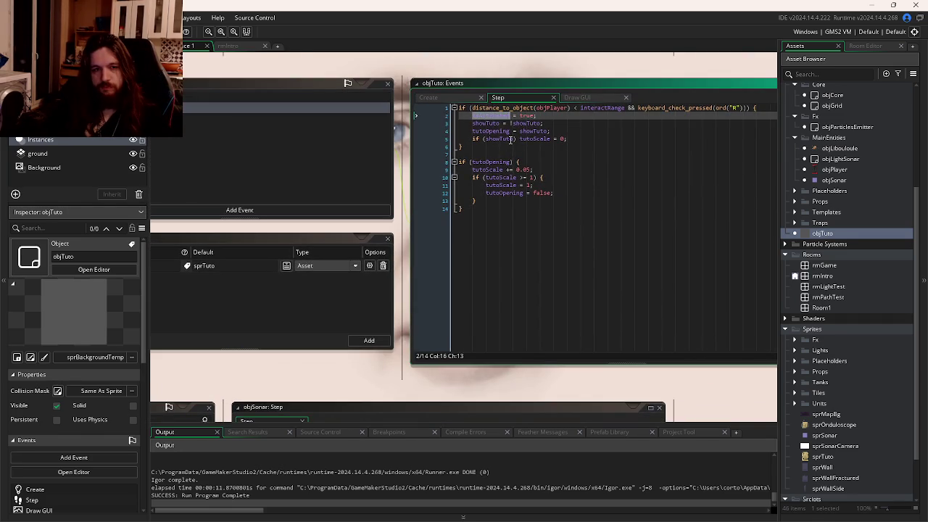
key("ctrl+Tab")
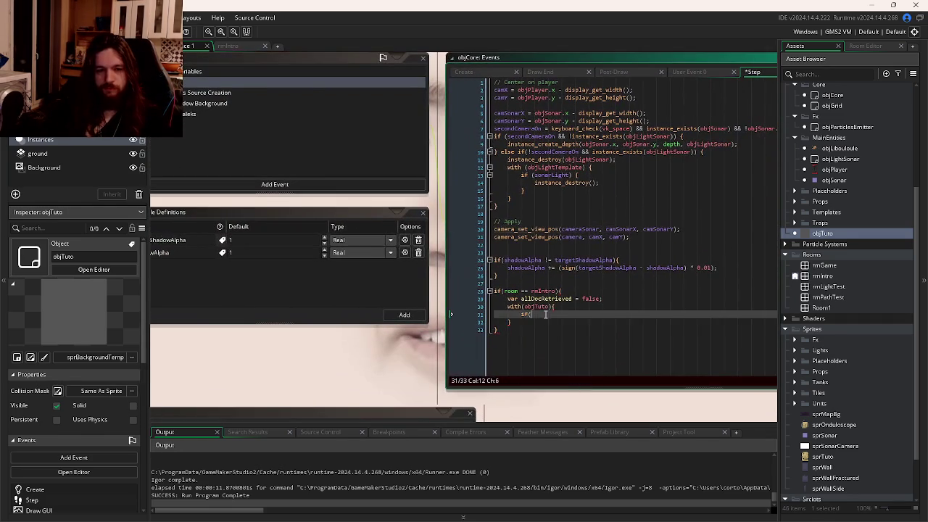
type("!")
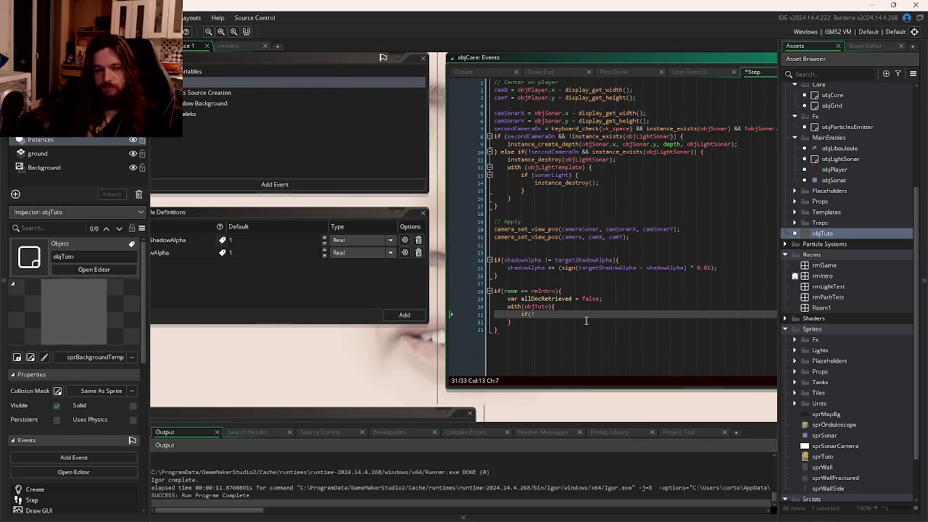
type("isActivated)")
double_click(589, 298)
type("true")
Step: Set allDocRetrieved = false inside the if(!isActivated) body and add a line after the with block
key("Down")
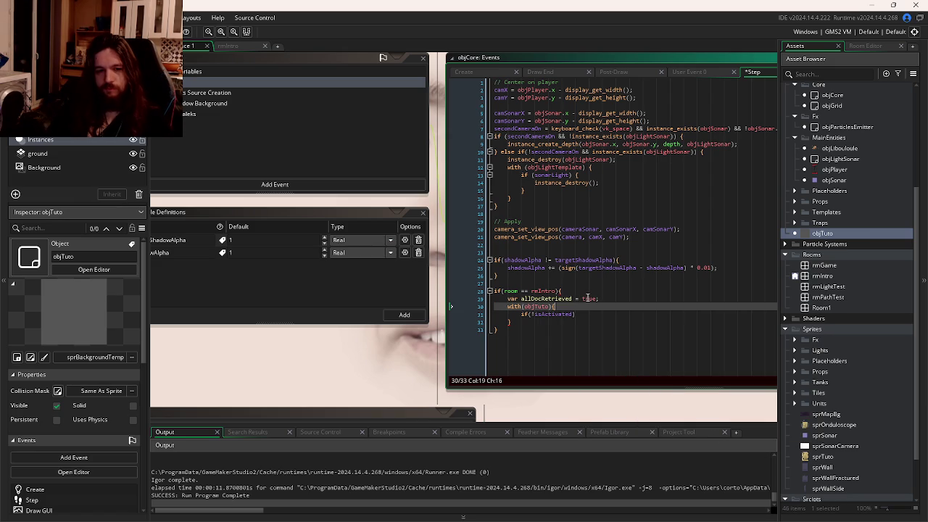
key("Down")
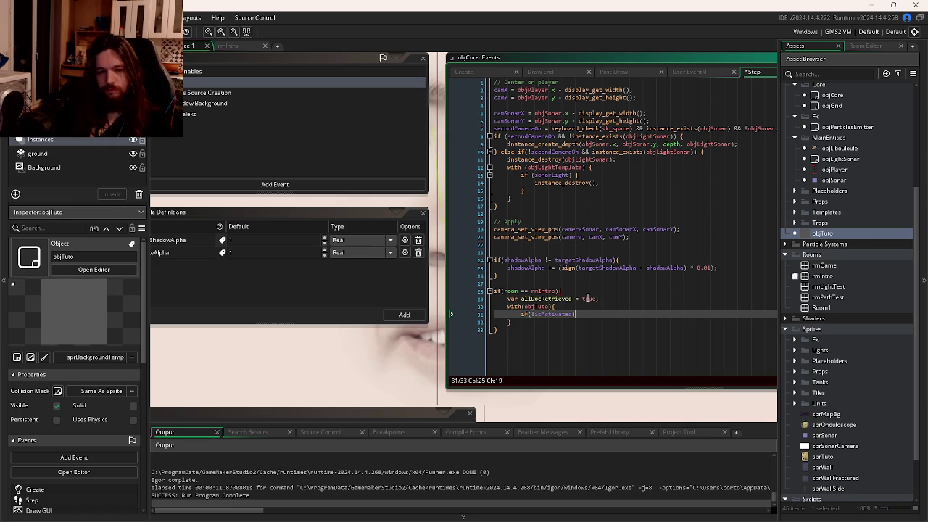
type("{")
key("Return")
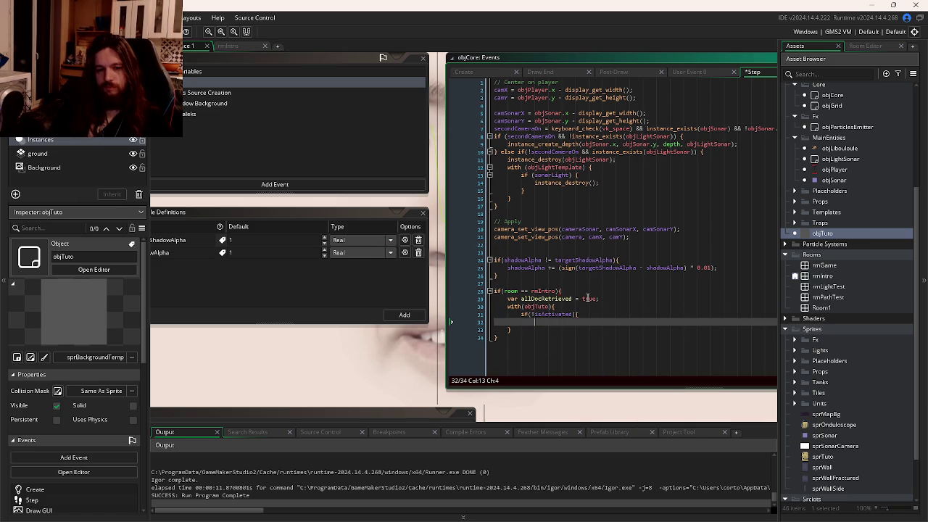
key("Return")
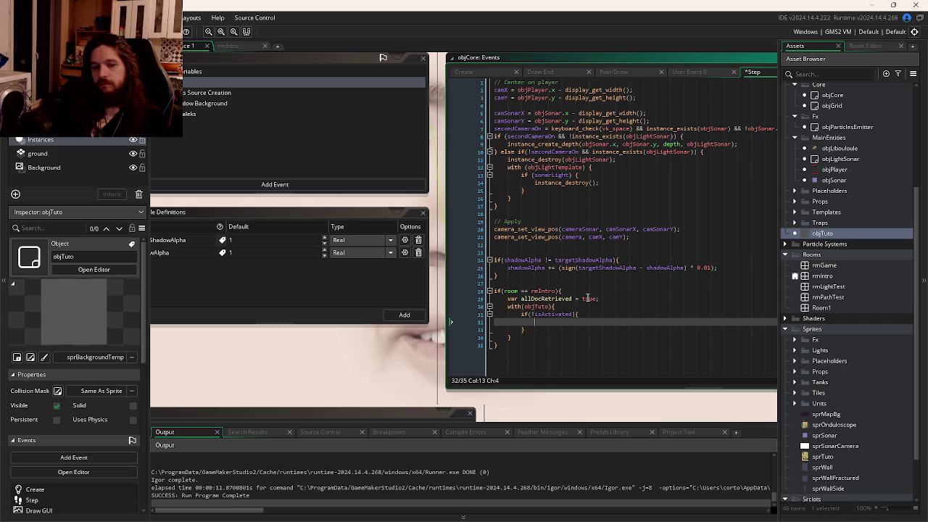
type("allDocRetrieved ")
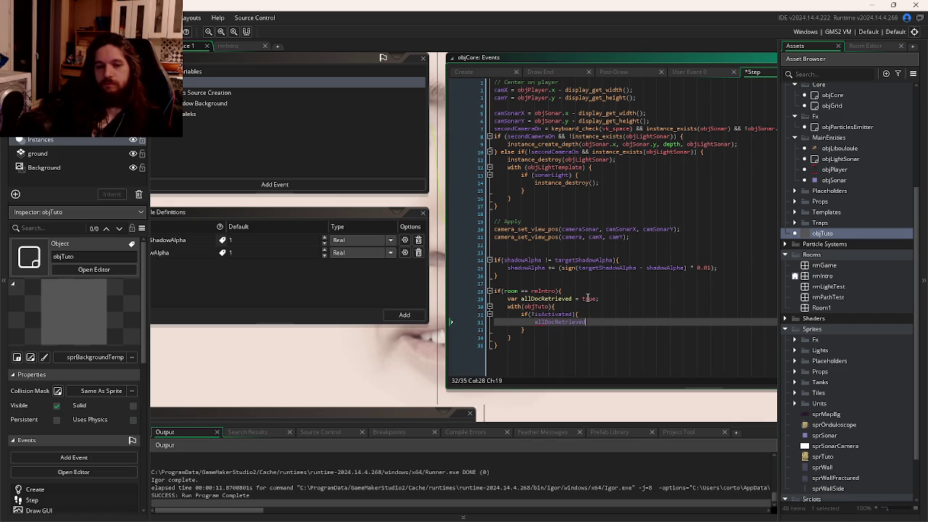
type("= false")
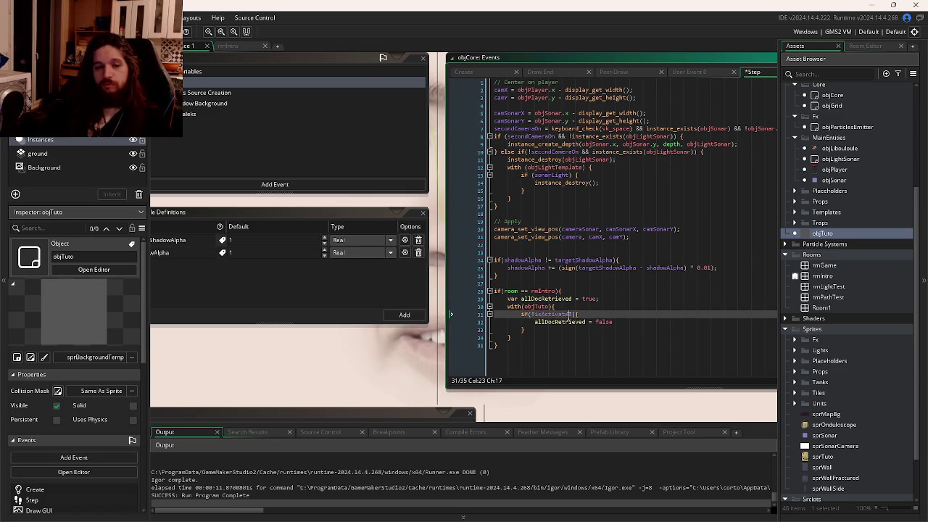
double_click(604, 323)
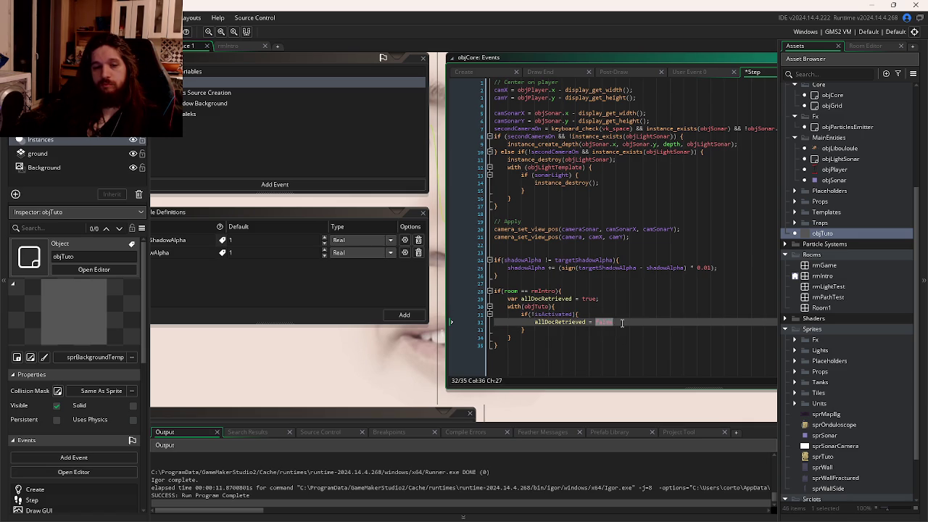
left_click(570, 328)
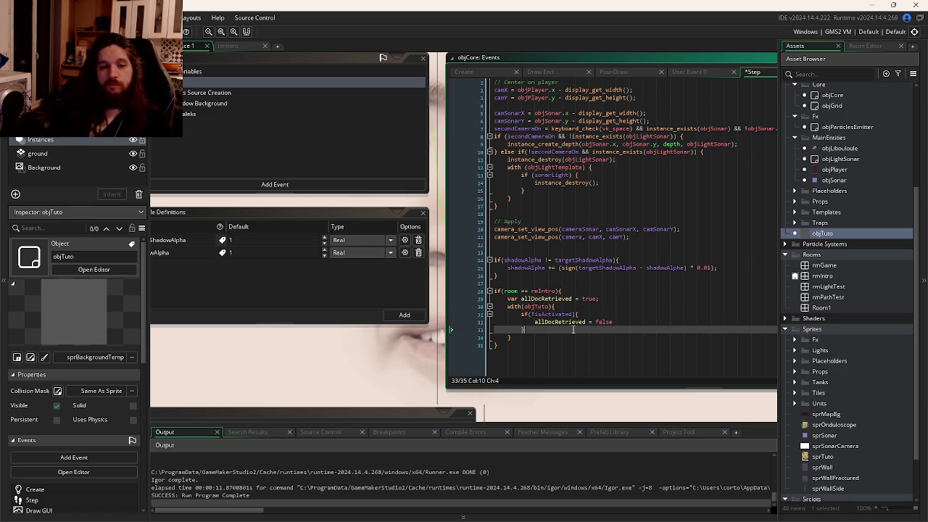
key("Down")
key("Return")
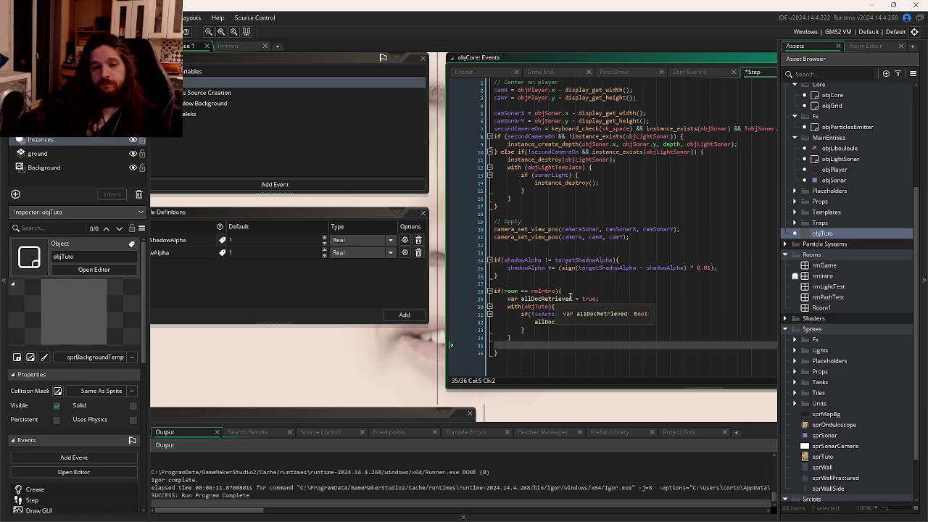
left_click(523, 298)
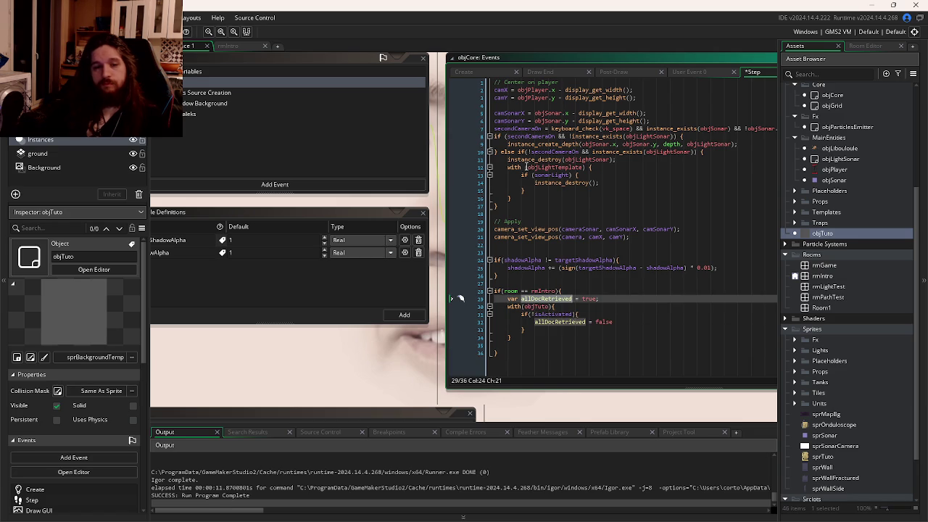
left_click(468, 71)
Step: Add allDocRetrieved = false; under a Tutorial Check comment in objCore's Create code and save
left_click(627, 168)
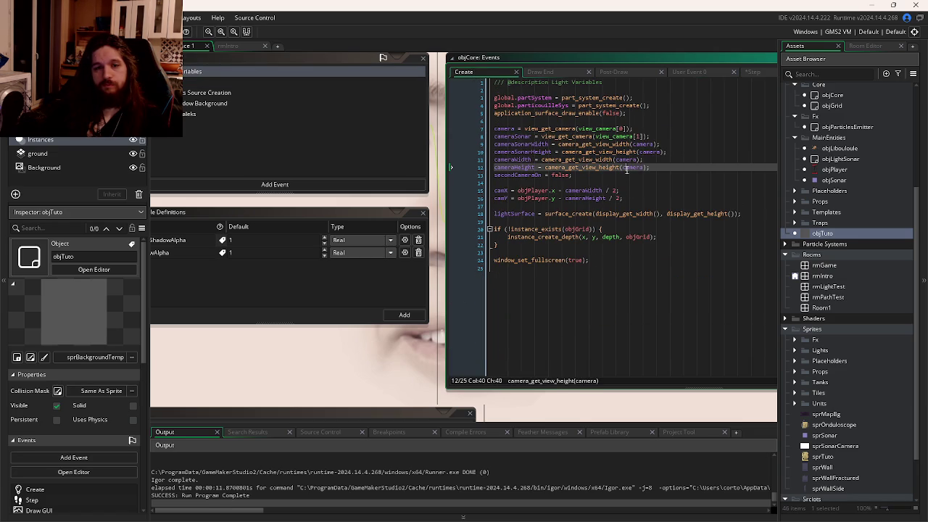
left_click(614, 177)
key("Return")
key("Return")
type("allDocRetrieved ")
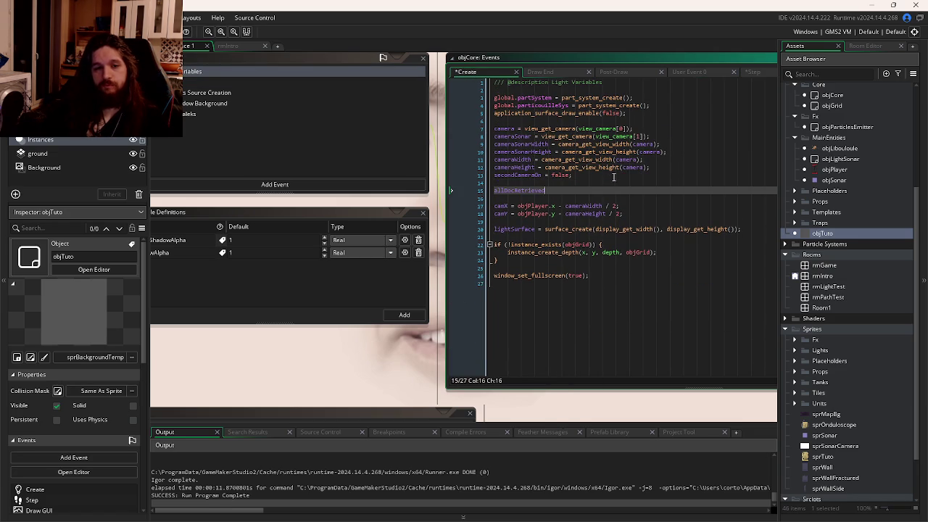
type("= false")
key("Up")
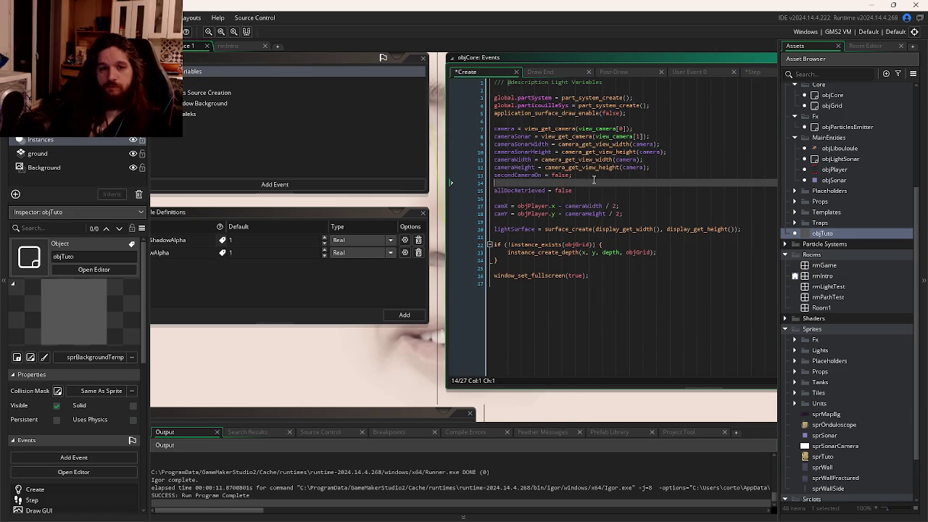
key("Return")
type("Tutorial")
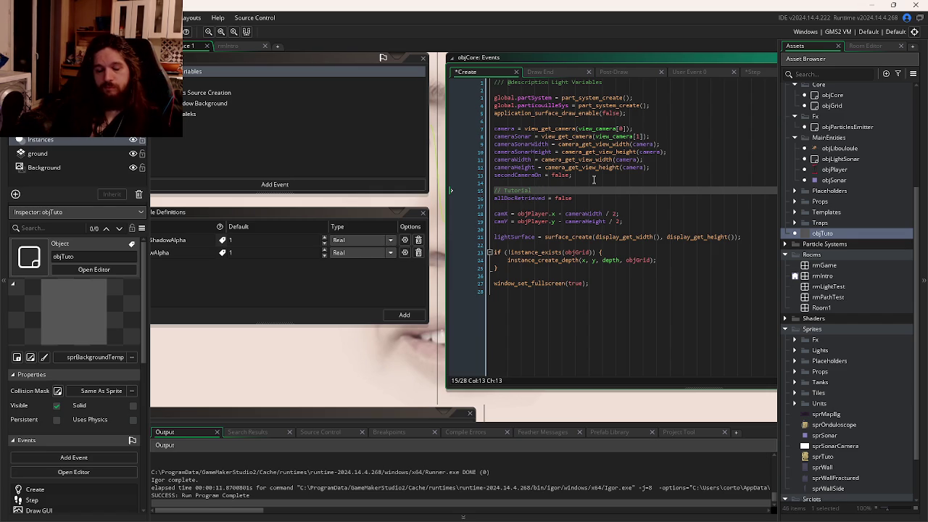
type(" Chec")
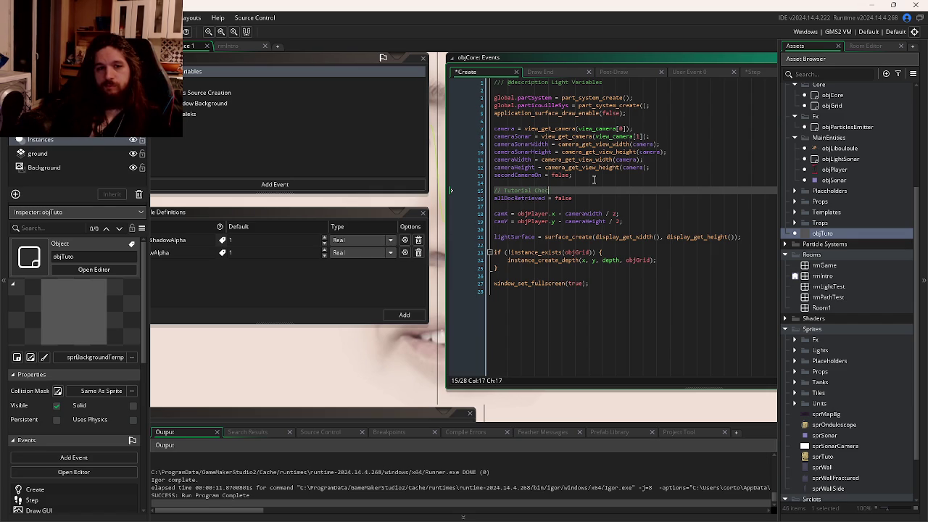
type("k")
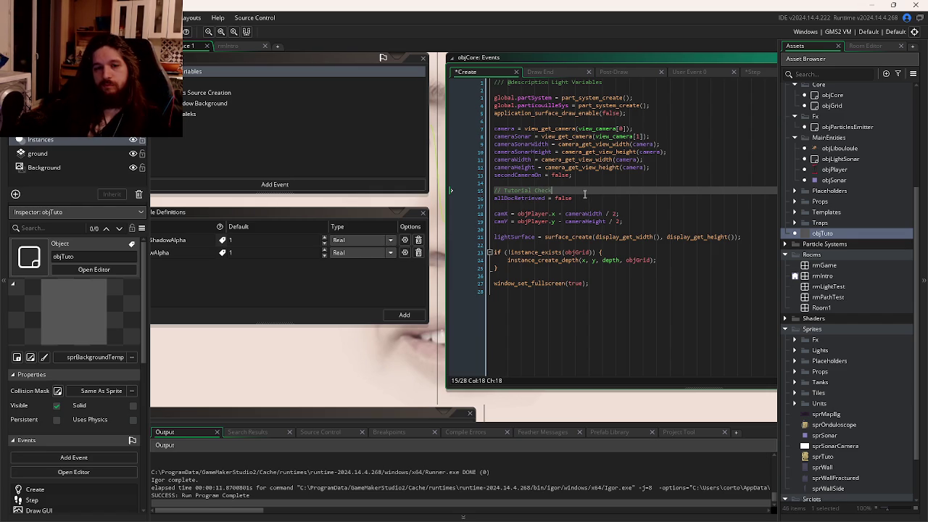
triple_click(580, 197)
type(";")
key("ctrl+s")
Step: Return to objCore's Step code via Draw End, placing the caret at the var keyword
left_click(514, 191)
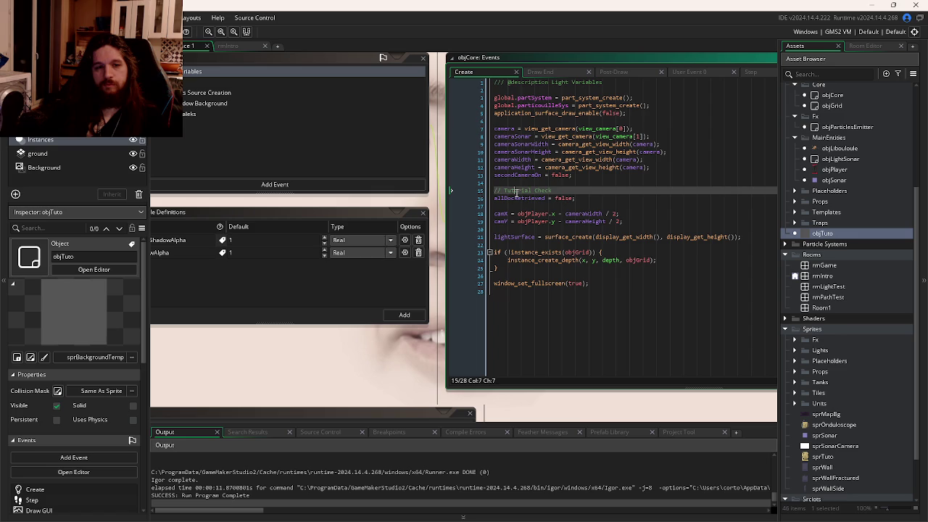
left_click(557, 73)
left_click(750, 72)
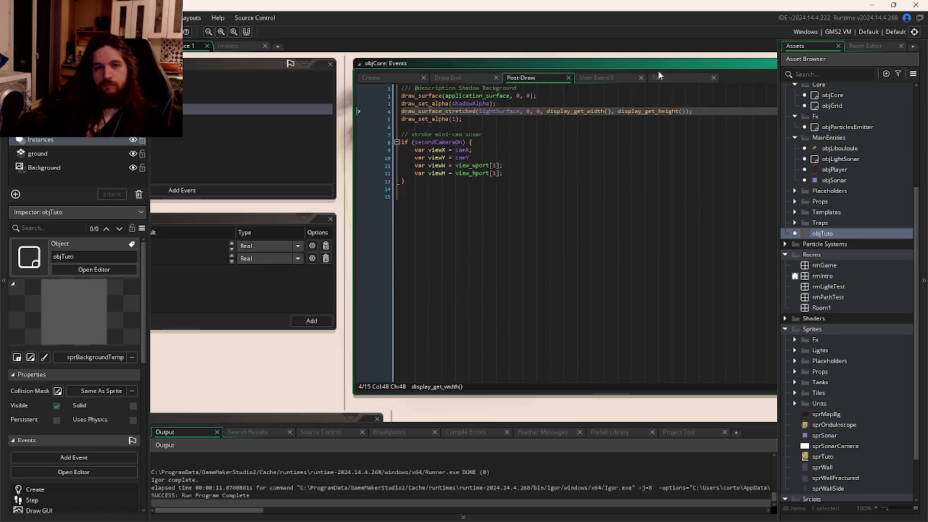
left_click(424, 305)
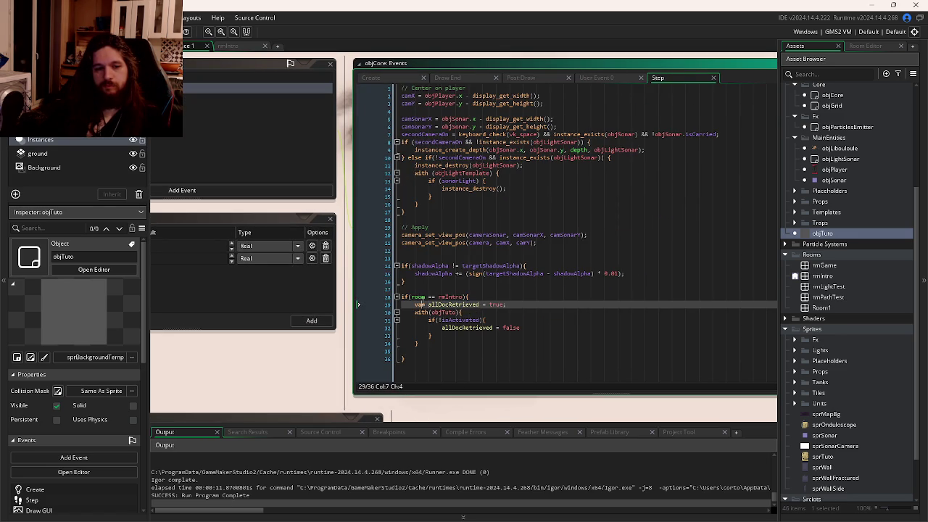
Step: Delete the local var allDocRetrieved line, checking the Create code's declaration
left_click_drag(506, 304, 415, 306)
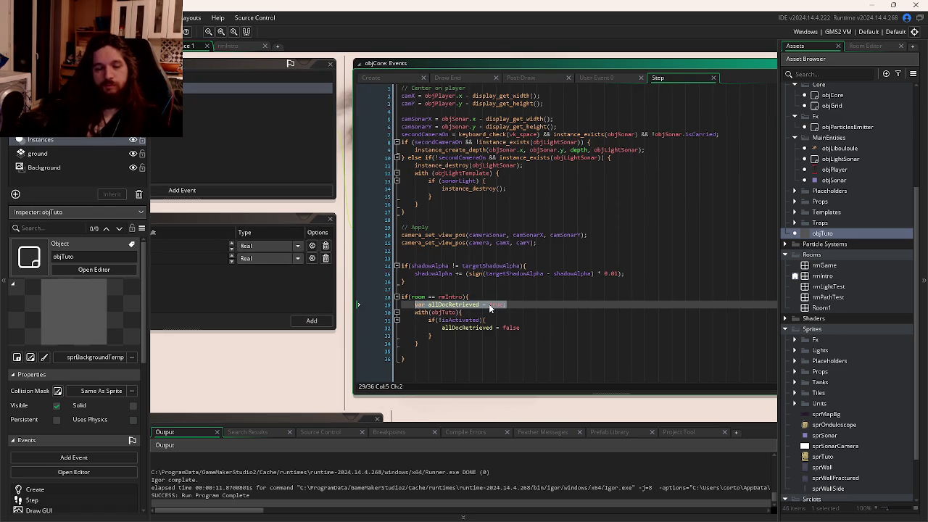
key("BackSpace")
key("BackSpace")
key("BackSpace")
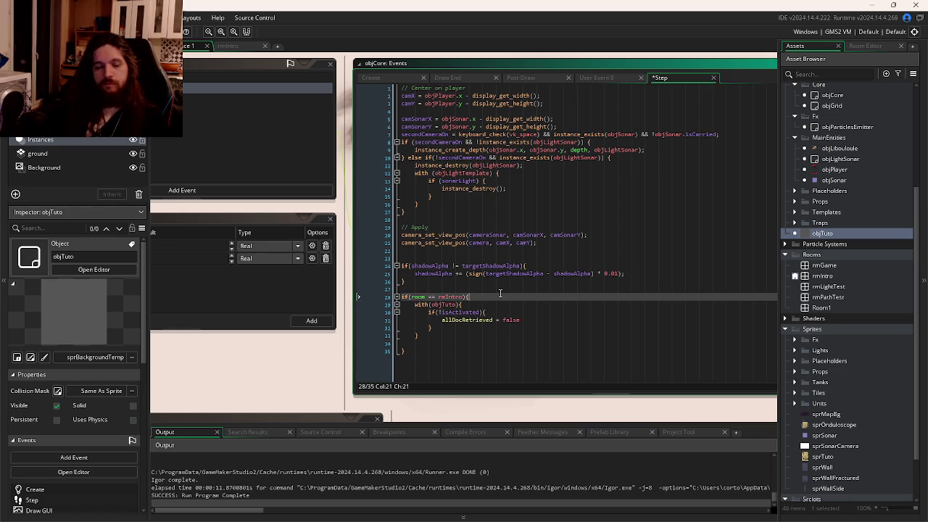
left_click(371, 77)
left_click(481, 212)
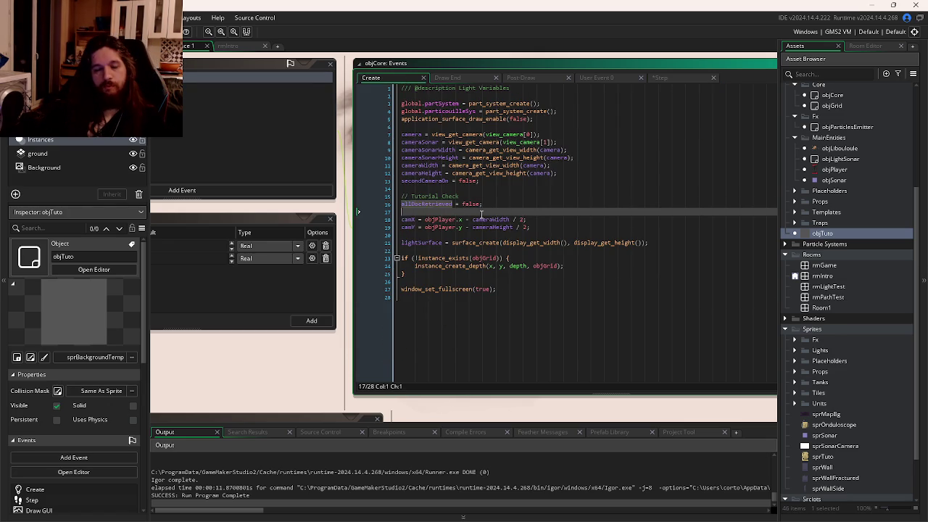
double_click(435, 203)
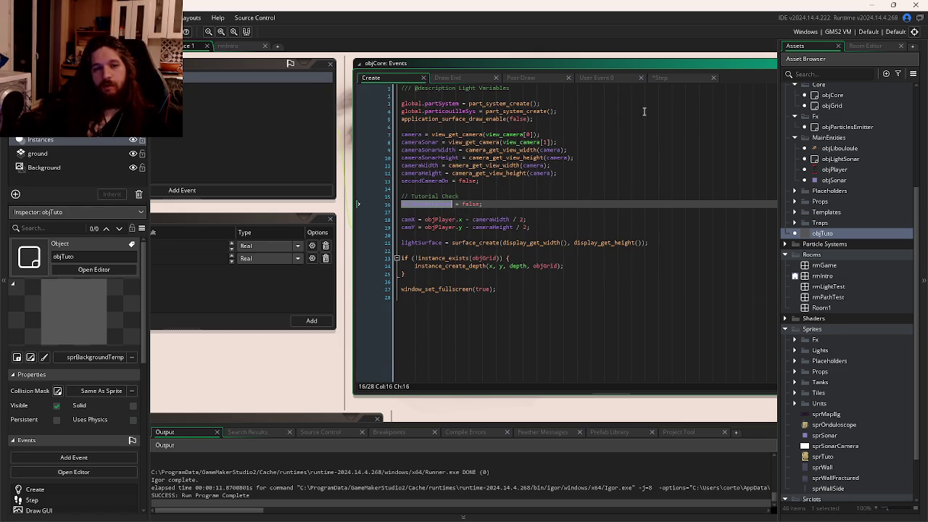
left_click(661, 78)
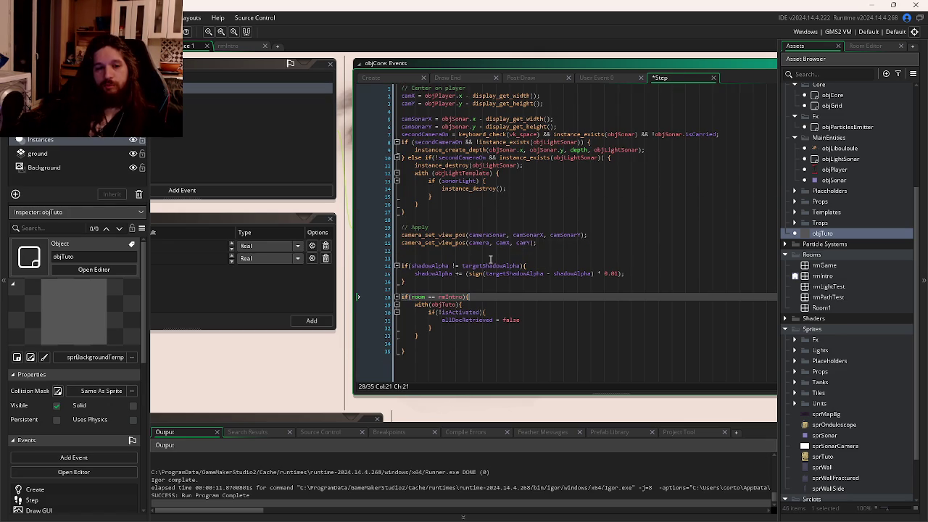
key("ctrl+Tab")
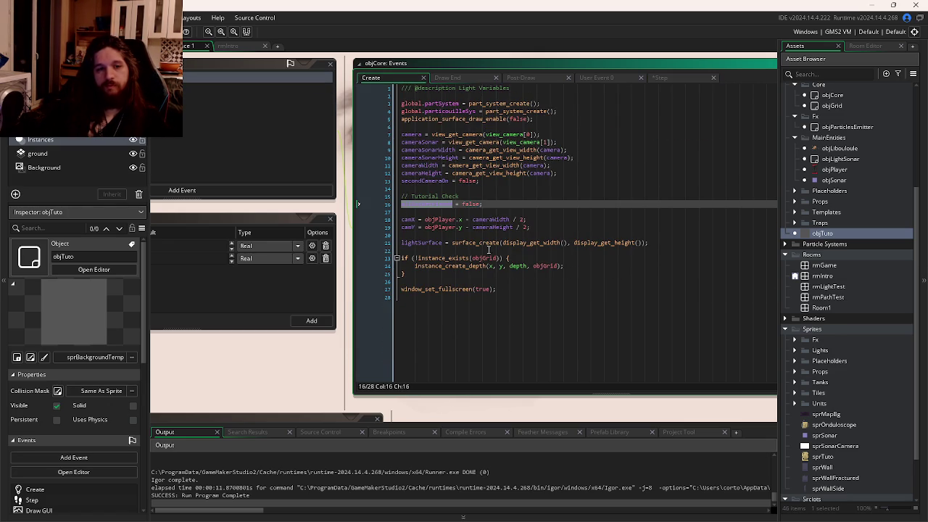
left_click(470, 203)
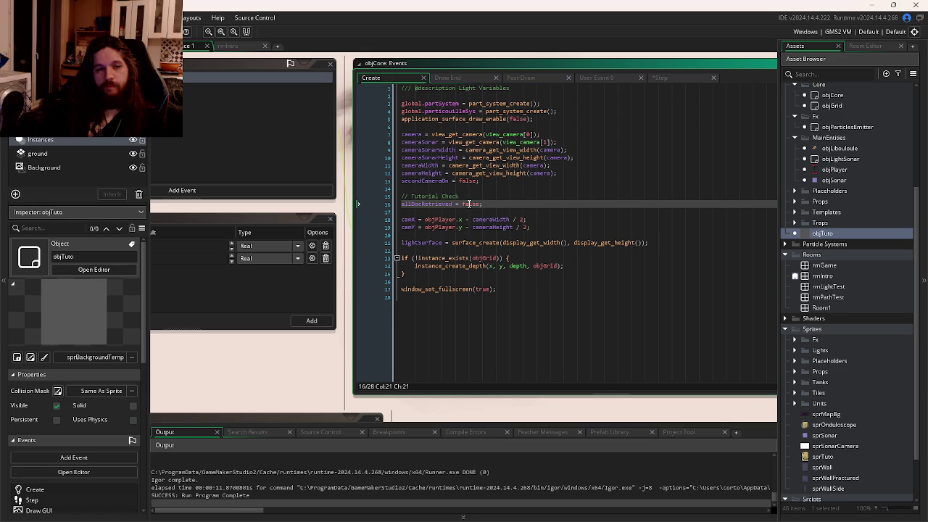
left_click(665, 81)
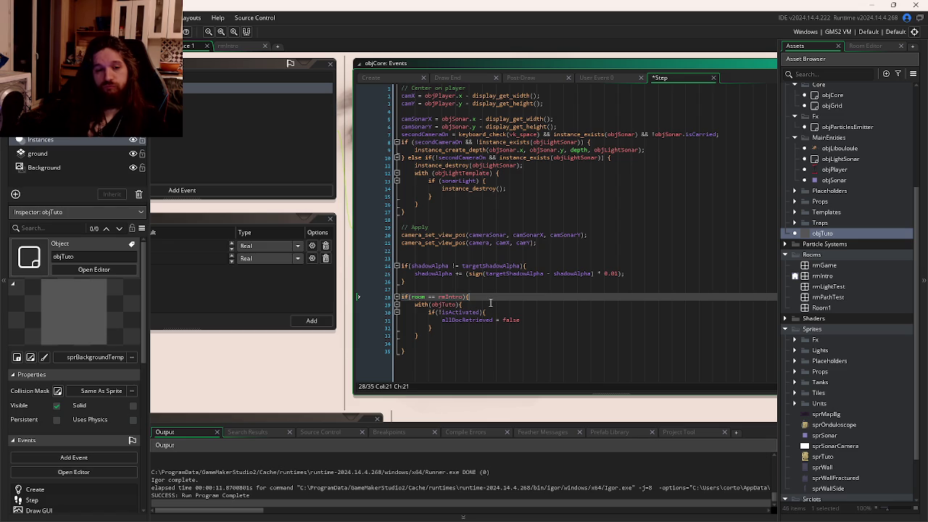
Step: Add allDocRetrieved = true; and extend the rmIntro condition with && !allDocRetrieved
key("Return")
type("allDocRetrieved ")
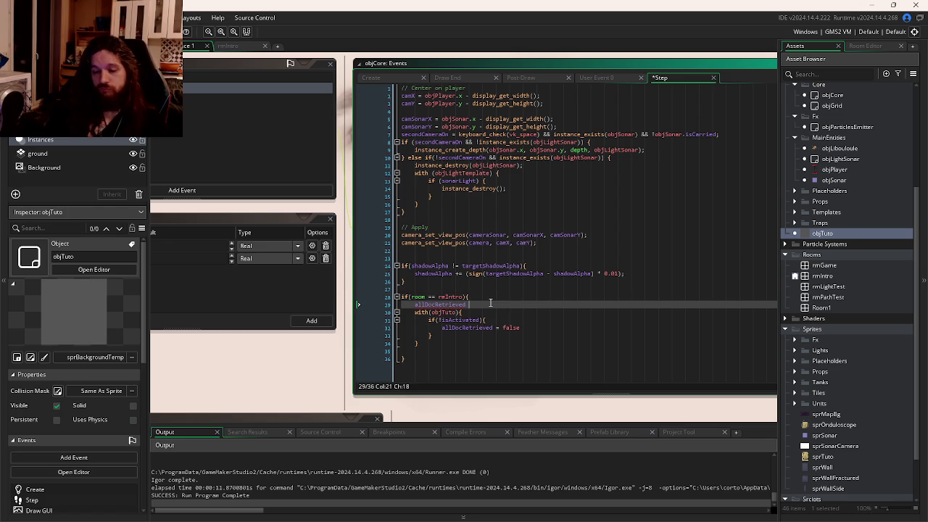
type("= true;")
left_click(467, 298)
type("&")
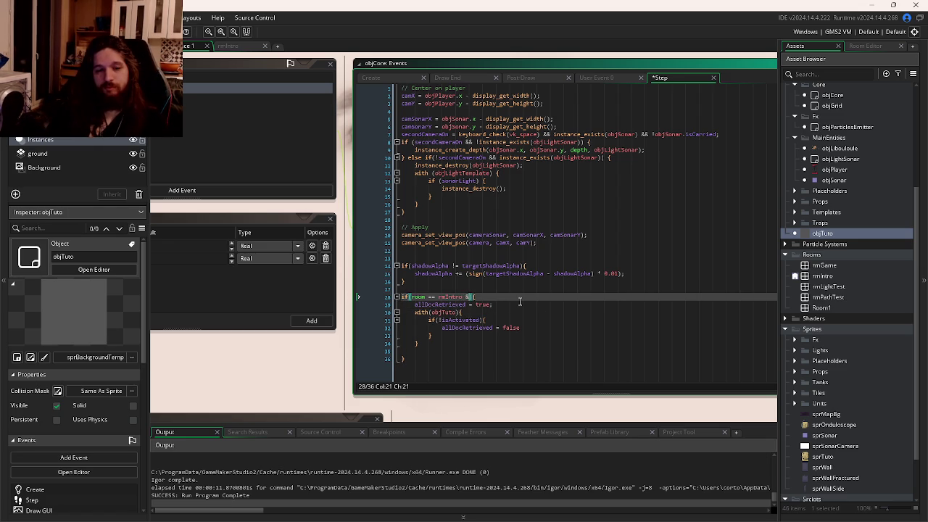
type("& !")
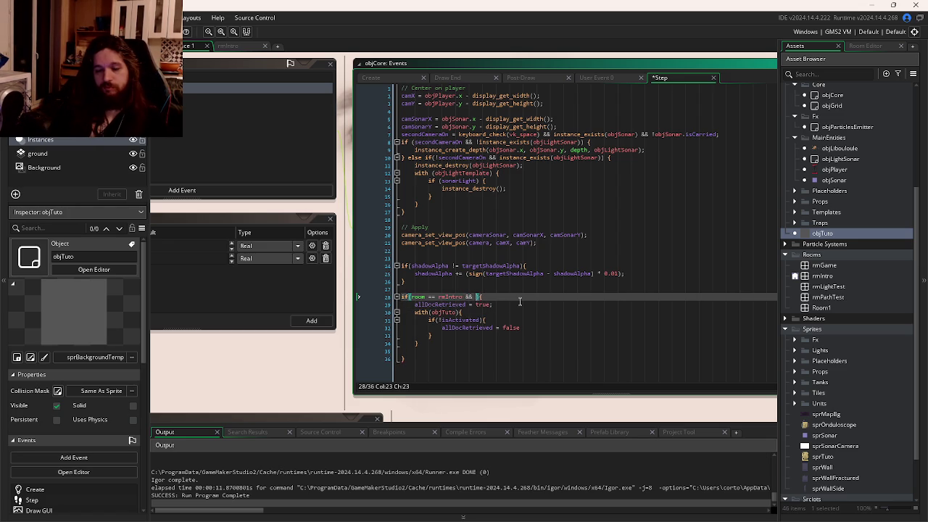
type("allDocRetrieved")
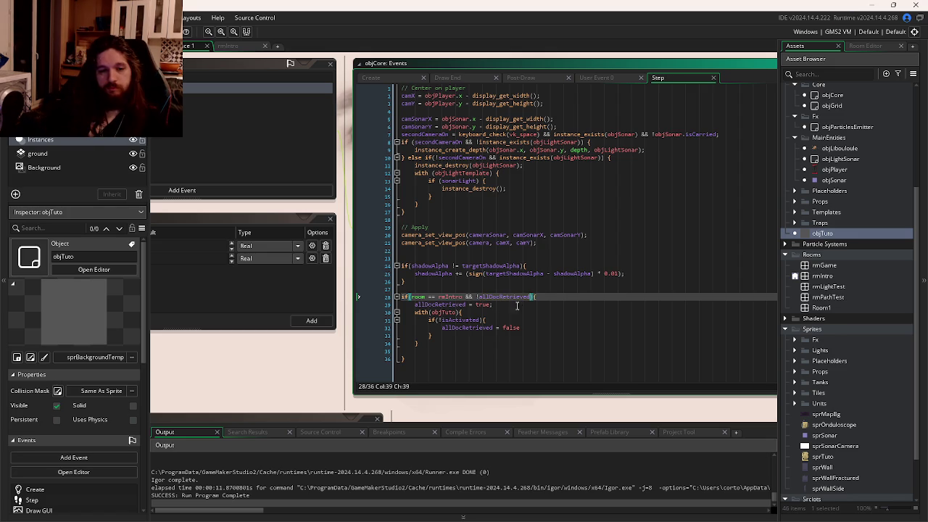
Step: Prefix objCore. to the allDocRetrieved assignment inside the objTuto loop
left_click(457, 335)
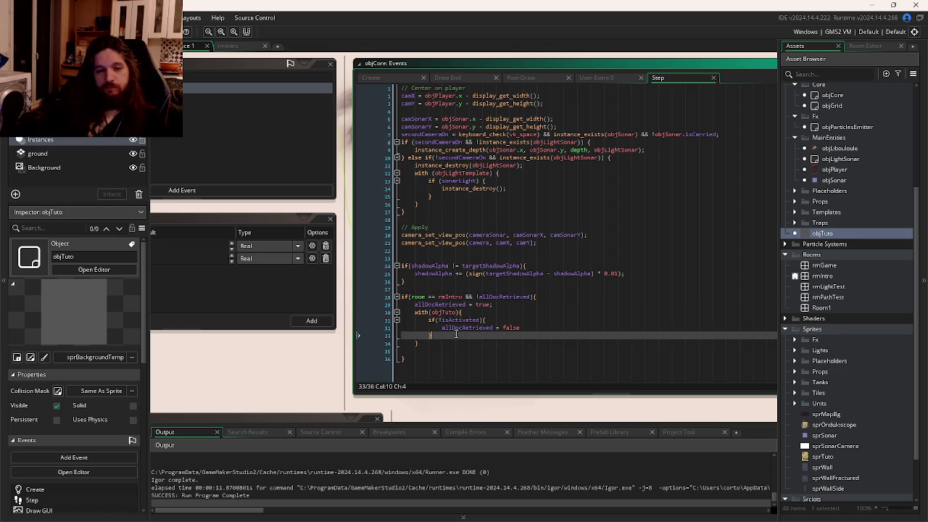
left_click(457, 340)
key("Return")
key("Return")
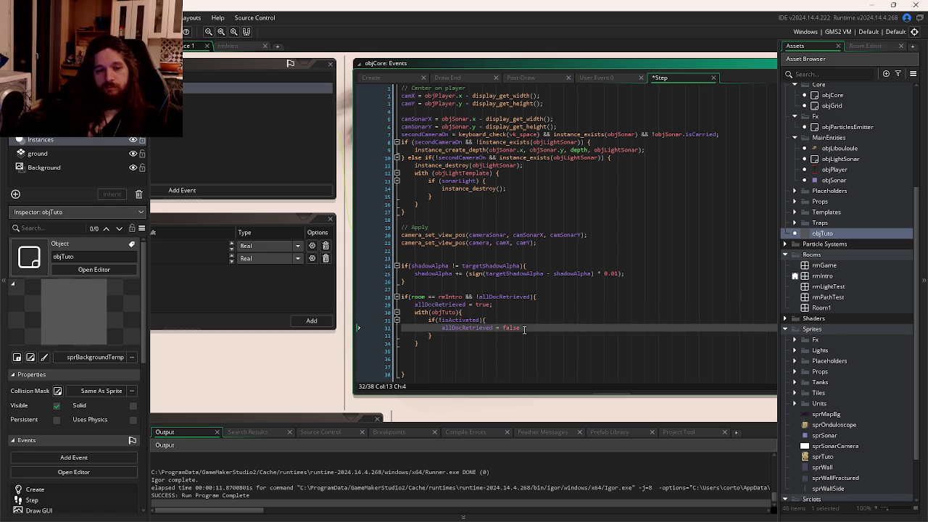
type("objCore.")
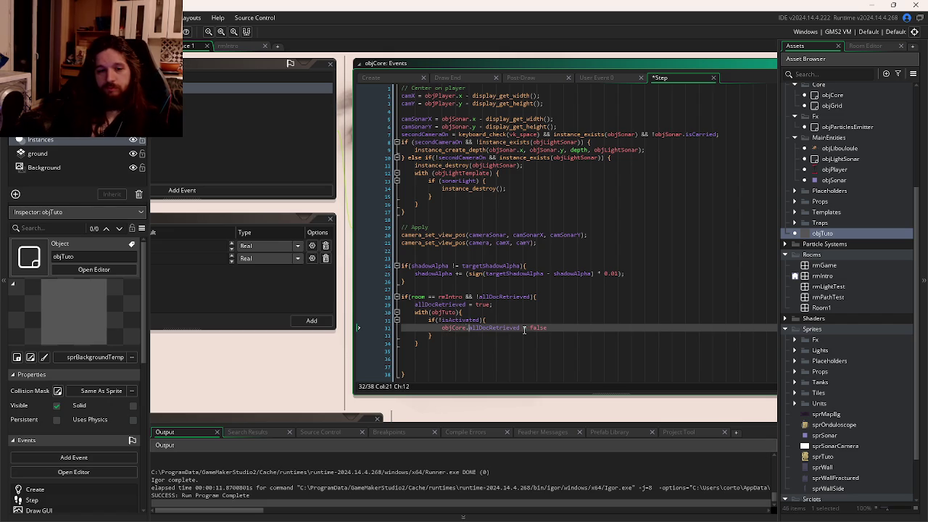
left_click(482, 351)
key("Tab")
scroll(462, 353, "down", 1)
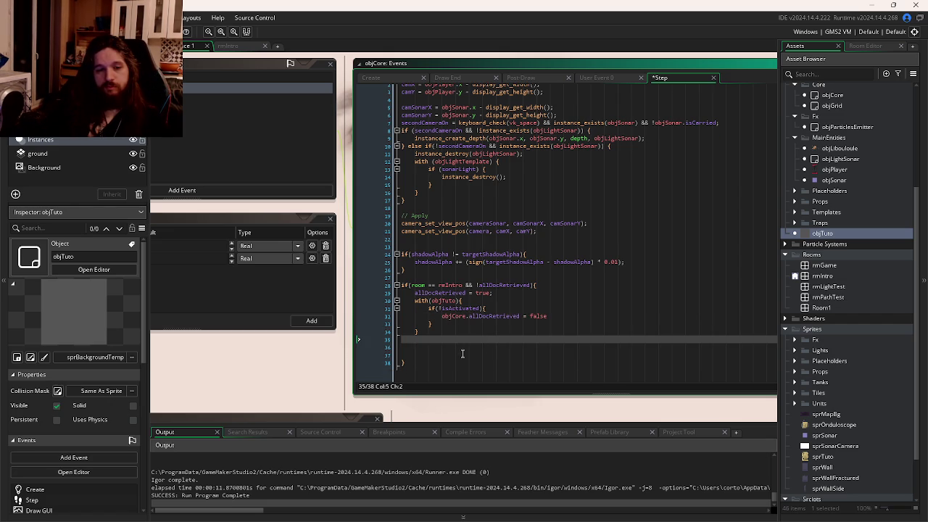
Step: Add if(allDocRetrieved){ targetShadowAlpha = 1; } below the rmIntro block, then run the game with F5
key("Return")
type("if(allDocRetrieved){")
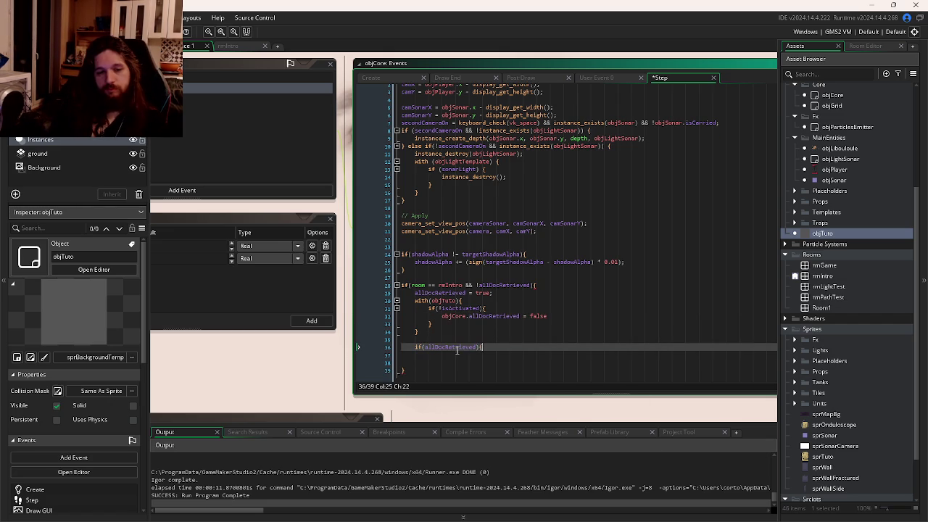
key("Return")
key("ctrl+z")
key("ctrl+z")
key("ctrl+z")
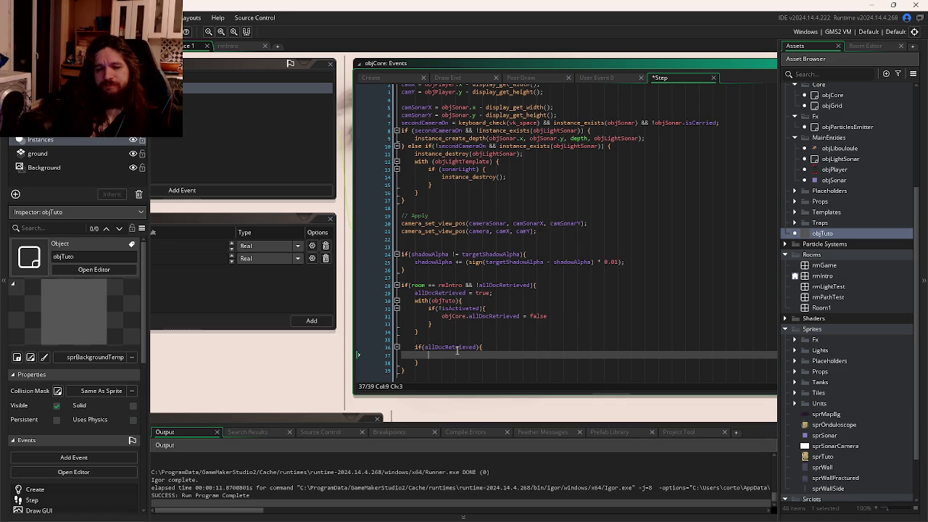
type("shadow")
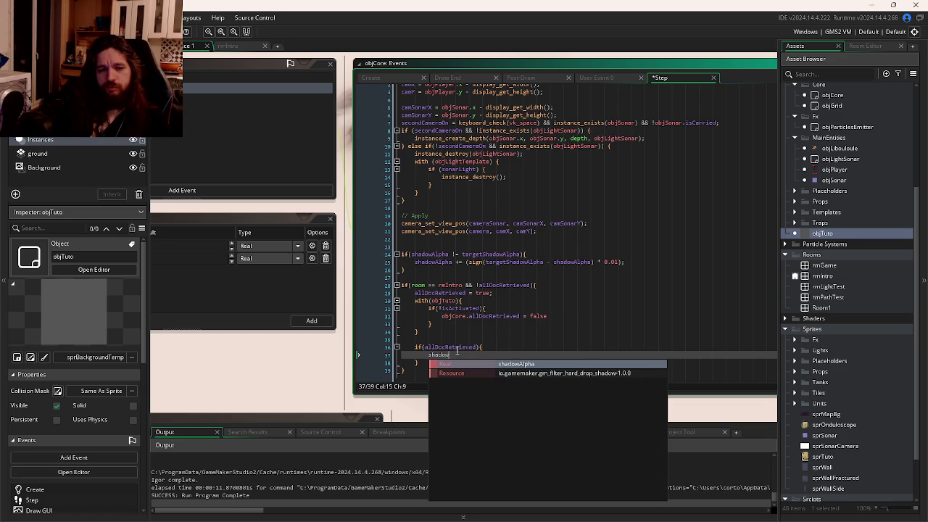
key("BackSpace")
key("BackSpace")
key("BackSpace")
type("tar")
key("Return")
type("= 1;")
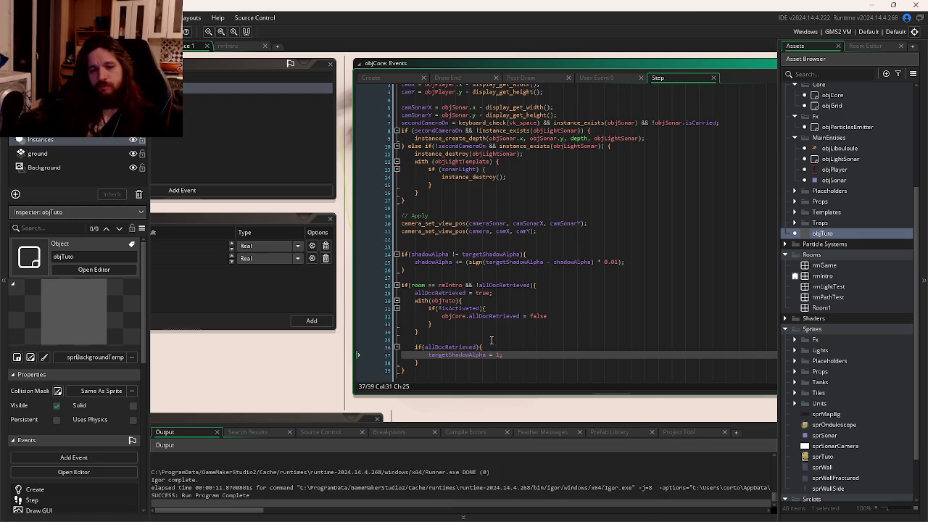
key("F5")
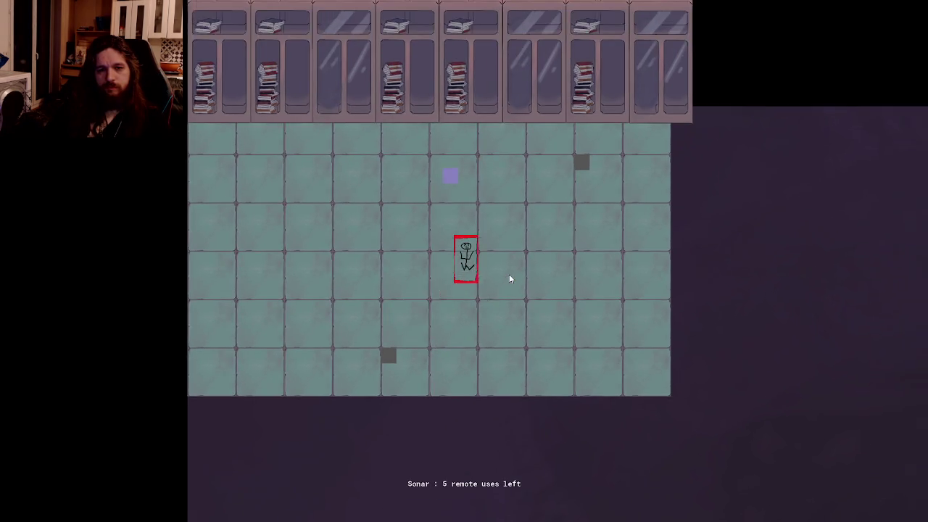
Step: Walk the player to the cabinets, read and close the device note, then quit the game
key("w")
key("d")
key("r")
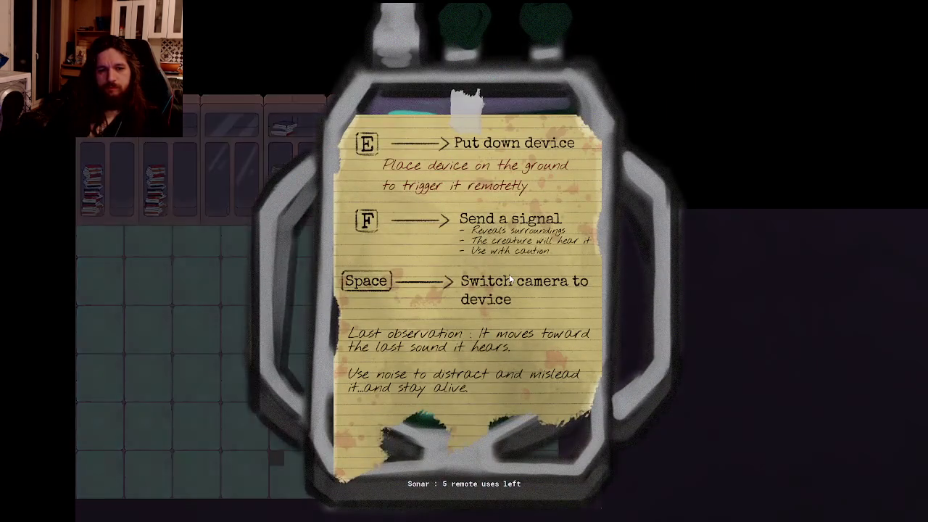
key("r")
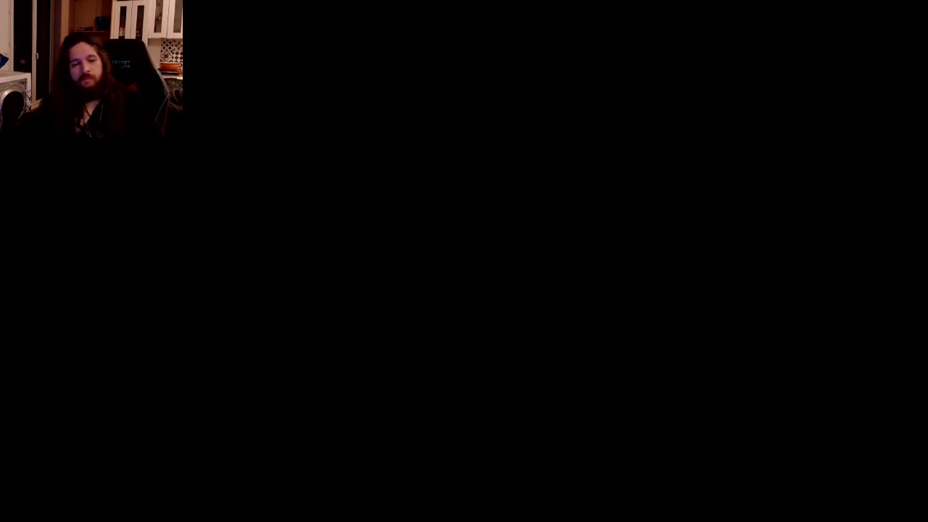
key("Escape")
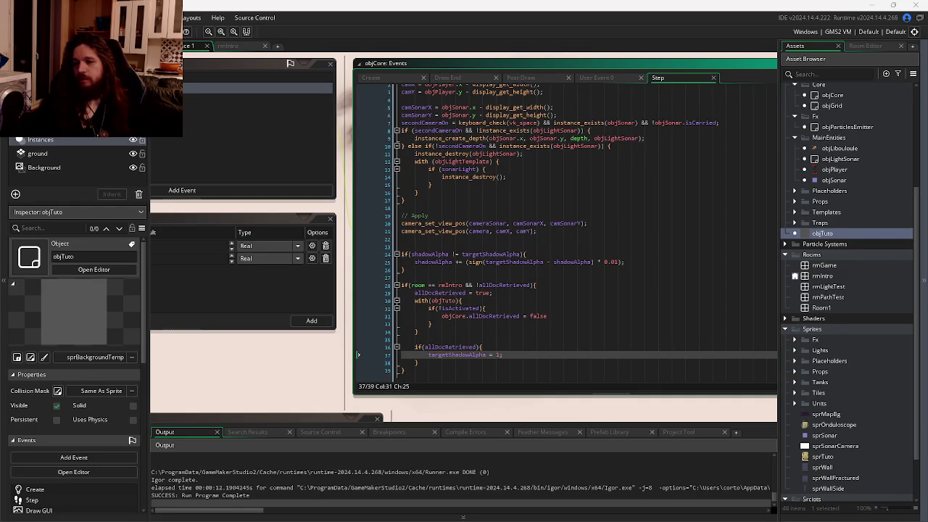
Step: Drag the Discord window over the GameMaker editor to show the teammate's shared screen
mouse_move(797, 6)
left_mouse_down()
mouse_move(664, 228)
mouse_move(340, 94)
mouse_move(288, 15)
left_mouse_up()
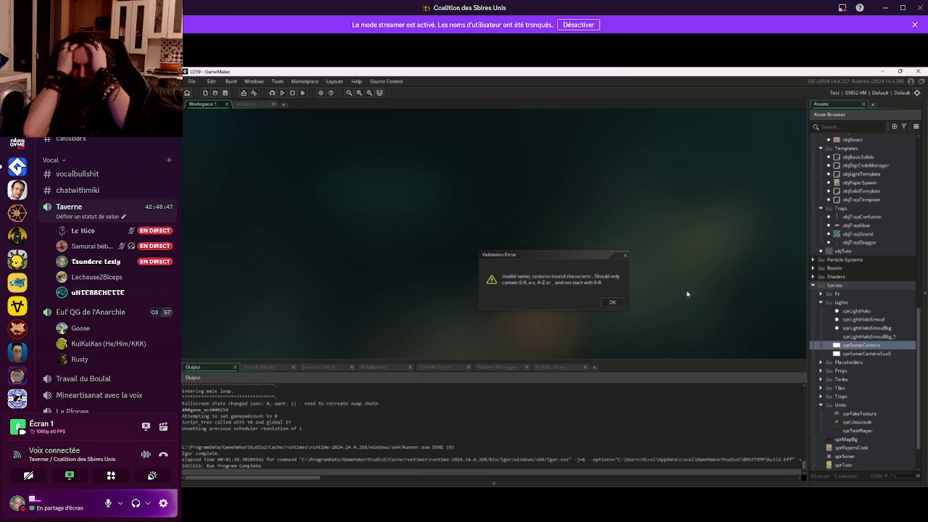
Step: Dismiss the invalid-name validation error and confirm deleting the sprSonarCamera sprite
key("Return")
left_click(866, 345)
key("Delete")
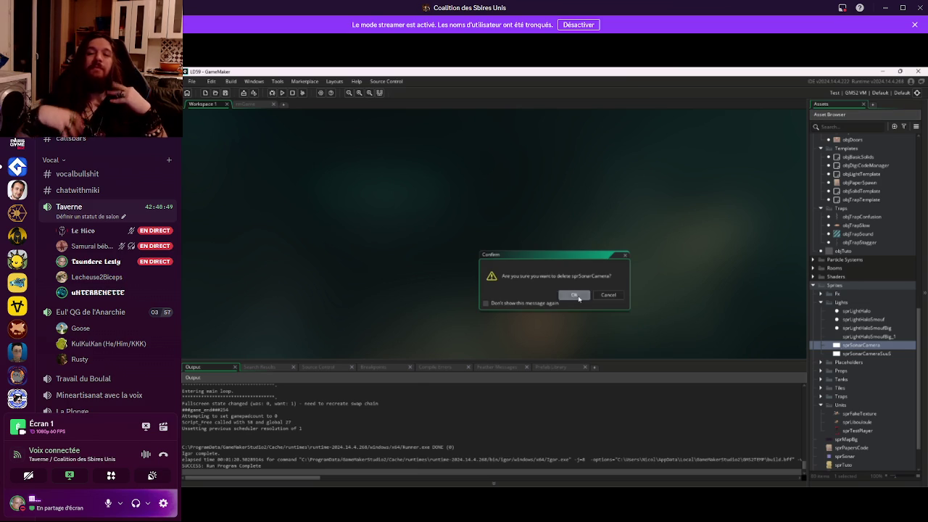
left_click(578, 297)
left_click(856, 337)
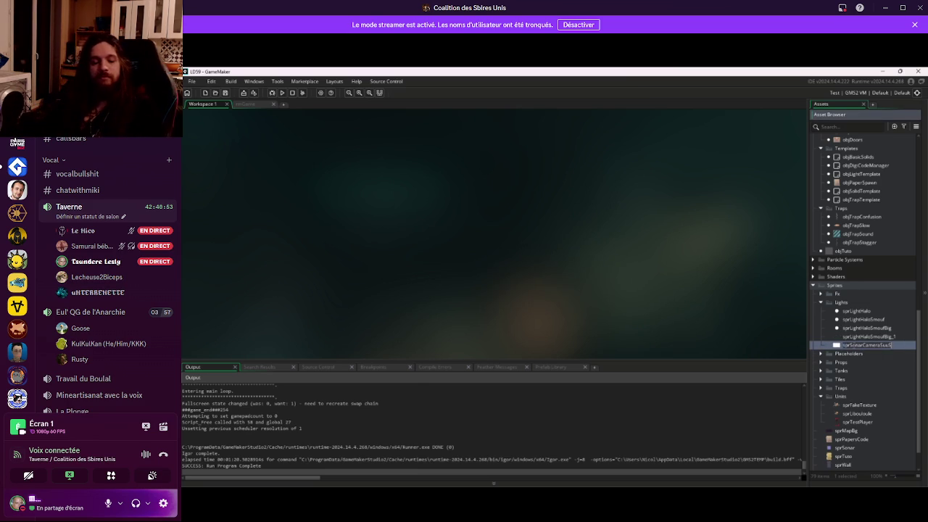
mouse_move(274, 134)
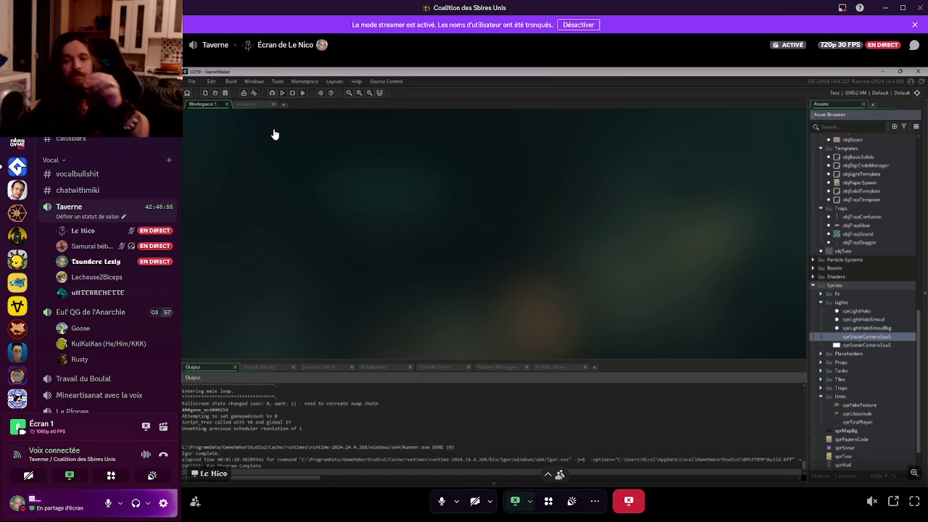
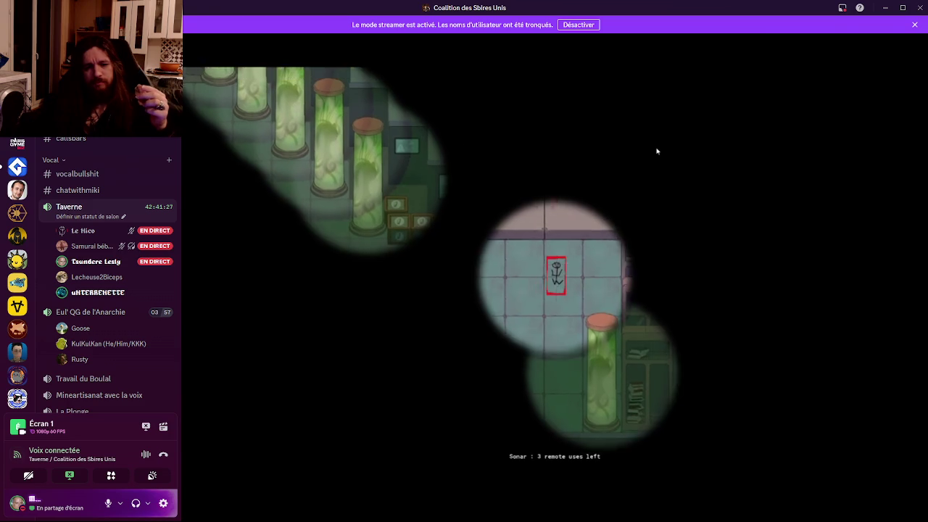
Step: Bring the GameMaker project forward, expand Sprites > Units and open sprTestPlayer
mouse_move(656, 151)
mouse_move(290, 517)
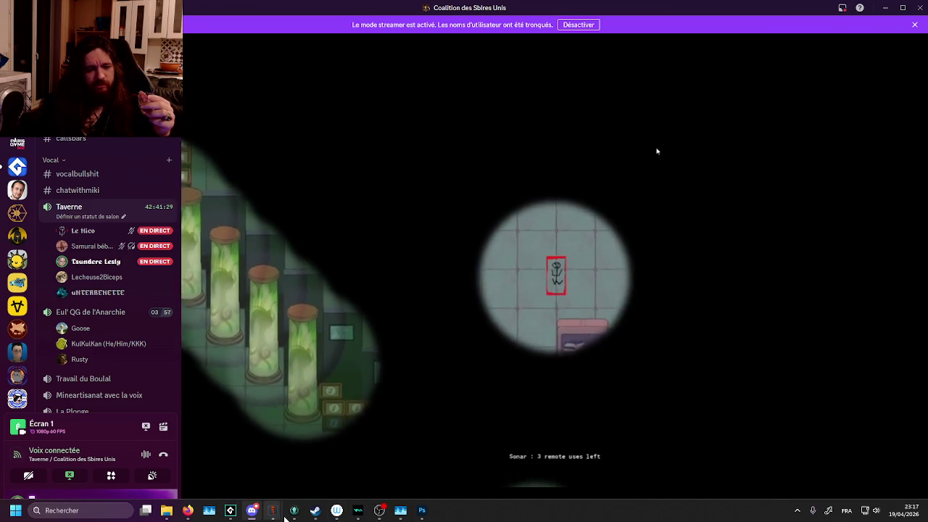
mouse_move(190, 515)
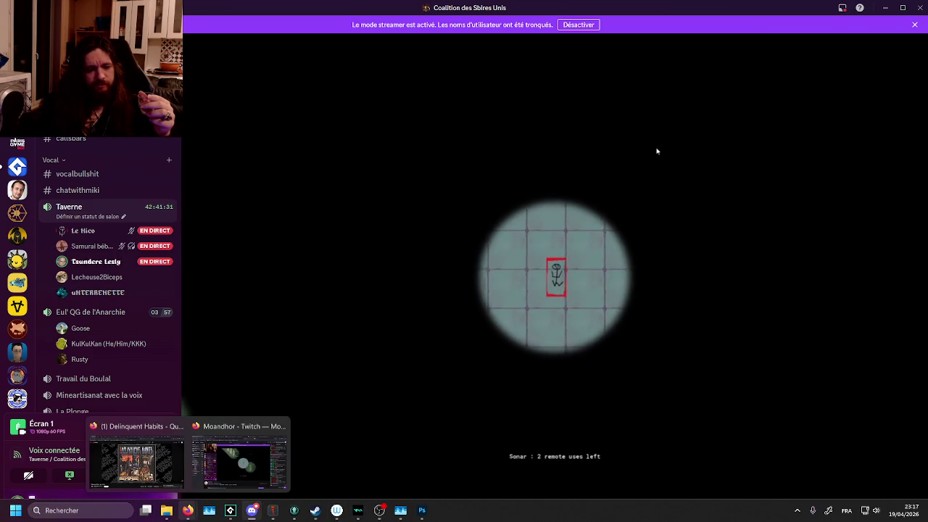
left_click(229, 513)
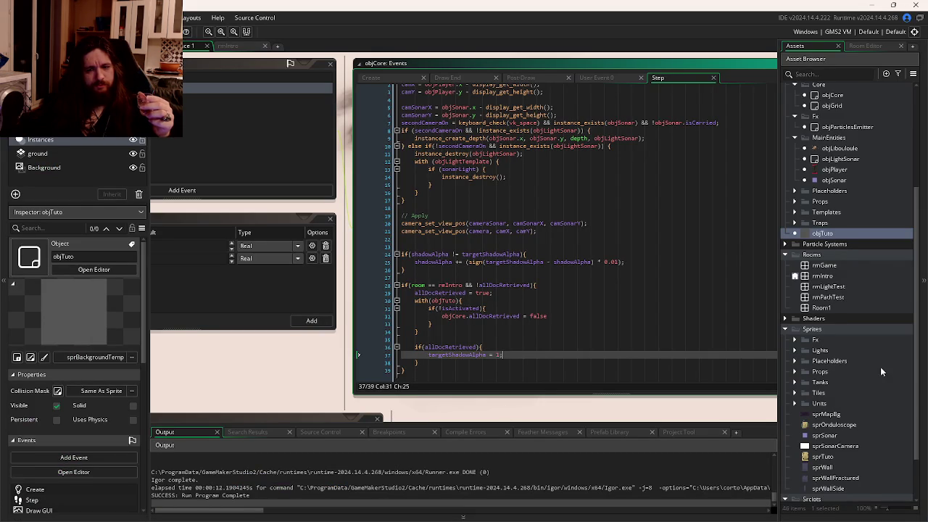
scroll(848, 379, "down", 2)
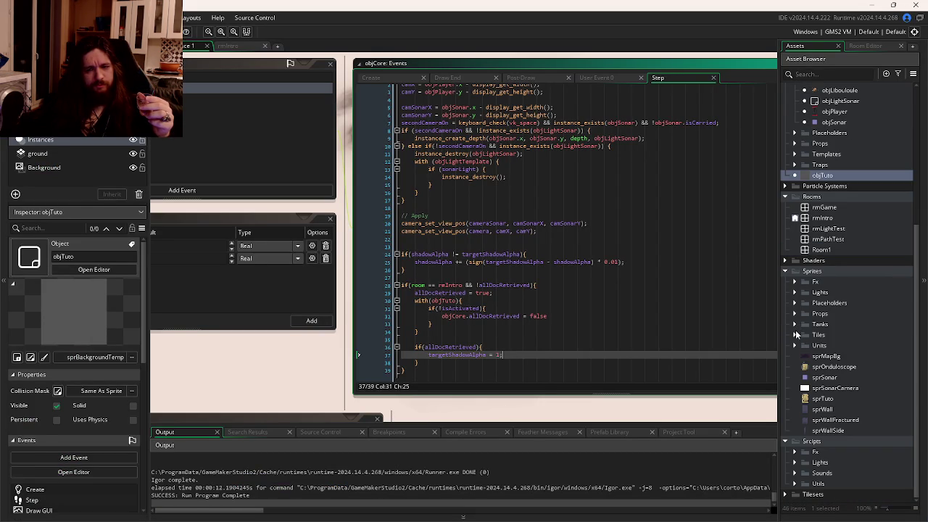
left_click(798, 354)
left_click(794, 346)
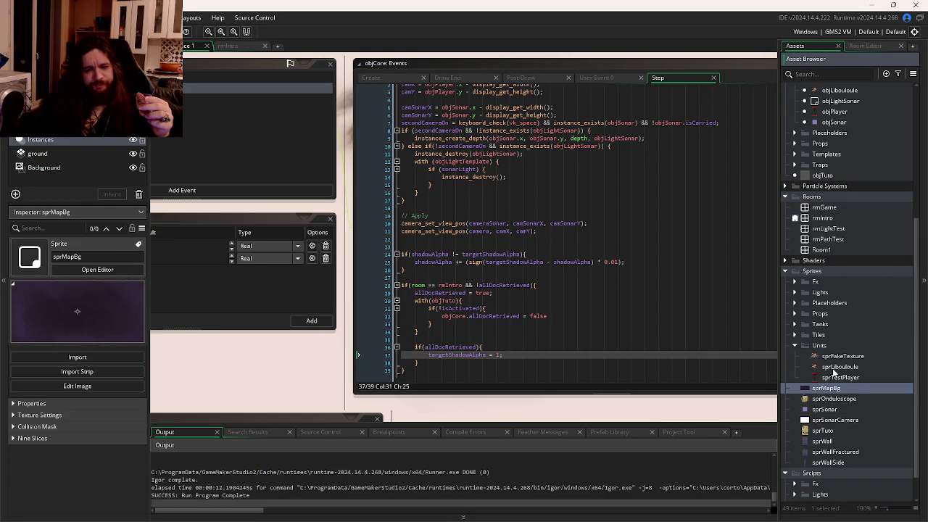
double_click(837, 377)
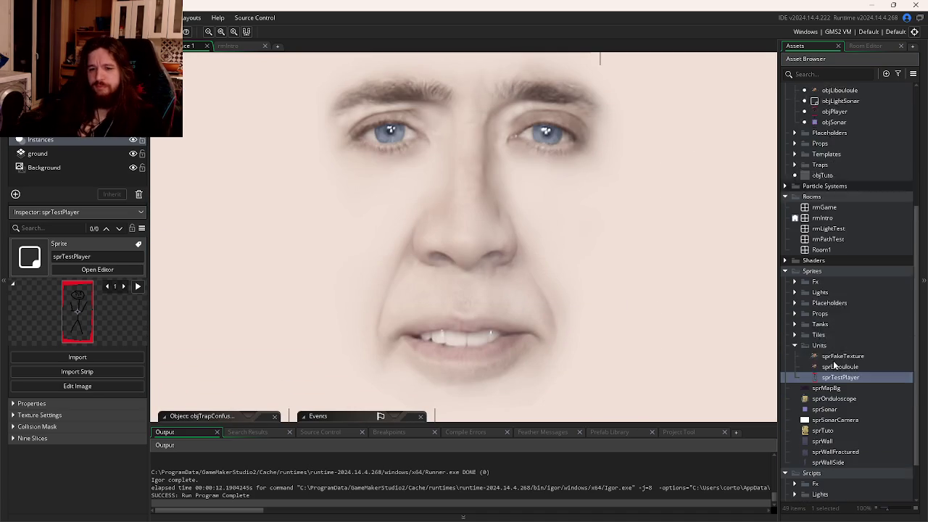
scroll(834, 366, "down", 1)
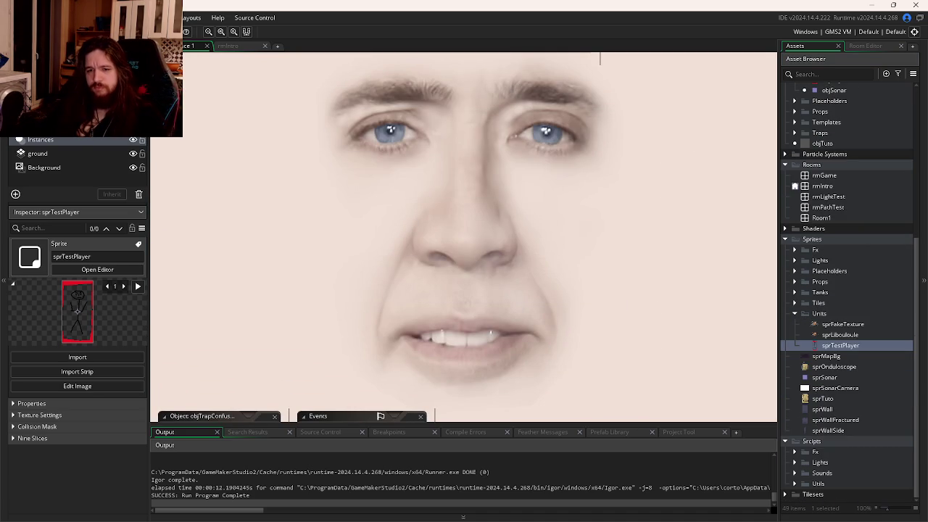
Step: Dismiss the window overview to stay in GameMaker and scroll back up the Asset Browser
key("alt+Tab")
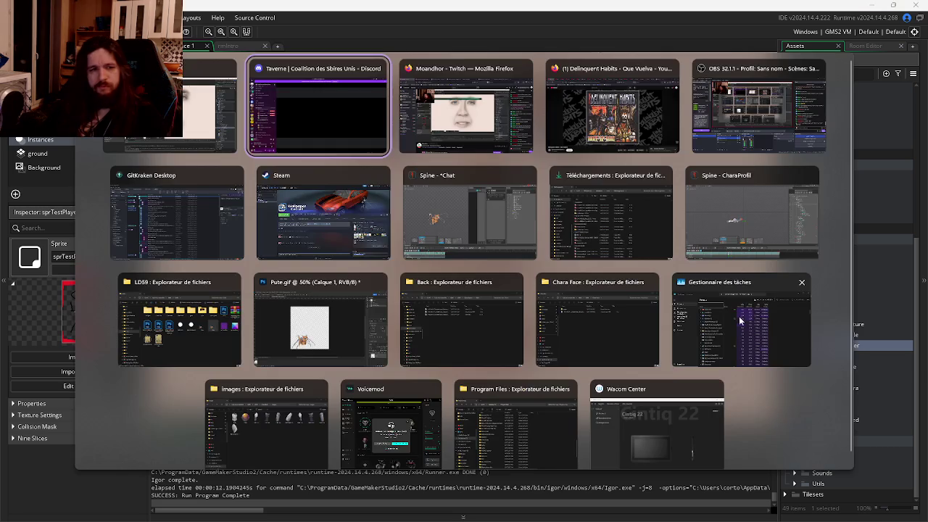
key("alt+Tab")
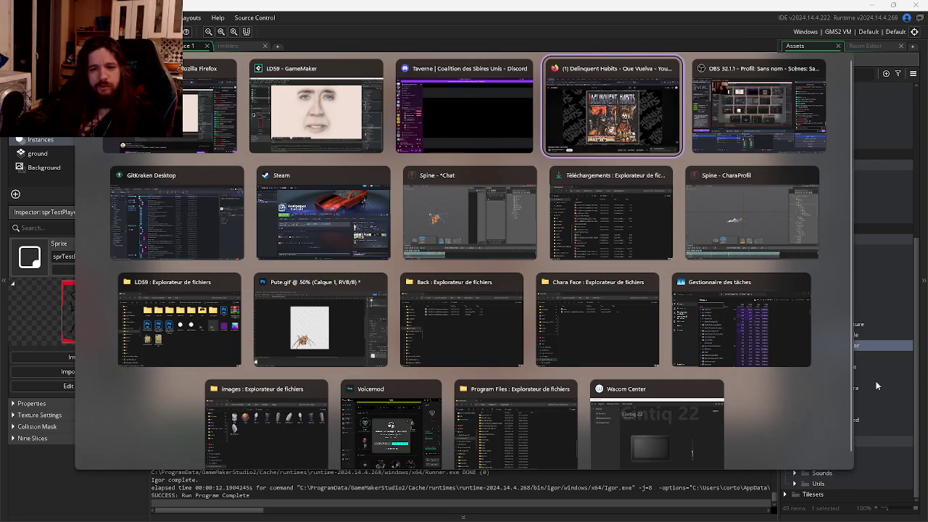
key("Escape")
scroll(858, 389, "up", 1)
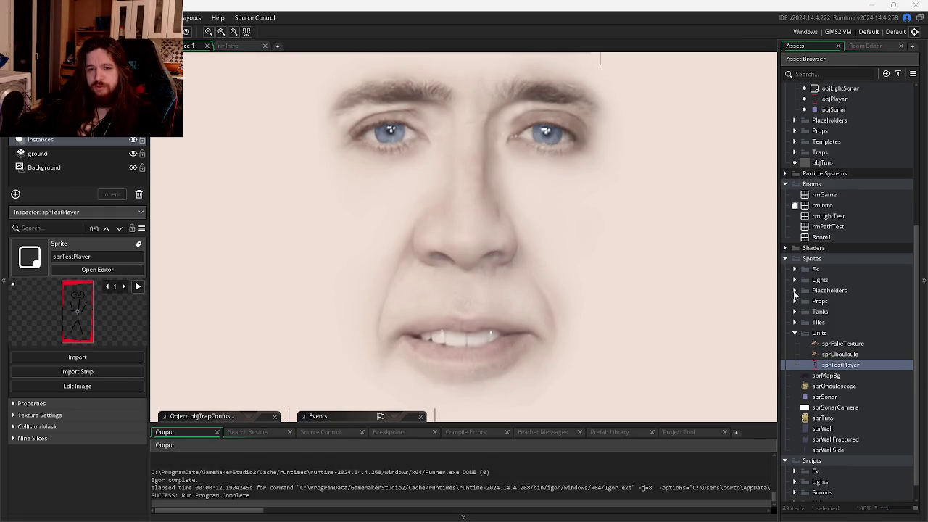
scroll(809, 254, "up", 3)
scroll(802, 283, "up", 6)
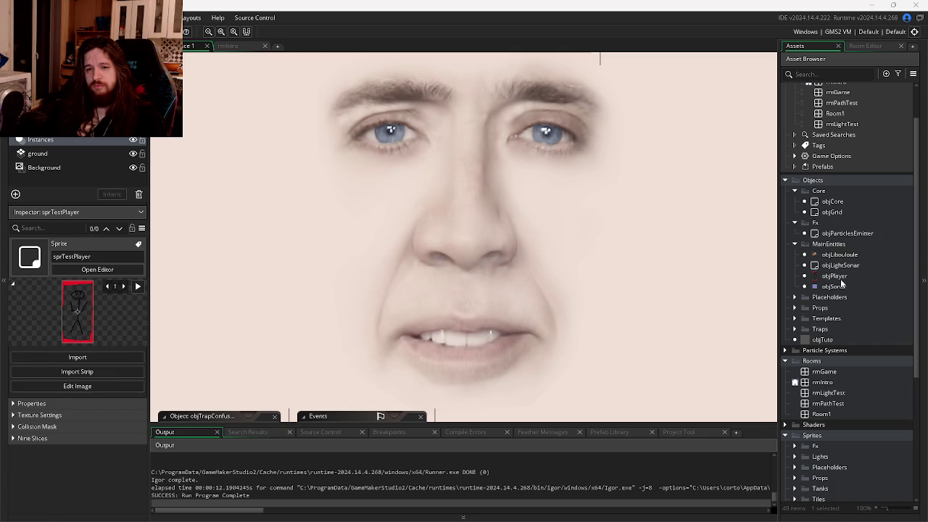
Step: Open objPlayer's Step event and read its playerState switch, placing the caret at line 84
double_click(834, 277)
scroll(506, 267, "up", 5)
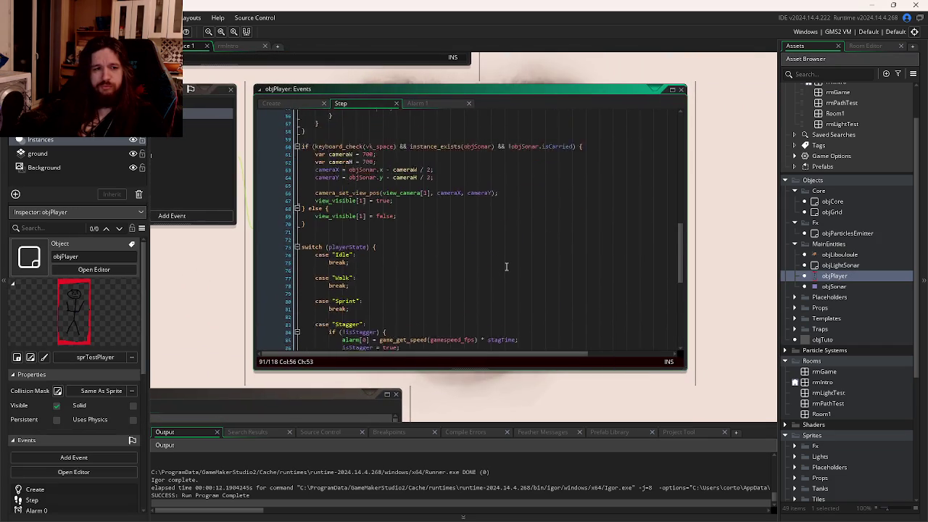
scroll(506, 267, "up", 8)
scroll(507, 266, "down", 3)
key("alt+Tab")
key("alt+Tab")
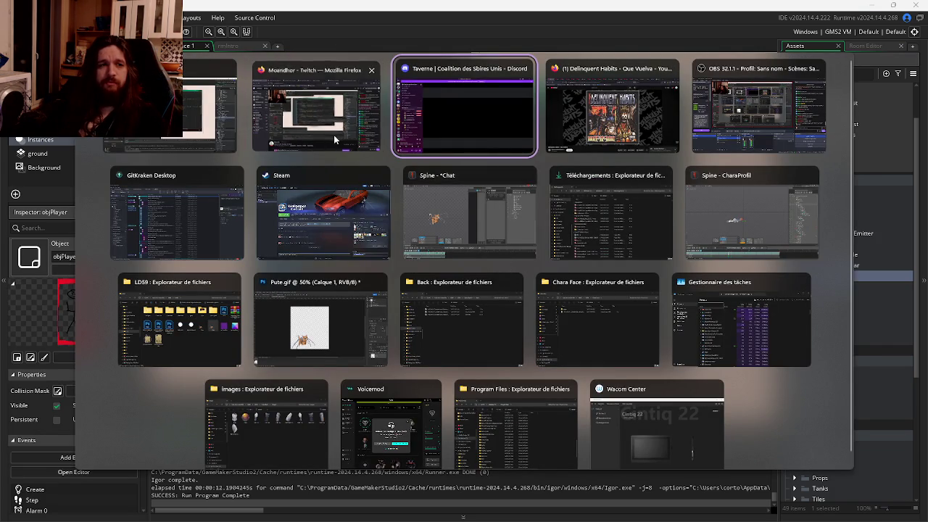
key("Escape")
scroll(427, 218, "up", 1)
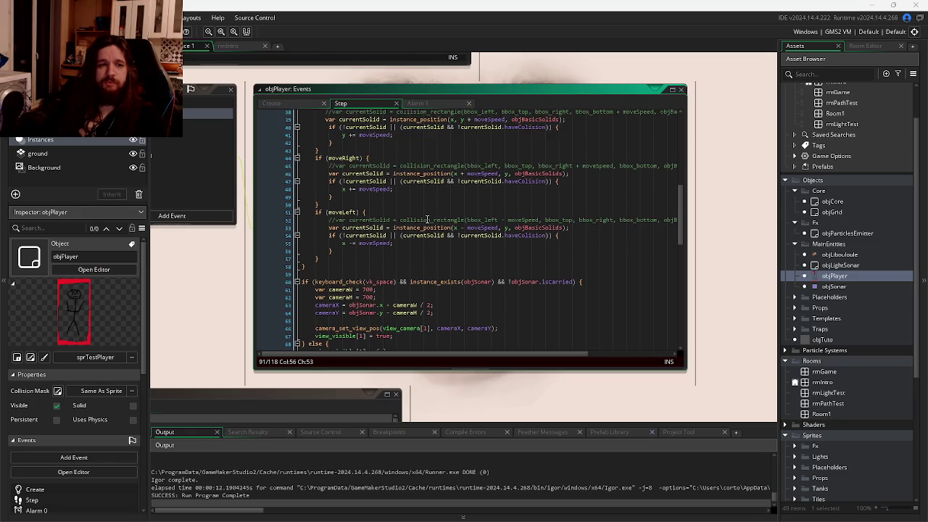
scroll(427, 218, "down", 8)
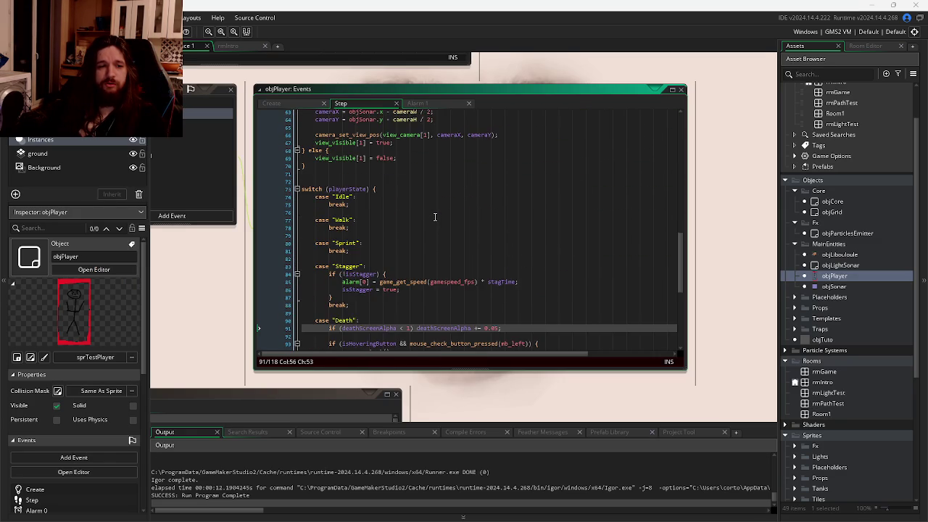
scroll(435, 217, "down", 3)
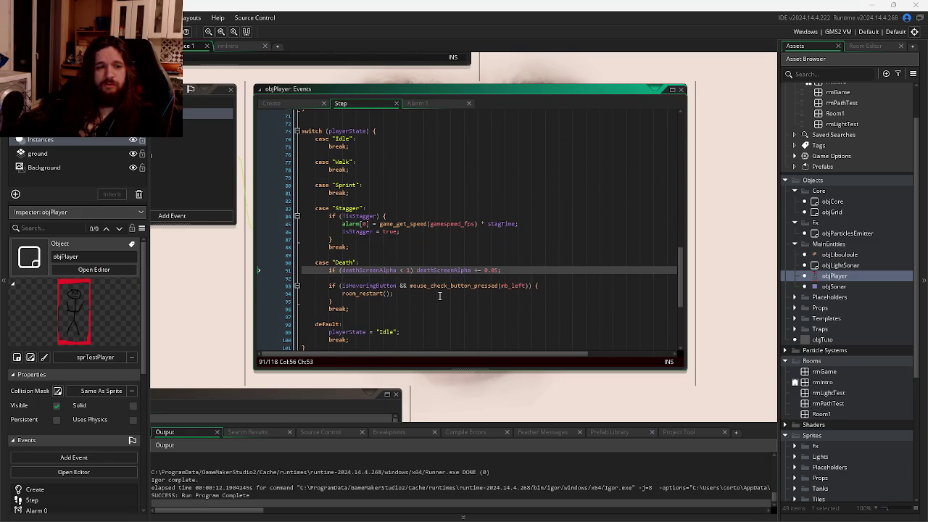
key("super+Tab")
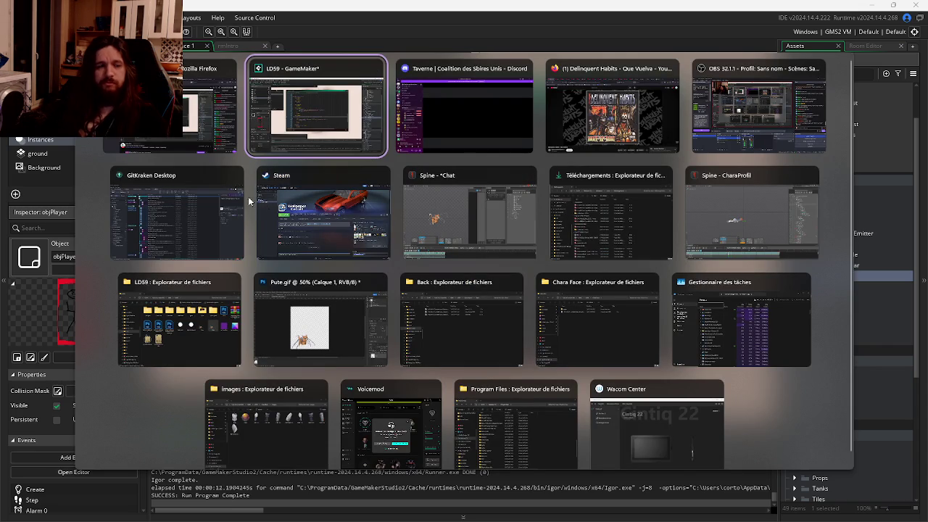
key("Escape")
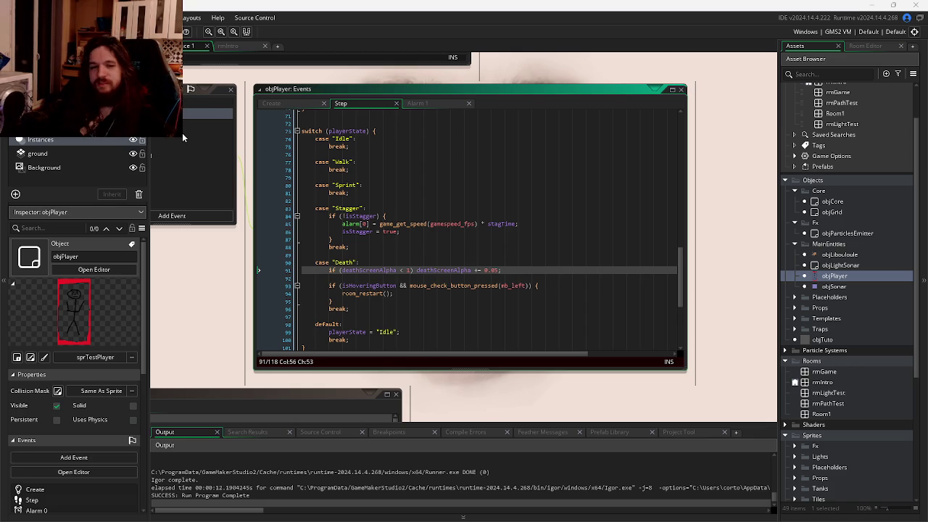
left_click(525, 216)
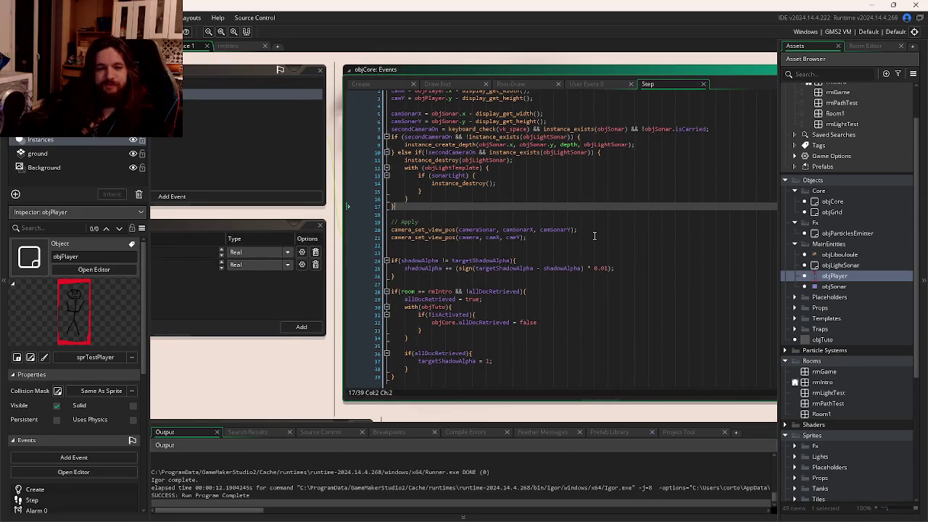
Step: Review objTuto's Step, Draw GUI and Create event code, checking the tutoScale and tutoOpening logic
key("ctrl+Tab")
key("ctrl+Tab")
key("ctrl+Tab")
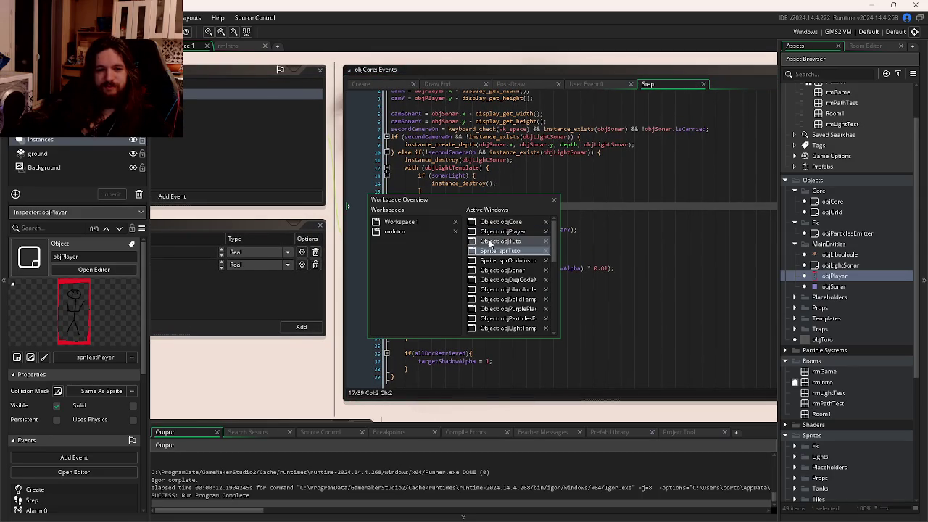
left_click(535, 241)
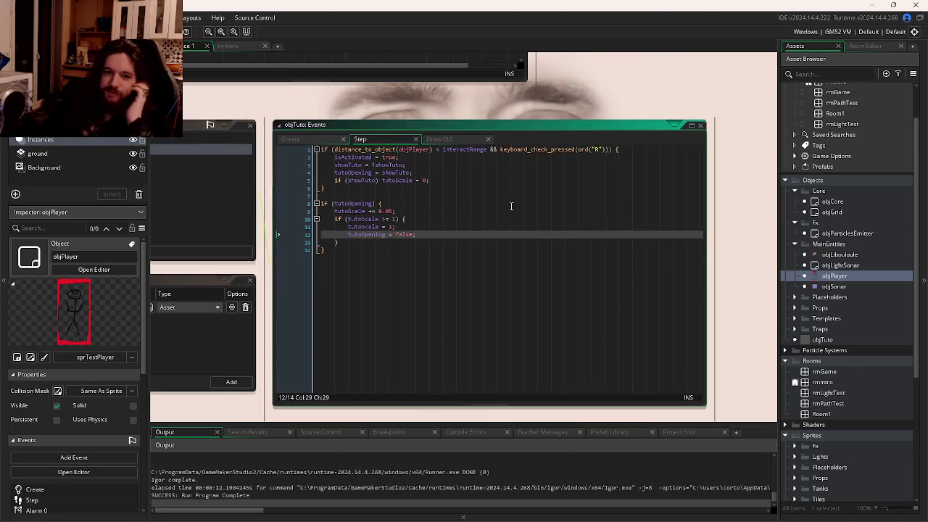
left_click(600, 218)
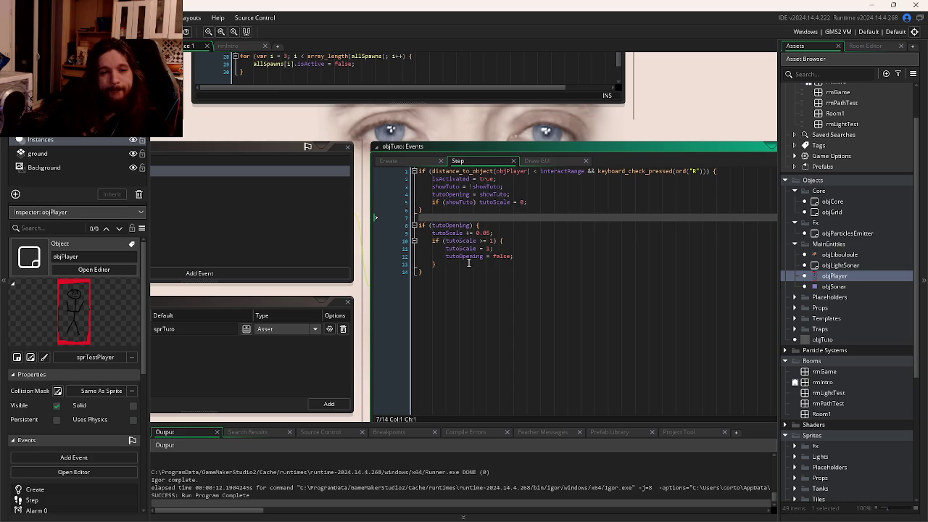
left_click(544, 162)
left_click(580, 240)
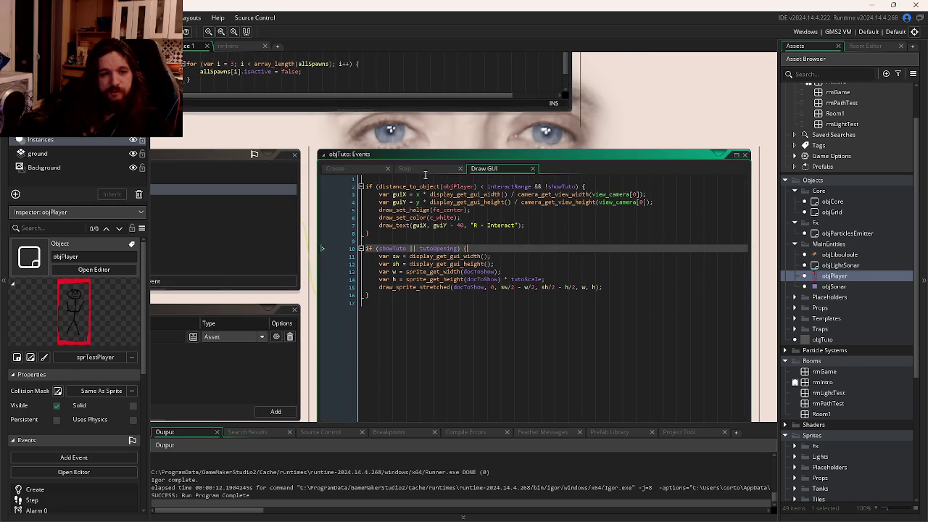
left_click_drag(363, 172, 457, 181)
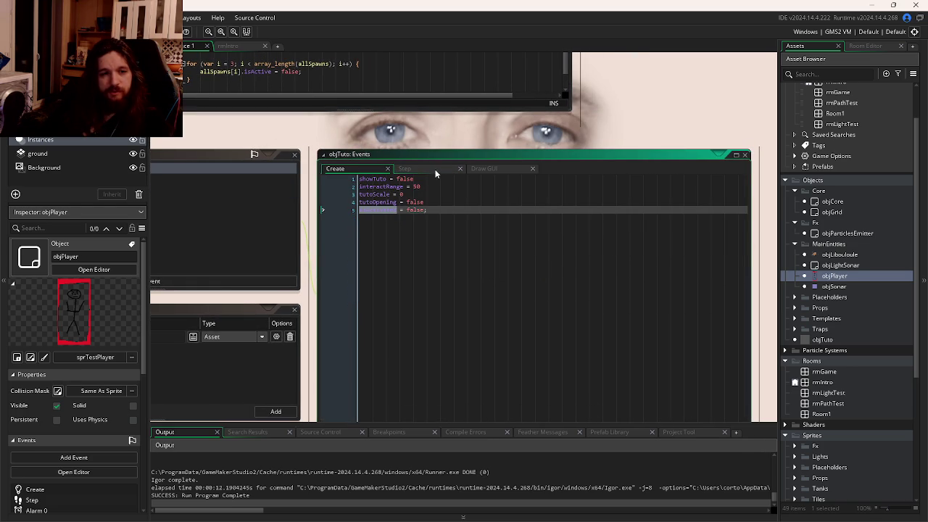
left_click(416, 169)
left_click(470, 249)
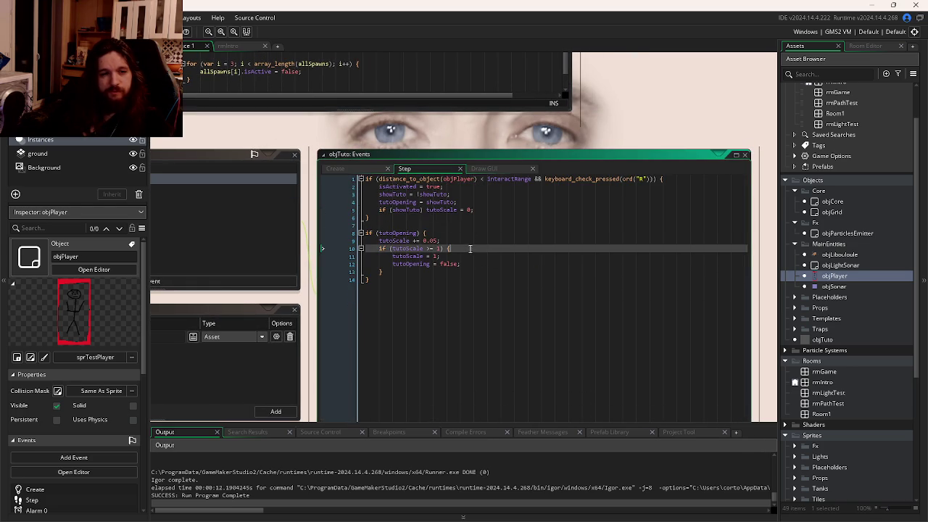
left_click(427, 231)
left_click(446, 242)
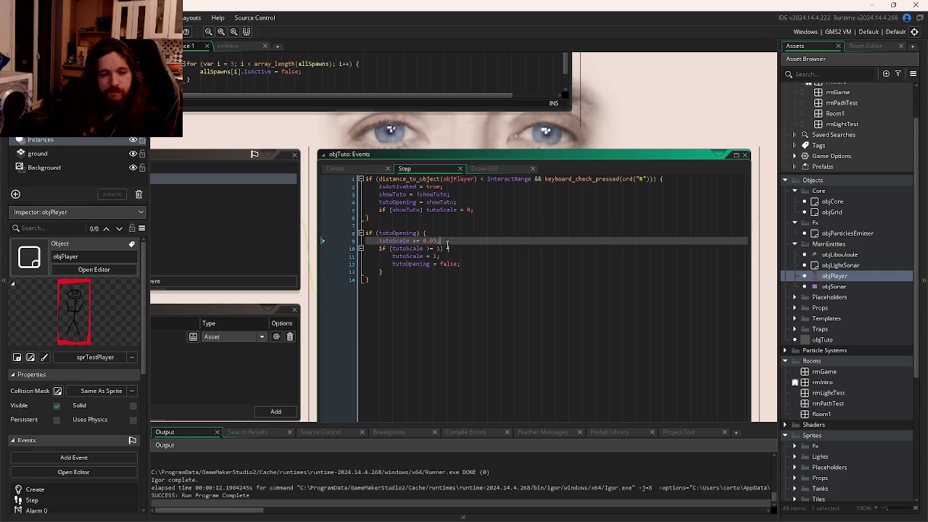
left_click(447, 262)
key("End")
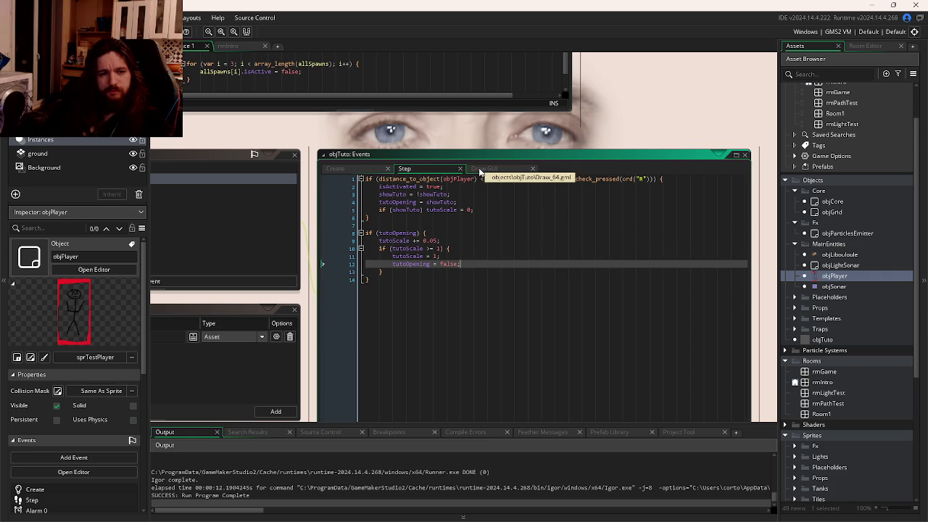
Step: Delete the isActivated = true line from objTuto's Step event
double_click(436, 195)
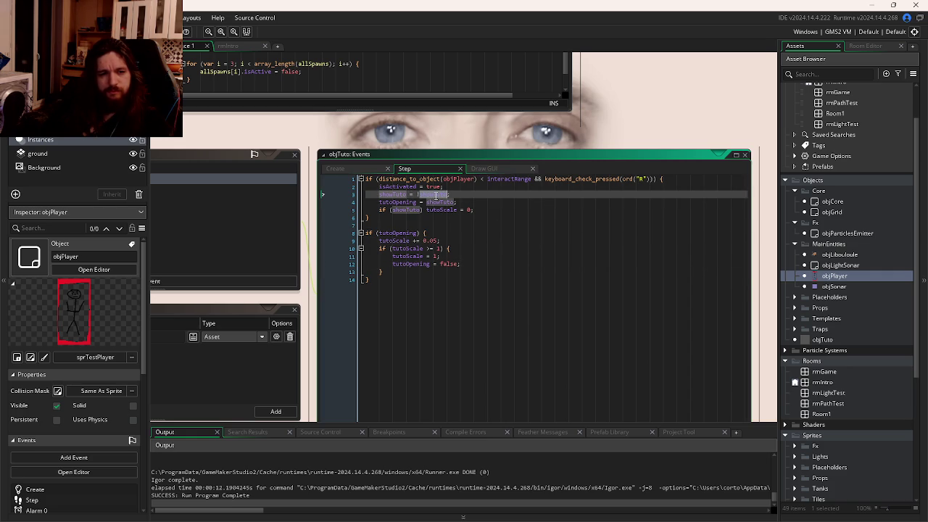
left_click(450, 196)
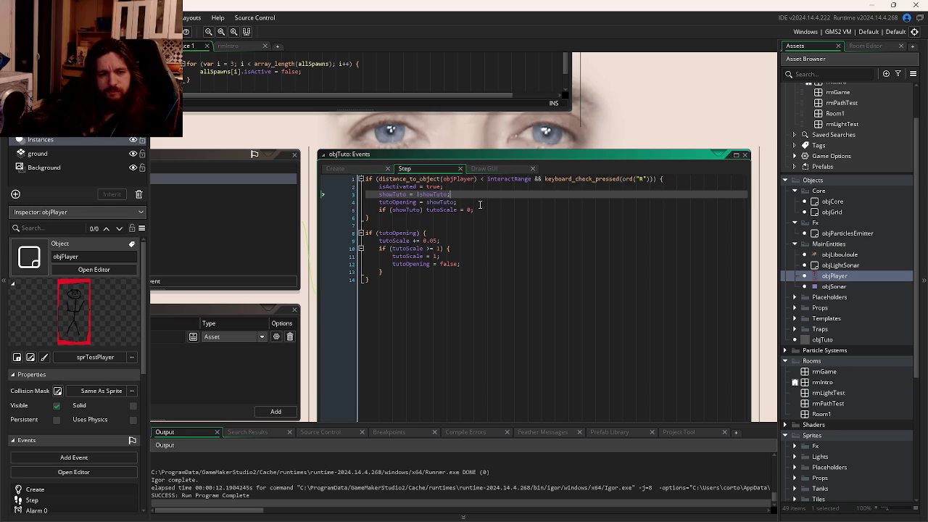
left_click(440, 211)
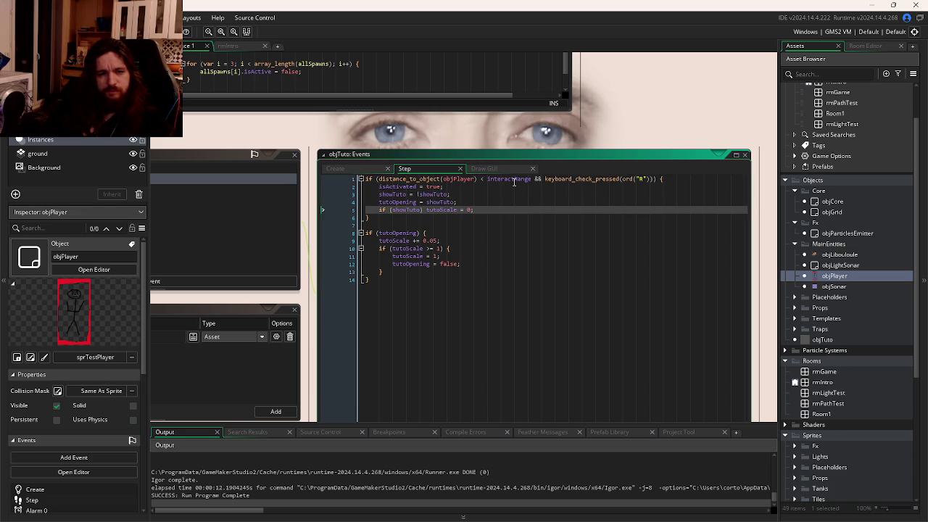
left_click_drag(443, 187, 378, 189)
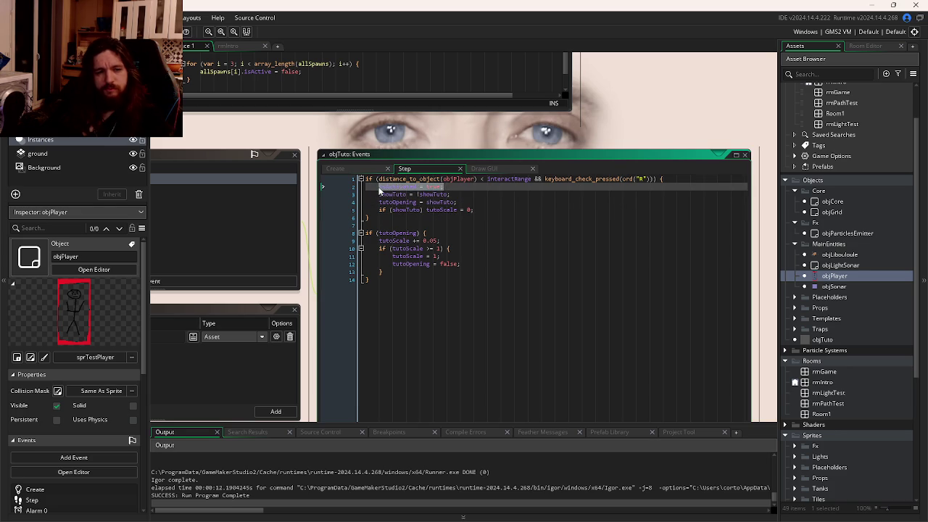
key("BackSpace")
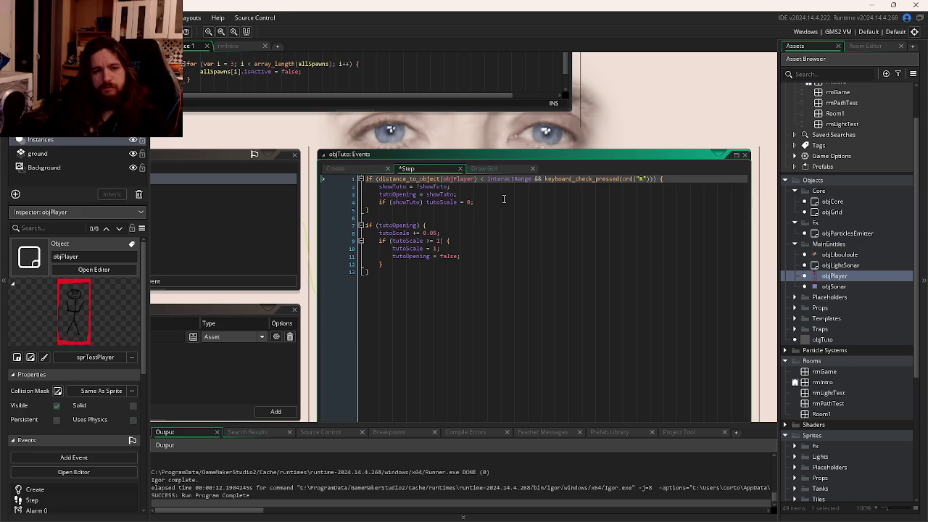
Step: Brace tutoScale = 0 under if (showTuto), add isActivated = true; inside, and run with F5
left_click(504, 200)
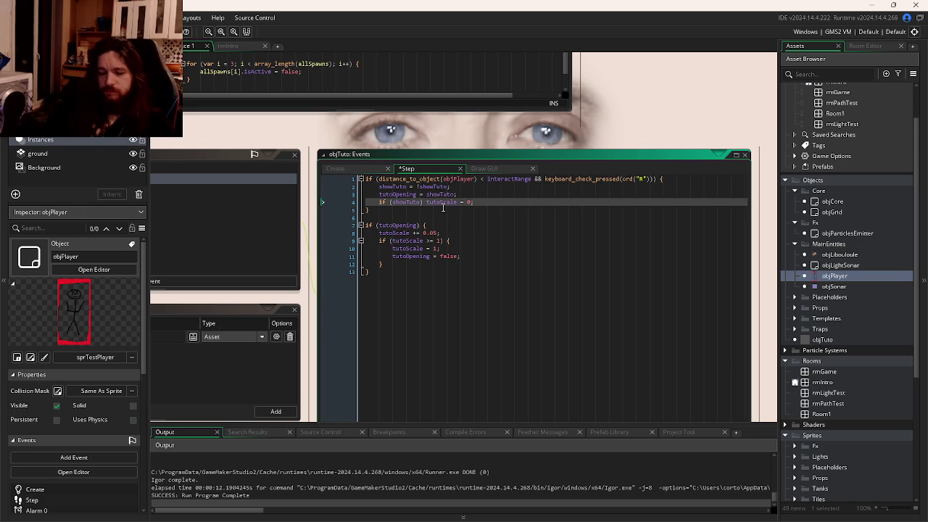
type("{")
key("Return")
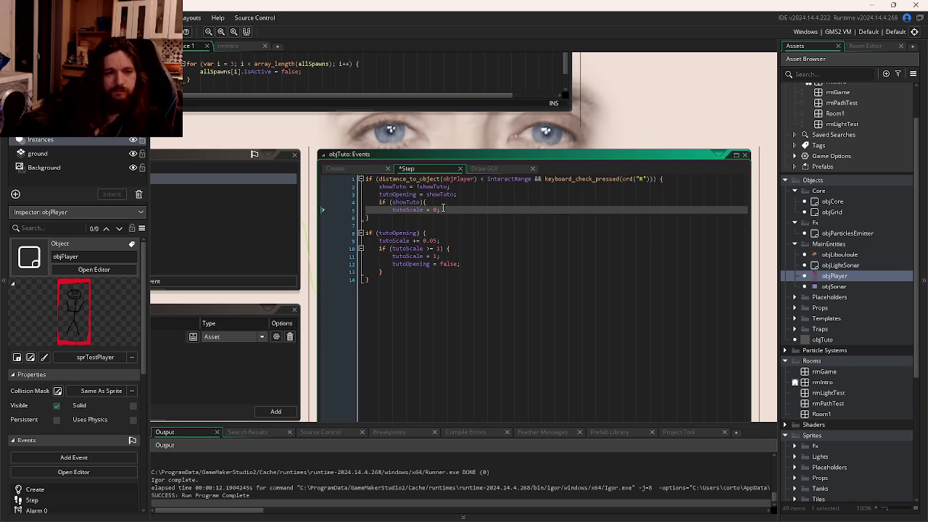
key("Return")
type("}")
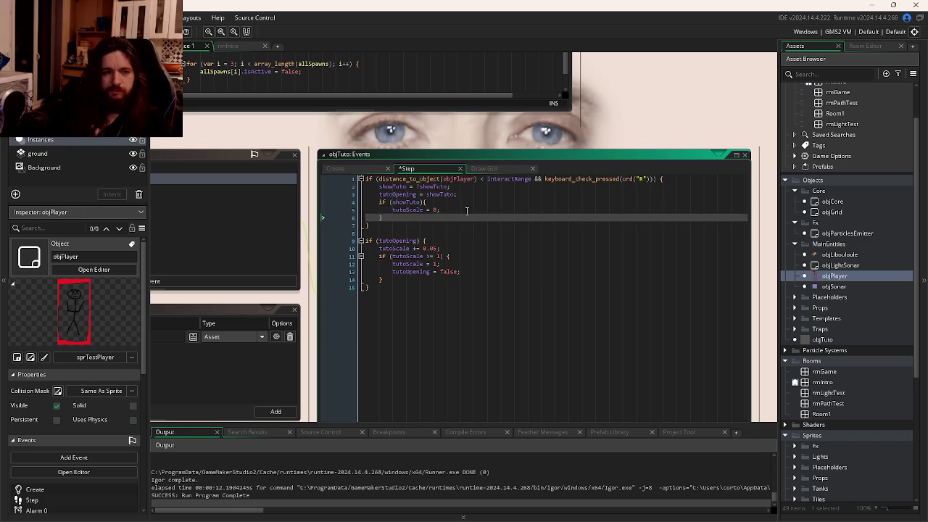
key("Up")
key("End")
key("Return")
type("isActivated = true;")
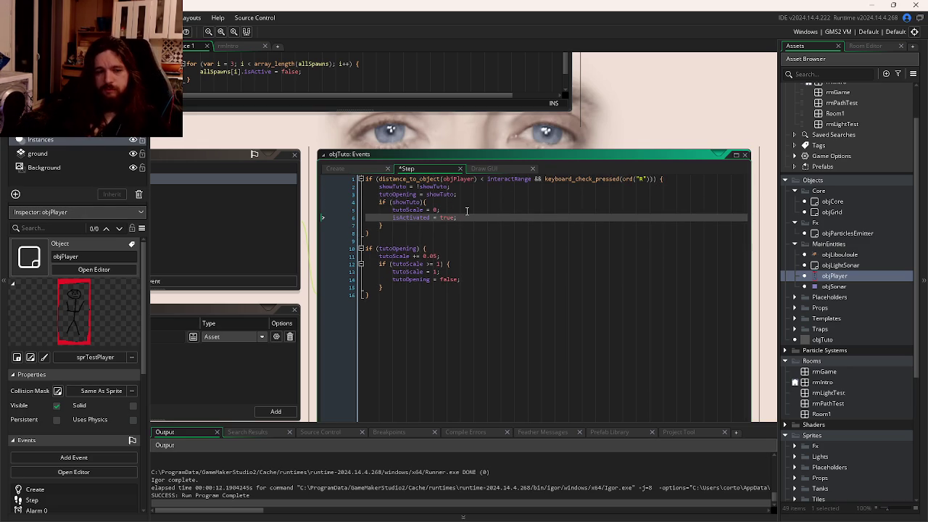
key("F5")
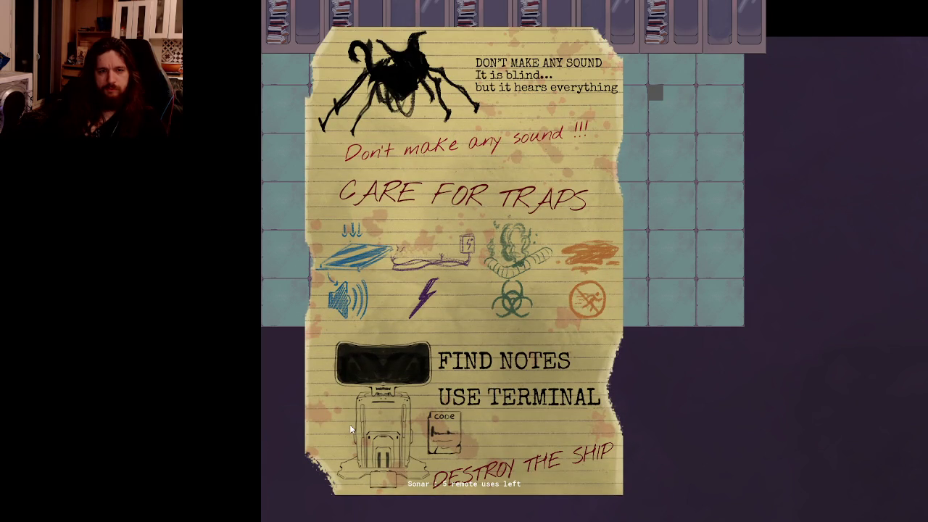
Step: Close the tutorial note, walk to the device and open then close its instruction note
left_click(350, 429)
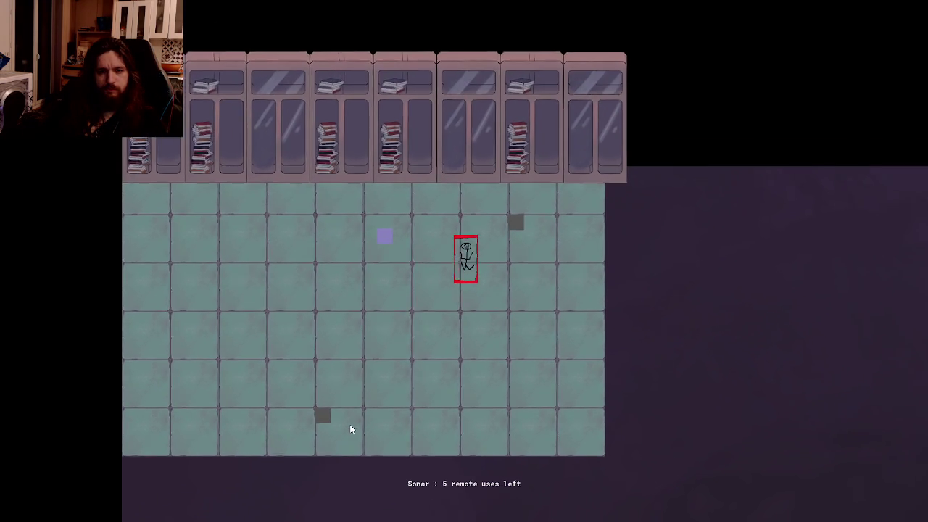
key("d")
key("w")
key("r")
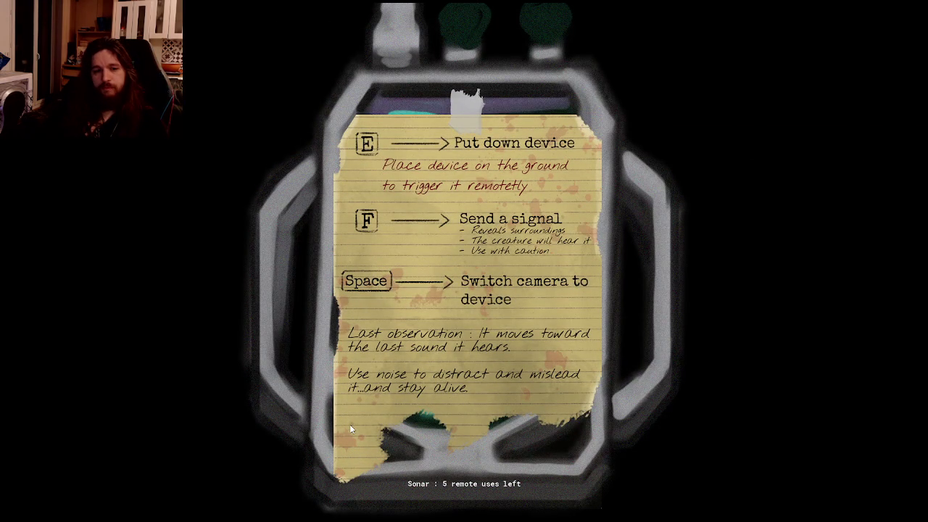
left_click(350, 428)
Step: Walk away, toggle the traps-and-terminal and device notes with R, then quit with Escape
key("s")
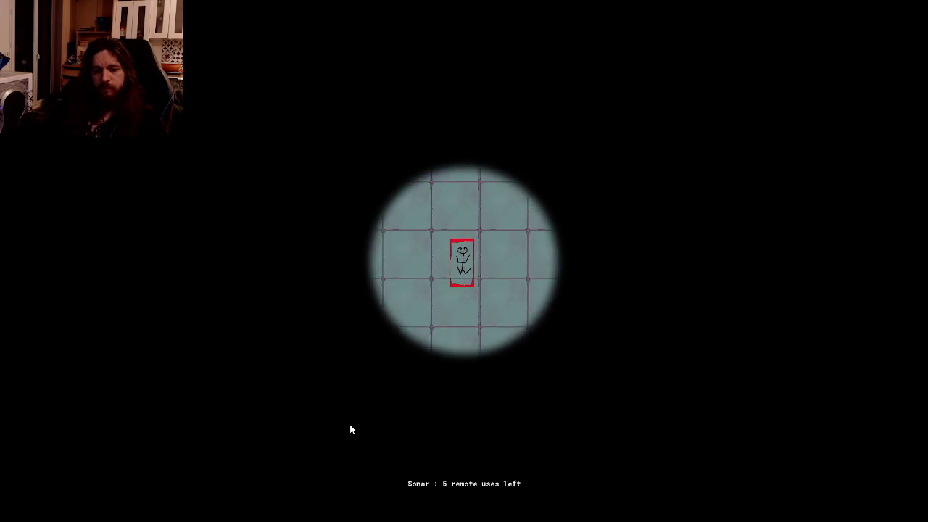
key("s")
key("r")
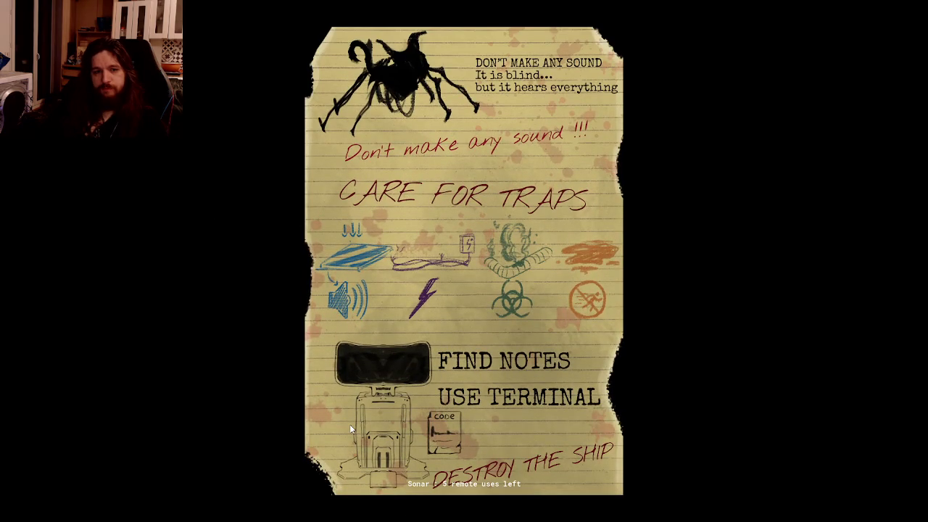
left_click(350, 428)
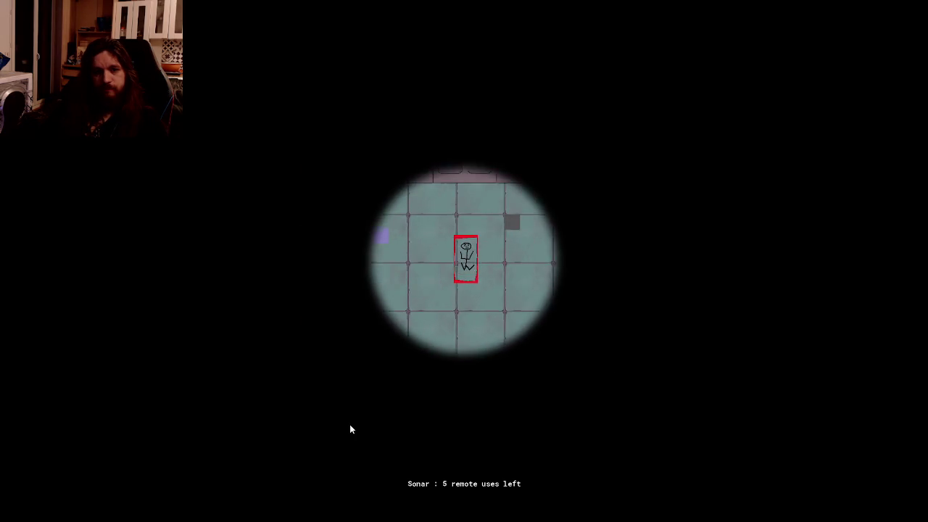
key("r")
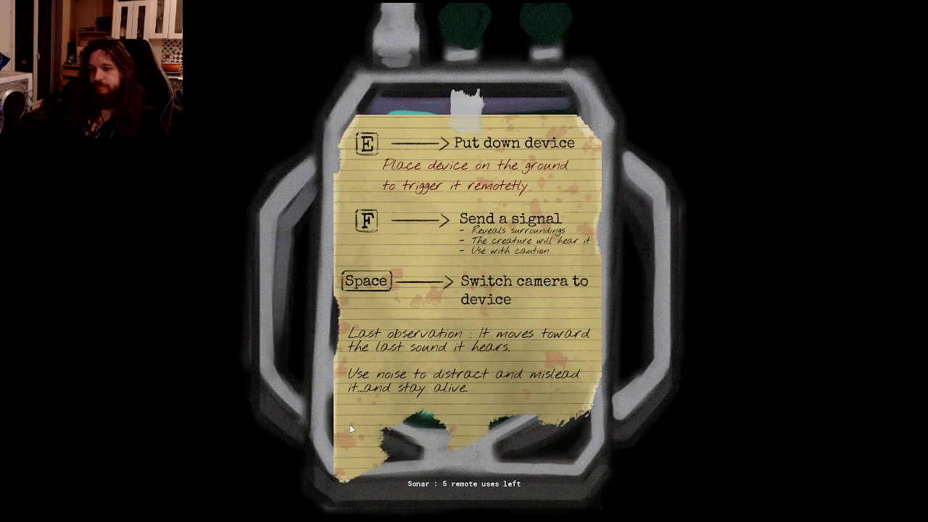
left_click(351, 429)
key("r")
left_click(349, 429)
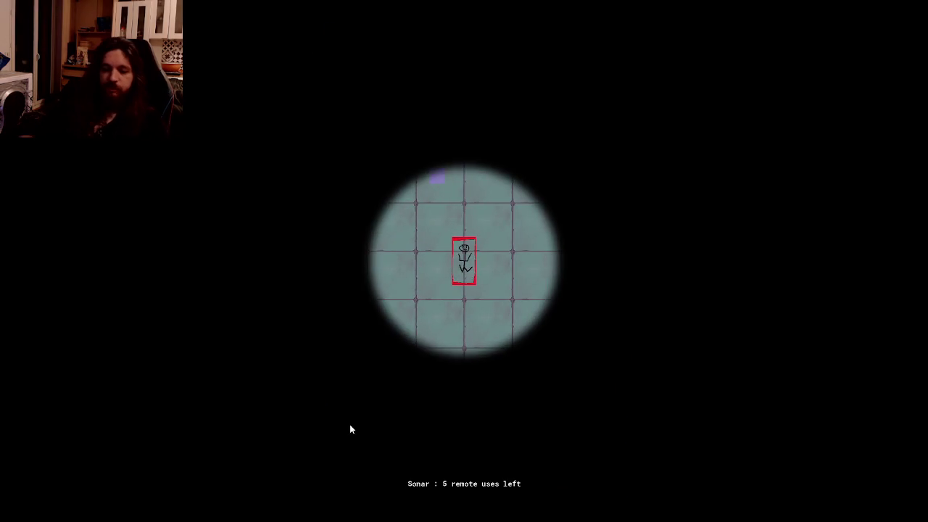
key("Escape")
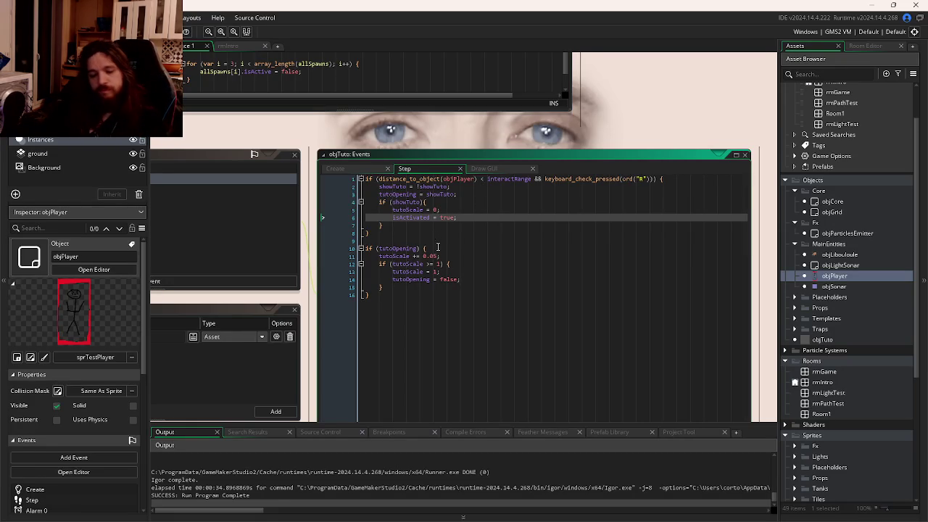
Step: Undo the Step code edits so isActivated = true is restored as the original line
key("ctrl+z")
key("ctrl+z")
key("ctrl+z")
key("ctrl+z")
key("ctrl+z")
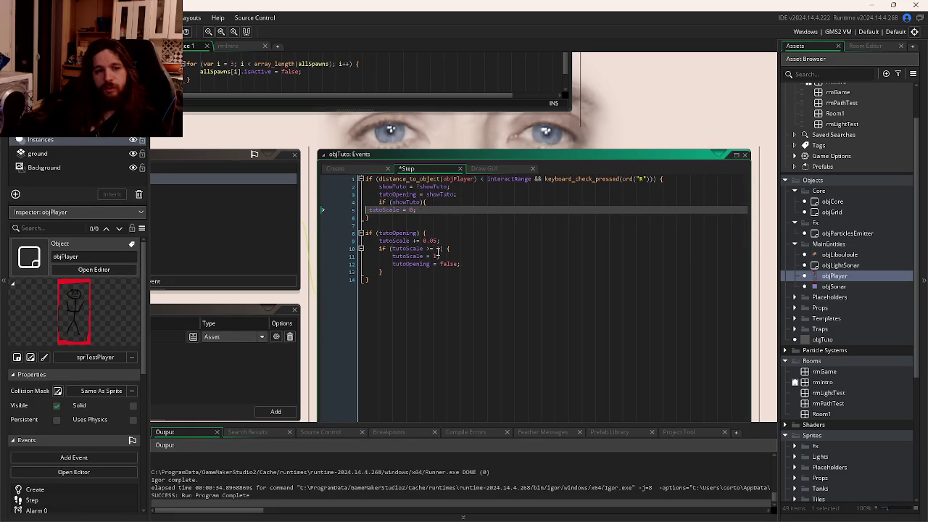
key("ctrl+z")
key("ctrl+z")
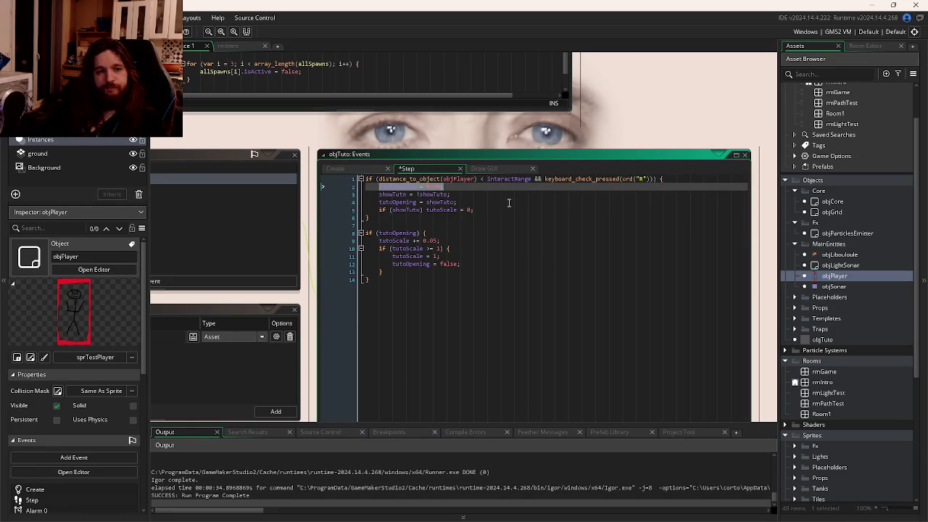
left_click(470, 169)
left_click(441, 169)
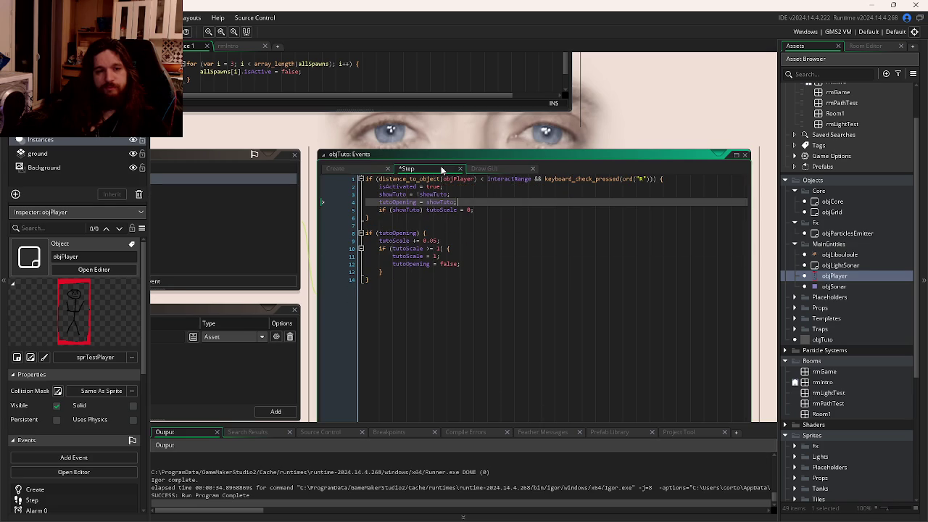
left_click(506, 167)
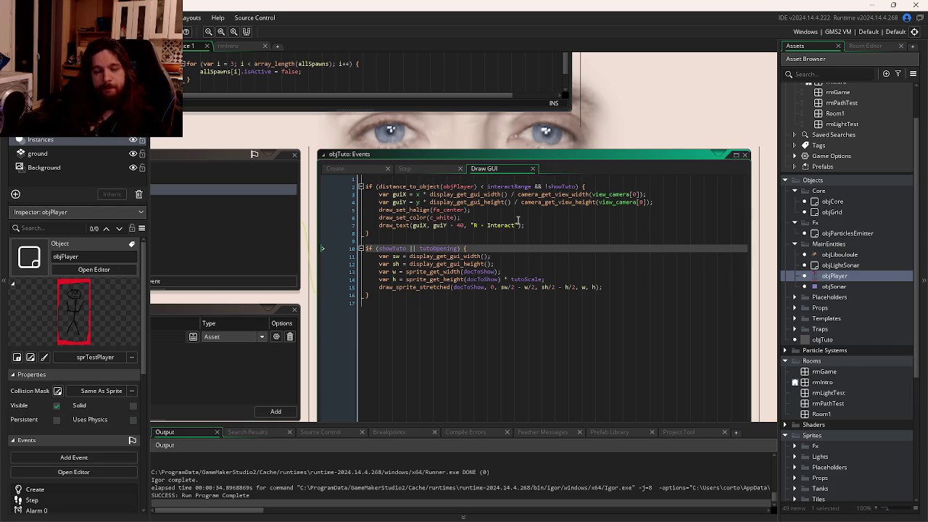
left_click(427, 169)
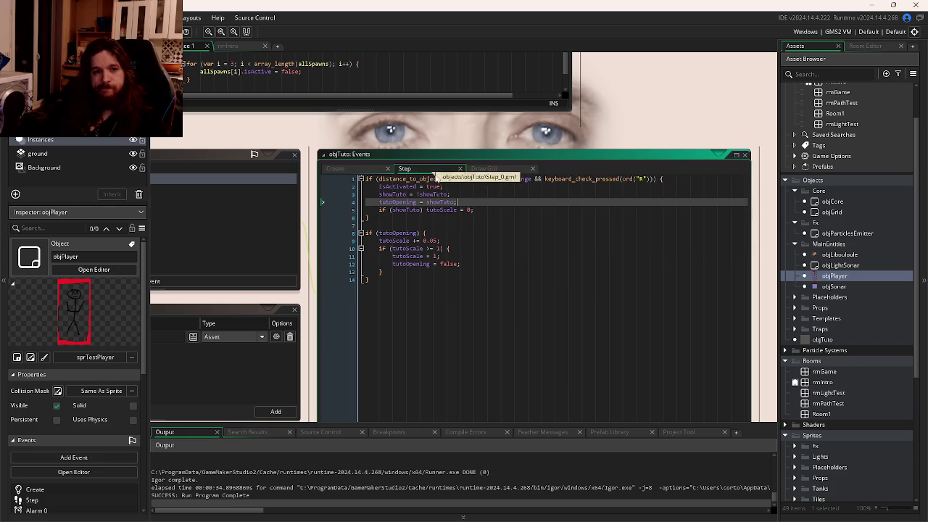
left_click(455, 186)
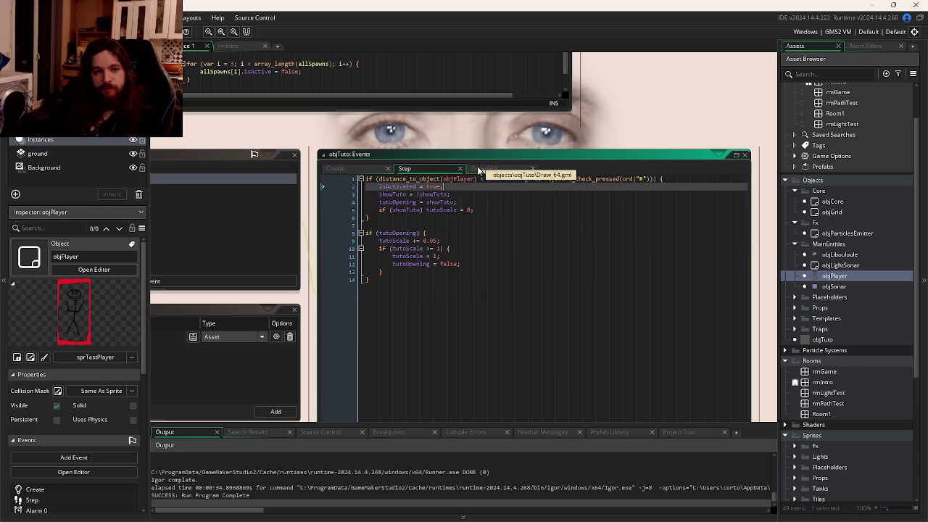
Step: Inspect the Draw GUI prompt code (fa_center alignment, guiY, GUI height), then show the Create variables
left_click(479, 170)
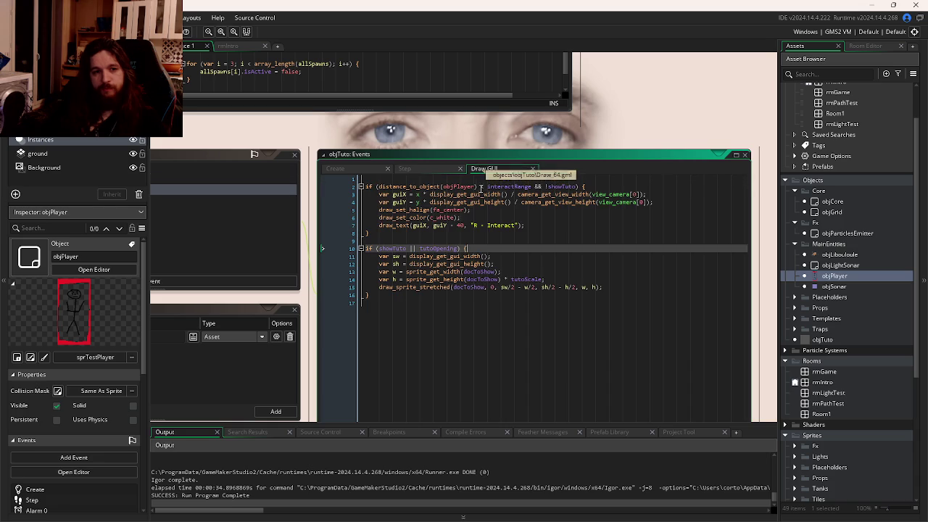
left_click(509, 226)
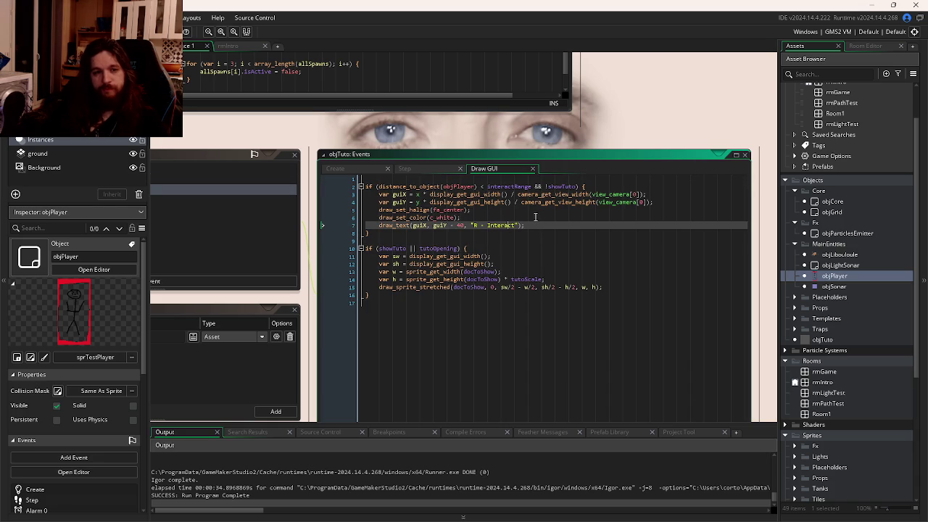
left_click(535, 217)
left_click(534, 210)
left_click(537, 203)
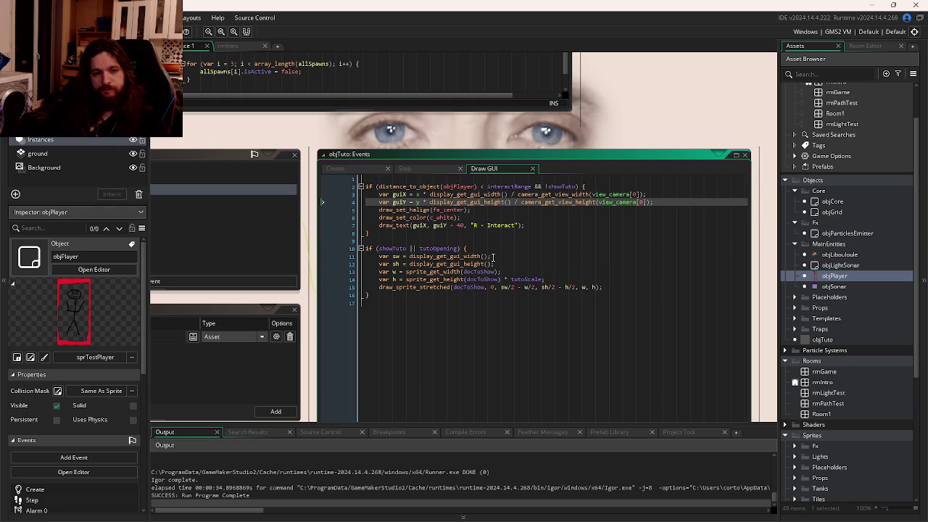
left_click(491, 257)
left_click(500, 266)
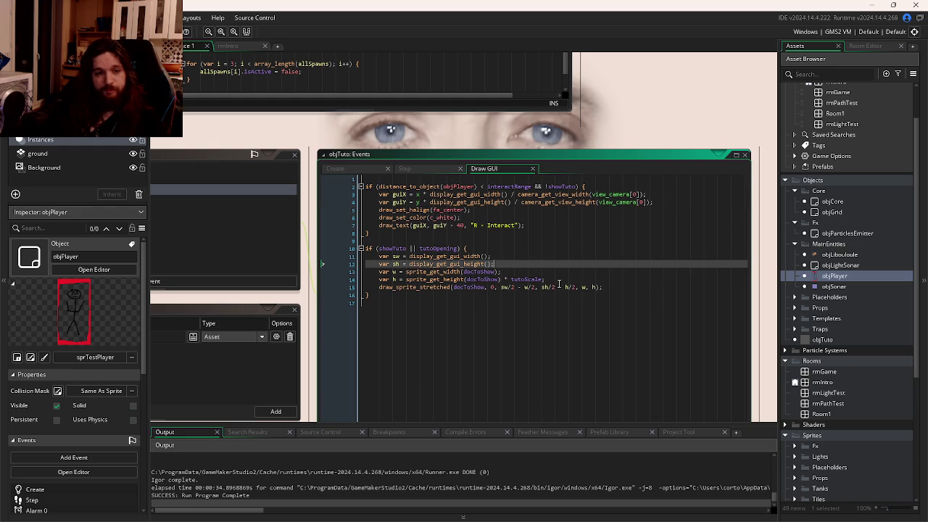
double_click(444, 249)
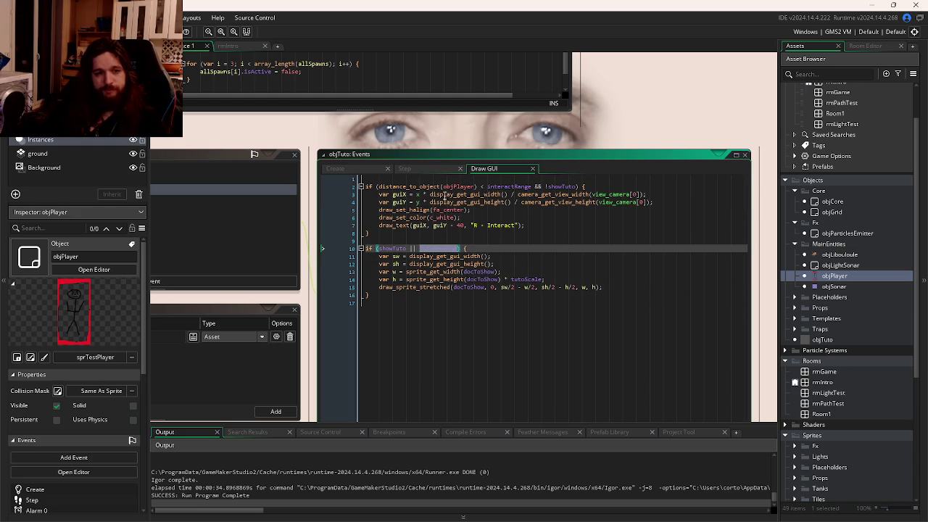
left_click(434, 171)
left_click(335, 168)
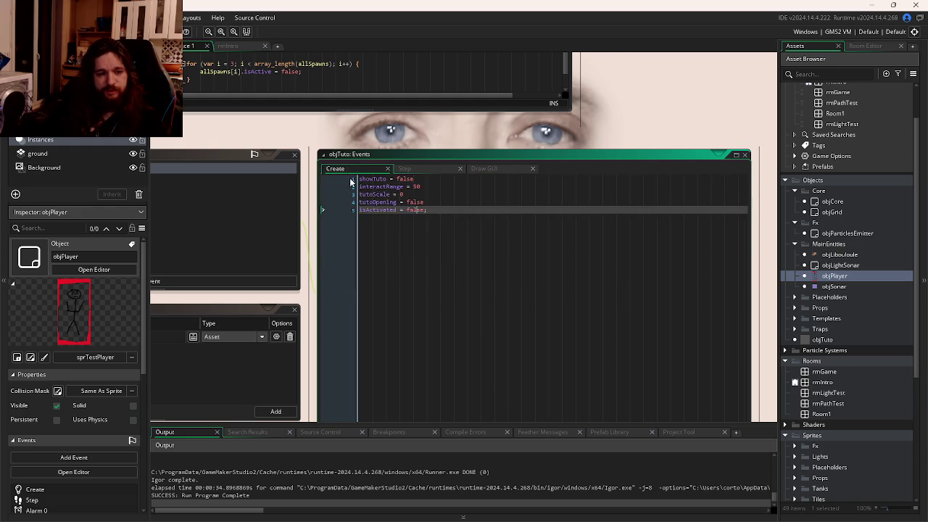
left_click(432, 200)
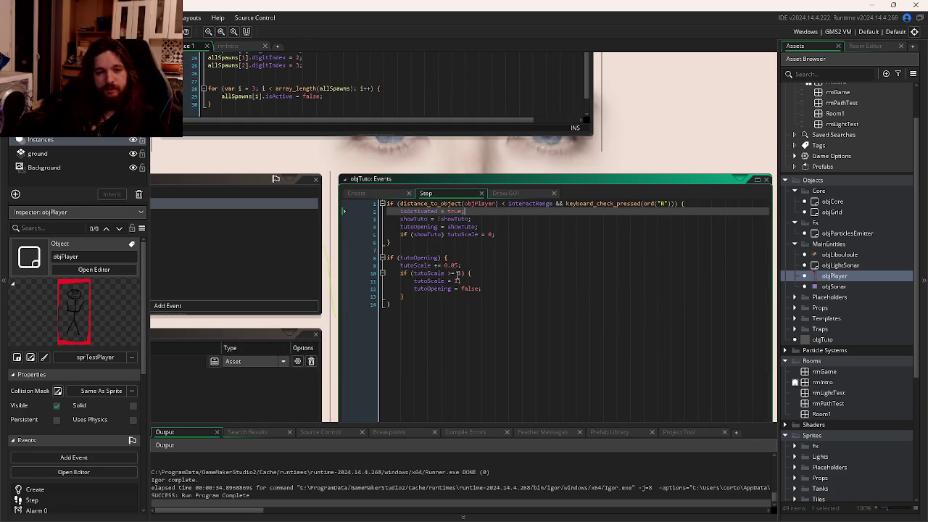
double_click(418, 257)
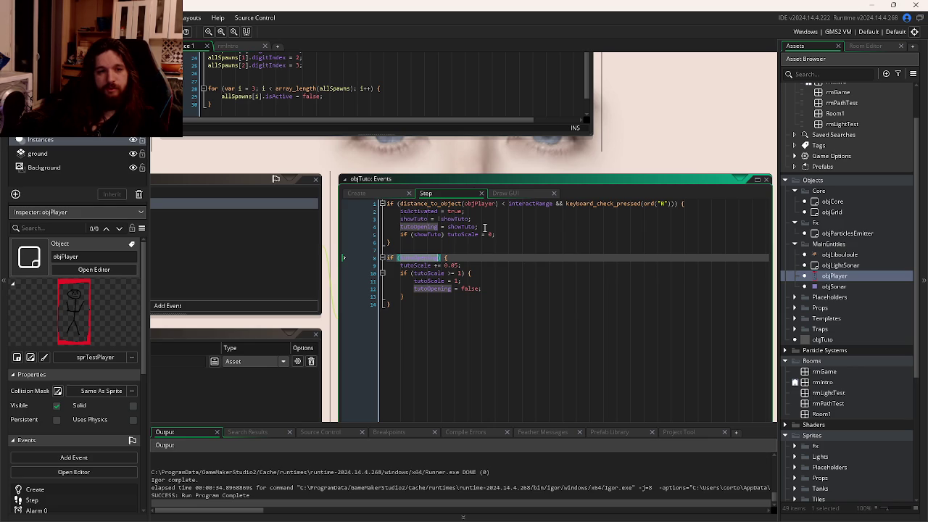
left_click(682, 203)
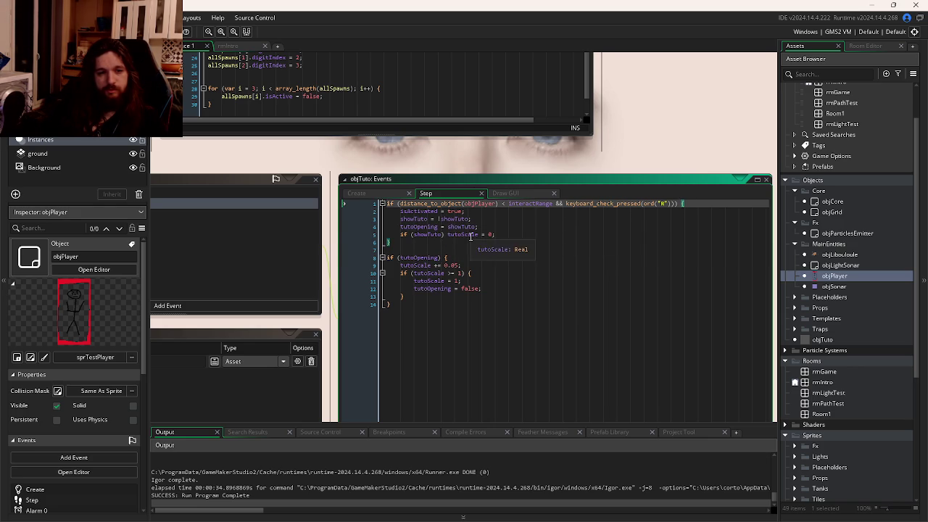
double_click(455, 236)
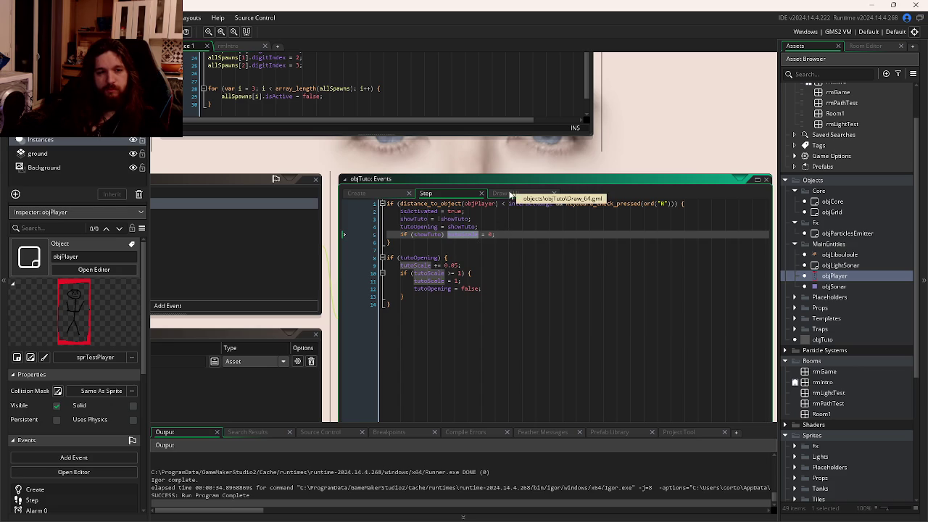
left_click(508, 194)
scroll(572, 275, "up", 2)
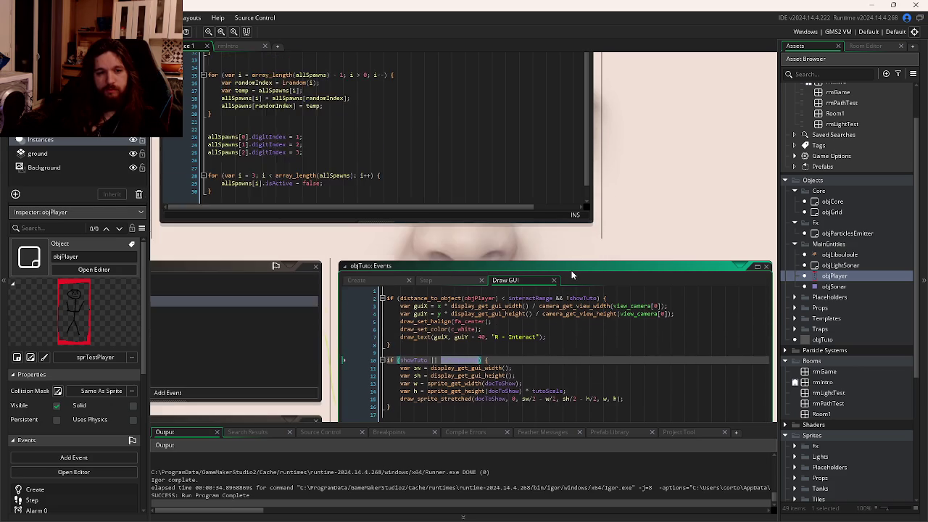
scroll(572, 275, "down", 2)
scroll(508, 239, "right", 1)
key("Up")
key("Up")
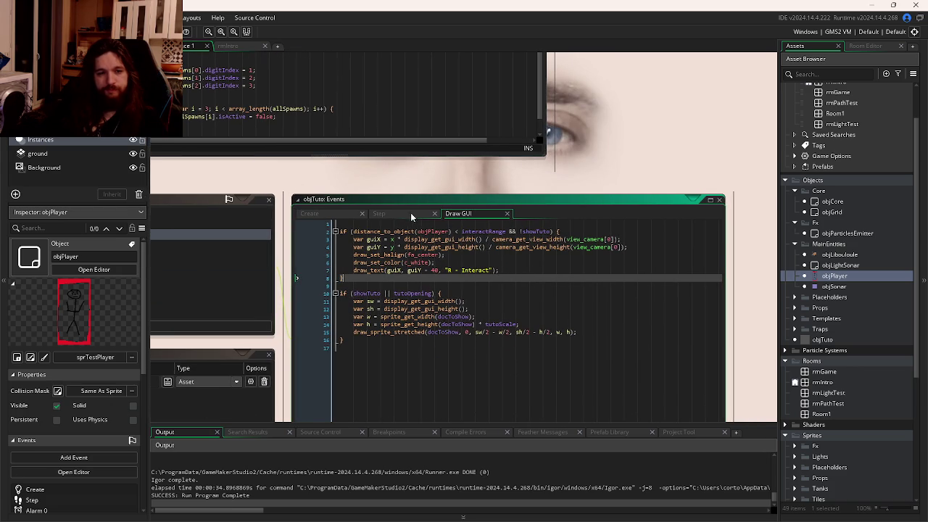
left_click(410, 213)
left_click(452, 232)
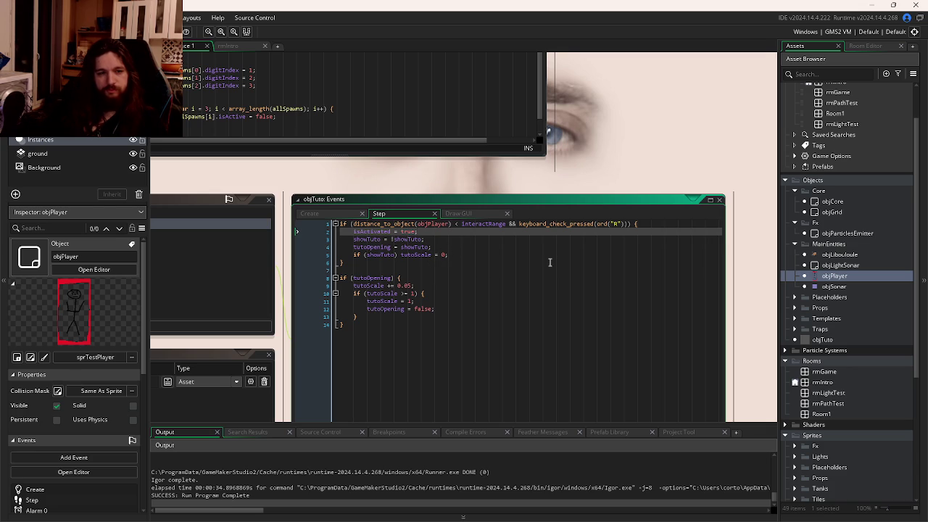
Step: Delete the isActivated = true; line and discard the half-typed if( in the Step event
key("shift+Home")
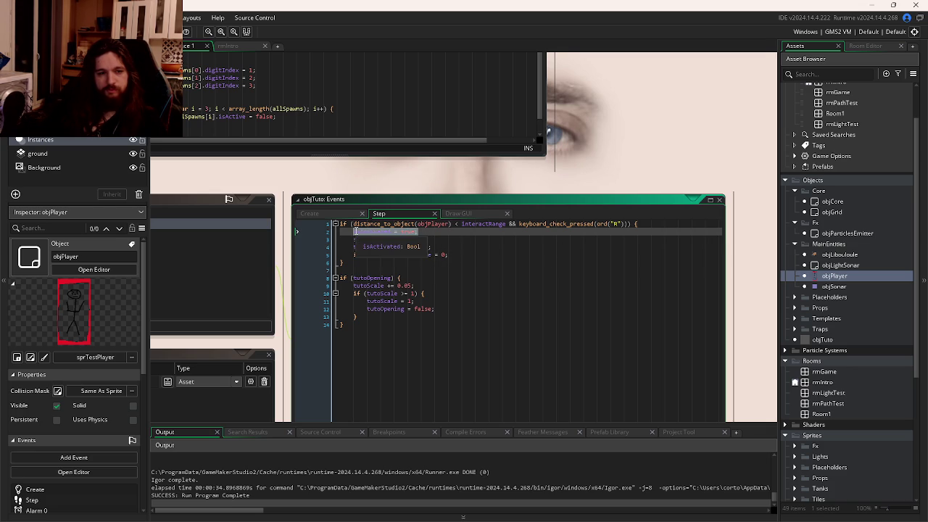
key("BackSpace")
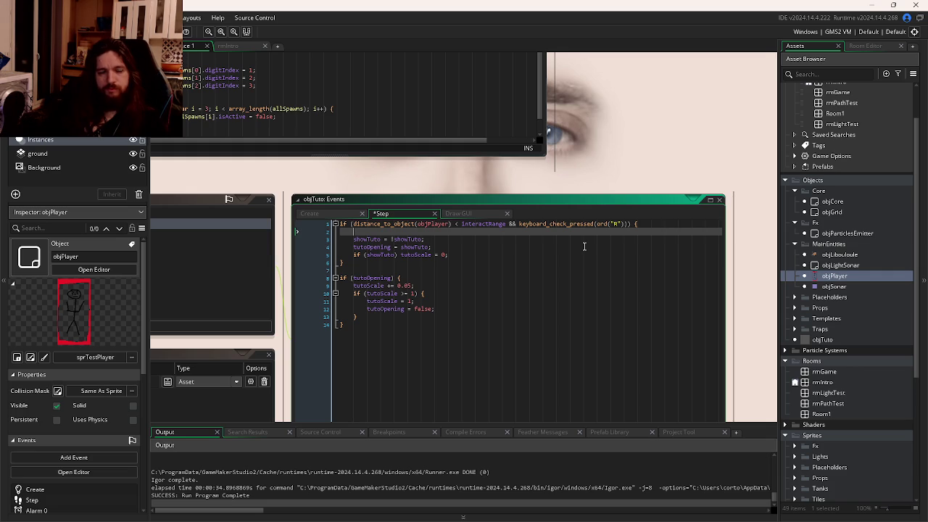
type("if(")
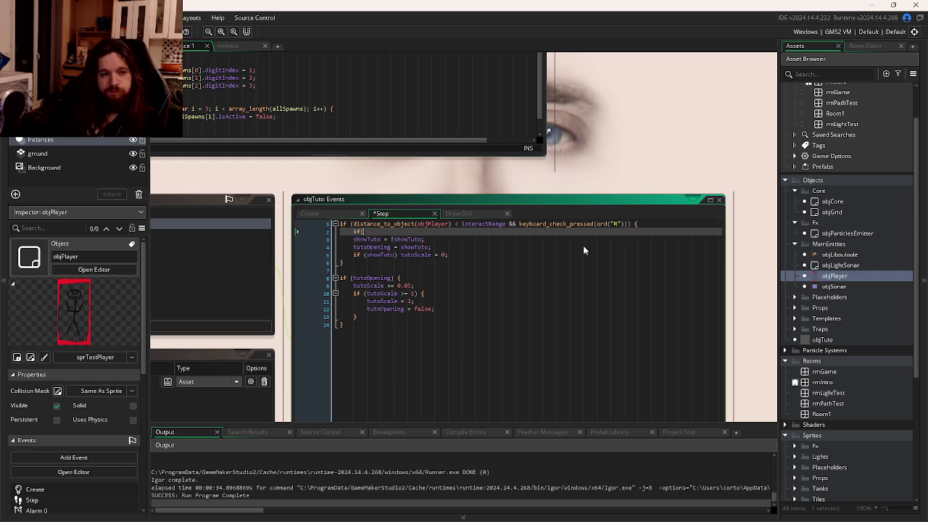
key("BackSpace")
key("BackSpace")
key("BackSpace")
Step: Check tutoOpening's uses in Draw GUI and remove the empty line 2 from the Step code
left_click(454, 213)
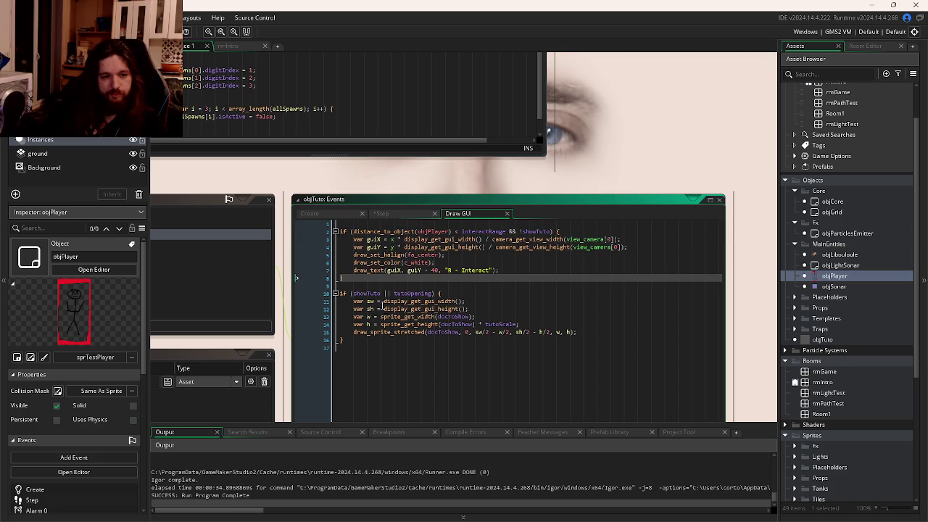
left_click(366, 294)
double_click(406, 295)
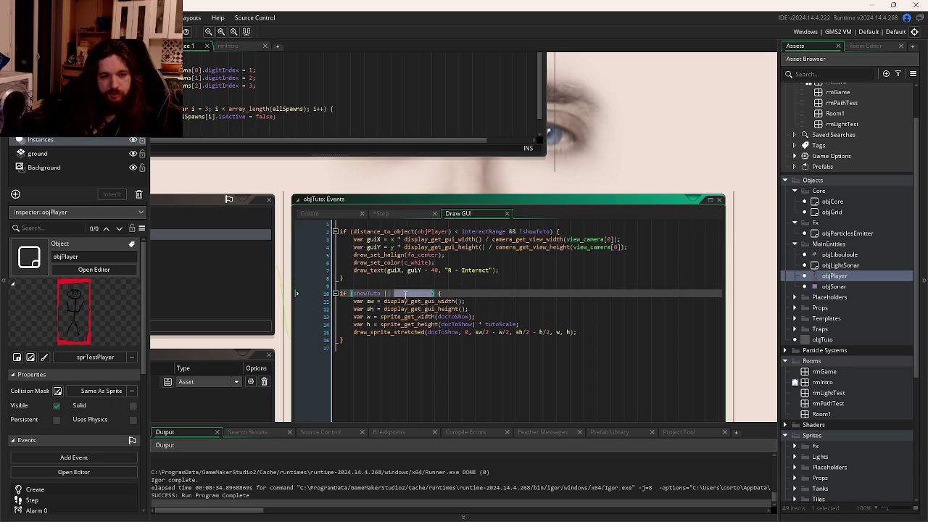
left_click(406, 214)
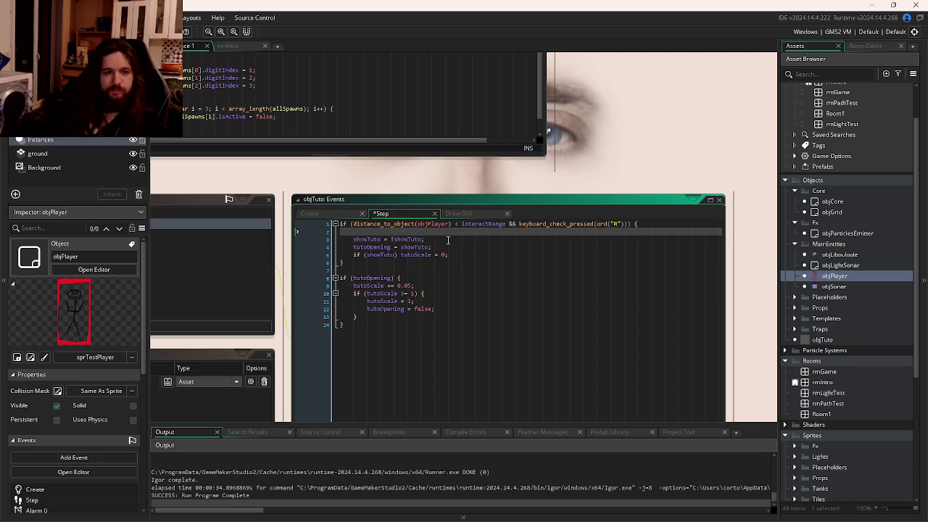
key("BackSpace")
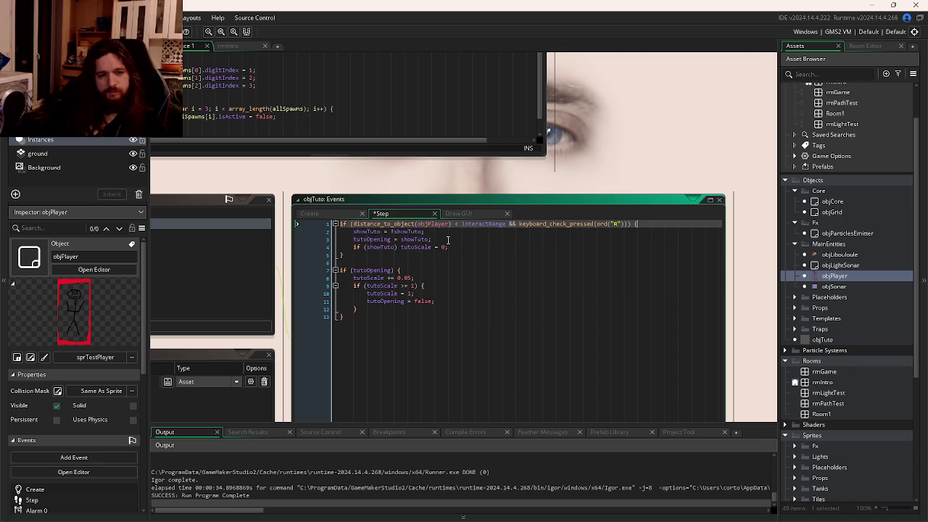
Step: Highlight tutoScale's uses in Draw GUI and move the events window up and right
left_click(474, 216)
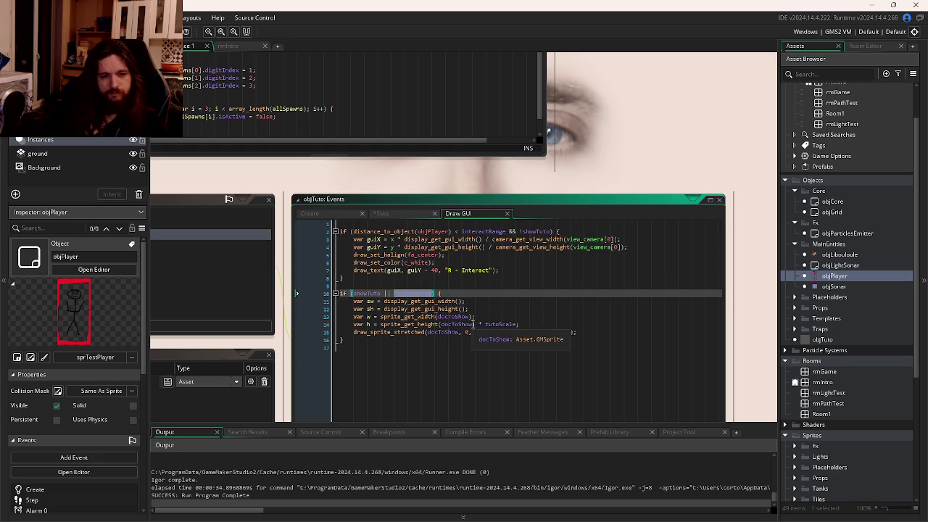
double_click(500, 324)
left_click(419, 219)
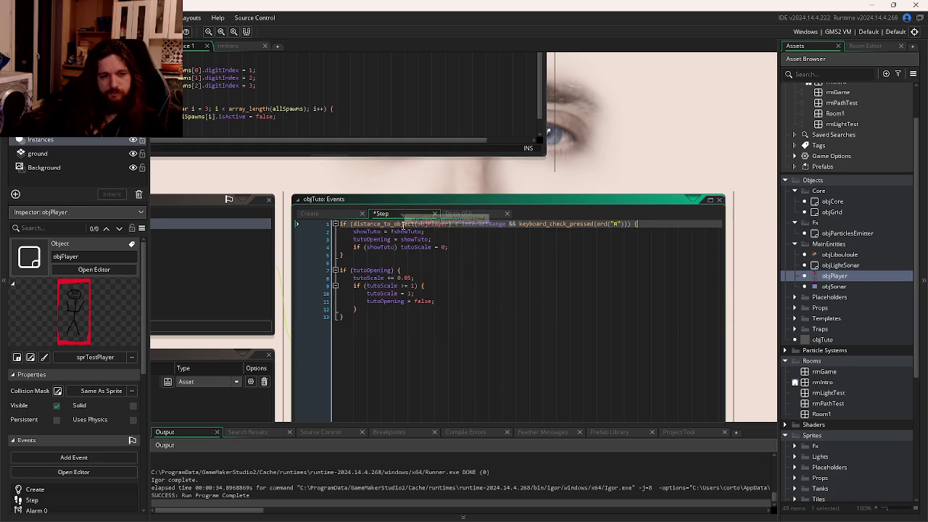
left_click(477, 248)
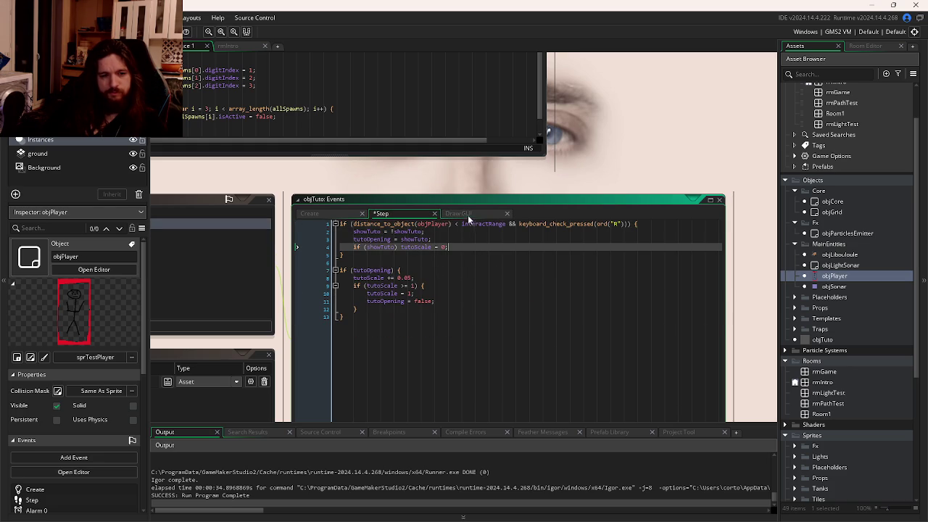
left_click(468, 216)
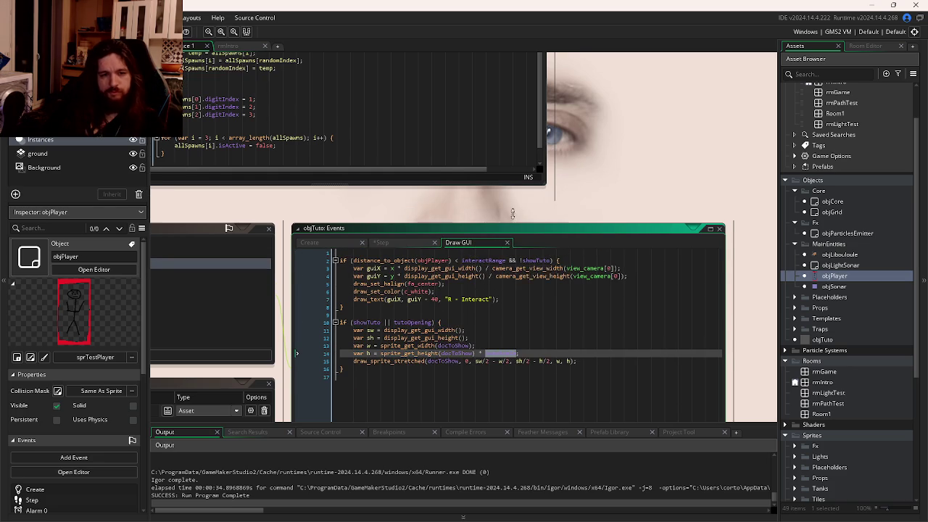
left_click_drag(495, 197, 534, 130)
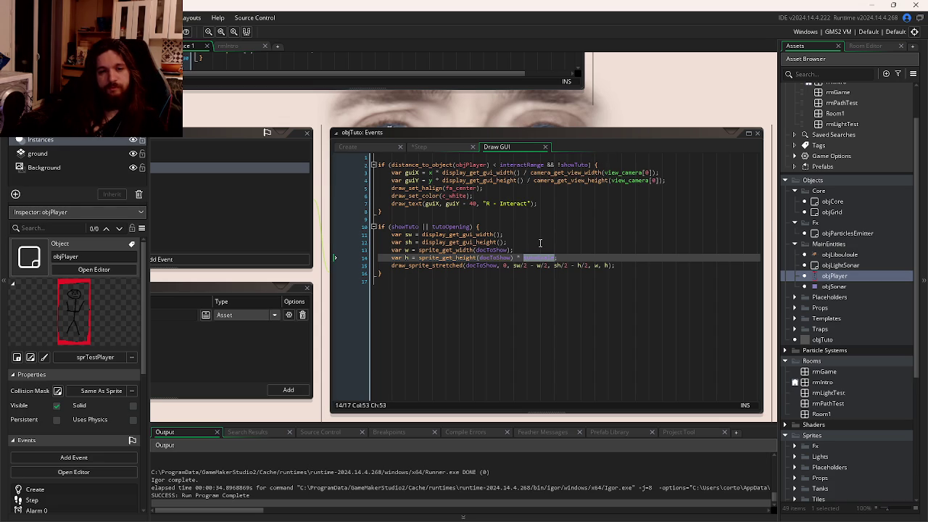
Step: Review the Draw GUI prompt condition, then place the caret after showTuto) on Step line 4
left_click(540, 242)
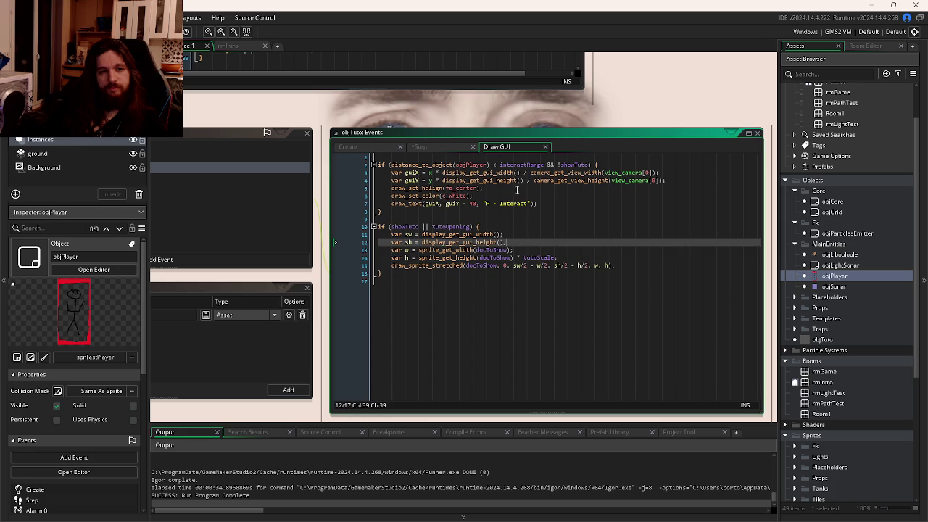
left_click(601, 165)
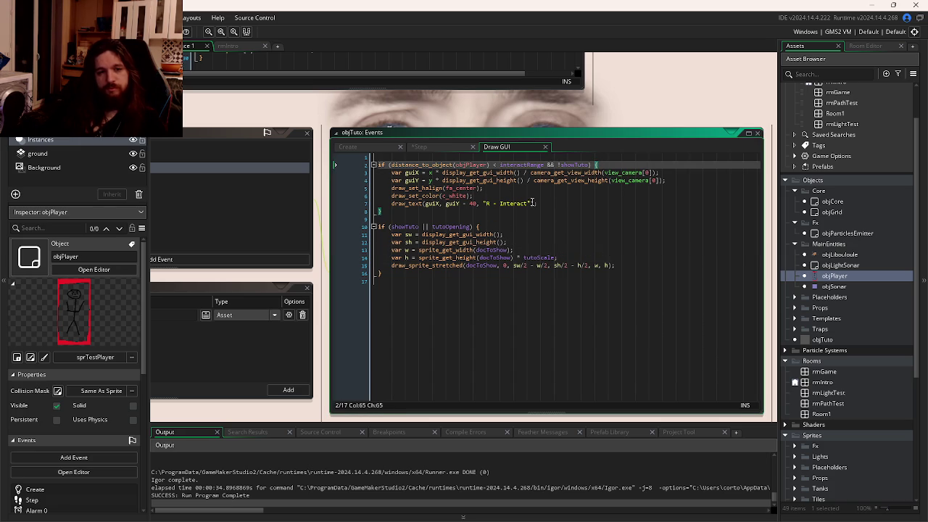
left_click(420, 147)
left_click(499, 183)
left_click(438, 181)
key("Left")
Step: Brace tutoScale = 0 under if (showTuto), add isActivated = true;, save and run the game
type("{")
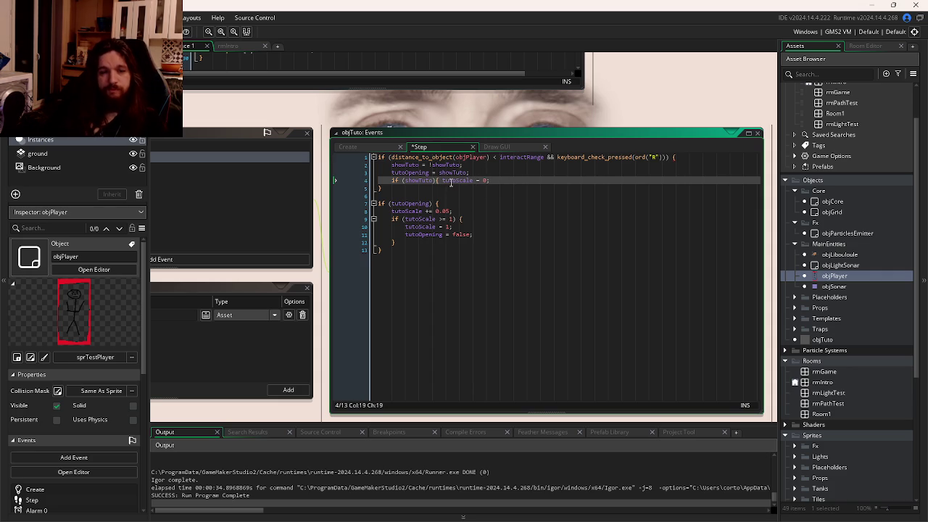
left_click(511, 183)
key("Return")
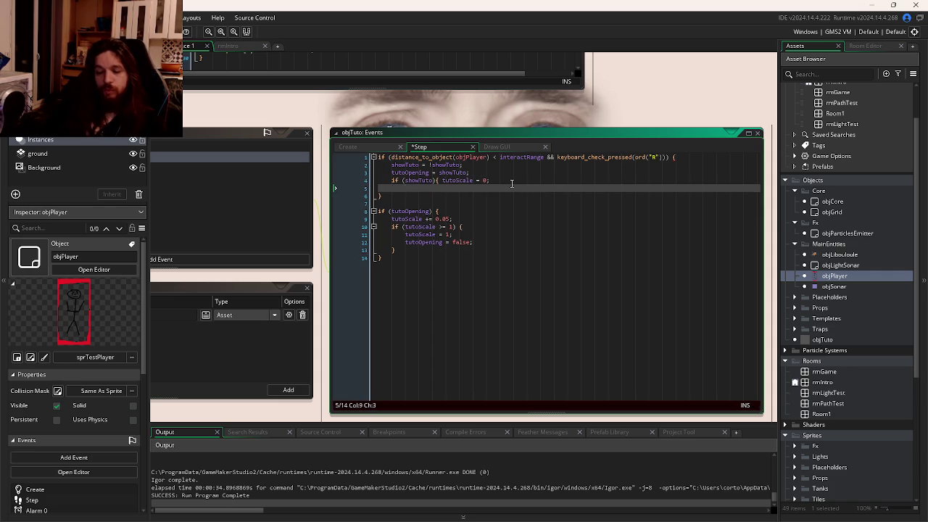
left_click(443, 181)
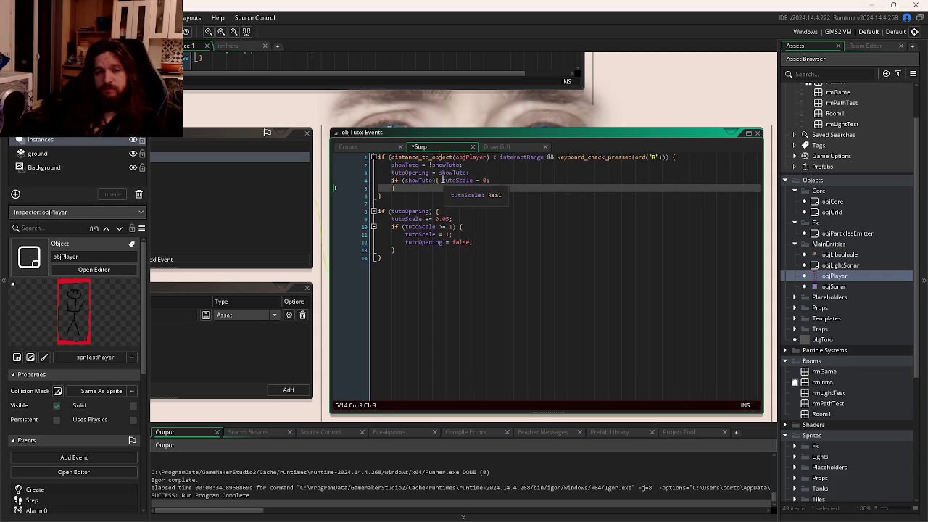
key("Return")
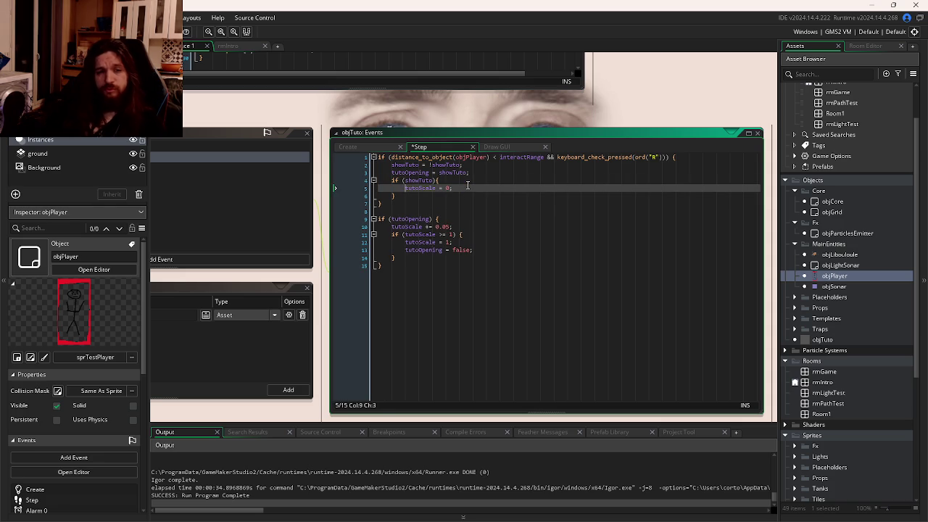
left_click(475, 188)
key("Return")
type("isActivated = true;")
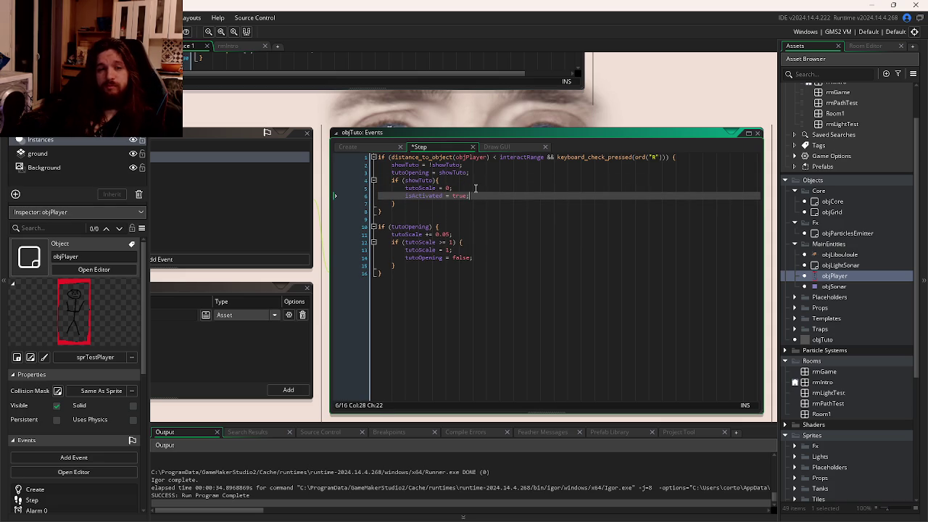
key("ctrl+s")
key("F5")
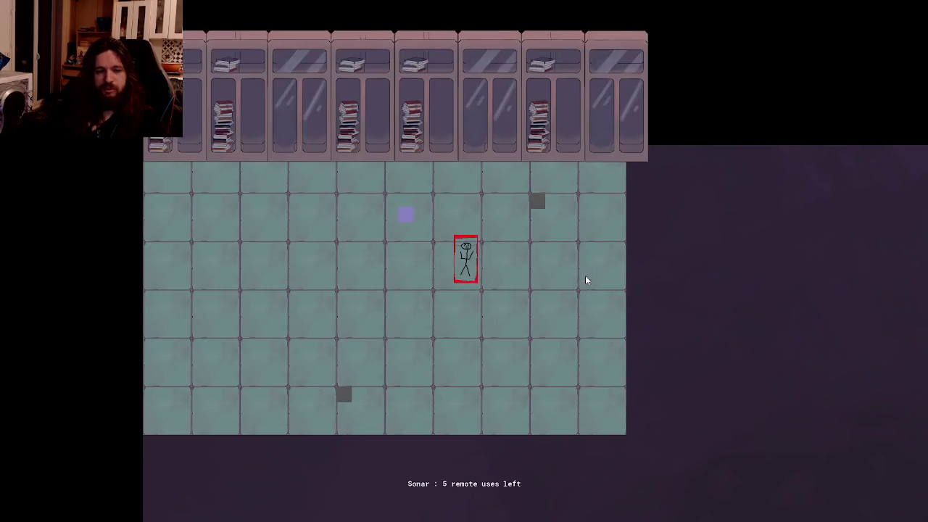
Step: Open and dismiss the device note, open and close the Care for traps note, then quit with Alt+F4
key("r")
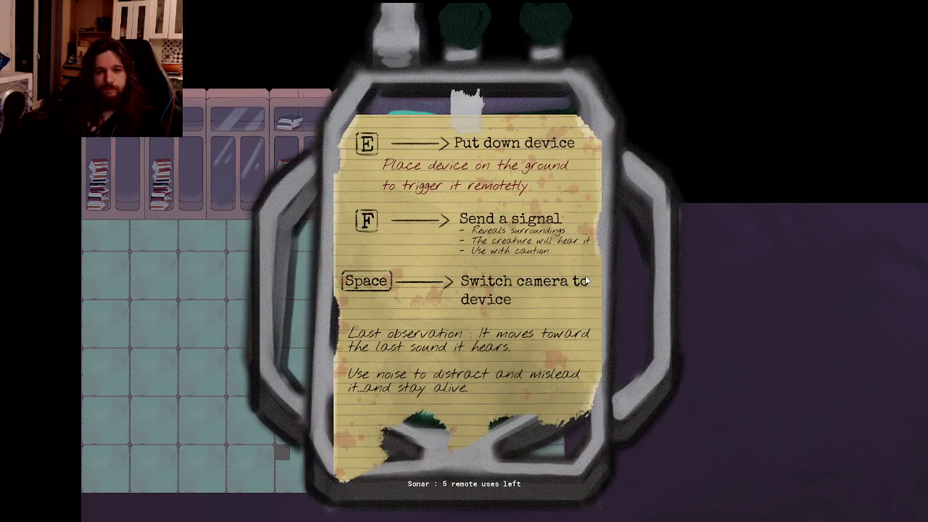
key("s")
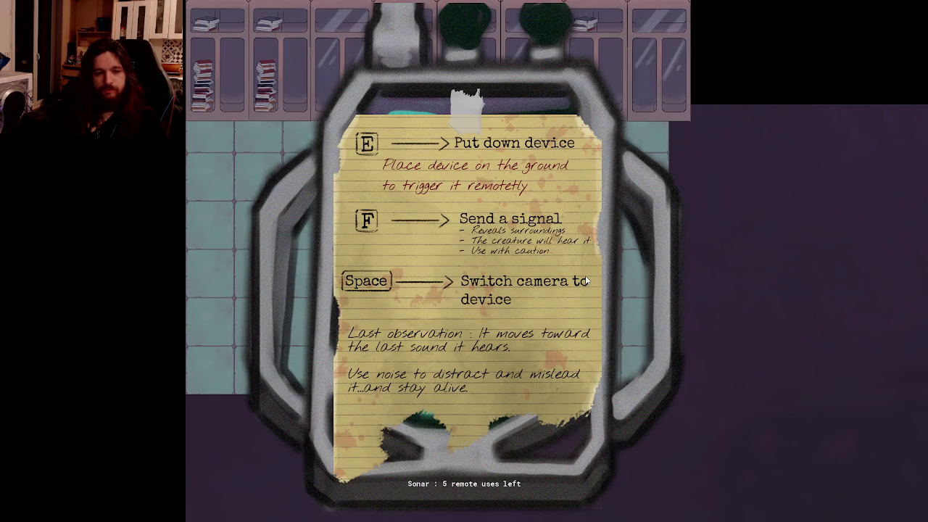
key("r")
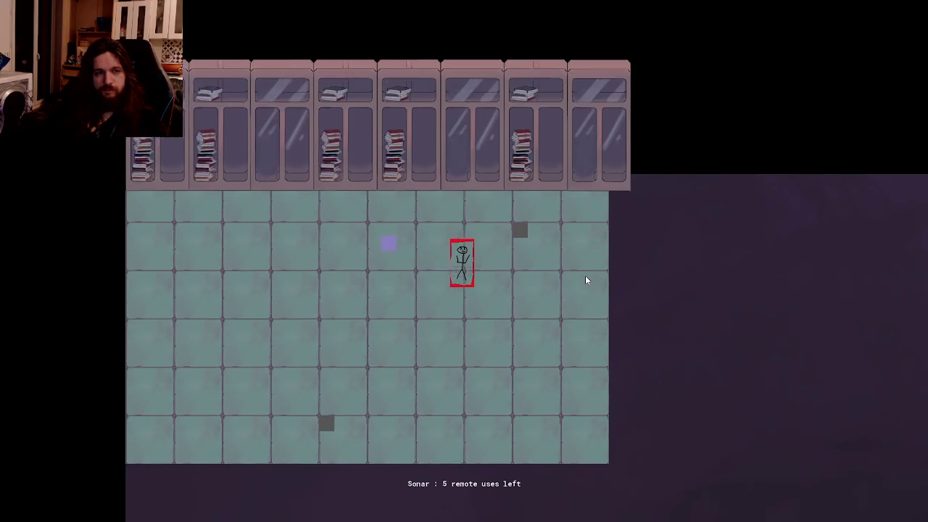
key("r")
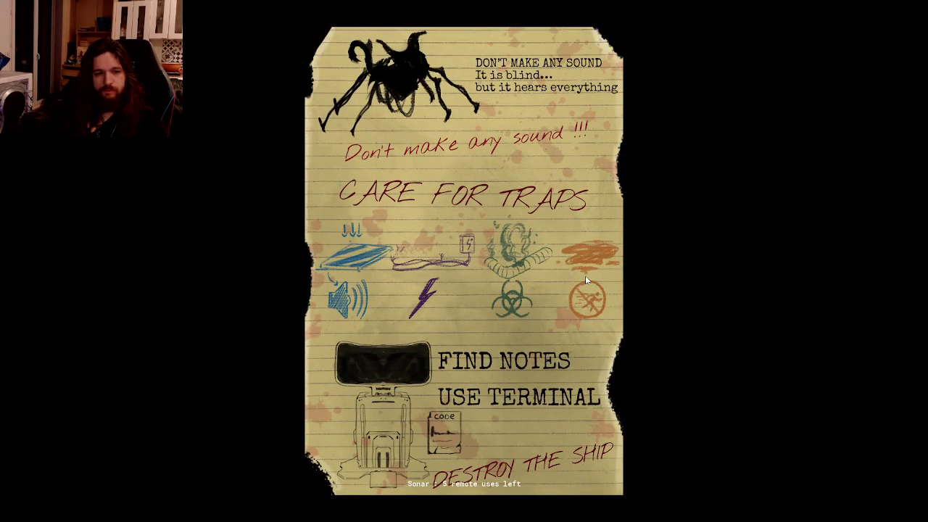
key("r")
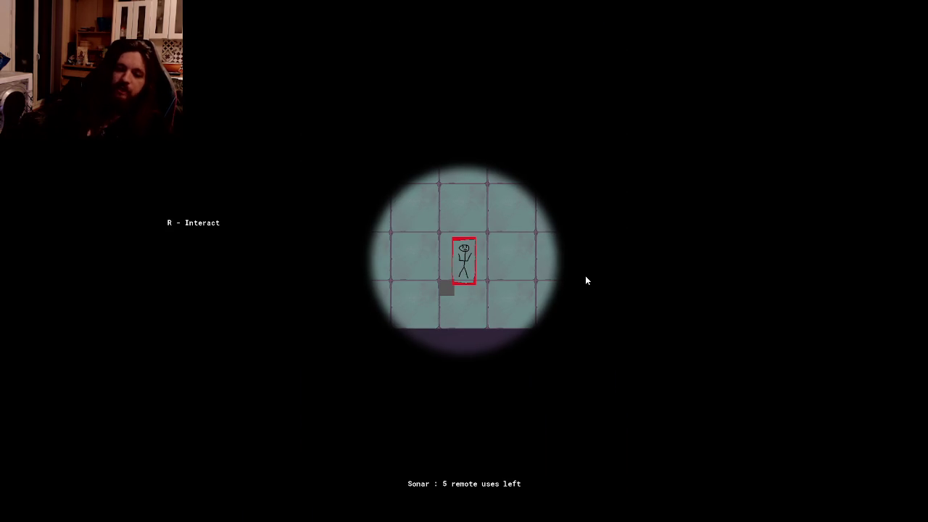
key("r")
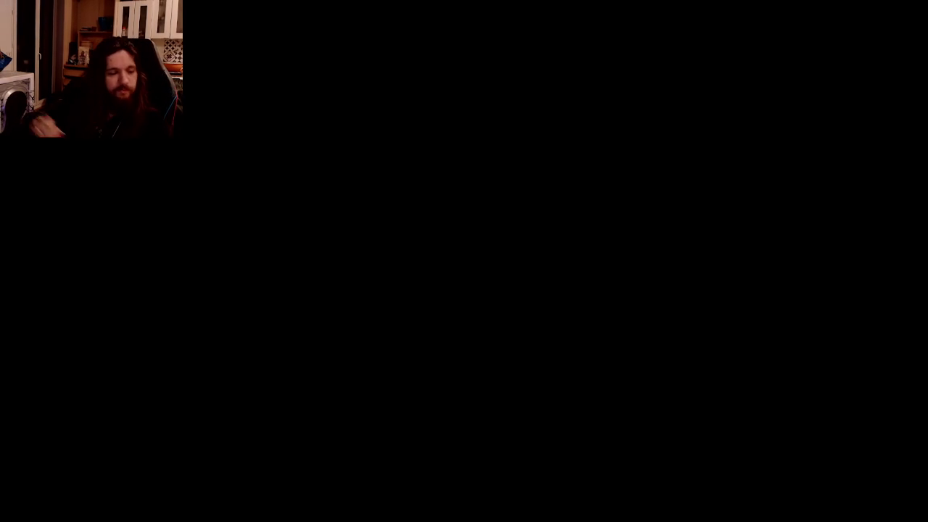
key("alt+F4")
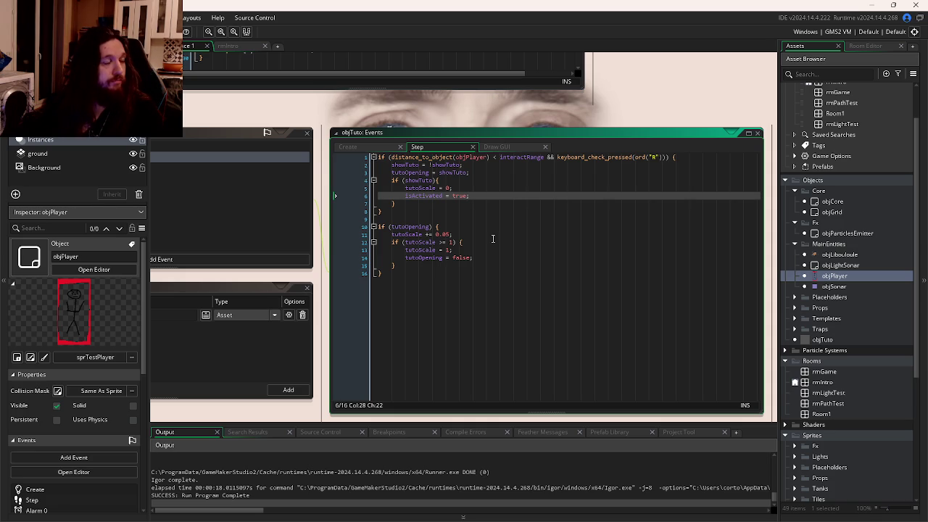
left_click(489, 251)
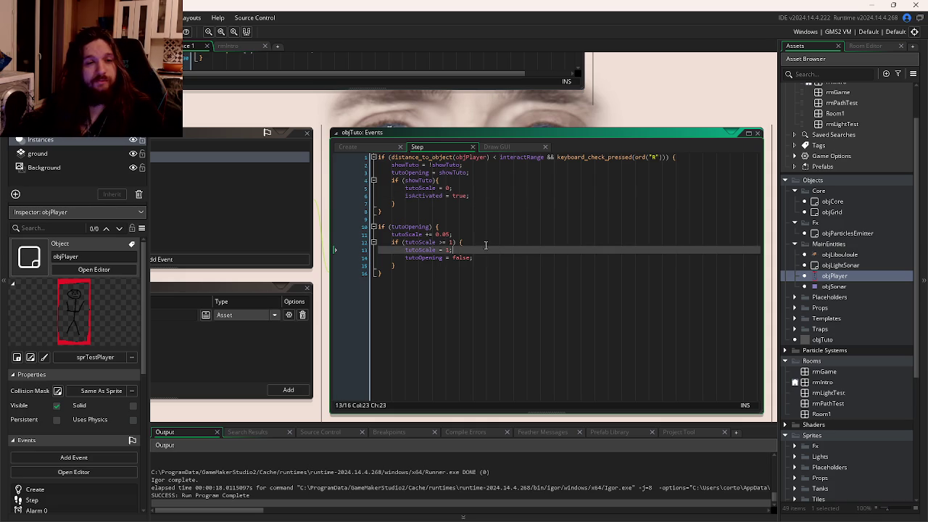
left_click(484, 235)
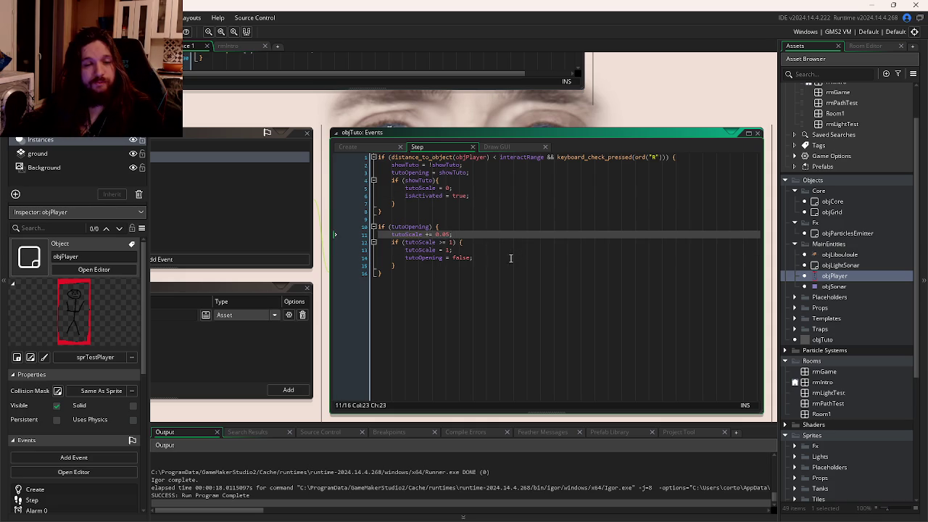
left_click(510, 258)
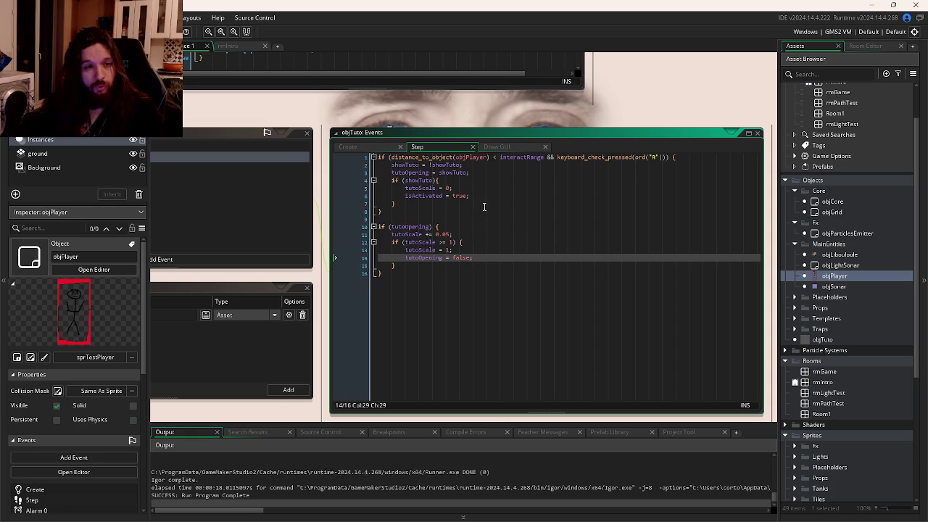
left_click(476, 196)
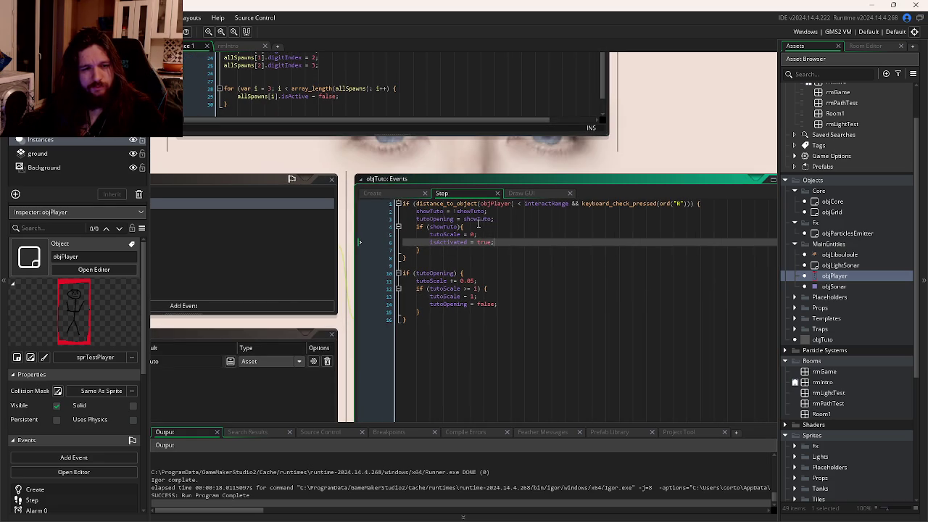
Step: Add an InputPrevent = declaration to the objTuto Create event
left_click(391, 194)
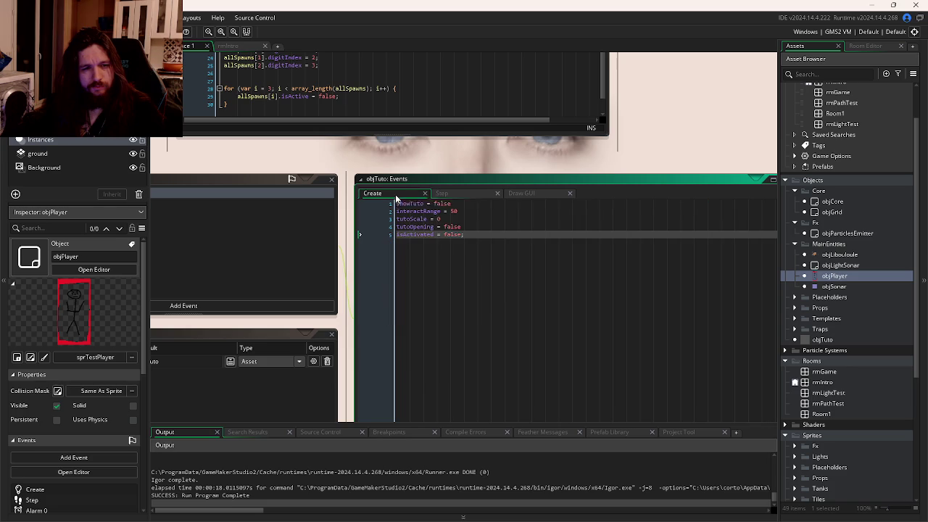
key("Return")
key("Return")
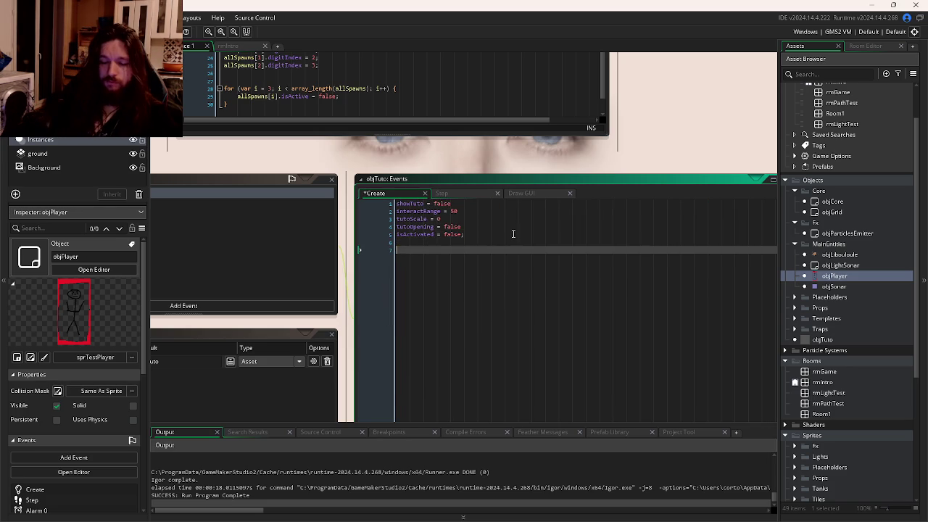
type("InputPrevent = 0;")
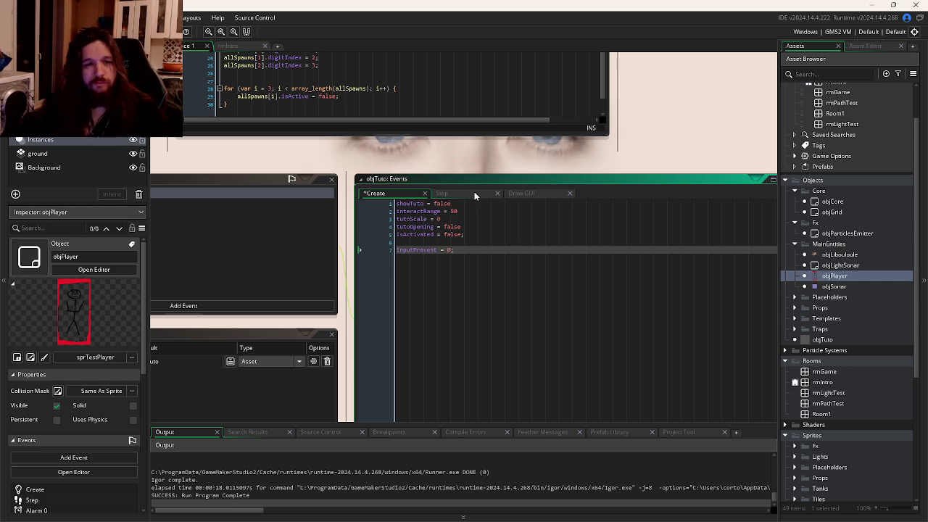
Step: In the Step event, set inputPrevent to 10 under the R-press condition
left_click(475, 193)
left_click(714, 204)
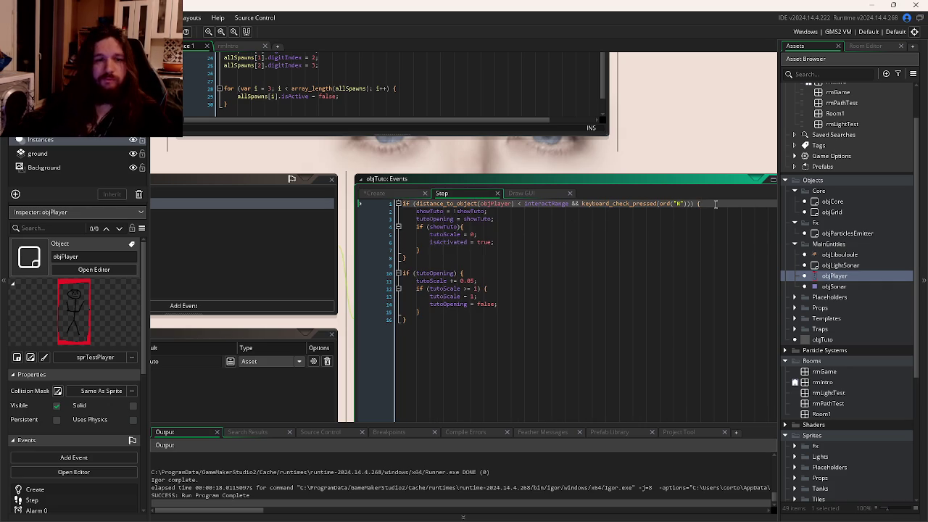
key("Return")
type("inputP")
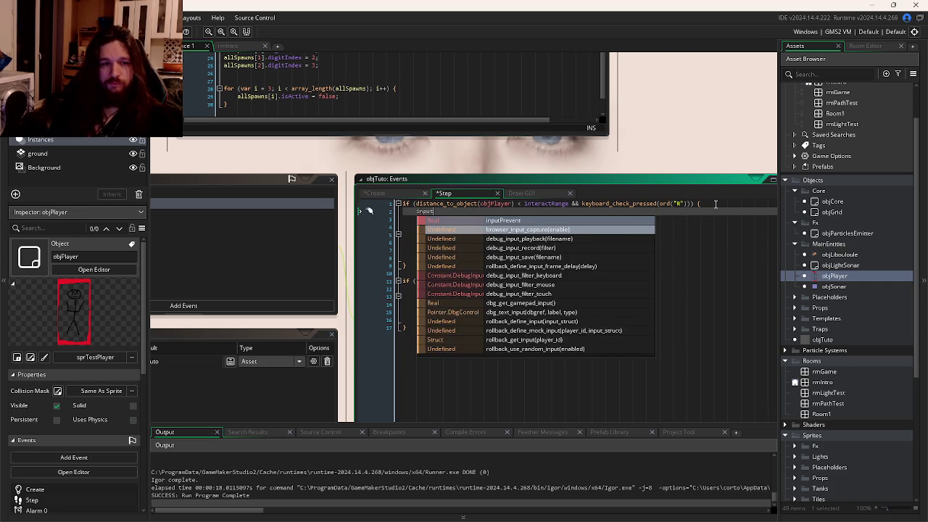
key("Return")
type("= 10;")
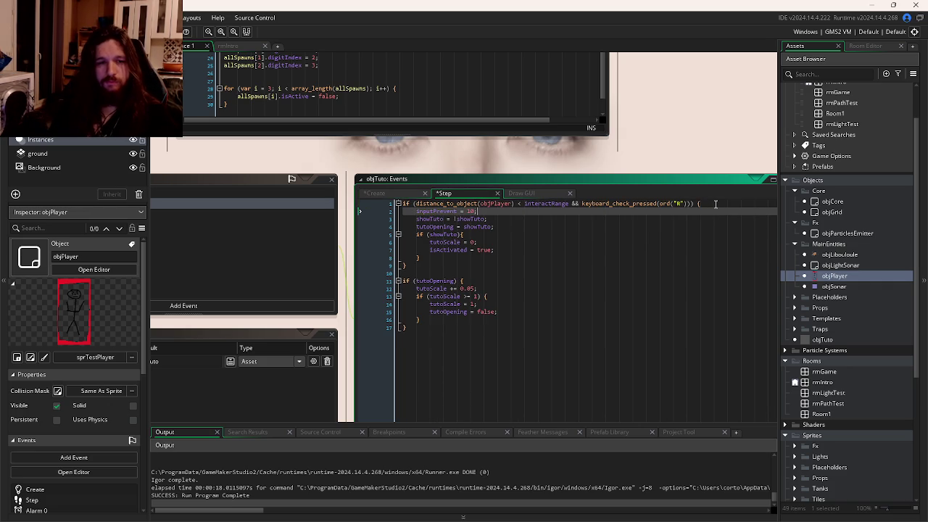
Step: Append 'if (inputPrevent > 0) inputPrevent--;' at the end of the Step code
left_click(572, 348)
key("Return")
type("if(")
key("Home")
key("Return")
type("inp")
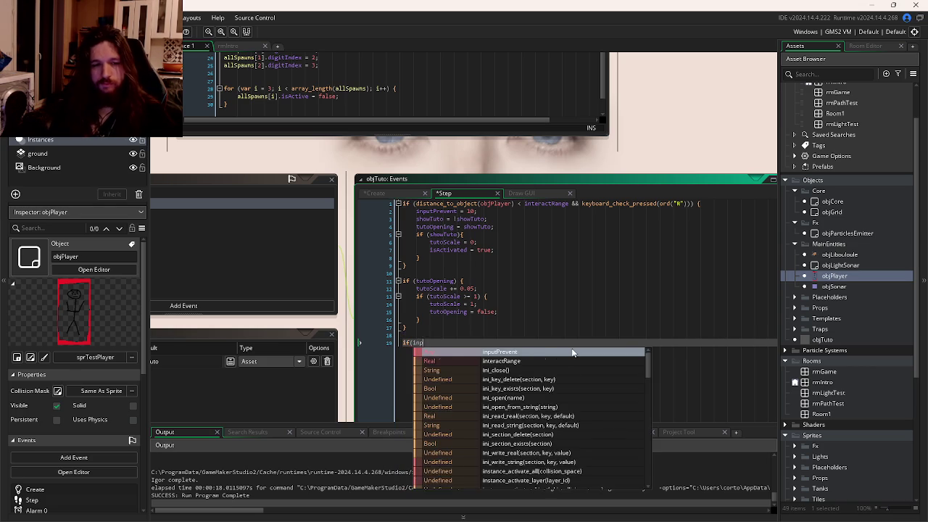
key("Return")
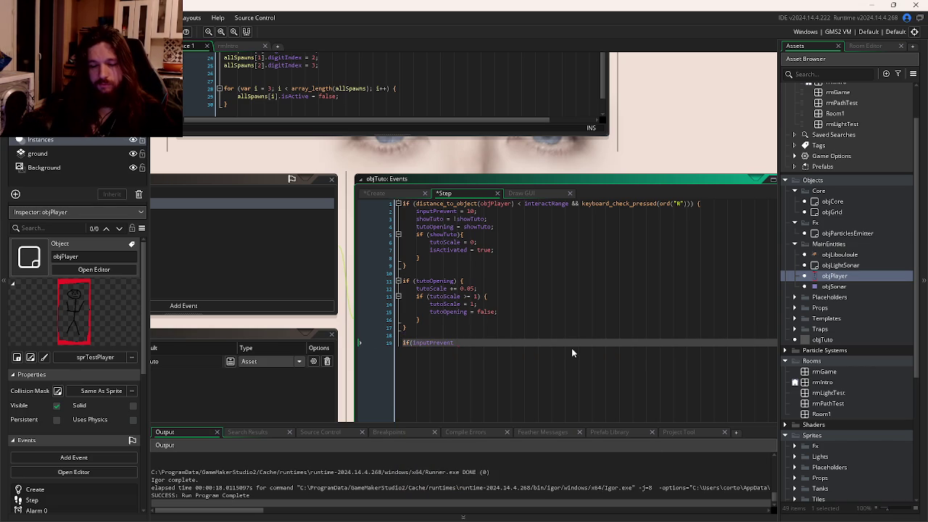
type(">")
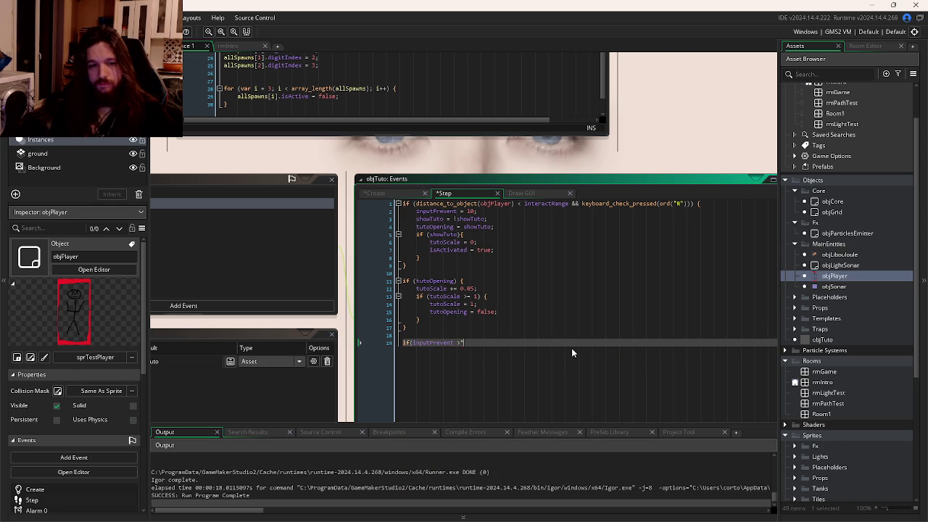
type(" 0) ")
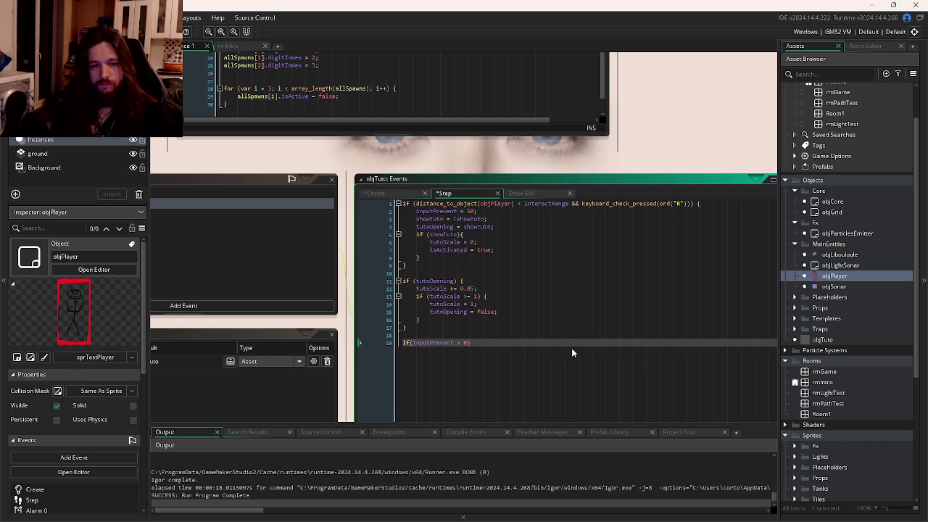
type("inp")
key("Return")
type("--")
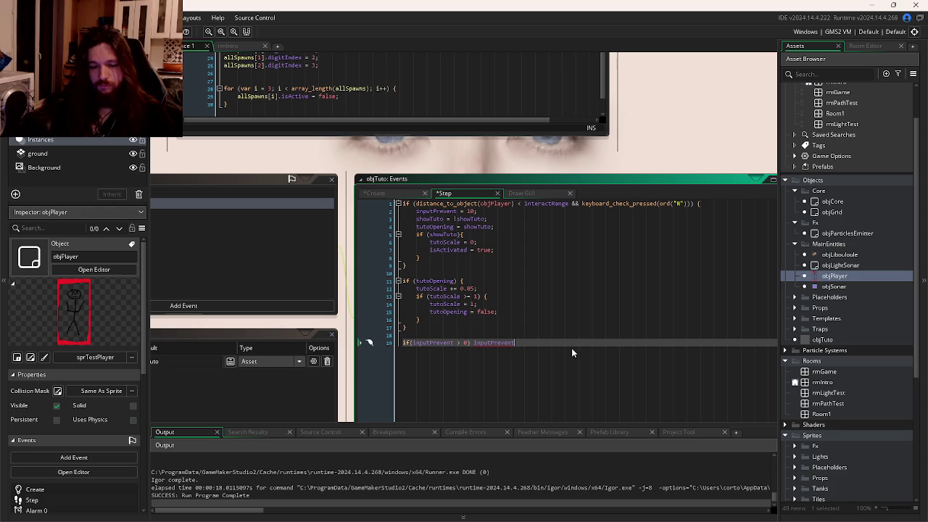
type(";")
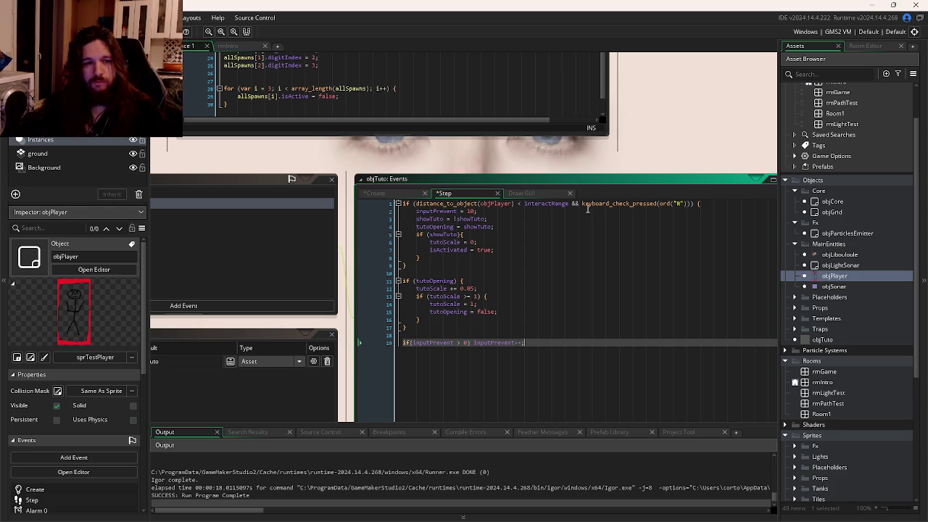
Step: Add '&& inputPrevent <= 0' to the R condition, save, and run the game
left_click(691, 204)
type("&")
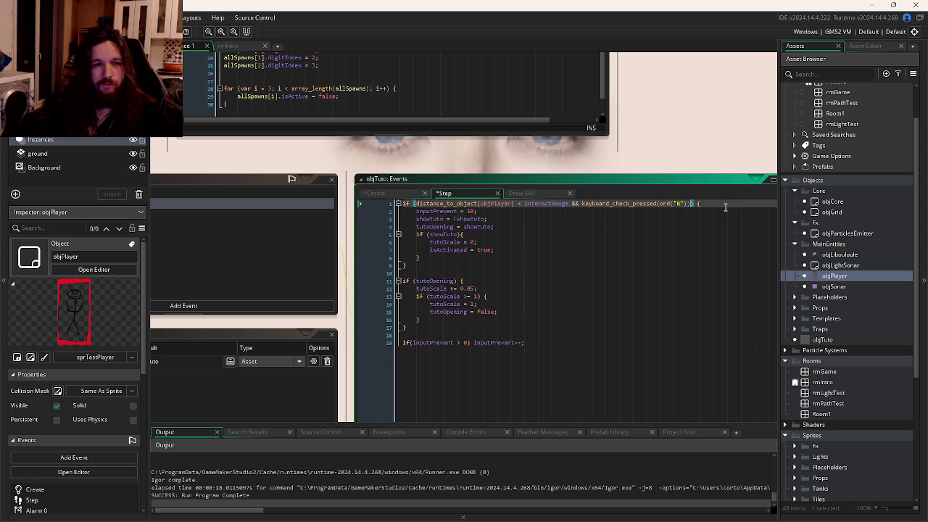
type("& ")
type("inp")
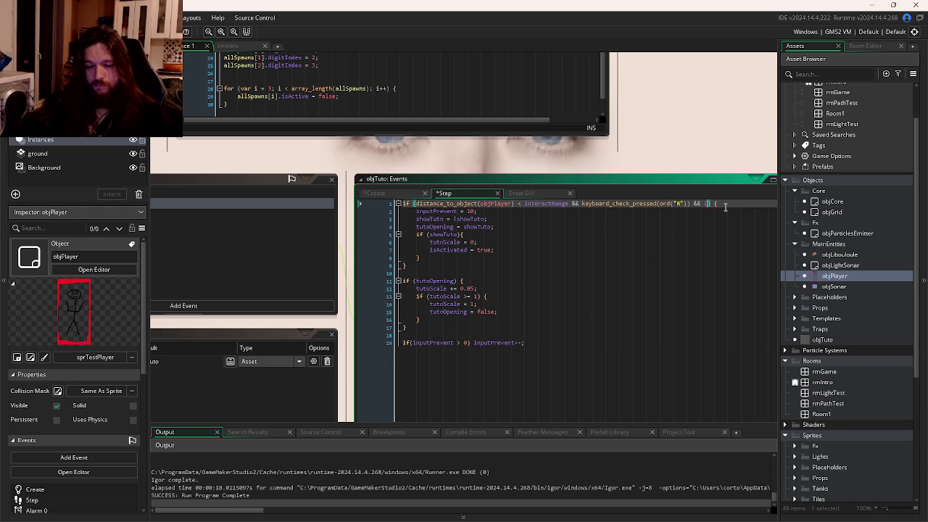
type("utPr")
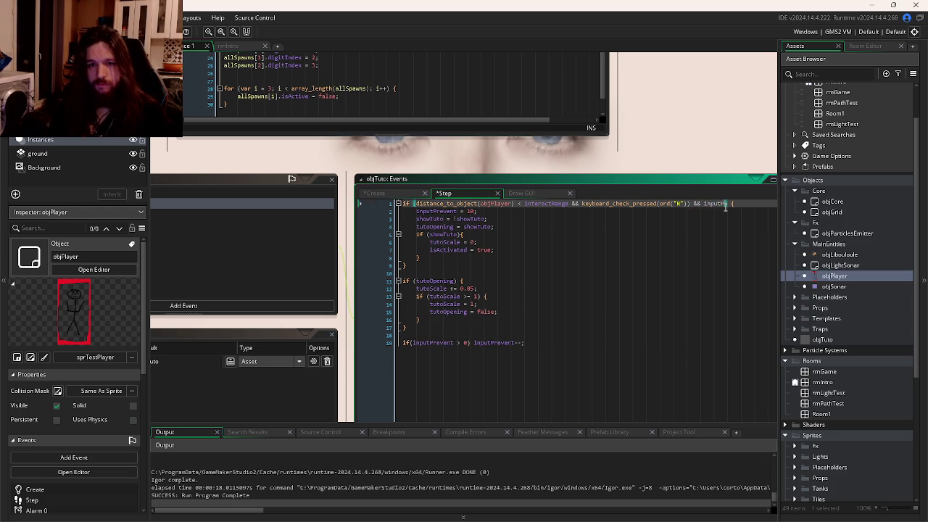
type("eve")
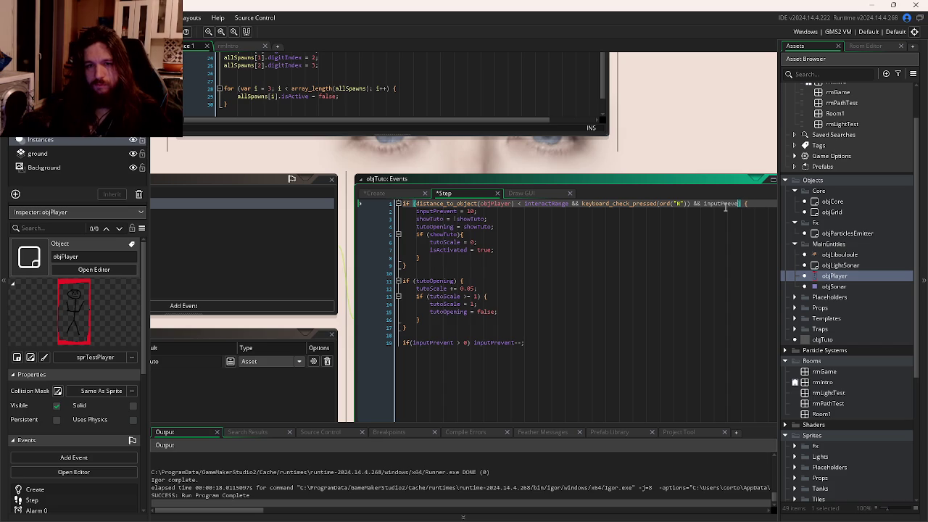
type("nt <")
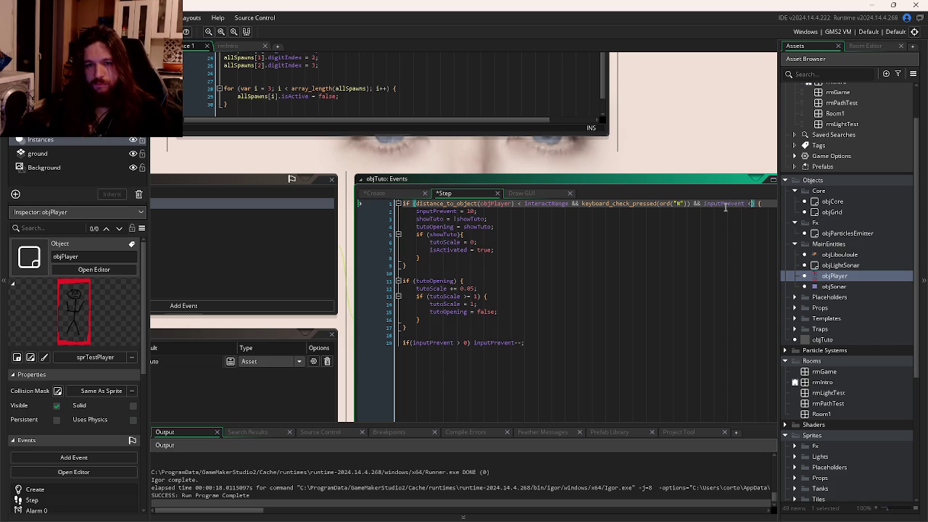
type("= 0")
key("ctrl+s")
left_click(634, 259)
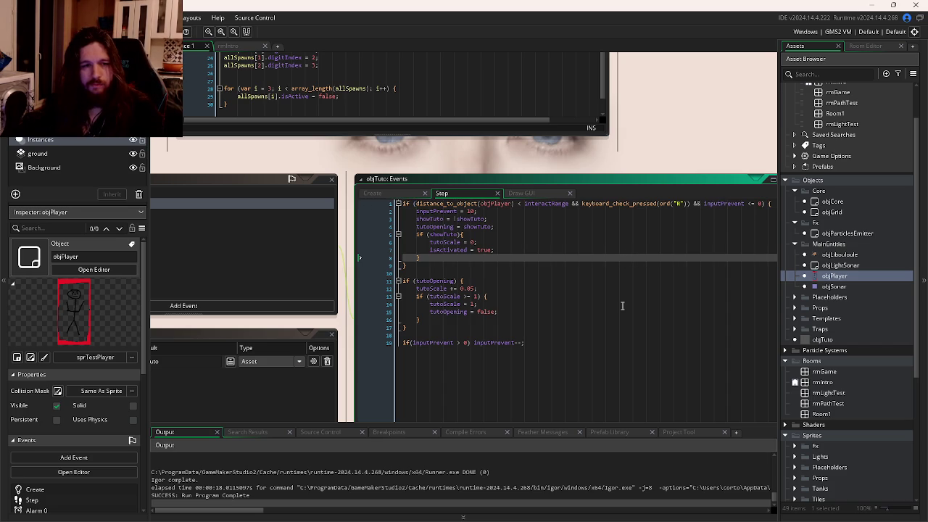
key("F5")
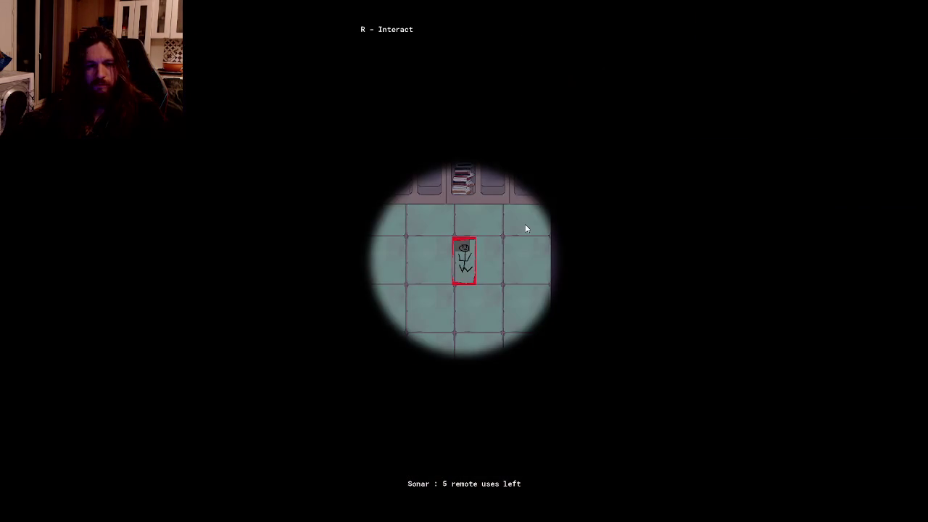
Step: Dismiss the device instruction note in the running game
left_click(527, 226)
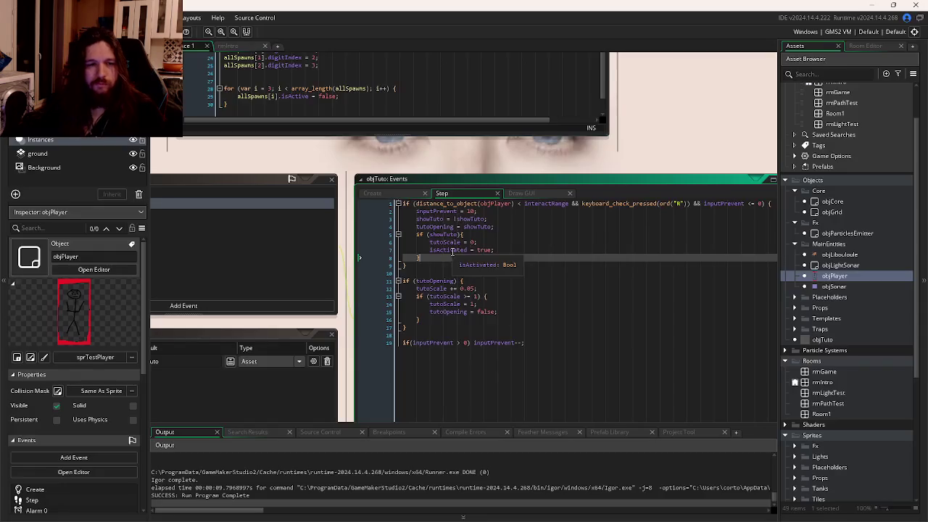
Step: Check where inputPrevent is defined, then undo the inputPrevent edits in the Step event
double_click(440, 219)
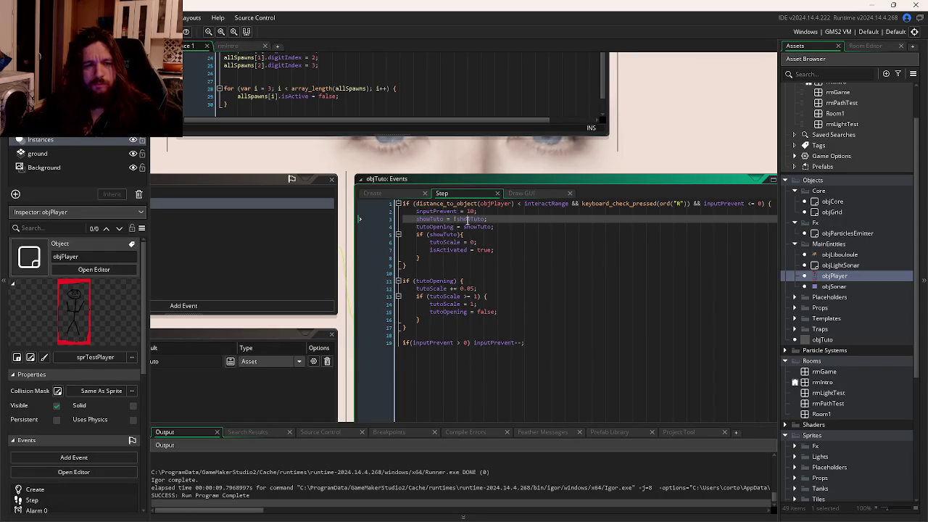
middle_click(445, 211)
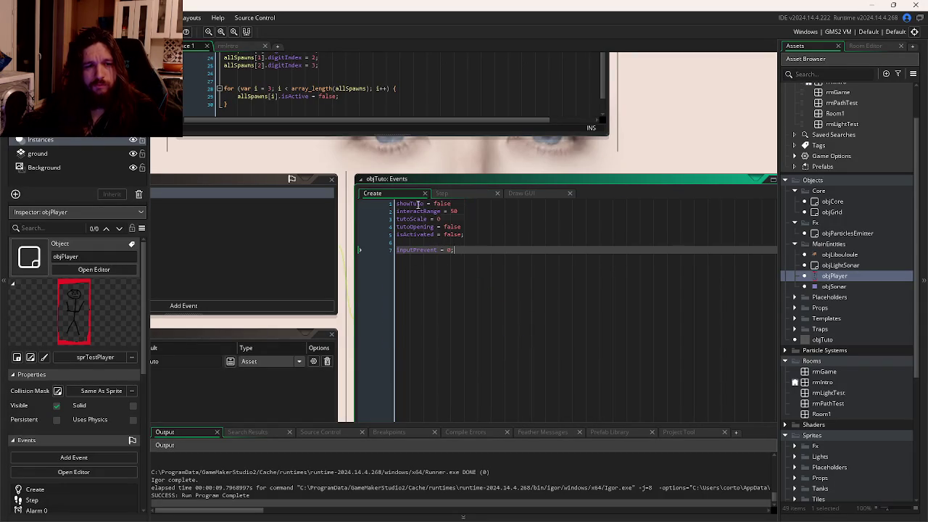
left_click(457, 194)
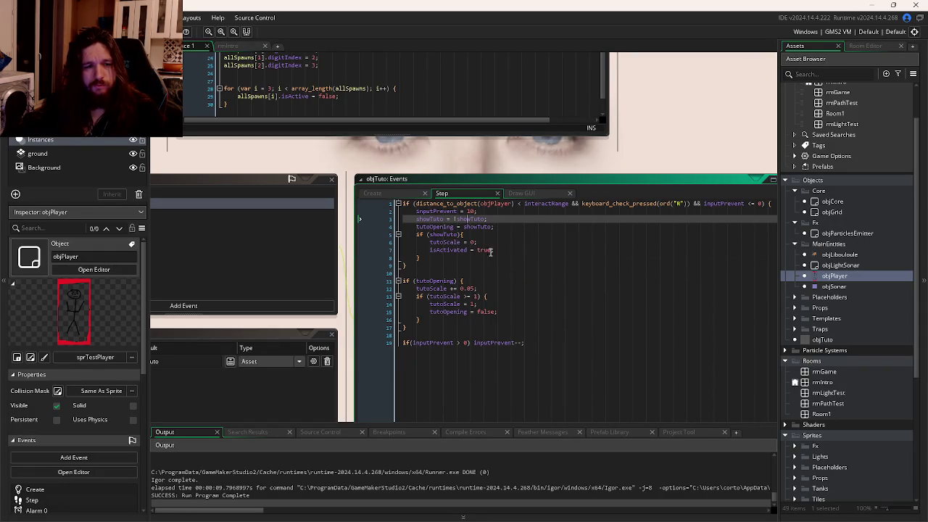
left_click_drag(495, 251, 430, 251)
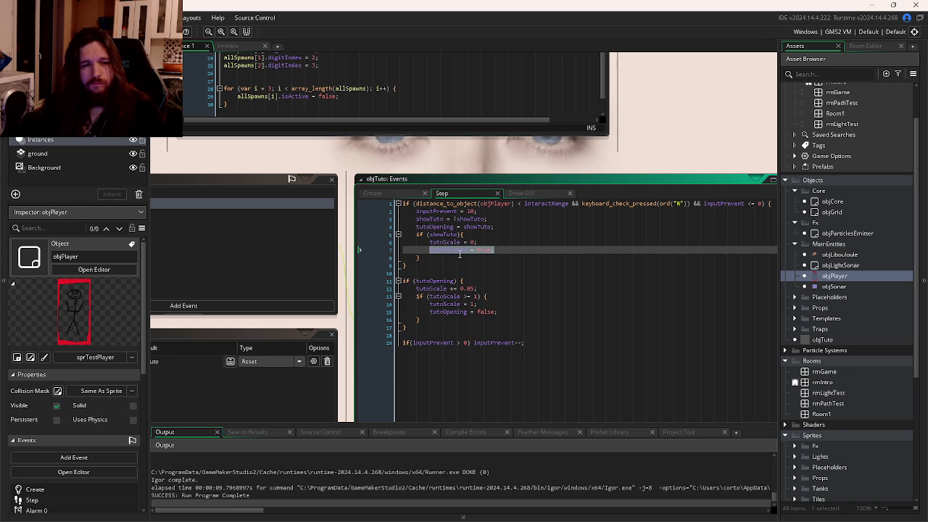
key("BackSpace")
key("BackSpace")
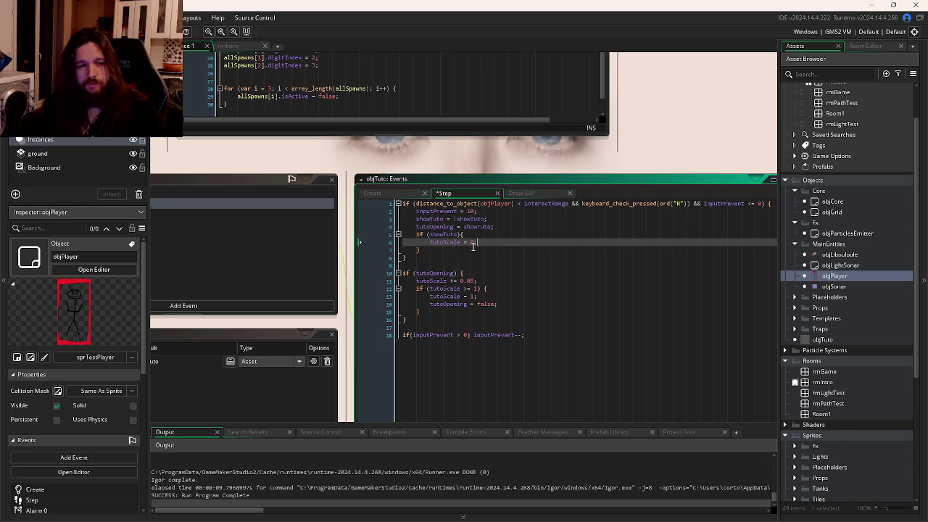
key("ctrl+z")
key("ctrl+z")
key("ctrl+z")
key("ctrl+z")
key("ctrl+z")
key("ctrl+z")
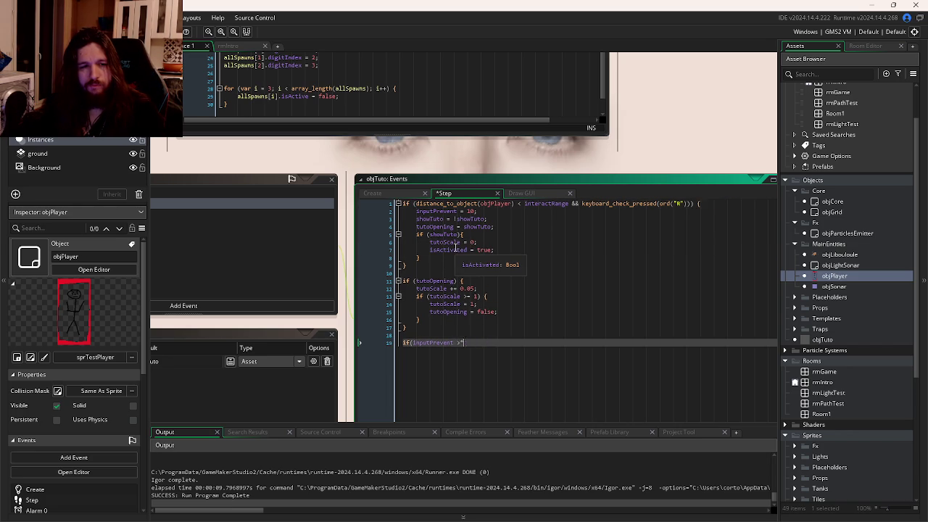
key("ctrl+z")
key("ctrl+z")
key("ctrl+z")
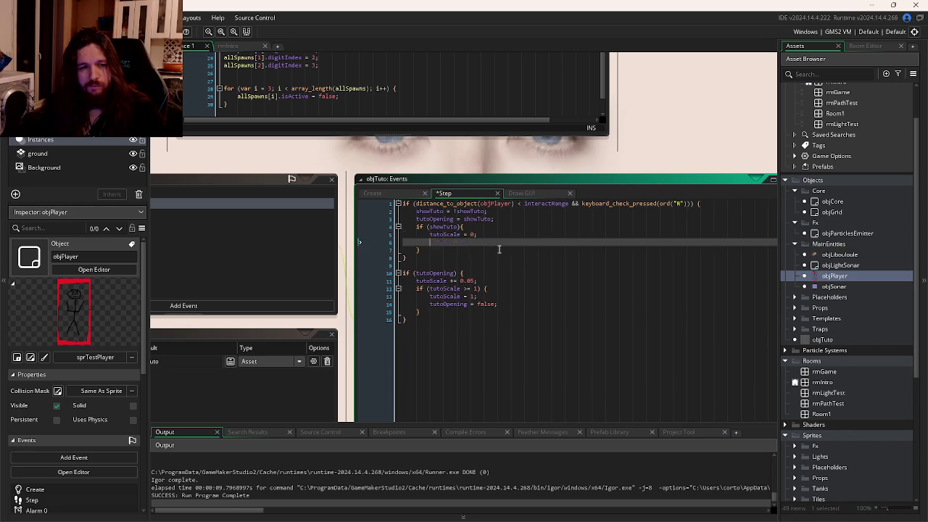
key("ctrl+z")
key("ctrl+z")
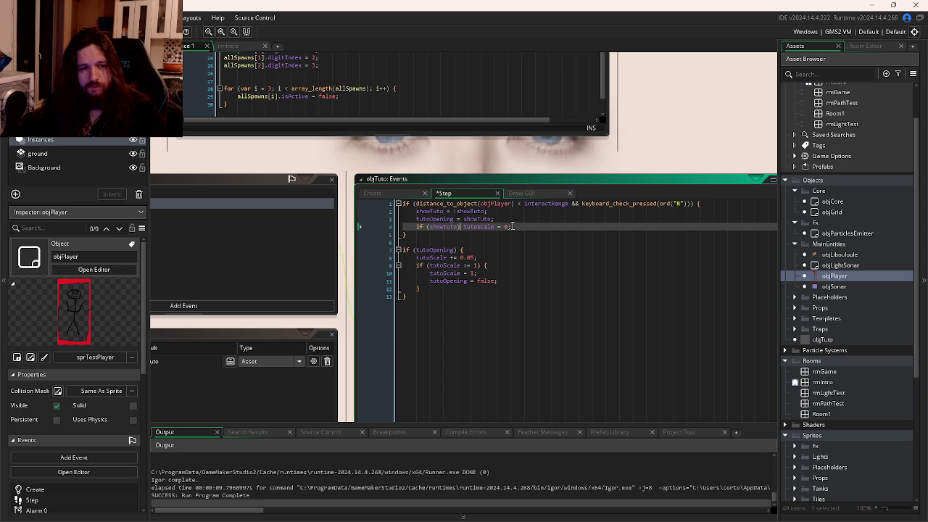
Step: Add 'else isActivated = true;' below the showTuto check, save, and run the game
left_click(524, 226)
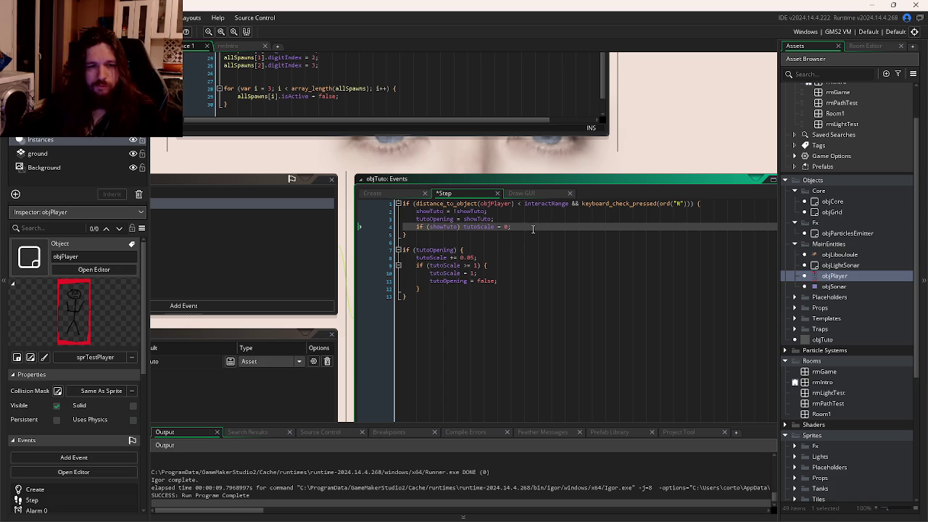
key("Return")
type("else{")
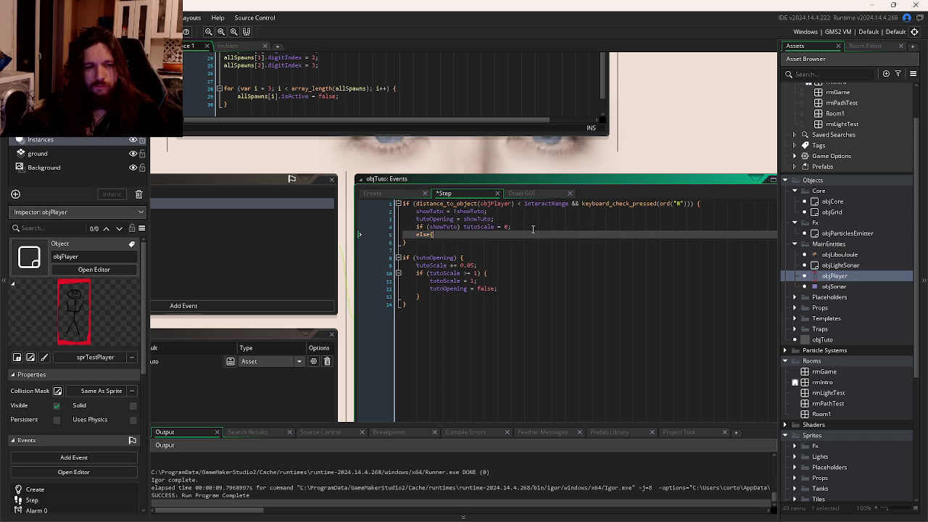
key("BackSpace")
type("isActivated = true;")
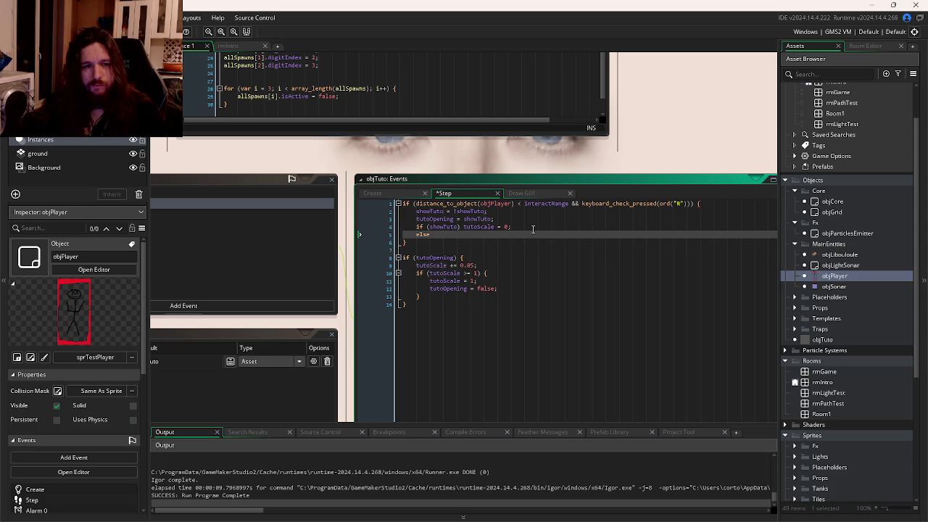
key("ctrl+s")
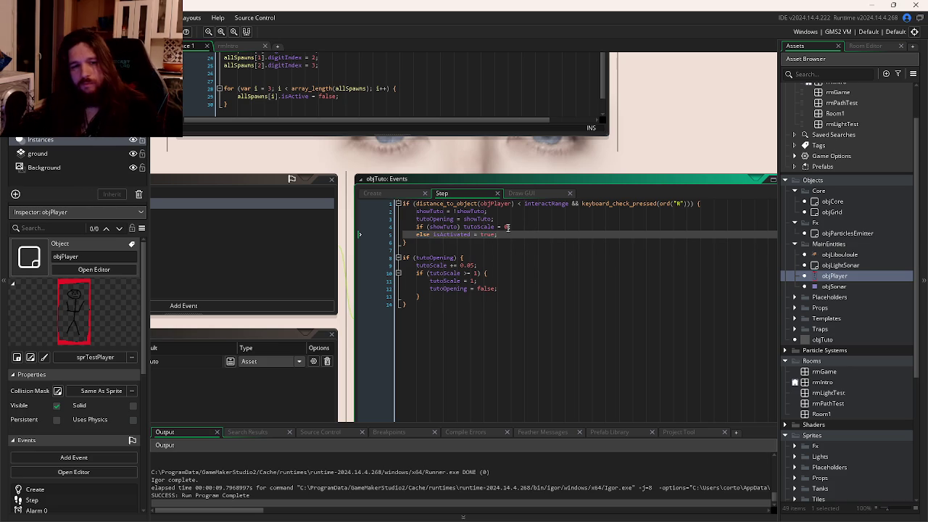
key("F5")
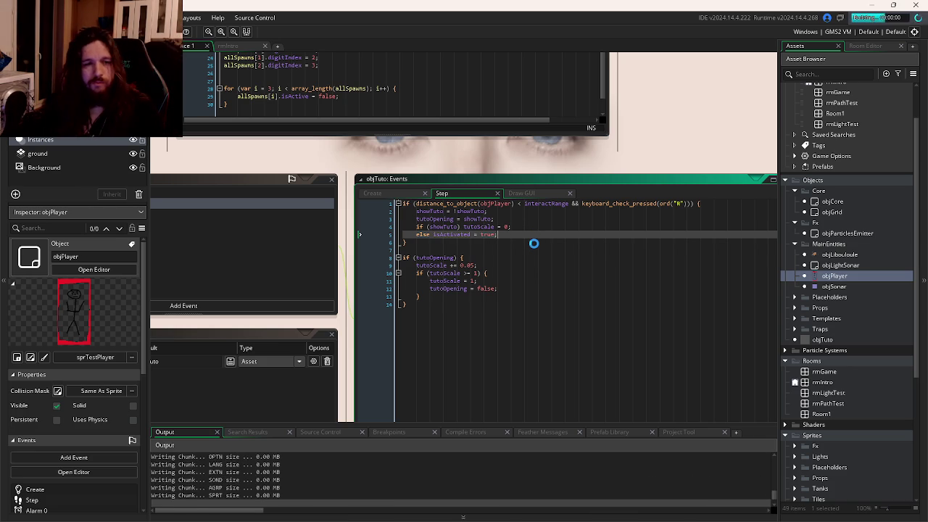
Step: Insert a blank line after 'tutoOpening = showTuto' in the Step code
left_click(537, 219)
key("Return")
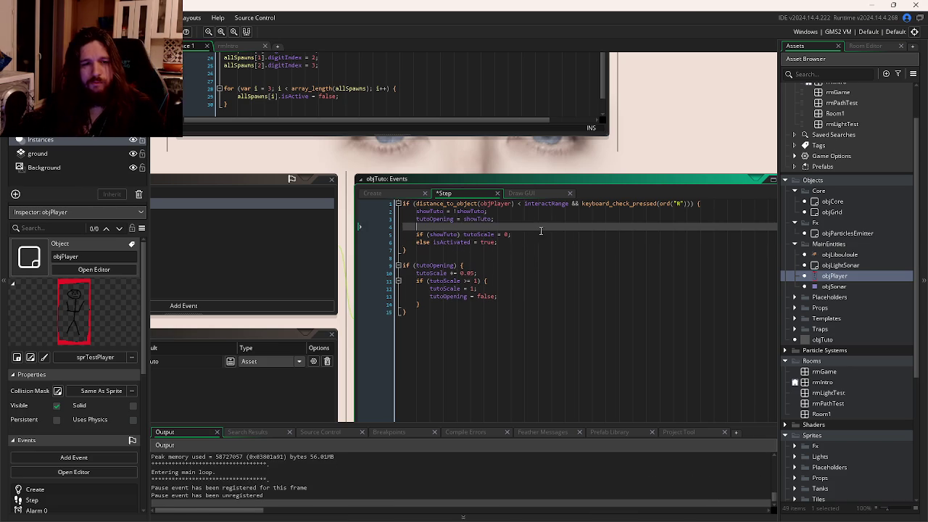
left_click(544, 242)
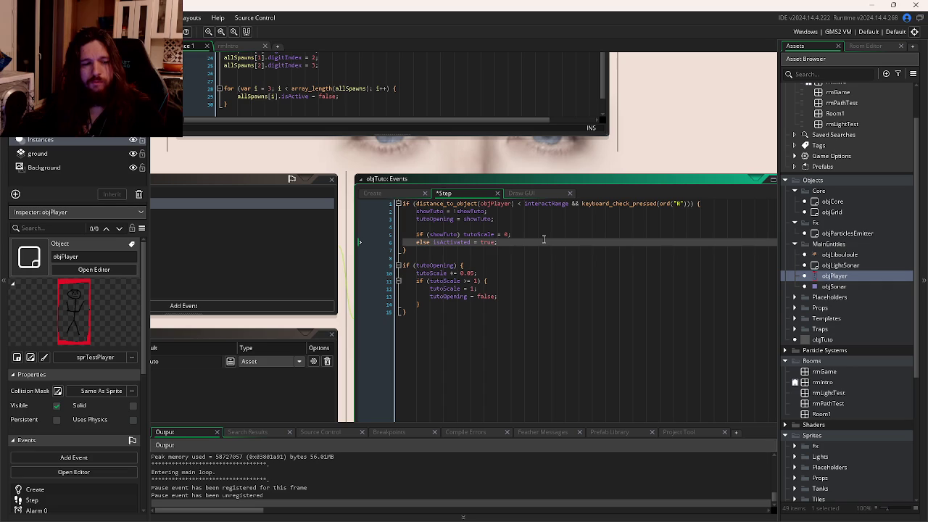
mouse_move(433, 515)
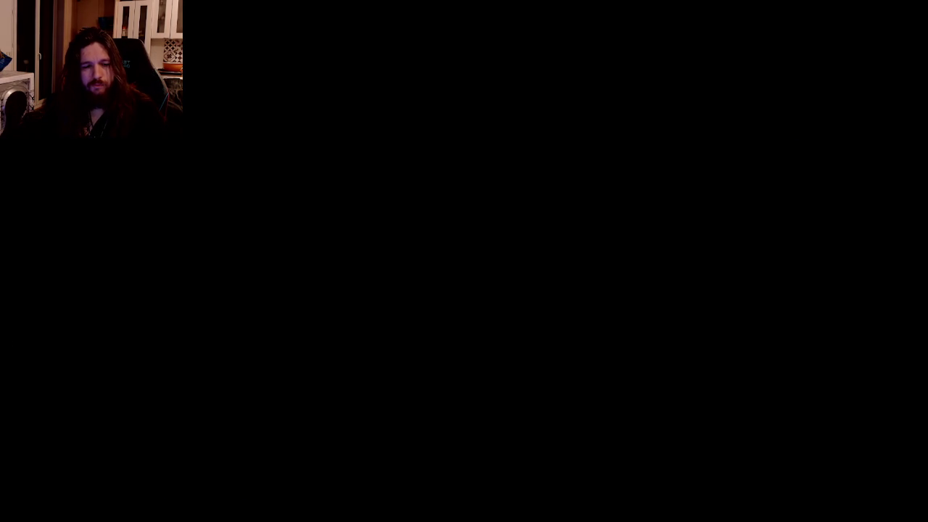
Step: Walk the player up and right to the grey device and press R to interact
key("w")
key("d")
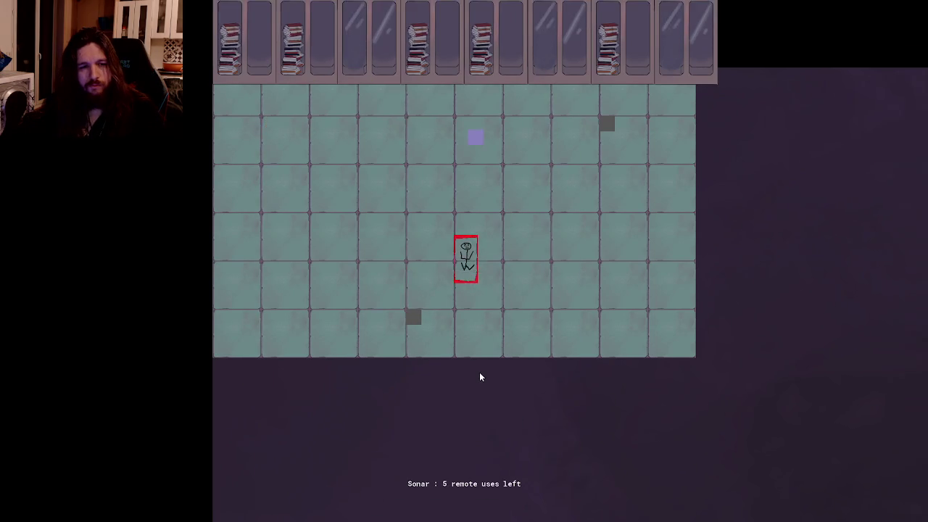
key("w")
key("d")
key("r")
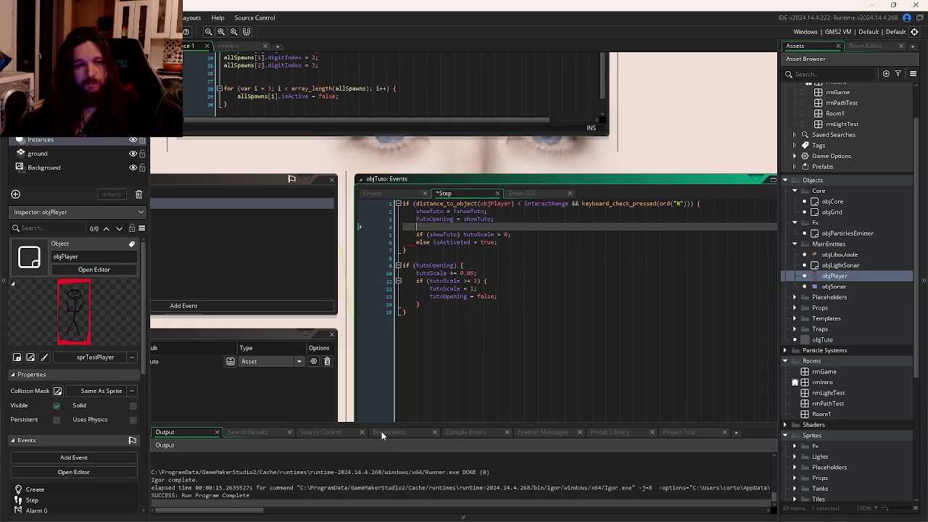
left_click(294, 519)
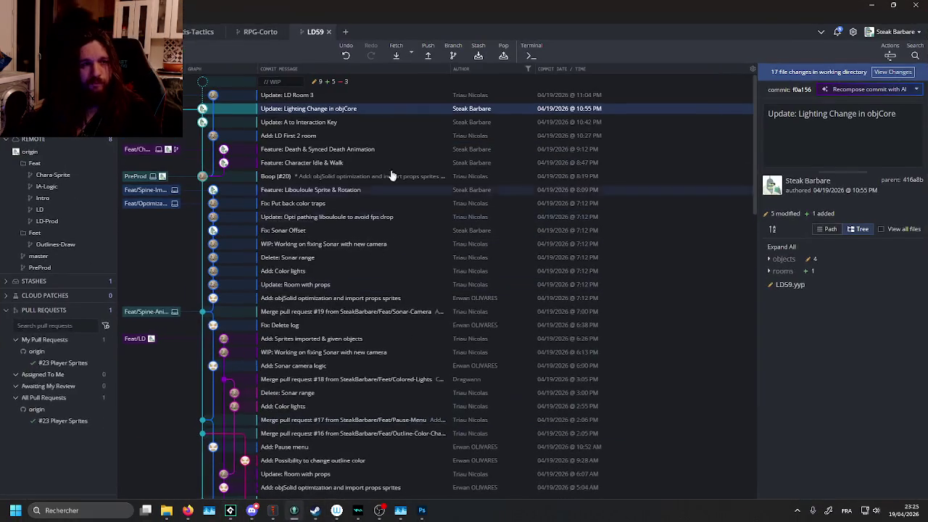
Step: Stage all 17 changes, commit as 'Update: Tutorial Lights Out', and push to the remote
left_click(332, 82)
left_click(877, 109)
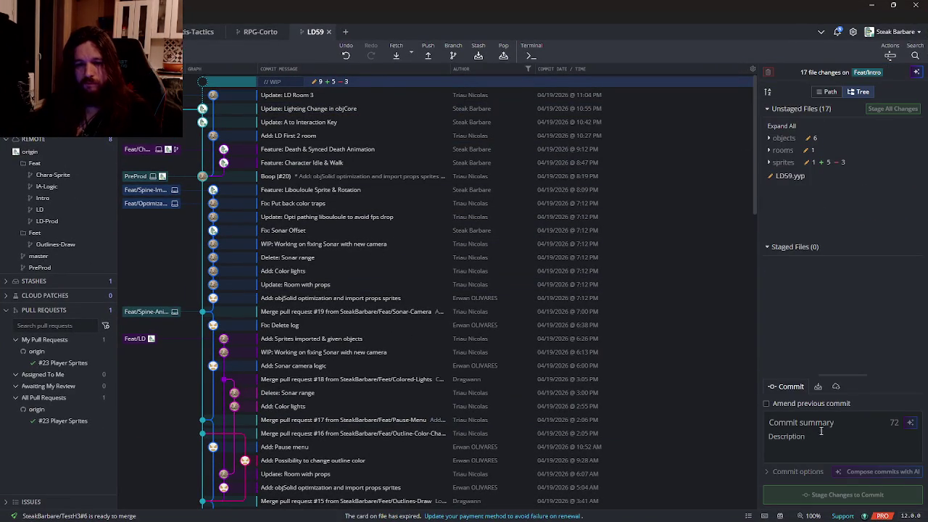
type("Update: Tutorial Lights Out")
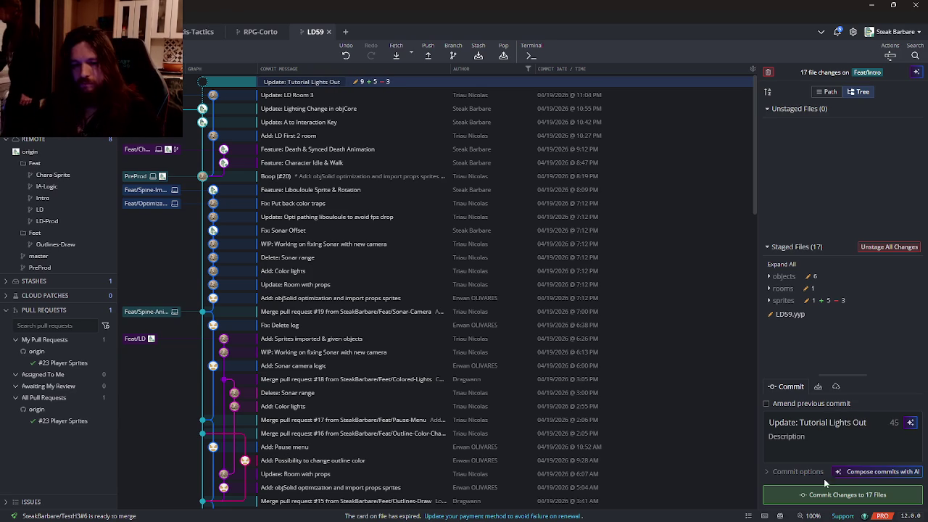
left_click(826, 495)
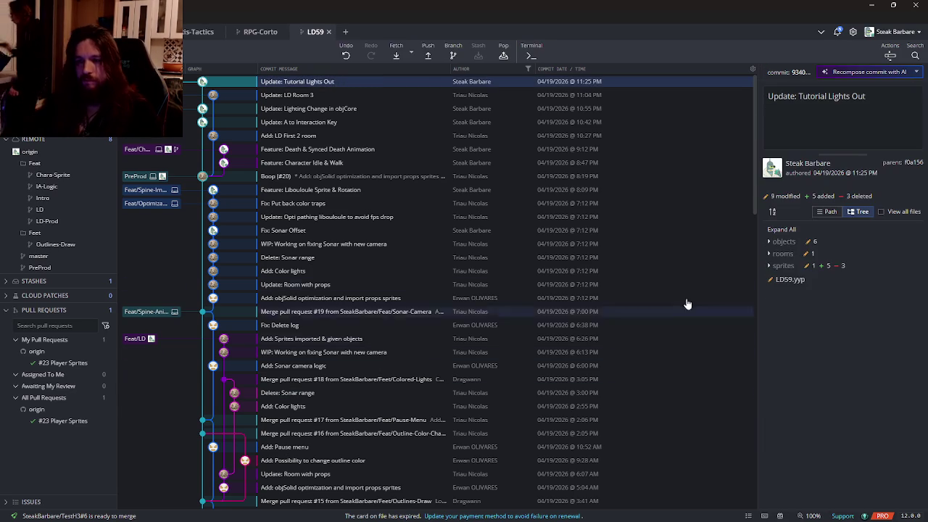
left_click(431, 55)
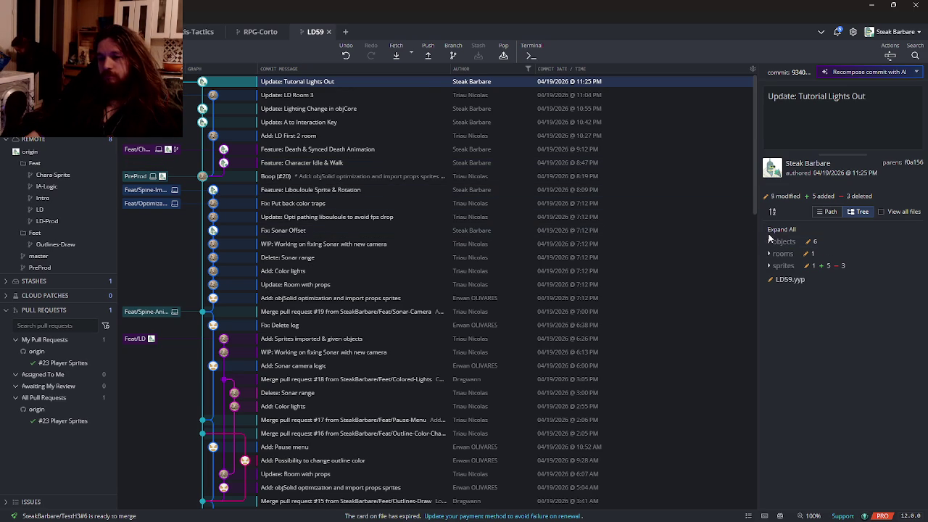
key("alt+Tab")
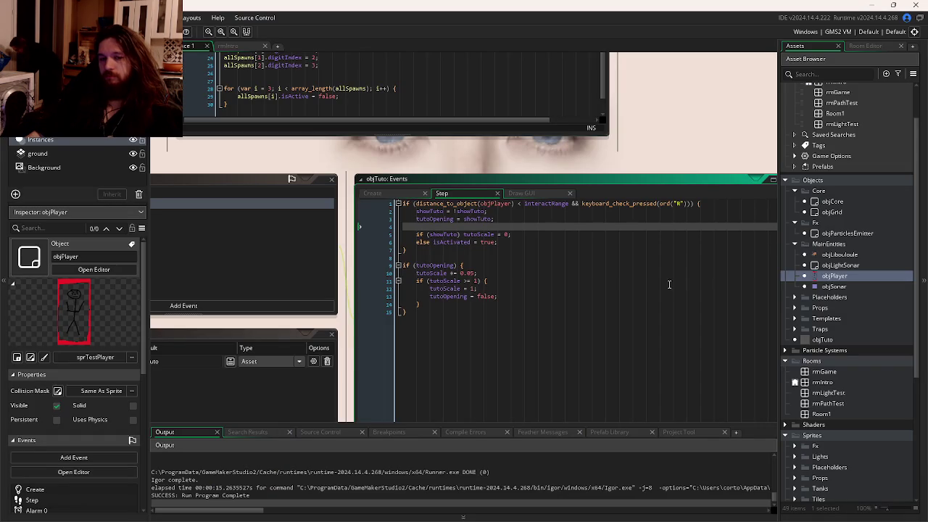
Step: Open rmIntro in the room editor, then bring the 'Beck - Loser' video window forward
left_click(599, 312)
left_click_drag(599, 314, 601, 247)
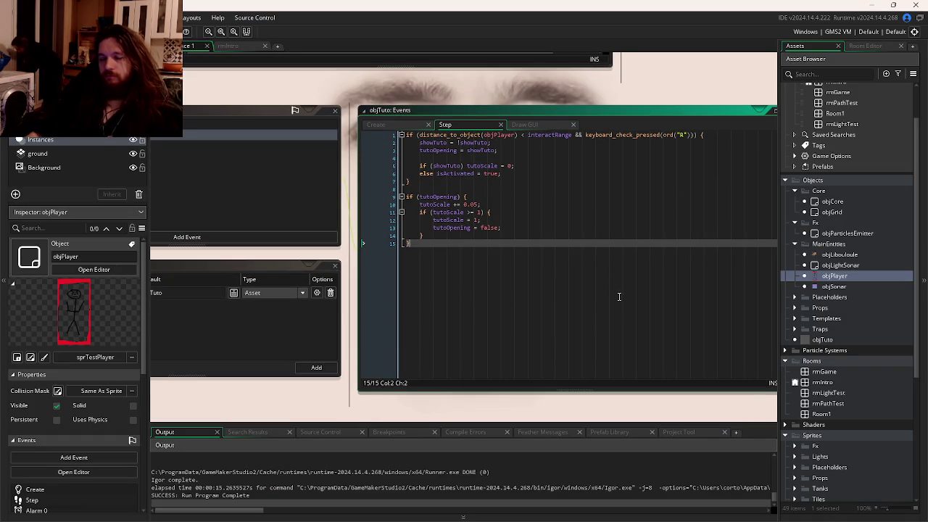
left_click(232, 45)
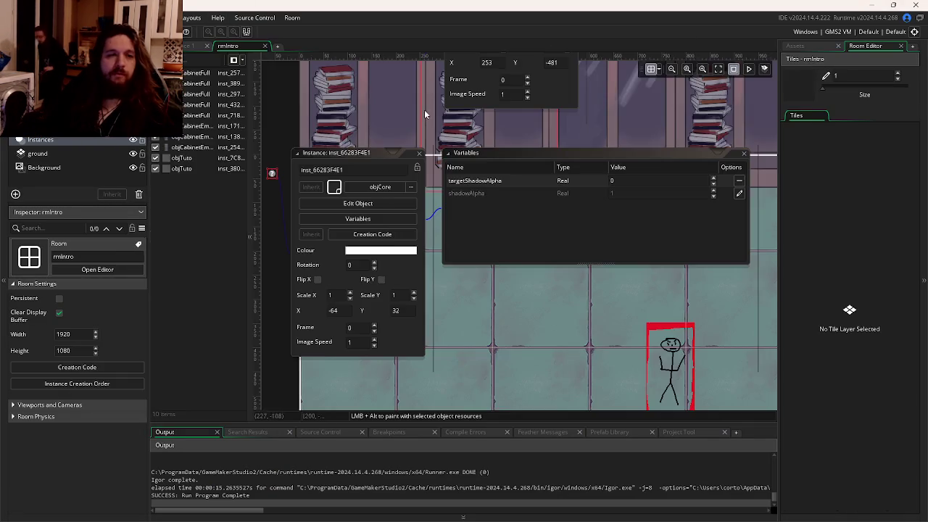
key("alt+Tab")
key("alt+Tab")
key("alt+Tab")
left_click(472, 148)
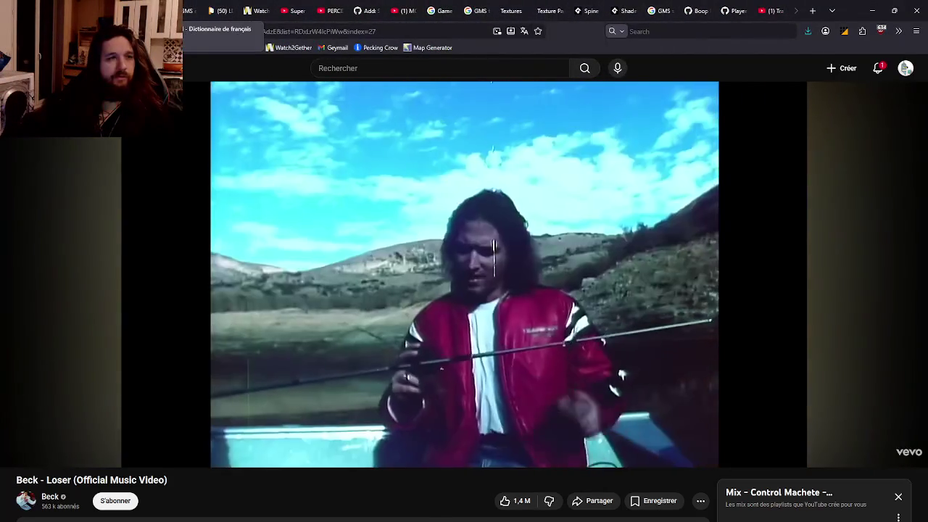
Step: Open the Figma tab in the Firefox window
left_click(211, 10)
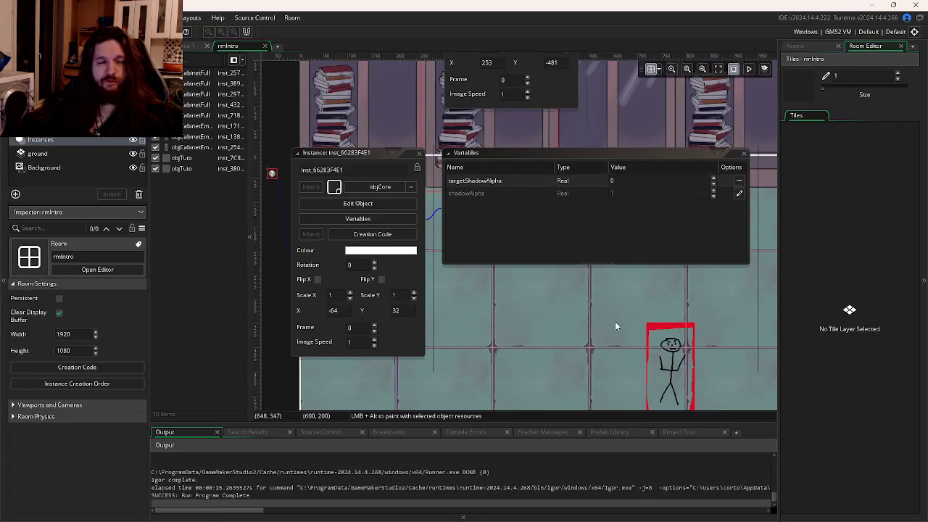
Step: Close the instance property panels and reposition room instances, placing the player at the lower left
left_click(419, 154)
scroll(545, 252, "down", 4)
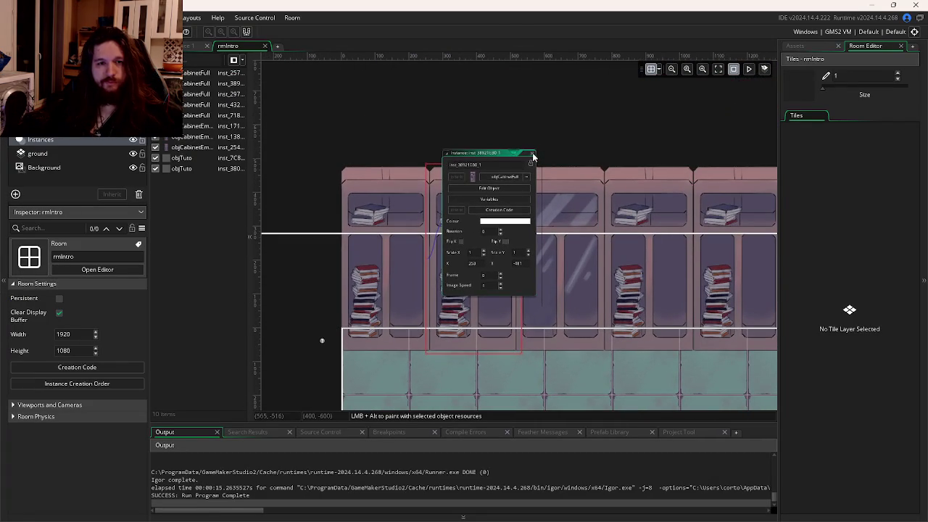
left_click(530, 156)
scroll(533, 251, "up", 3)
left_click(525, 330)
scroll(537, 290, "down", 5)
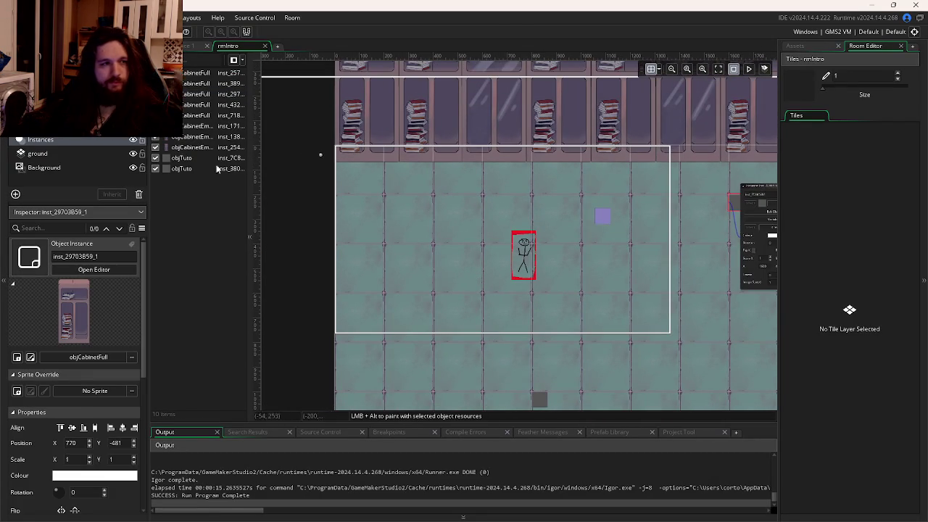
left_click(764, 68)
mouse_move(523, 256)
left_mouse_down()
mouse_move(373, 325)
mouse_move(380, 357)
left_mouse_up()
scroll(478, 245, "down", 2)
scroll(516, 325, "up", 2)
mouse_move(527, 336)
left_mouse_down()
mouse_move(471, 171)
mouse_move(475, 139)
left_mouse_up()
scroll(527, 186, "right", 3)
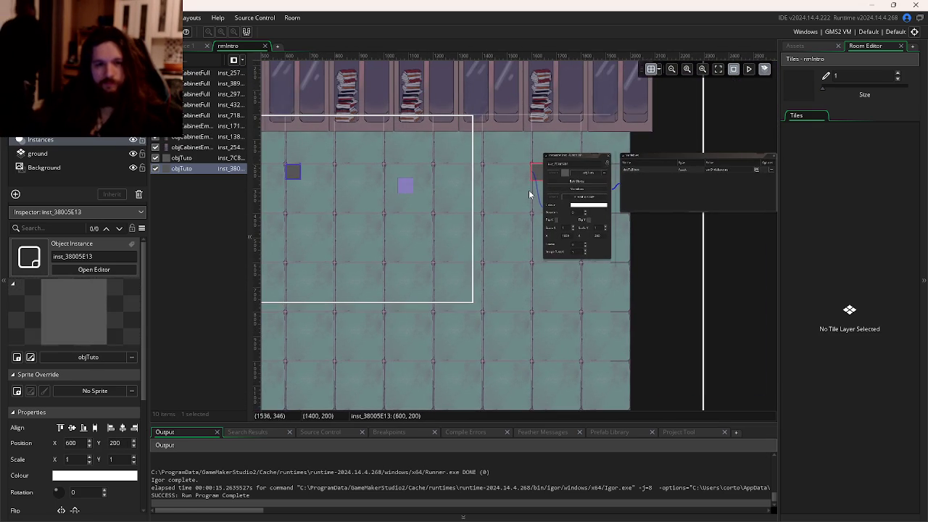
left_click(607, 160)
Step: Move one tutorial marker near 1600, 600, the other left, and the sonar to 1697, 992
key("alt+Tab")
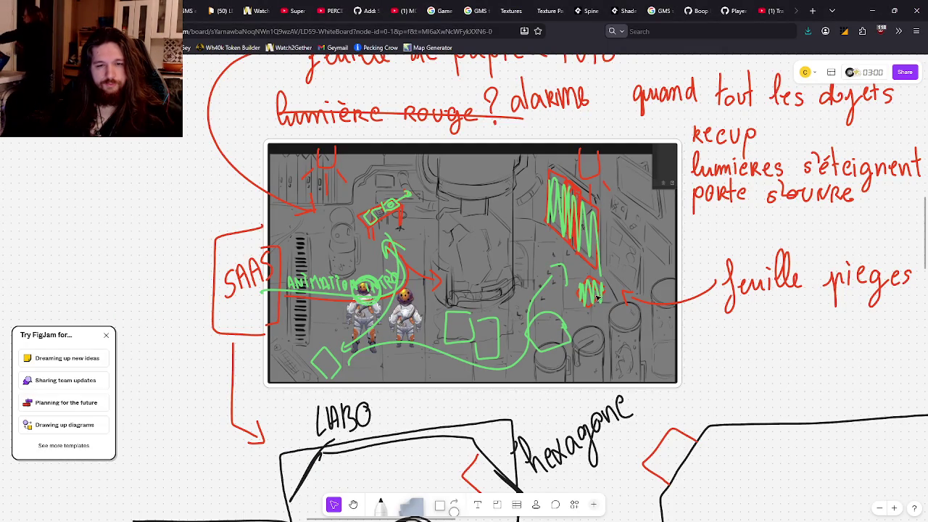
key("alt+Tab")
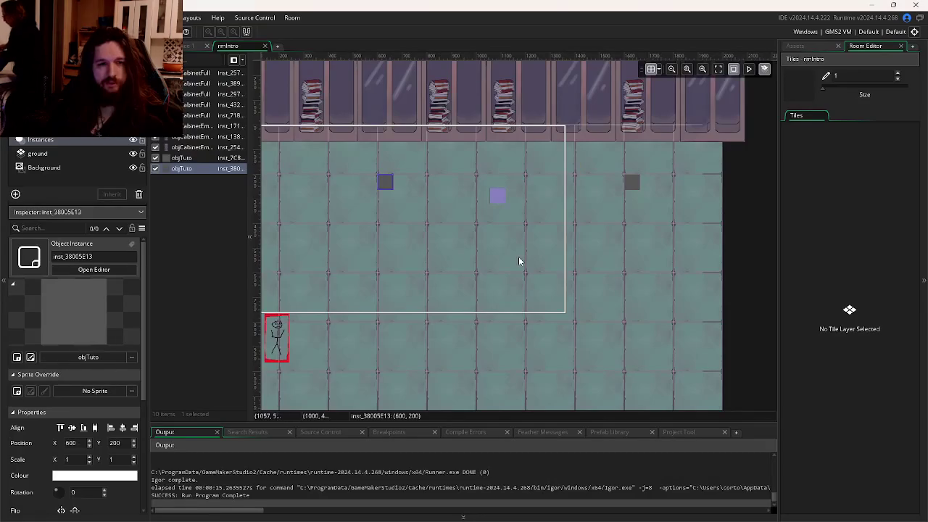
mouse_move(398, 195)
left_mouse_down()
mouse_move(638, 294)
mouse_move(665, 319)
mouse_move(652, 304)
left_mouse_up()
mouse_move(632, 182)
left_mouse_down()
mouse_move(429, 220)
mouse_move(330, 192)
left_mouse_up()
left_click(591, 204)
mouse_move(590, 205)
left_mouse_down()
mouse_move(556, 274)
mouse_move(561, 281)
mouse_move(514, 338)
mouse_move(613, 370)
mouse_move(750, 360)
mouse_move(733, 365)
left_mouse_up()
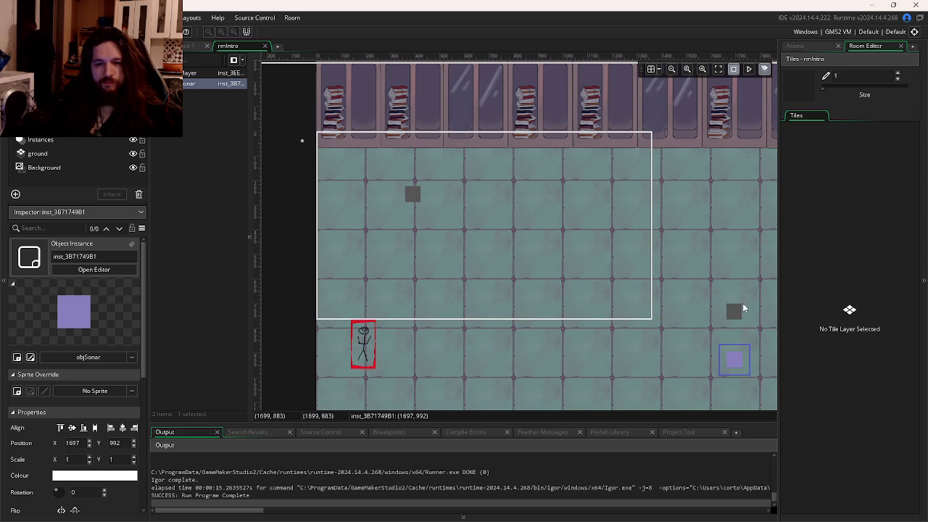
left_click(796, 45)
left_click_drag(756, 264, 702, 254)
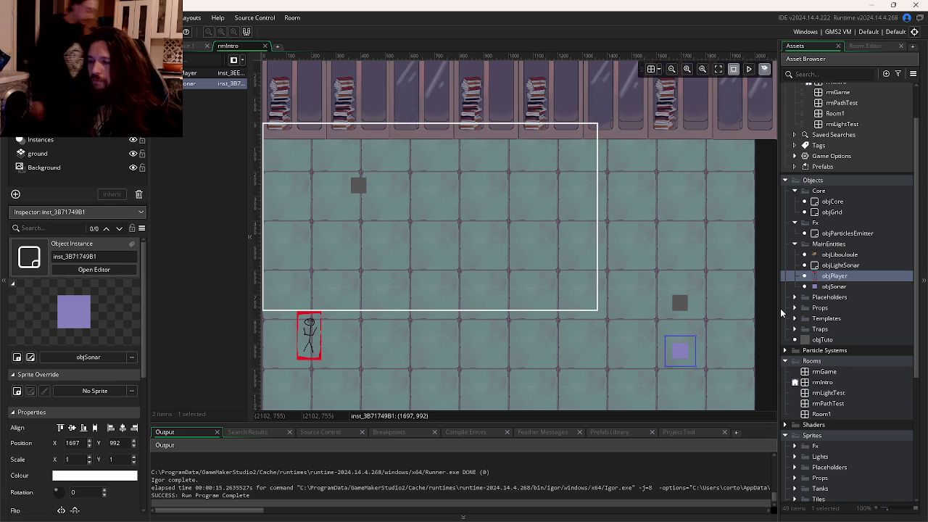
key("alt+Tab")
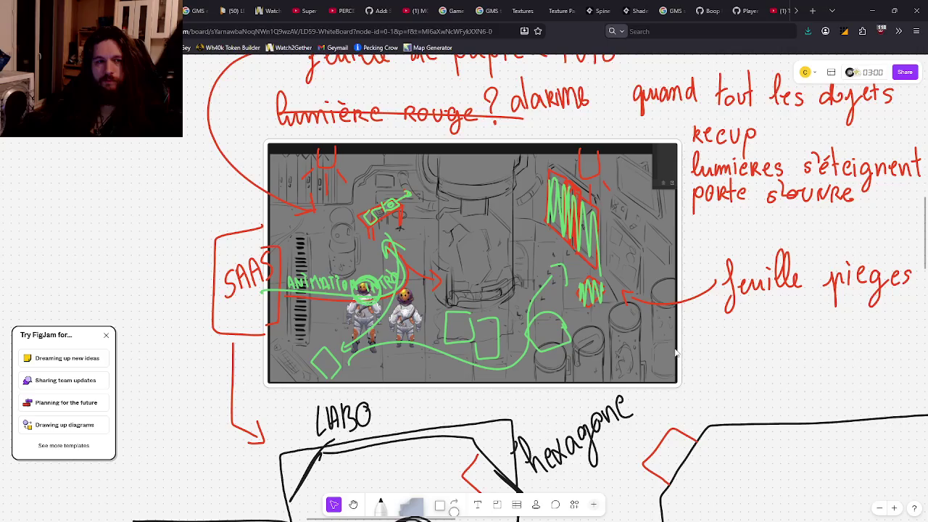
Step: Expand Props and place objBrokenTank against the top wall at 1014, -2 on the Instances layer
key("ctrl+Tab")
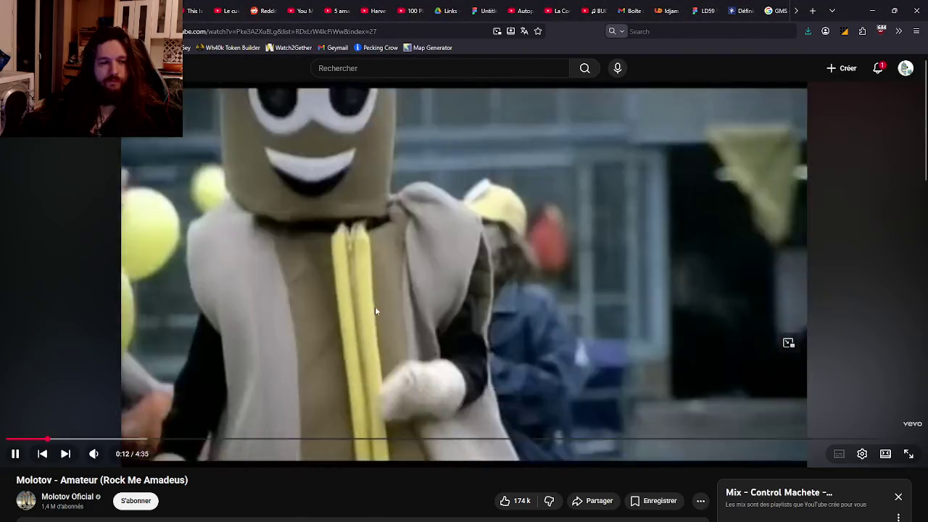
key("ctrl+shift+Tab")
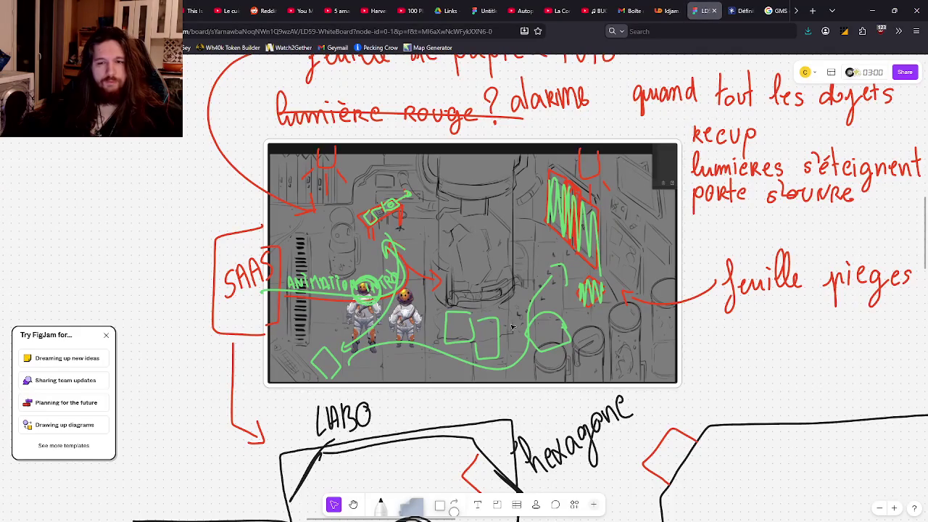
key("alt+Tab")
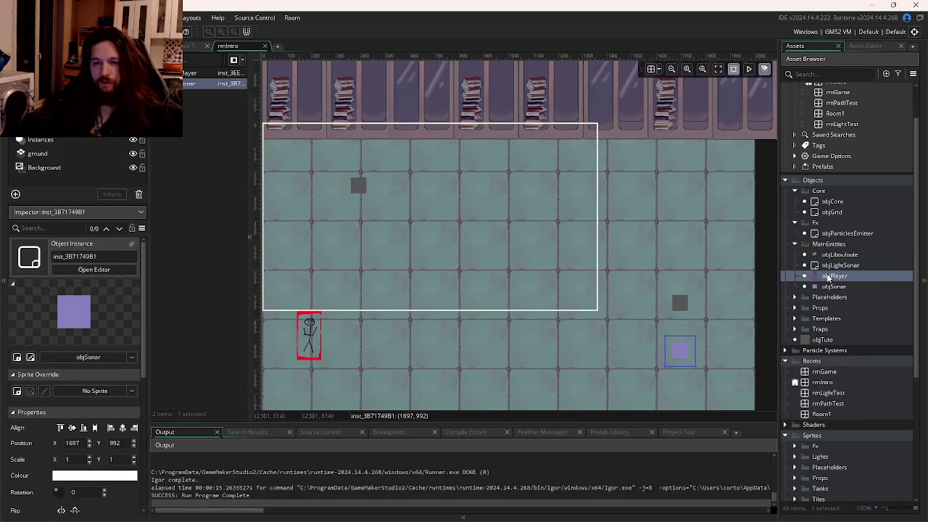
left_click(794, 208)
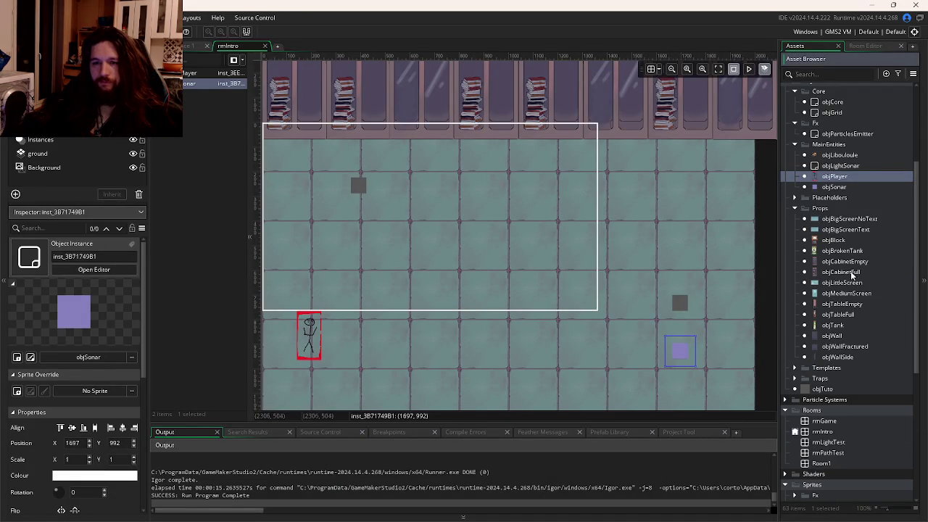
left_click(51, 141)
left_click(181, 168)
left_click(182, 157)
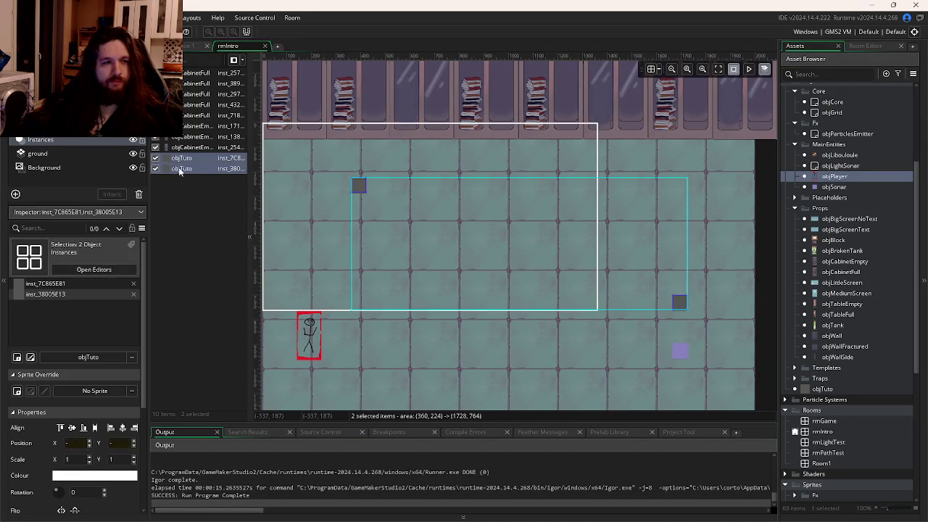
left_click(44, 126)
left_click(58, 86)
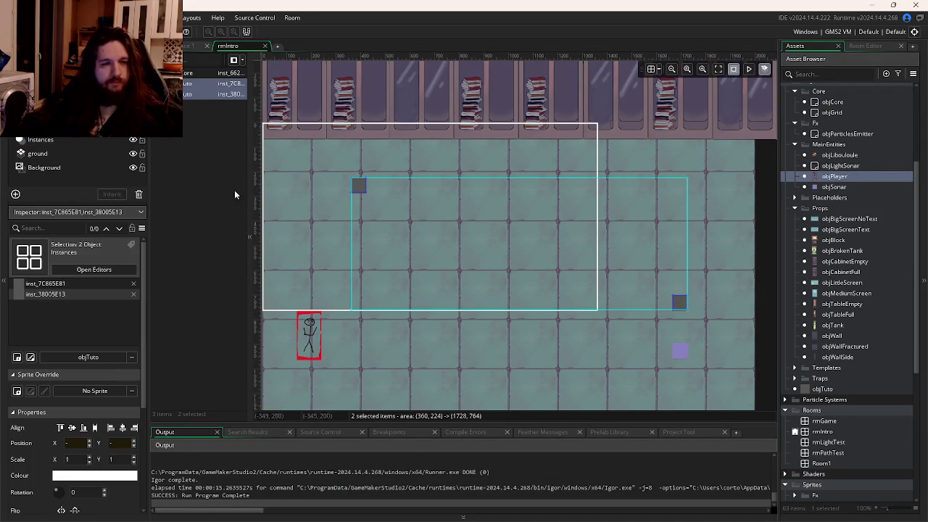
left_click(64, 142)
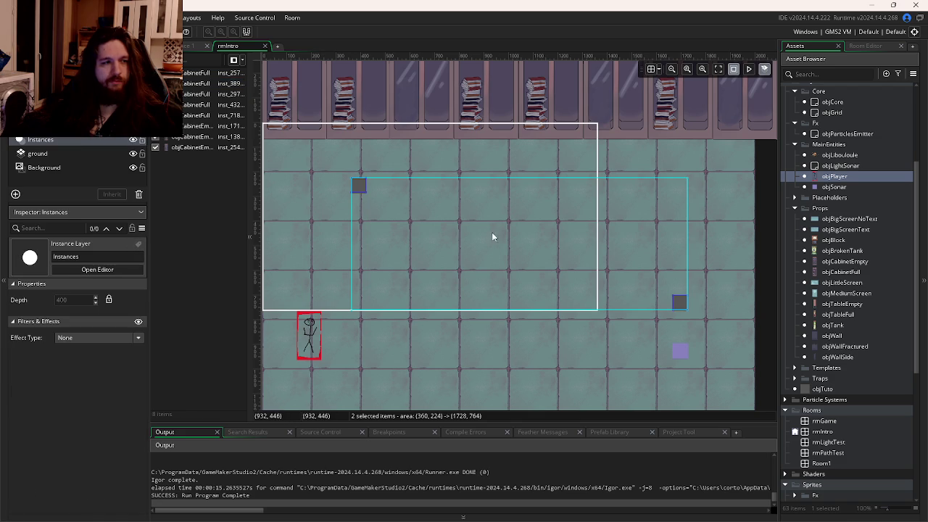
mouse_move(840, 330)
left_mouse_down()
mouse_move(497, 284)
mouse_move(479, 254)
mouse_move(686, 266)
mouse_move(847, 256)
mouse_move(444, 240)
mouse_move(515, 232)
mouse_move(502, 243)
mouse_move(497, 51)
mouse_move(501, 251)
mouse_move(493, 210)
mouse_move(502, 211)
left_mouse_up()
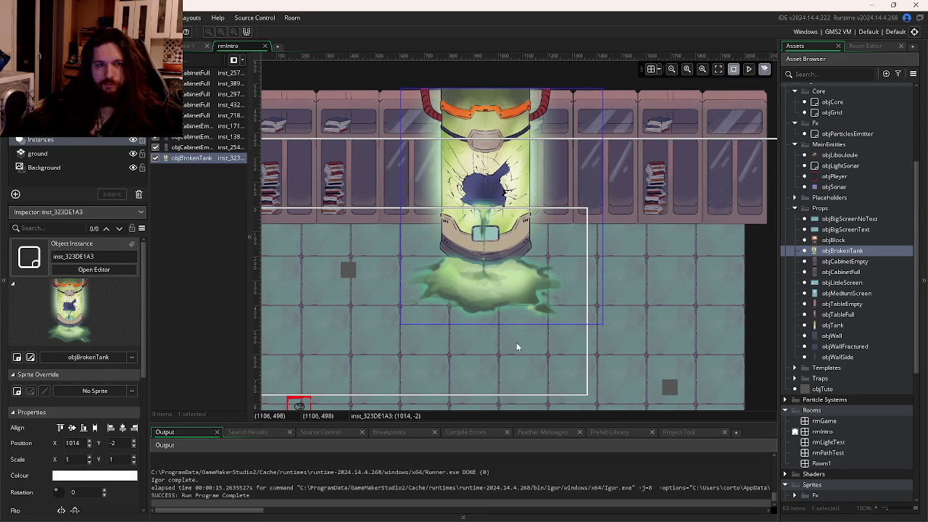
Step: Compare with the FigJam board, then try placing an objTank and cancel the placement
scroll(507, 334, "down", 1)
key("alt+Tab")
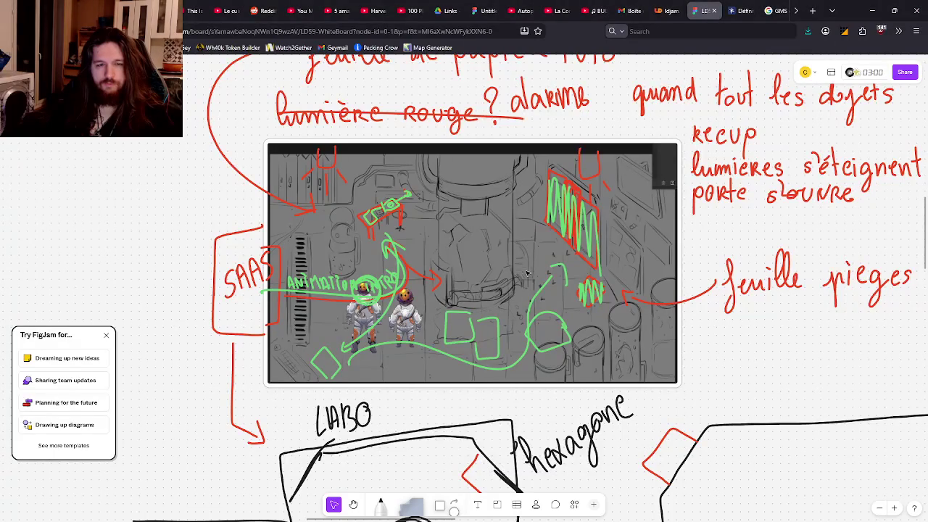
key("alt+Tab")
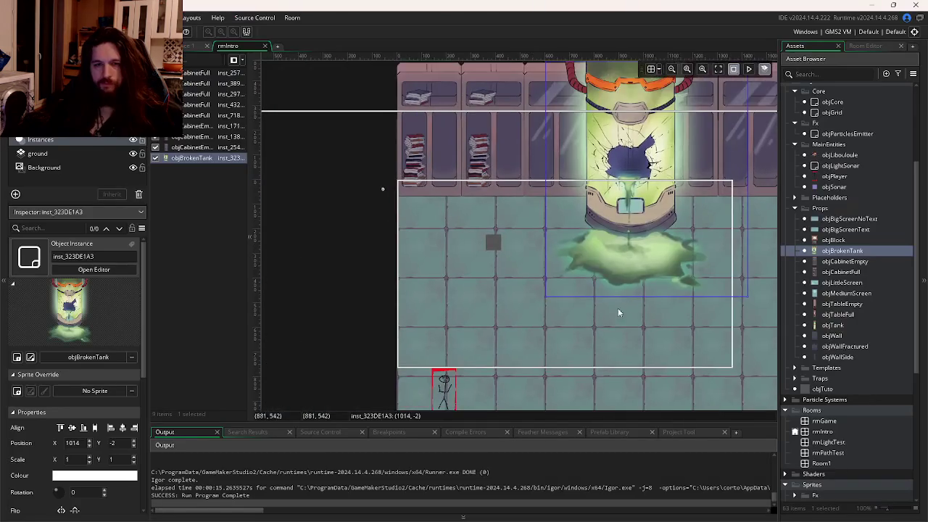
scroll(543, 280, "right", 1)
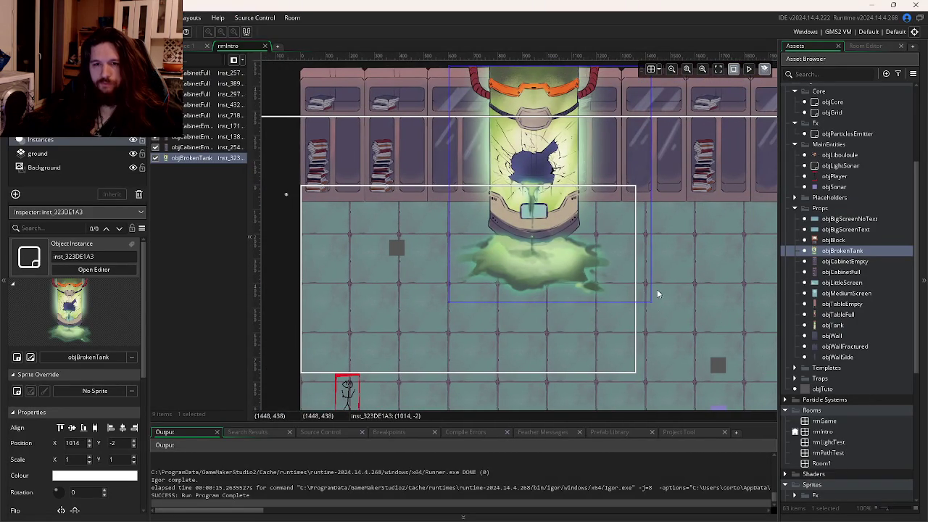
scroll(657, 289, "right", 1)
key("alt+Tab")
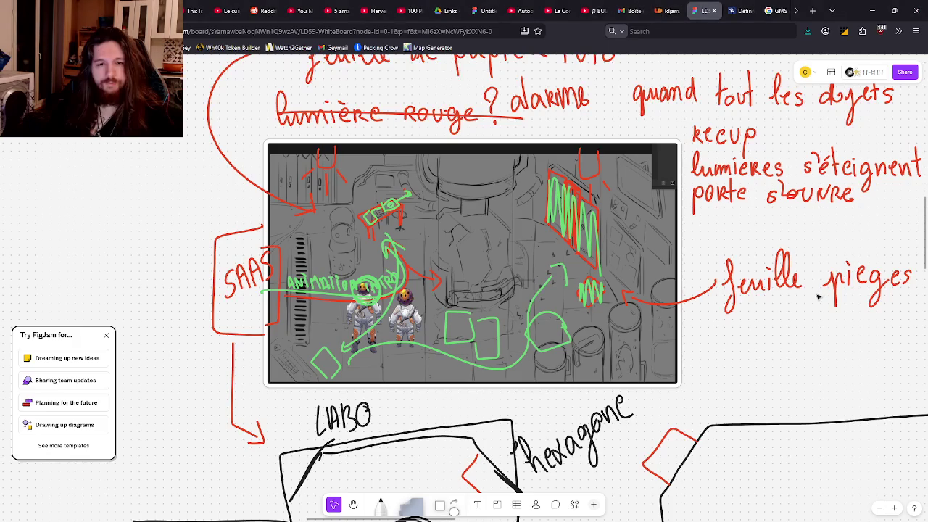
key("alt+Tab")
left_click(840, 317)
mouse_move(832, 325)
left_mouse_down()
mouse_move(713, 302)
mouse_move(551, 290)
left_mouse_up()
key("Escape")
Step: Move the purple sonar up and left, with the grey tutorial marker beside it
left_click(617, 285)
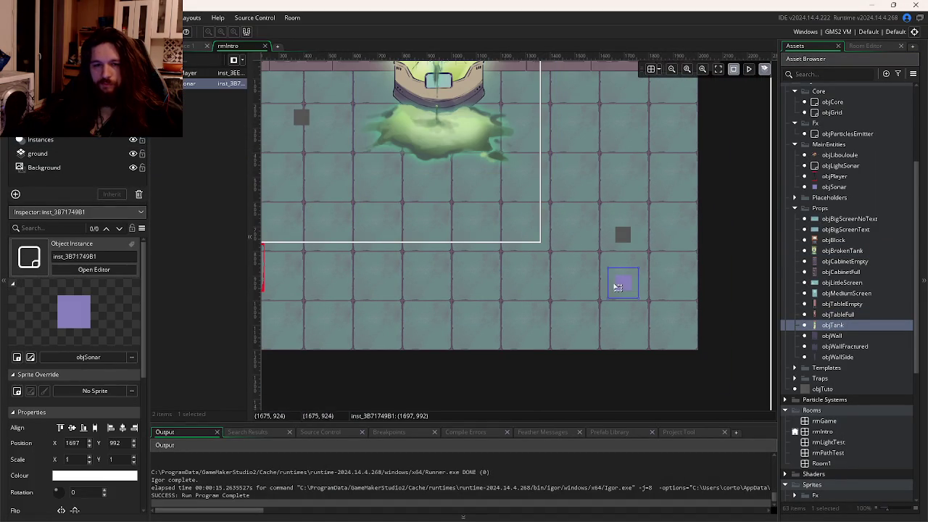
left_click(464, 134)
scroll(492, 289, "up", 3)
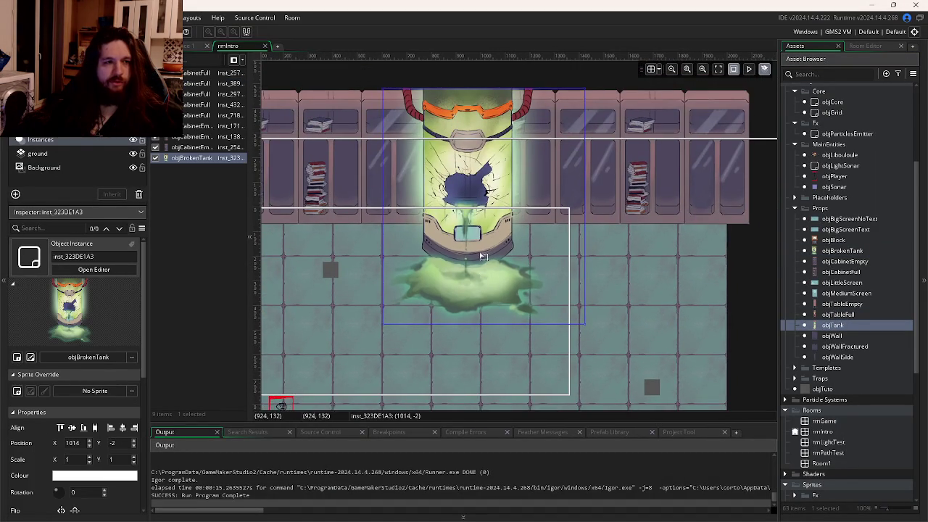
scroll(508, 265, "down", 3)
scroll(507, 264, "right", 2)
left_click(567, 307)
left_click_drag(568, 307, 502, 234)
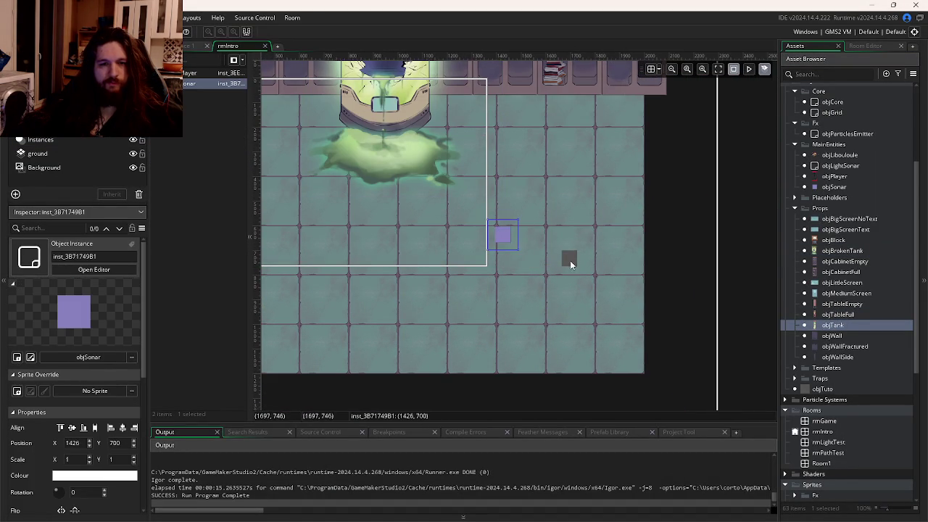
left_click_drag(570, 265, 526, 216)
scroll(521, 271, "down", 1)
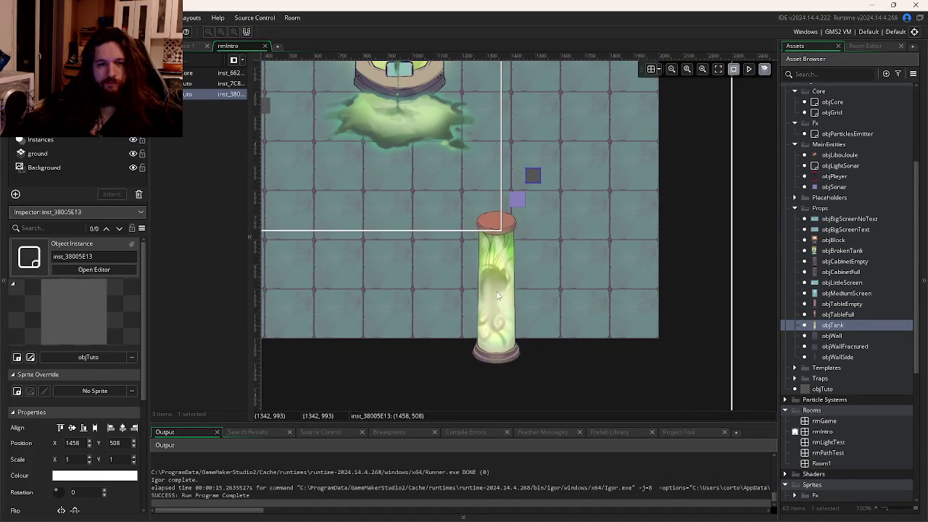
Step: Place four tanks in a diagonal row on the lower-right floor, nudging the rightmost slightly right
left_click(502, 319)
left_click(535, 288)
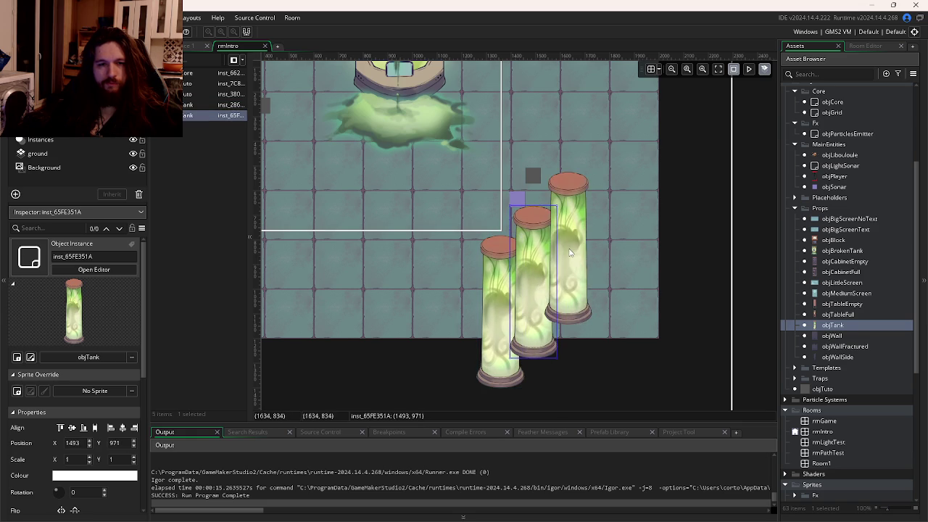
left_click(569, 252)
scroll(562, 264, "up", 1)
scroll(562, 265, "right", 1)
left_click(557, 280)
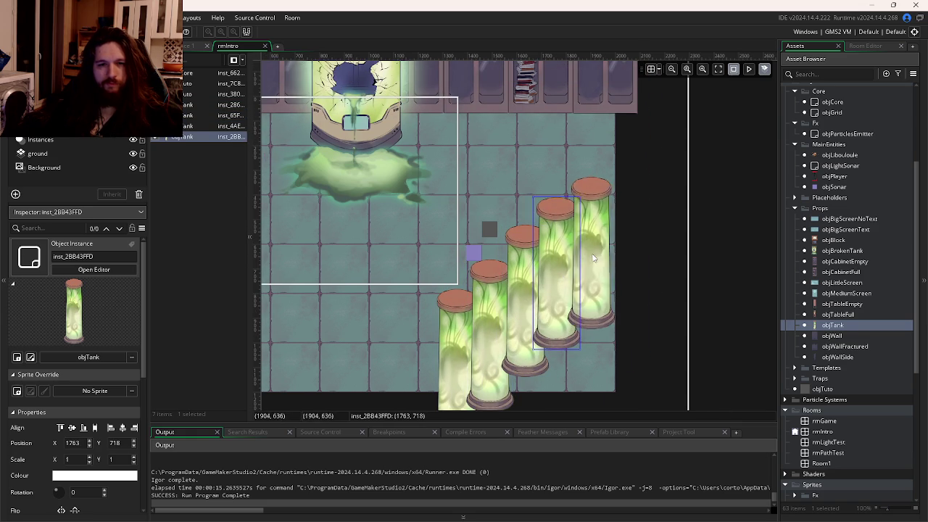
left_click_drag(596, 278, 600, 277)
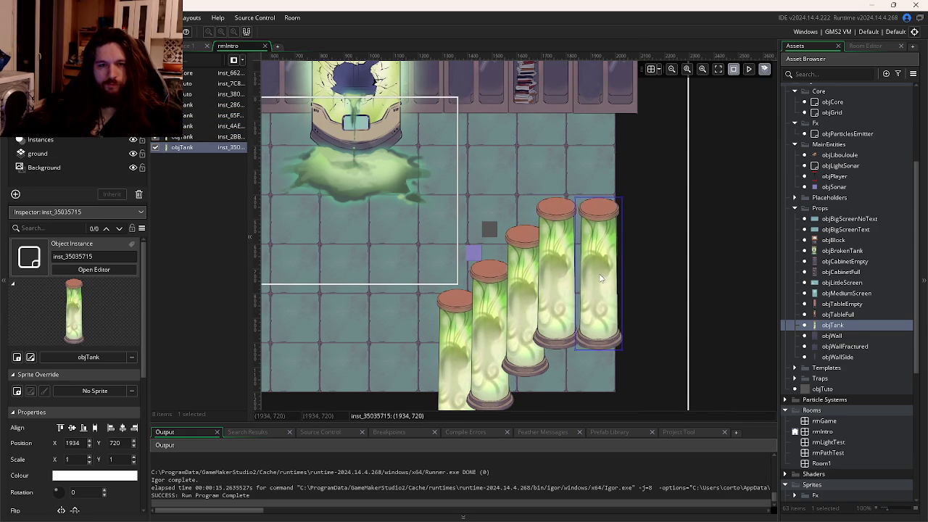
scroll(585, 291, "left", 3)
Step: Remove the extra cabinet instances, keeping two beside the broken tank, then select the broken tank
key("alt+Tab")
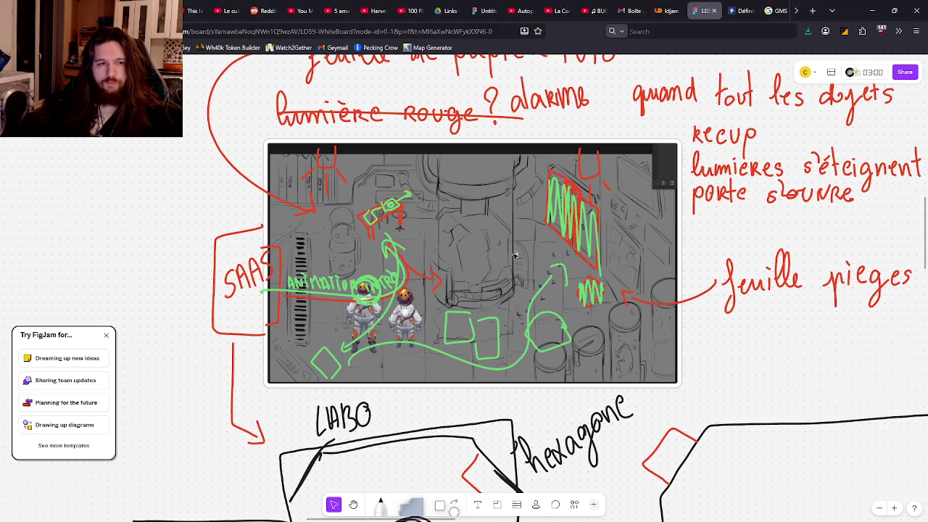
key("alt+Tab")
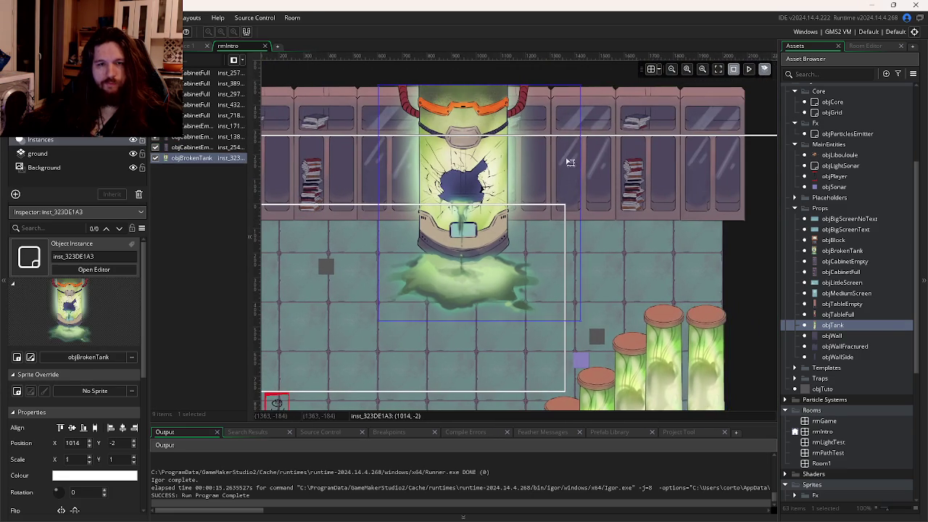
left_click(670, 158)
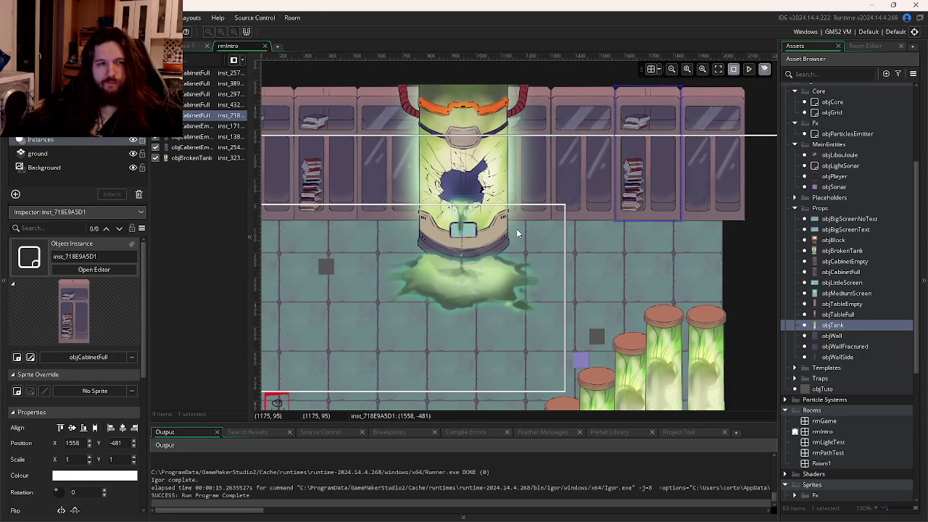
left_click(194, 148)
scroll(258, 162, "left", 1)
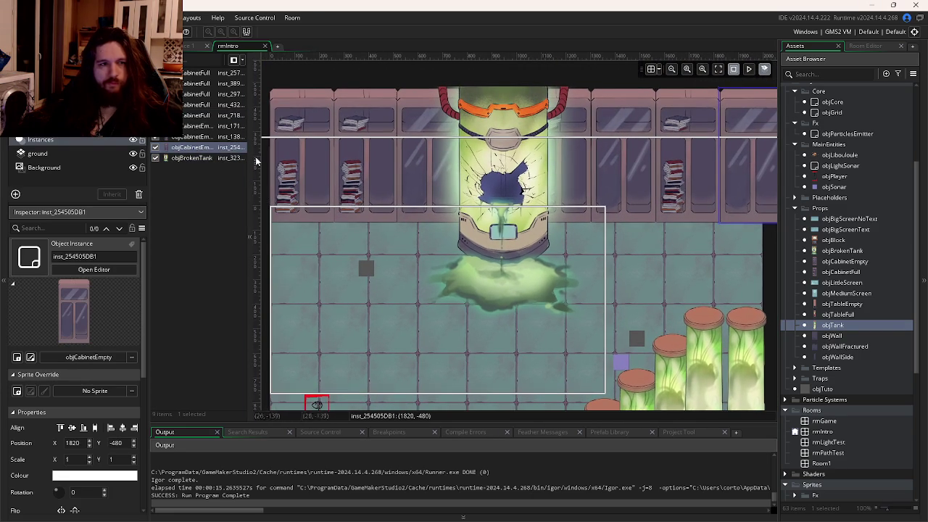
key("ctrl+z")
left_click(197, 94)
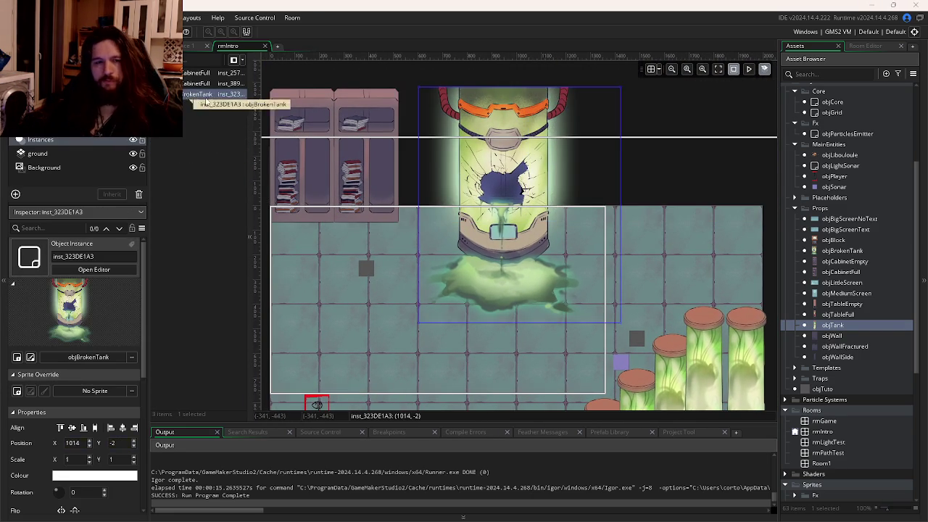
key("alt+Tab")
key("alt+Tab")
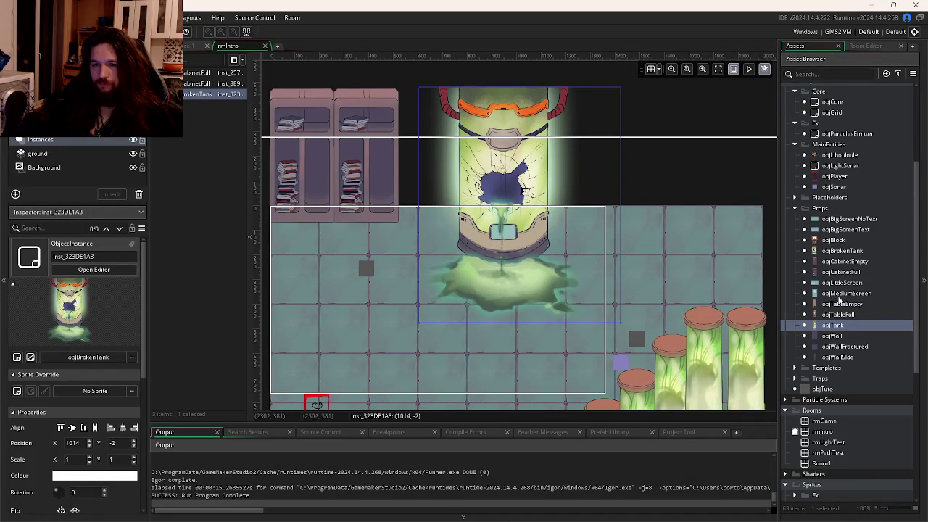
left_click(832, 240)
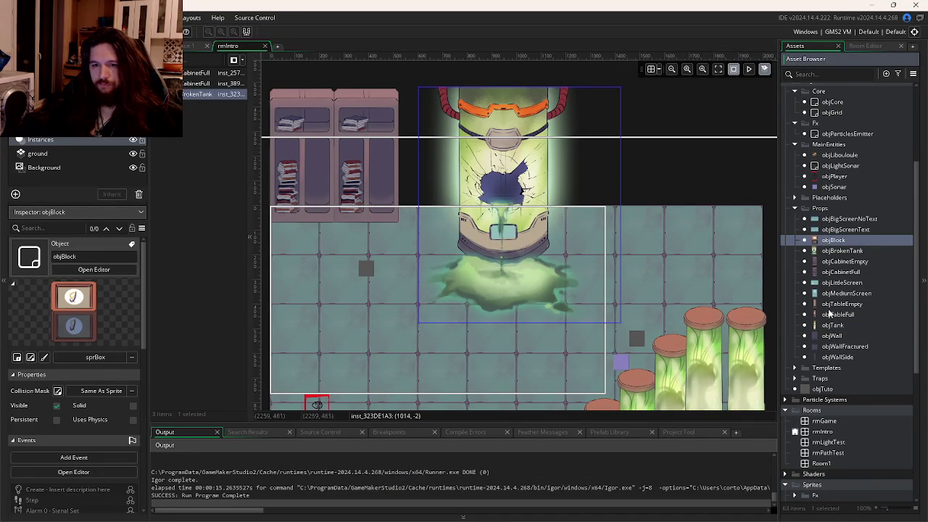
Step: Place two objWall instances stacked beside the cabinets and select them
mouse_move(832, 336)
left_mouse_down()
mouse_move(505, 182)
mouse_move(397, 146)
left_mouse_up()
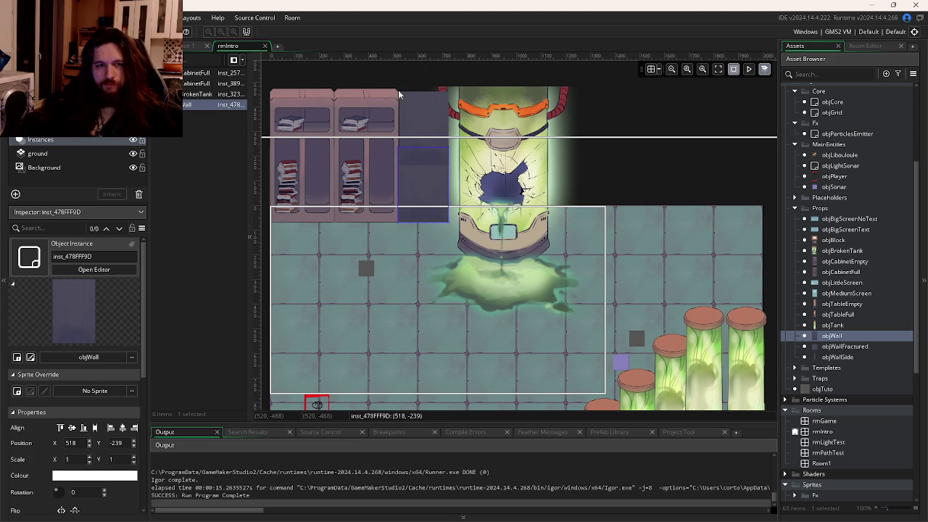
left_click(398, 91)
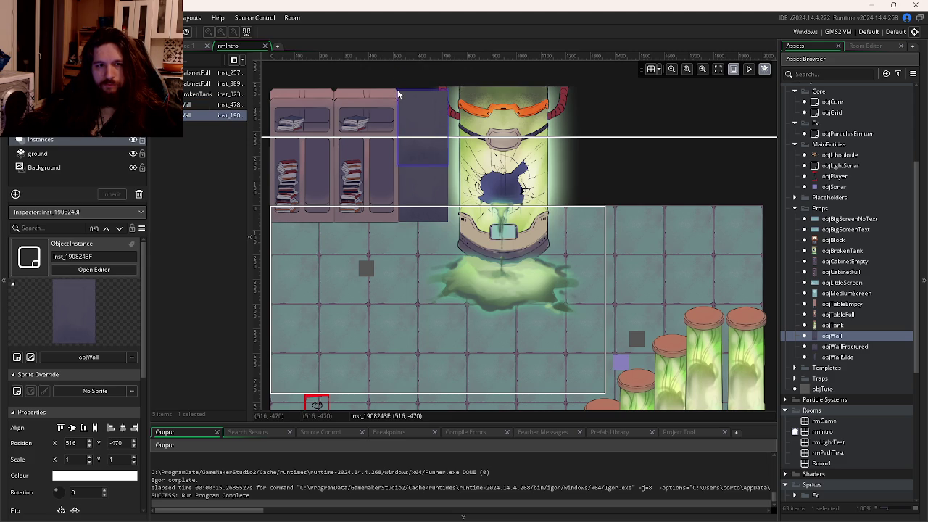
left_click(422, 187)
left_click(433, 118, "ctrl")
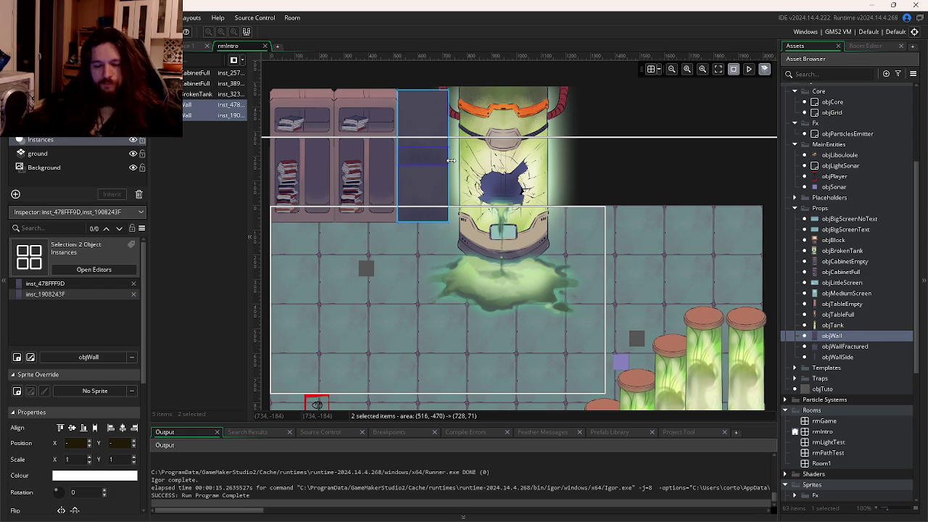
Step: Turn on the room grid, delete the loose walls, and paint two grid-snapped walls beside the tank
left_click(651, 70)
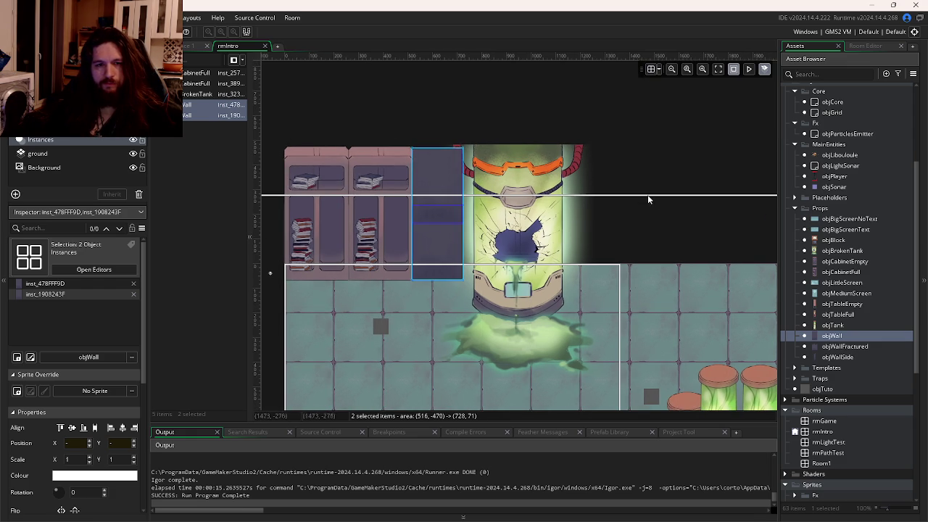
left_click(446, 192)
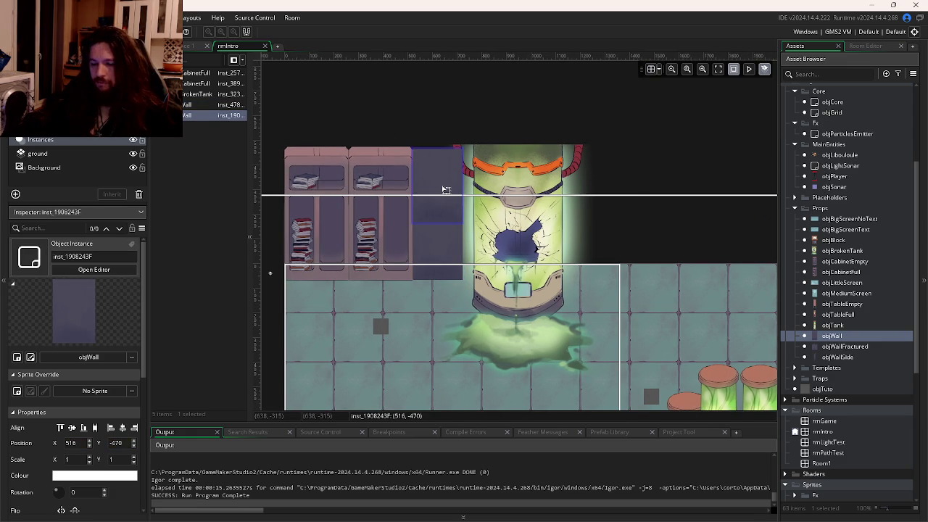
left_click(424, 251, "ctrl")
key("Delete")
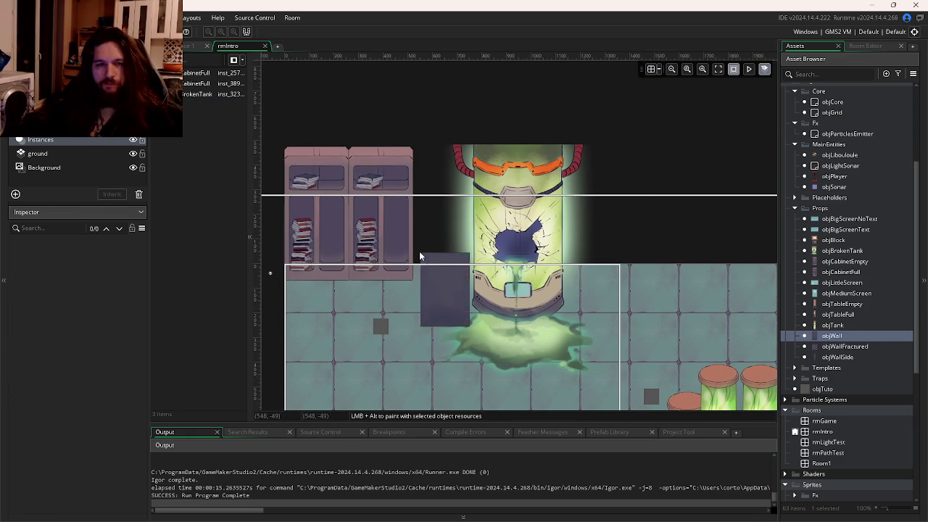
left_click(651, 69)
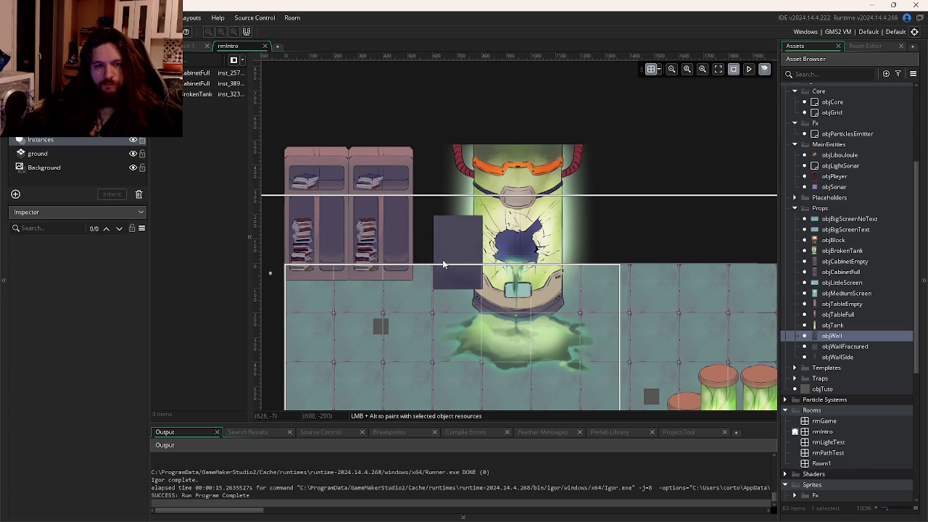
left_click_drag(442, 248, 445, 176)
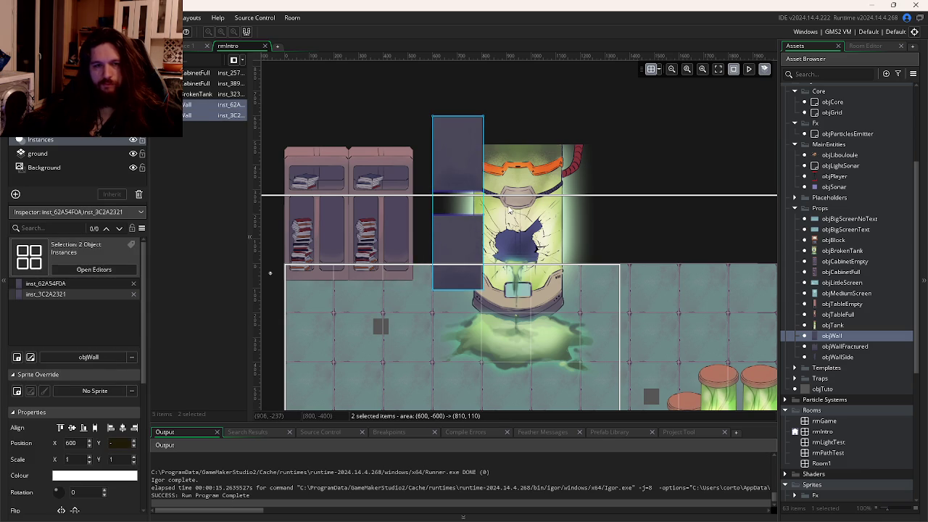
Step: Delete the painted walls and set the grid width to 128, test-painting a wall column
key("Delete")
mouse_move(659, 71)
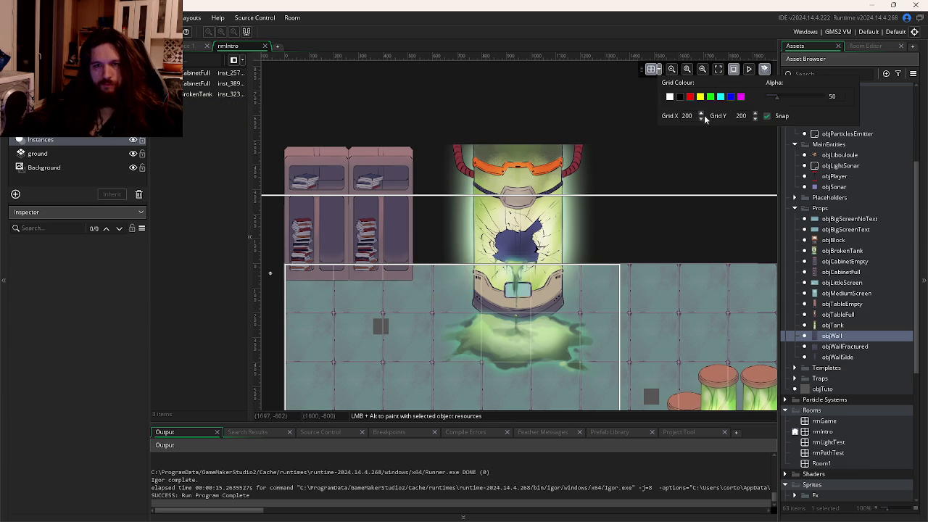
double_click(685, 116)
type("128")
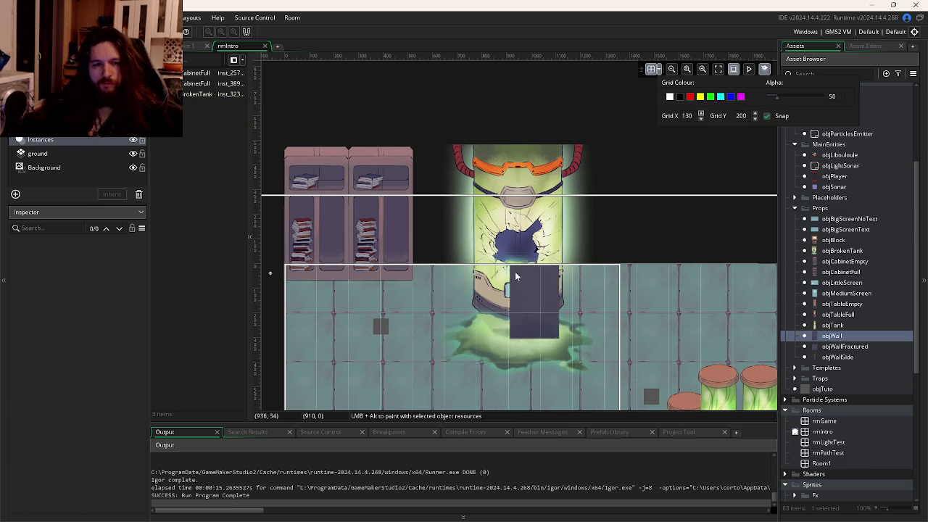
left_click_drag(430, 258, 432, 203)
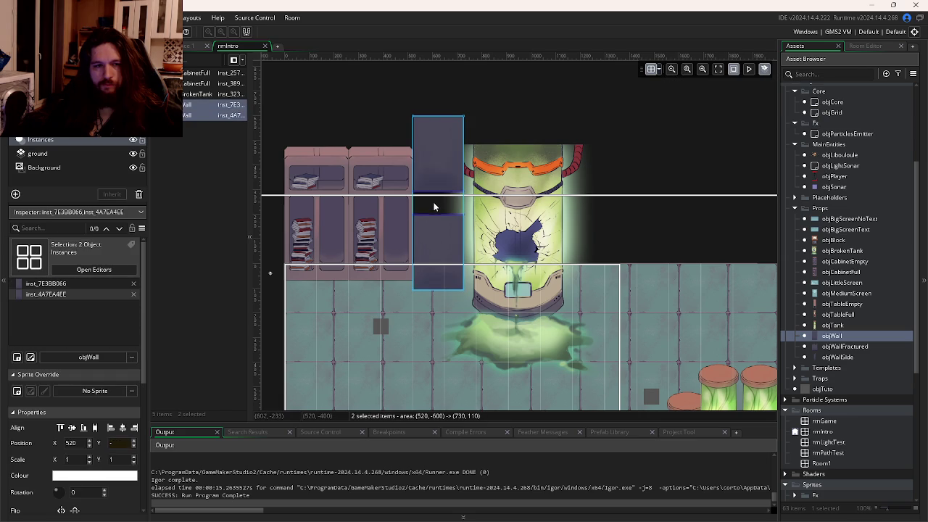
key("Delete")
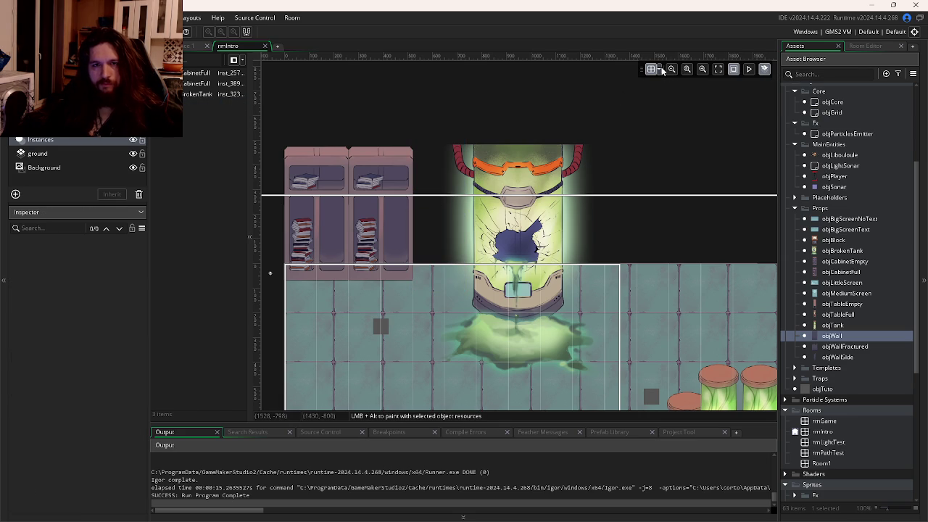
Step: Set the grid to 128 by 128, then paint a two-wall column and move it to the back edge
left_click(653, 69)
double_click(700, 119)
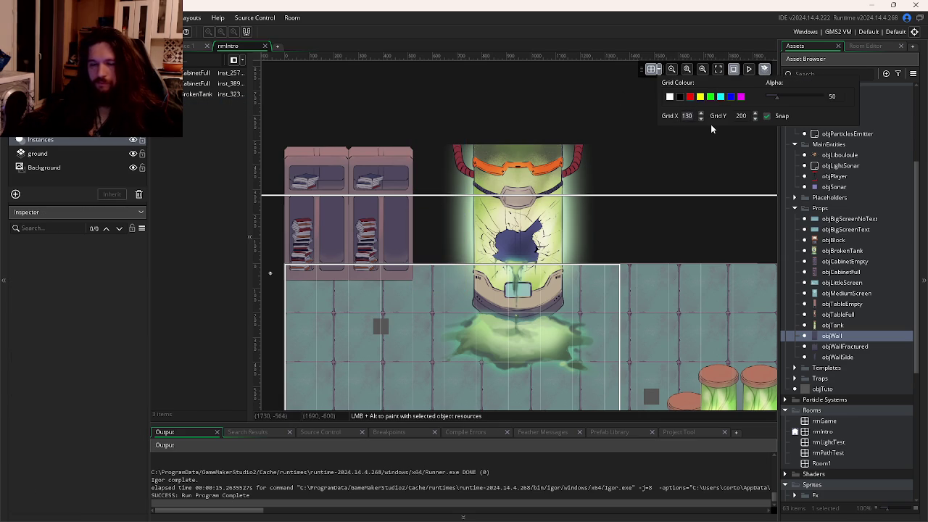
key("Tab")
type("128")
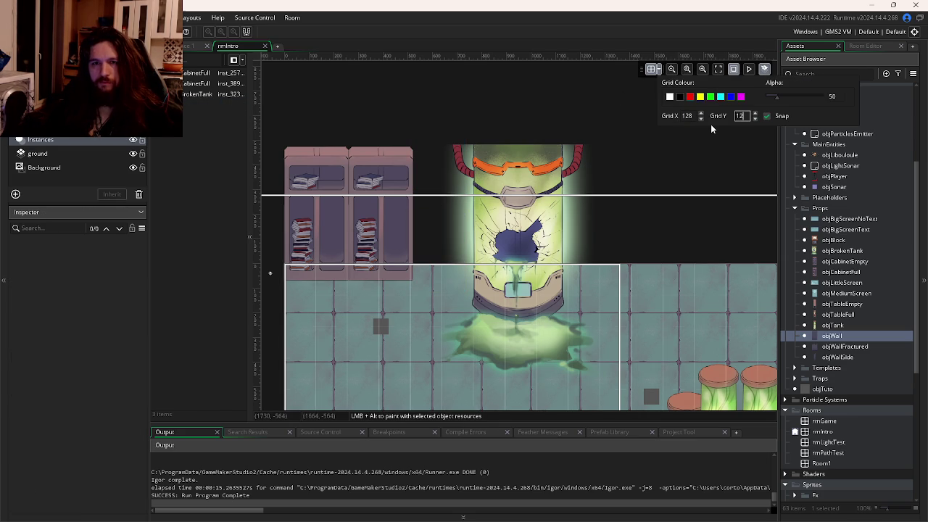
left_click_drag(439, 239, 438, 209)
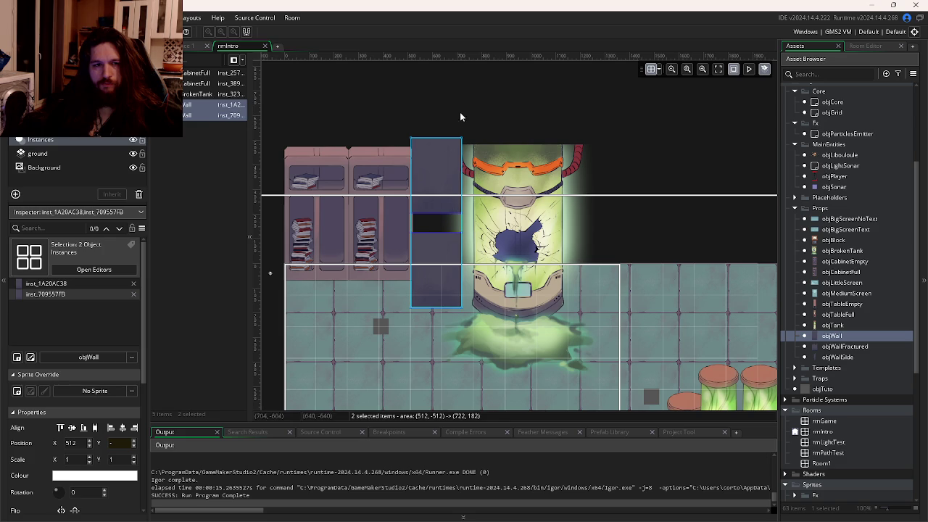
left_click(438, 198)
left_click(440, 272)
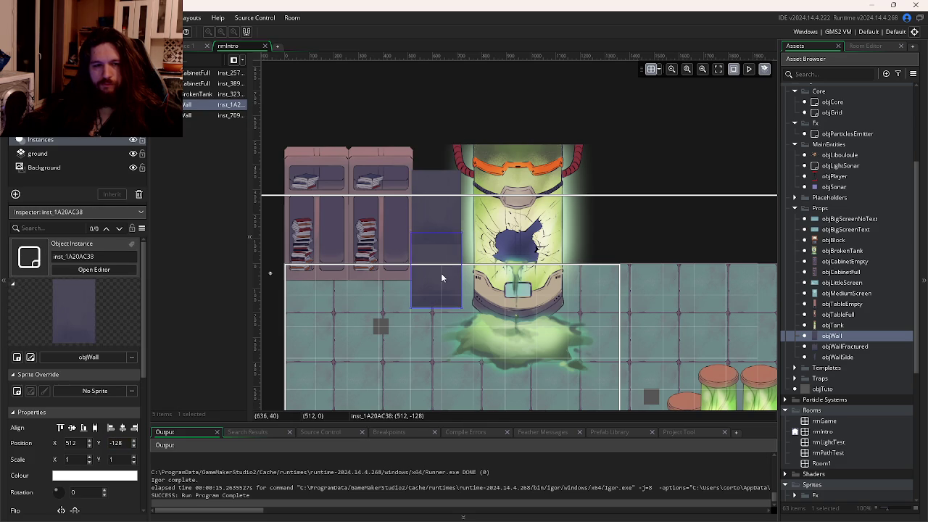
left_click(439, 203, "shift")
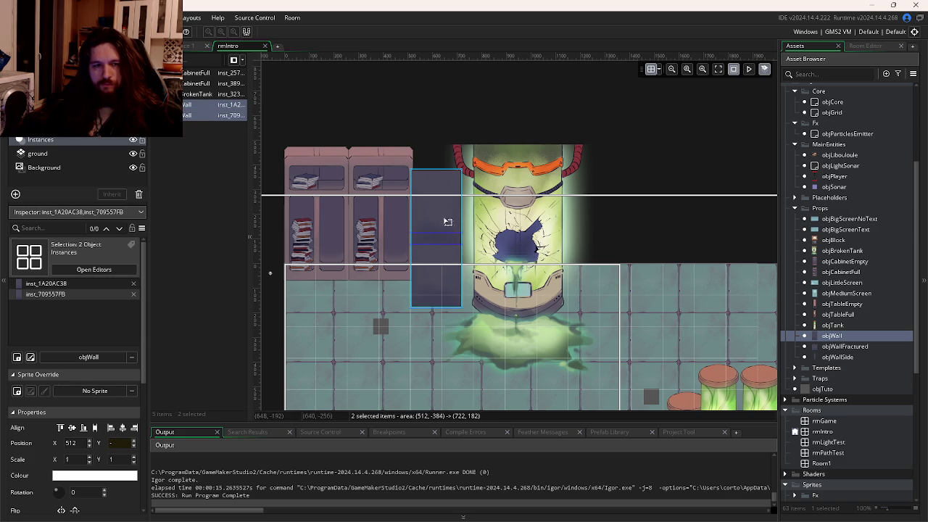
left_click_drag(443, 287, 443, 255)
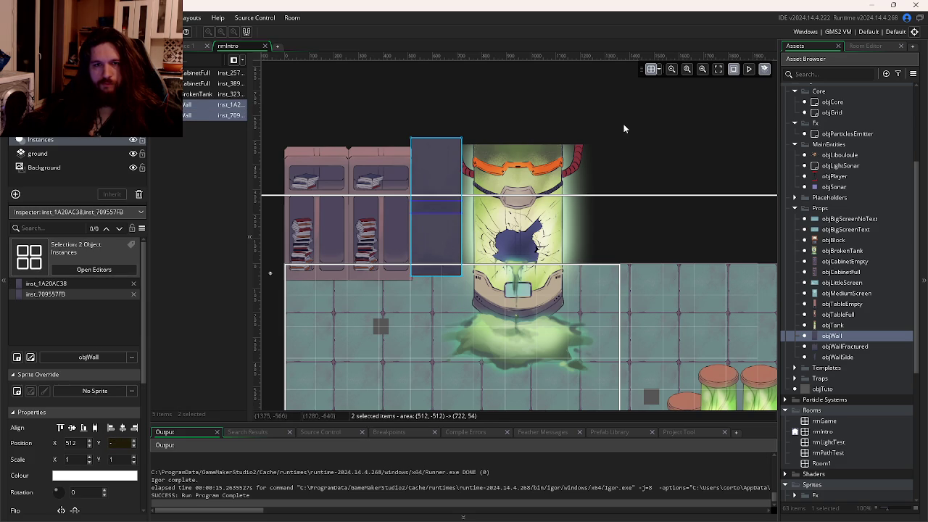
Step: Duplicate the wall pair to the right, switch the grid to 64, and paste another pair
mouse_move(456, 268)
left_mouse_down()
mouse_move(507, 270)
mouse_move(499, 270)
left_mouse_up()
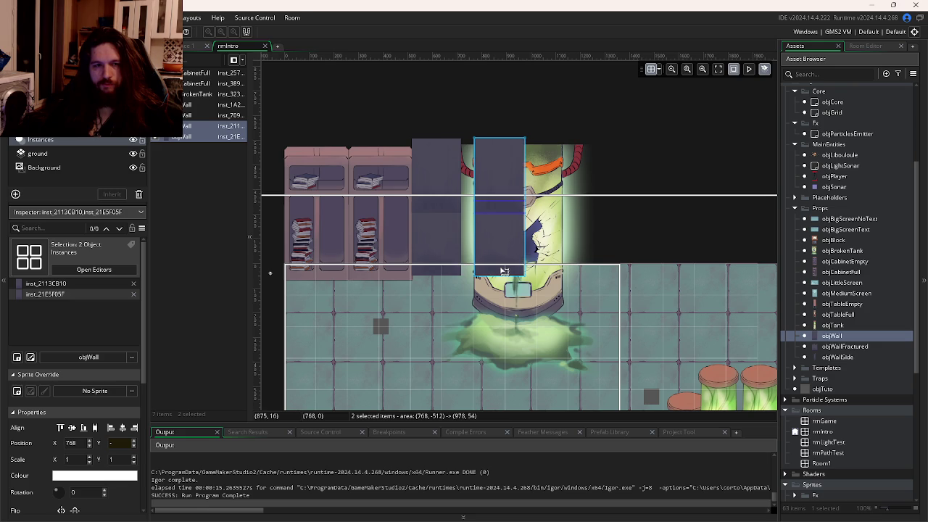
left_click(658, 70)
double_click(689, 115)
type("64")
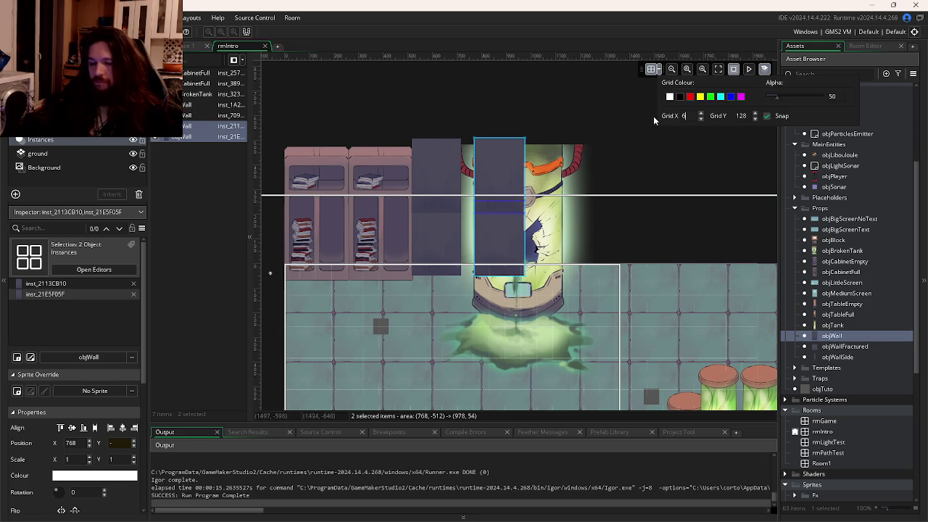
key("Tab")
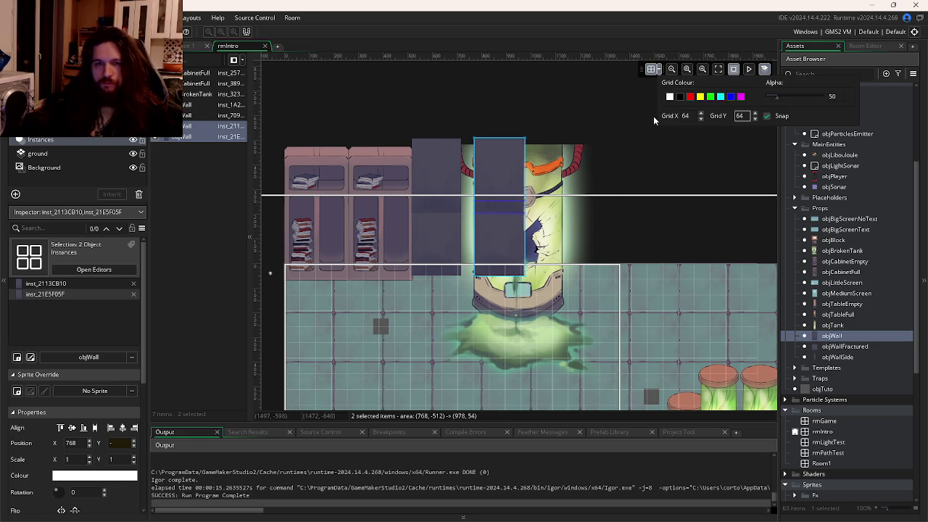
mouse_move(494, 245)
left_mouse_down()
mouse_move(510, 269)
mouse_move(541, 283)
mouse_move(548, 247)
mouse_move(532, 325)
mouse_move(613, 264)
mouse_move(576, 262)
mouse_move(528, 358)
mouse_move(625, 264)
mouse_move(628, 272)
mouse_move(459, 306)
mouse_move(408, 227)
left_mouse_up()
key("ctrl+v")
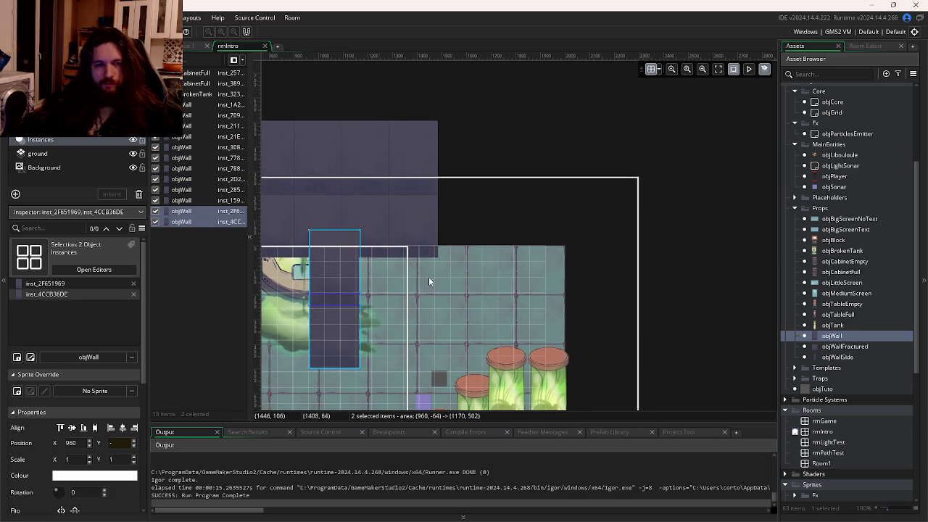
Step: Paste more wall pairs along the back wall, placing them out to X 1728 and 1856
left_click_drag(357, 334, 488, 226)
key("ctrl+v")
mouse_move(369, 332)
left_mouse_down()
mouse_move(528, 231)
mouse_move(511, 234)
mouse_move(524, 269)
left_mouse_up()
key("ctrl+v")
mouse_move(387, 365)
left_mouse_down()
mouse_move(594, 200)
mouse_move(580, 217)
left_mouse_up()
mouse_move(501, 250)
left_mouse_down()
mouse_move(632, 239)
mouse_move(638, 312)
left_mouse_up()
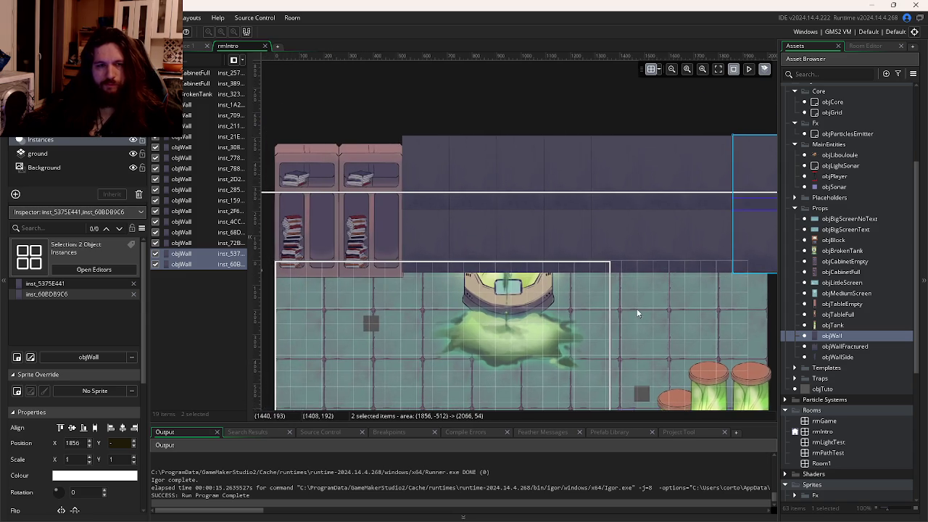
Step: Select all 16 wall instances and nudge the back-wall row slightly upward
scroll(581, 278, "down", 3)
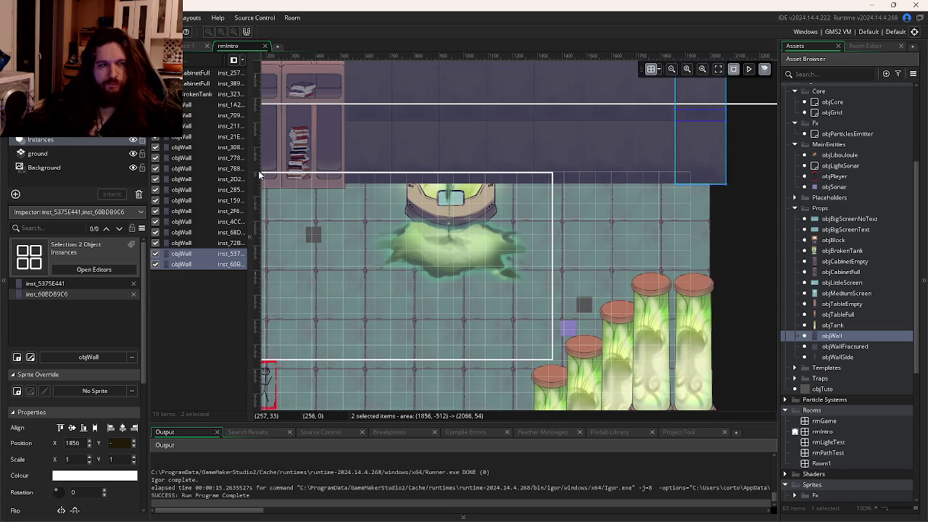
left_click(186, 107, "shift")
scroll(353, 238, "up", 3)
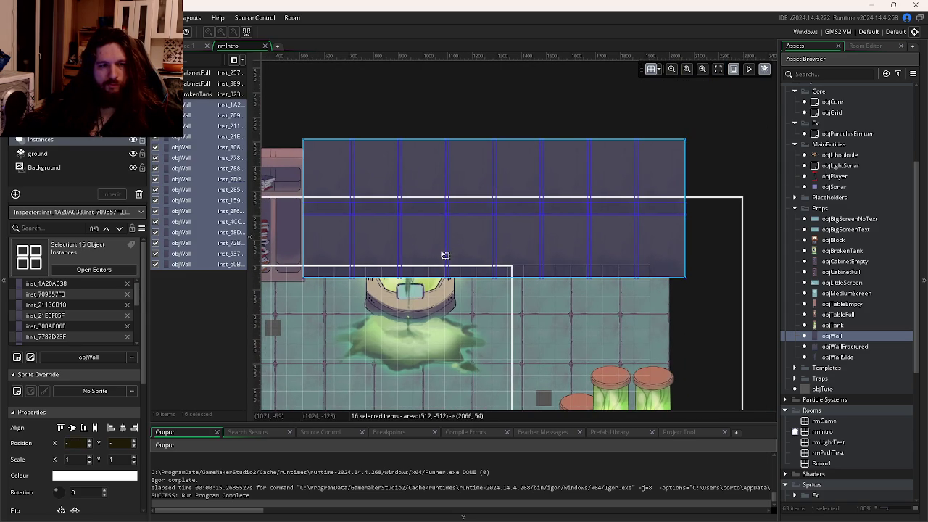
left_click_drag(454, 250, 438, 259)
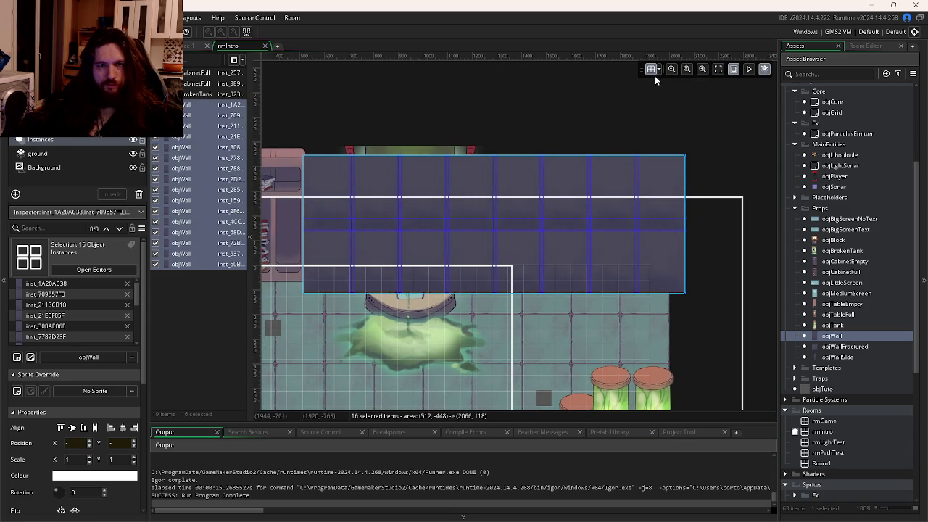
scroll(597, 209, "left", 3)
left_click_drag(595, 229, 597, 214)
Step: Move the broken tank to the bottom of the Instances list so it draws on top, then test-run
left_click(531, 322)
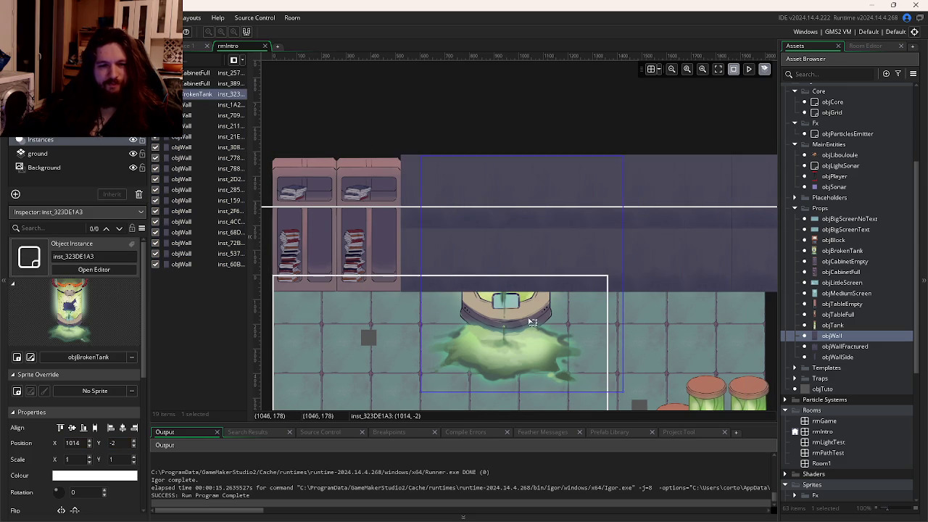
mouse_move(200, 105)
left_mouse_down()
mouse_move(195, 271)
mouse_move(187, 277)
mouse_move(189, 266)
left_mouse_up()
left_click_drag(406, 257, 374, 218)
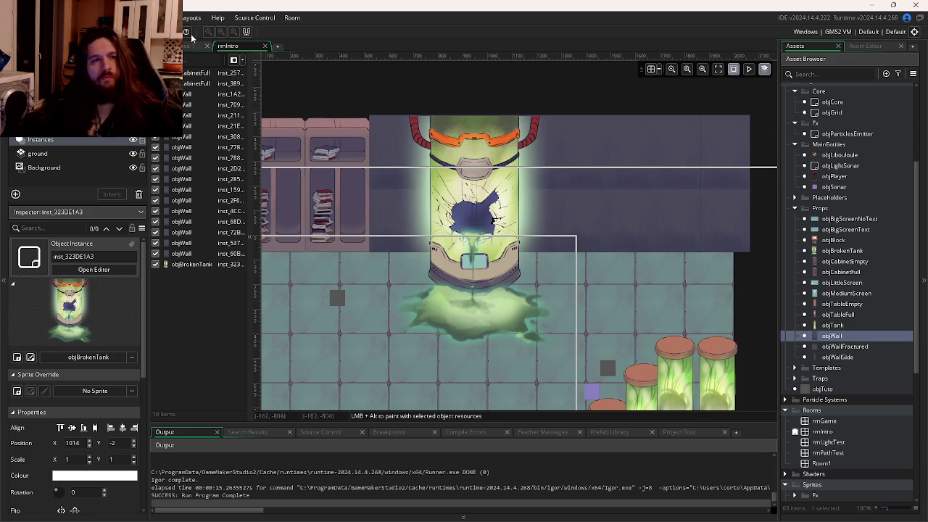
left_click(139, 33)
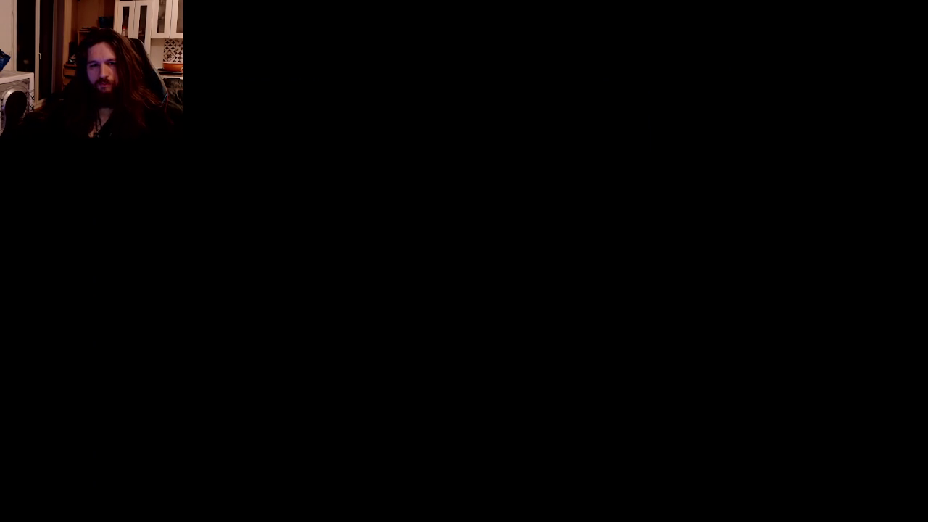
key("alt+Tab")
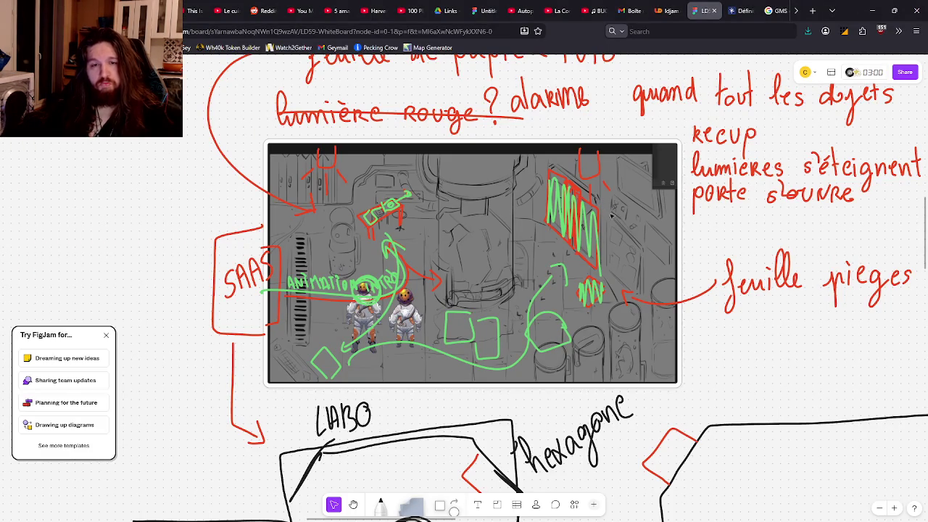
key("alt+Tab")
left_click_drag(745, 227, 587, 233)
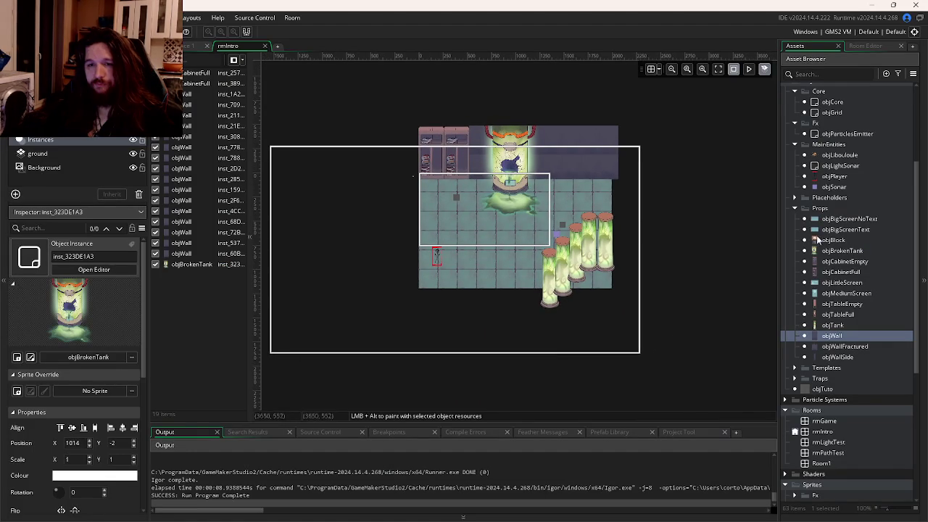
Step: Place an objBigScreenText monitor on the back wall, checking it against the FigJam sketch
mouse_move(852, 230)
left_mouse_down()
mouse_move(839, 244)
mouse_move(554, 195)
mouse_move(565, 161)
mouse_move(524, 190)
mouse_move(518, 244)
mouse_move(474, 248)
left_mouse_up()
scroll(524, 190, "up", 6)
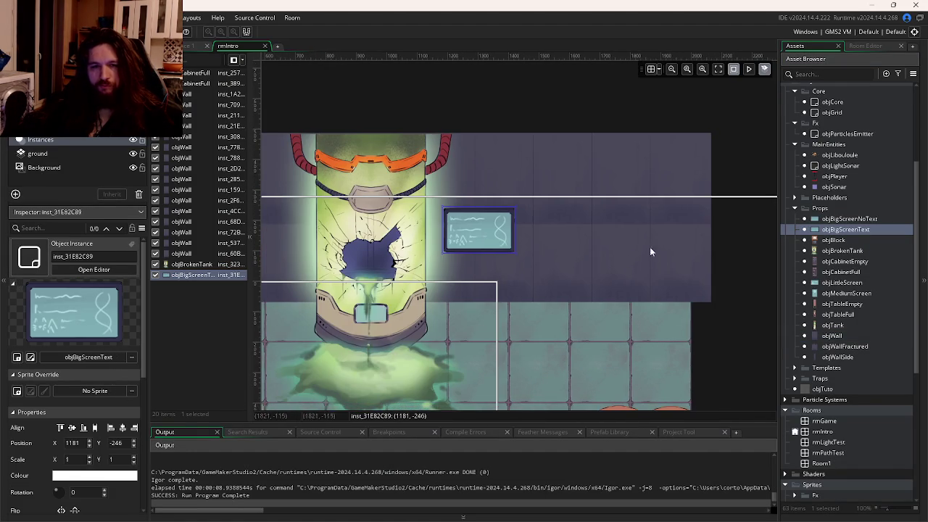
scroll(674, 254, "down", 3)
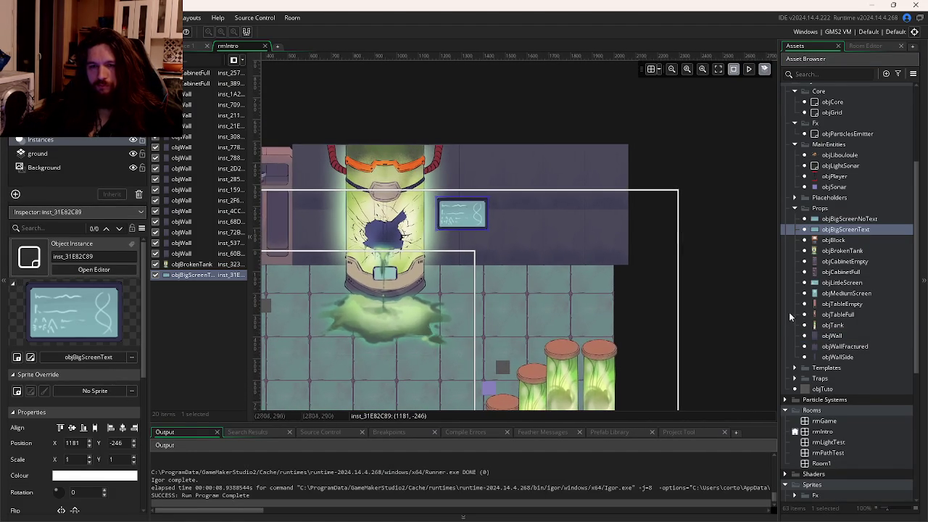
key("alt+Tab")
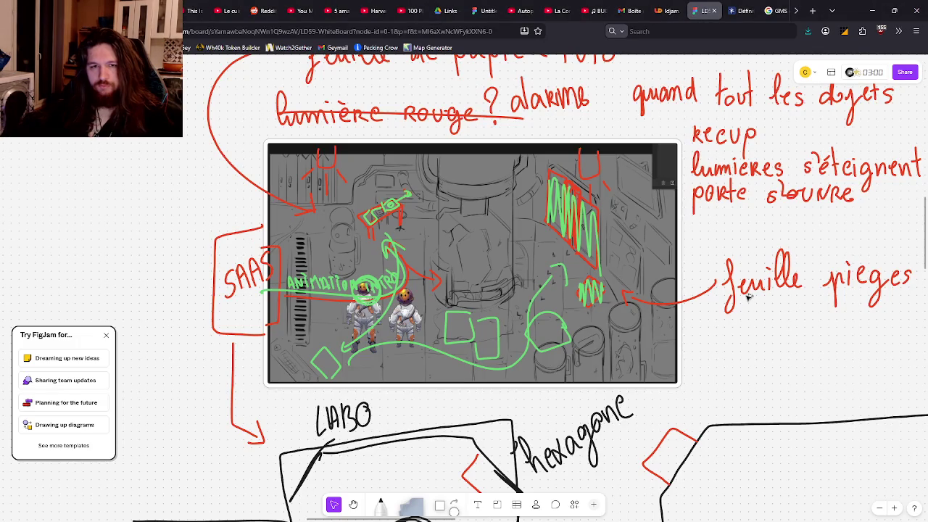
key("alt+Tab")
left_click(841, 347)
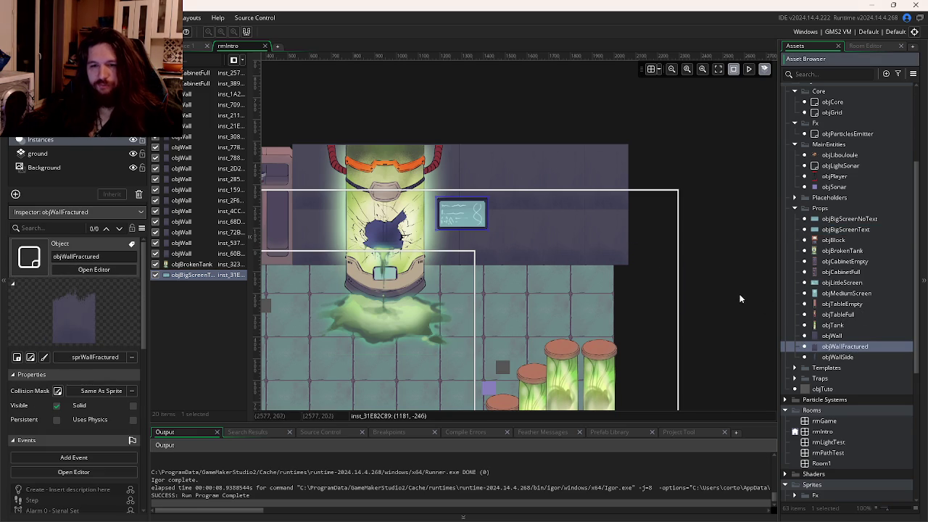
key("alt+Tab")
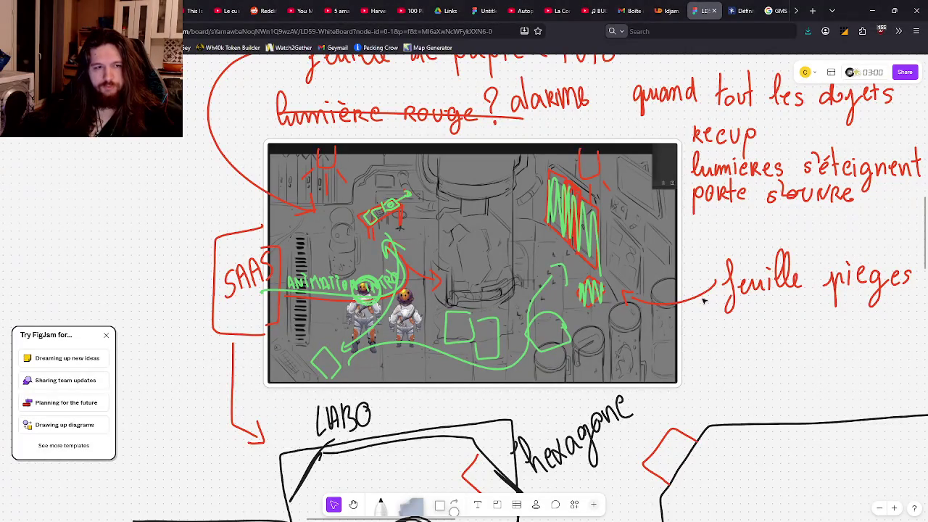
key("alt+Tab")
Step: Line rmIntro's bottom edge with objWall instances at Y 1164 and run the game
mouse_move(832, 336)
left_mouse_down()
mouse_move(613, 220)
mouse_move(497, 176)
mouse_move(303, 200)
mouse_move(736, 232)
left_mouse_up()
scroll(551, 203, "down", 3)
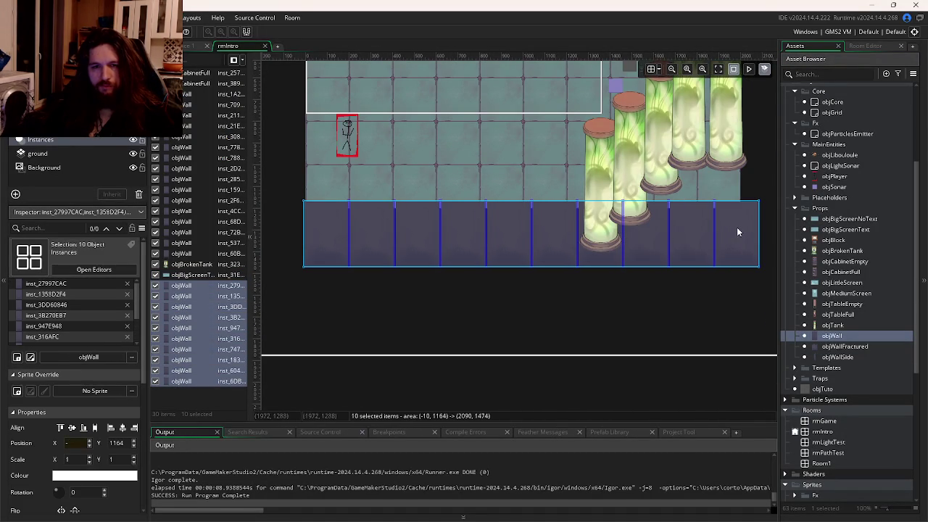
scroll(736, 226, "up", 5)
scroll(657, 292, "right", 3)
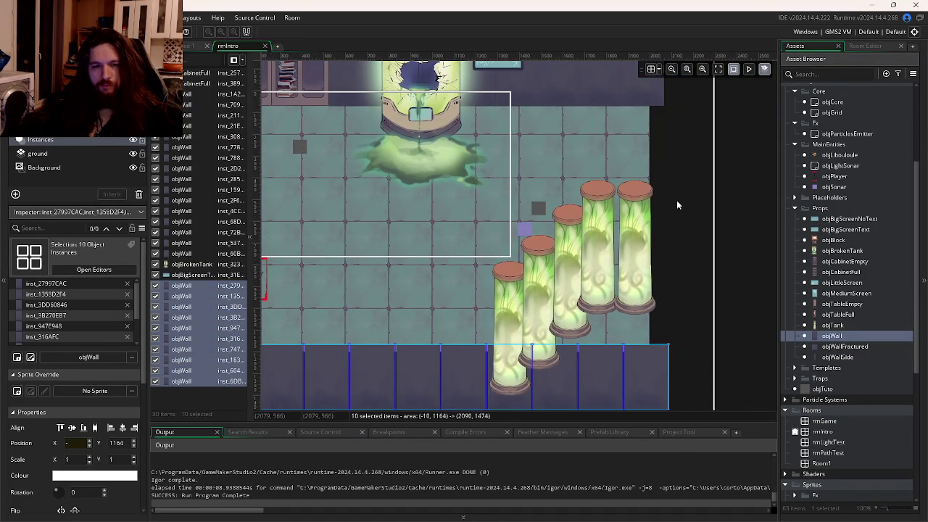
scroll(652, 214, "up", 1)
key("F5")
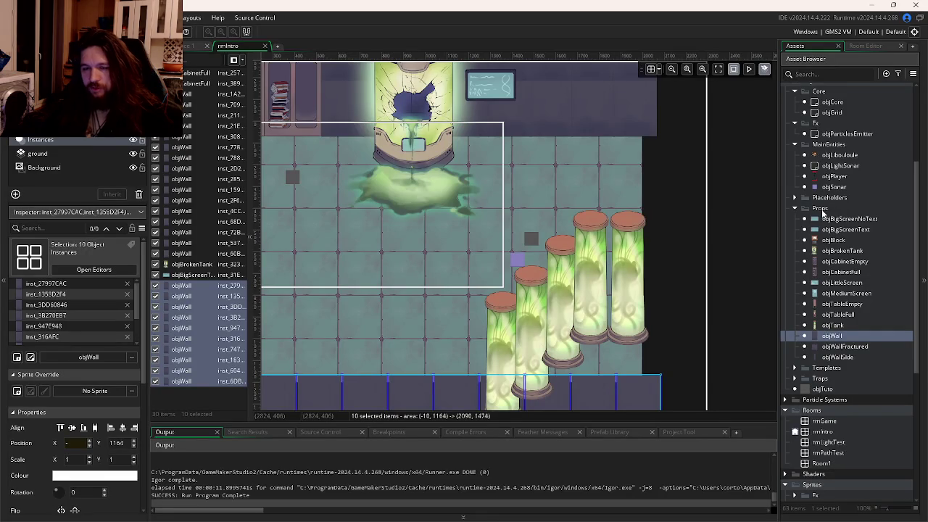
Step: Place an objTableFull with a jar and books below the bookshelves
left_click(830, 219)
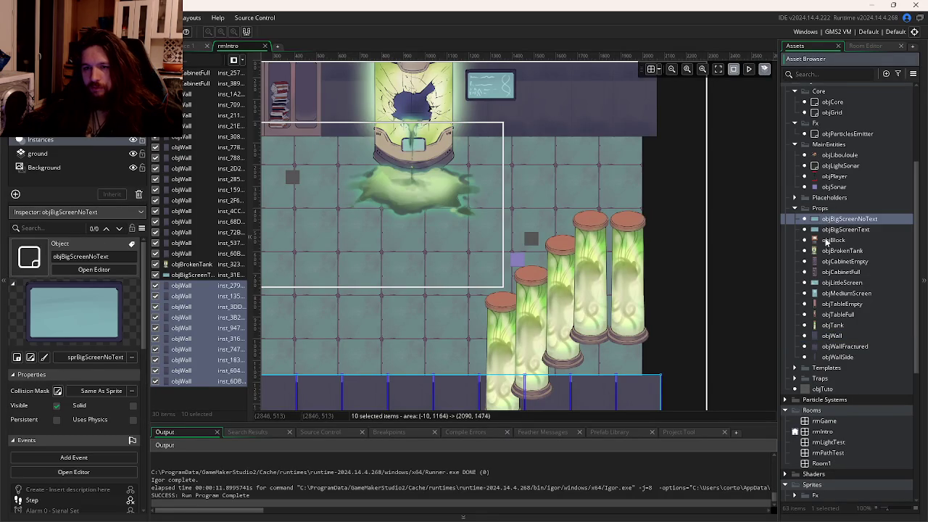
left_click(828, 250)
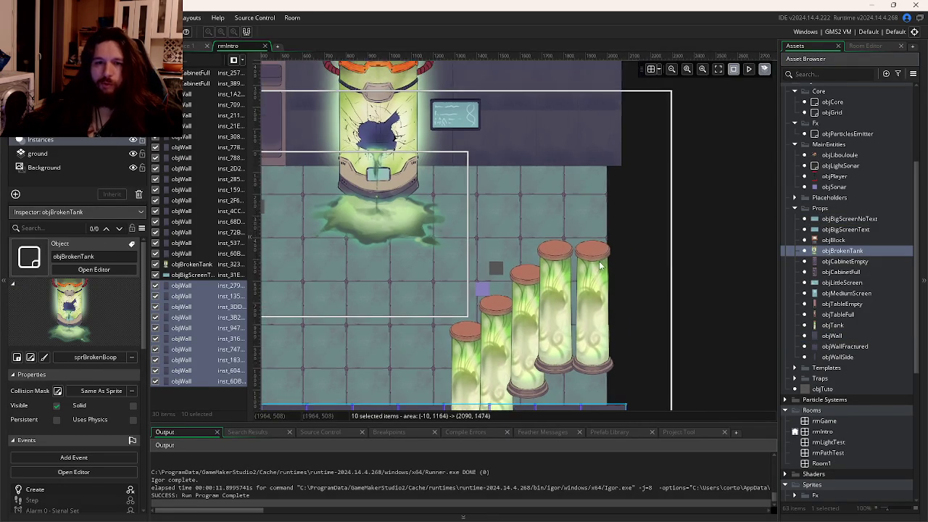
left_click_drag(581, 243, 660, 243)
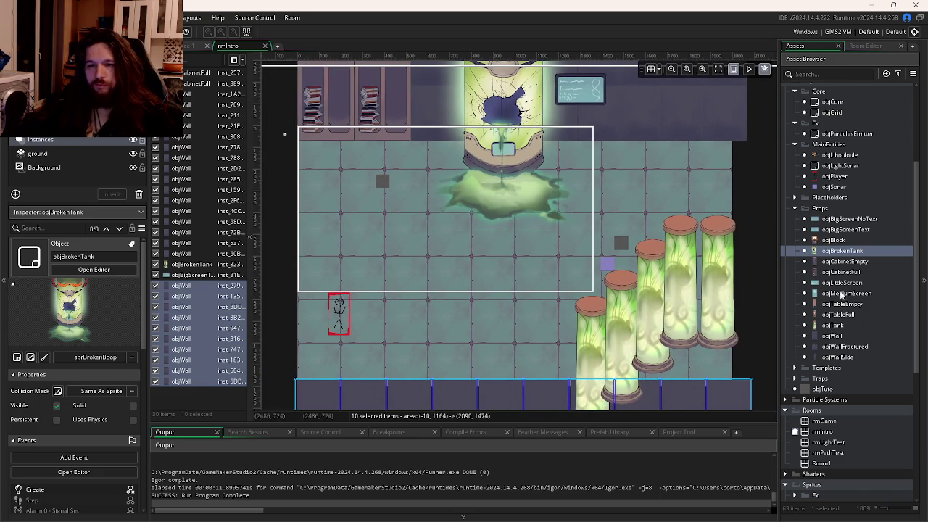
left_click(835, 314)
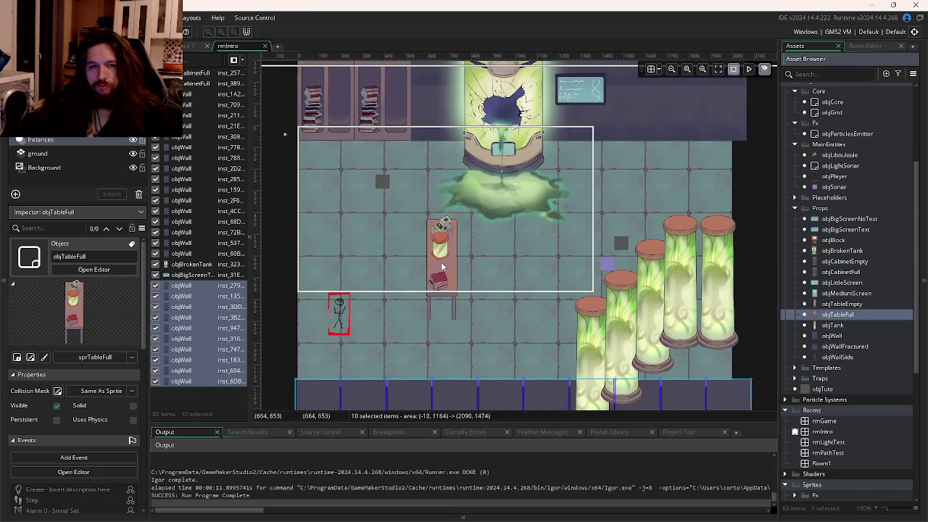
key("alt+Tab")
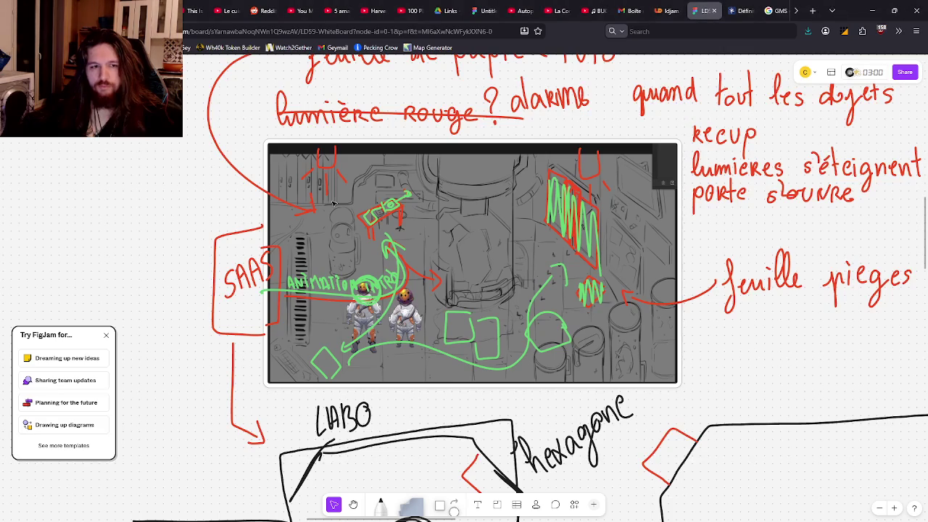
key("alt+Tab")
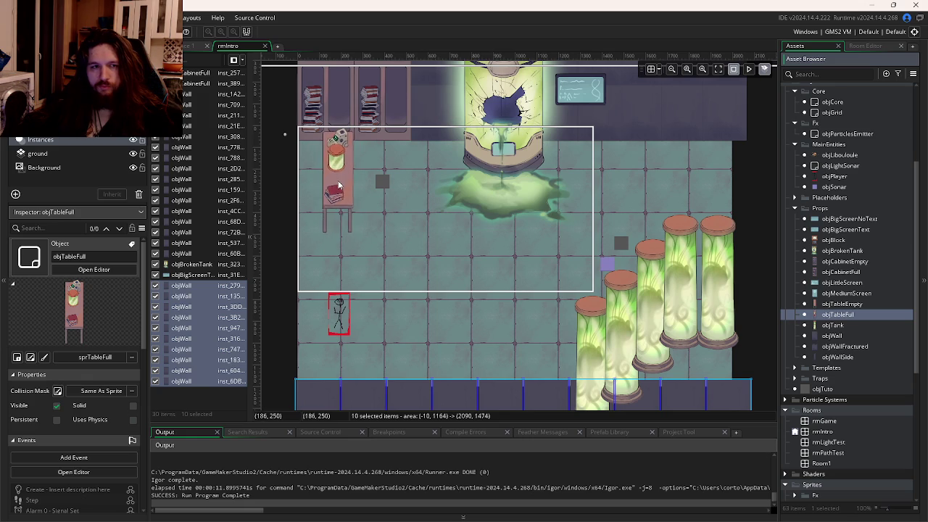
left_click(338, 186, "alt")
Step: Place an objTableEmpty on the floor and rotate it -90 to lie horizontally
left_click(833, 305)
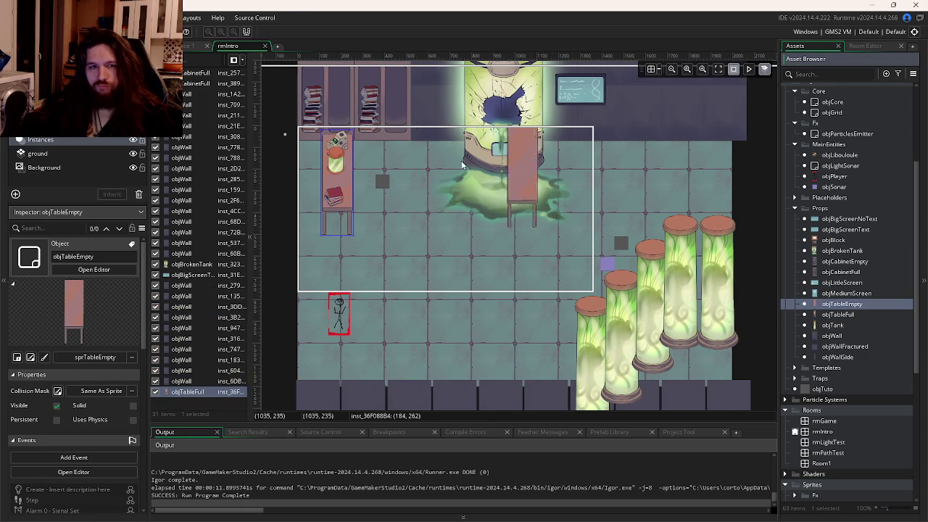
key("alt+Tab")
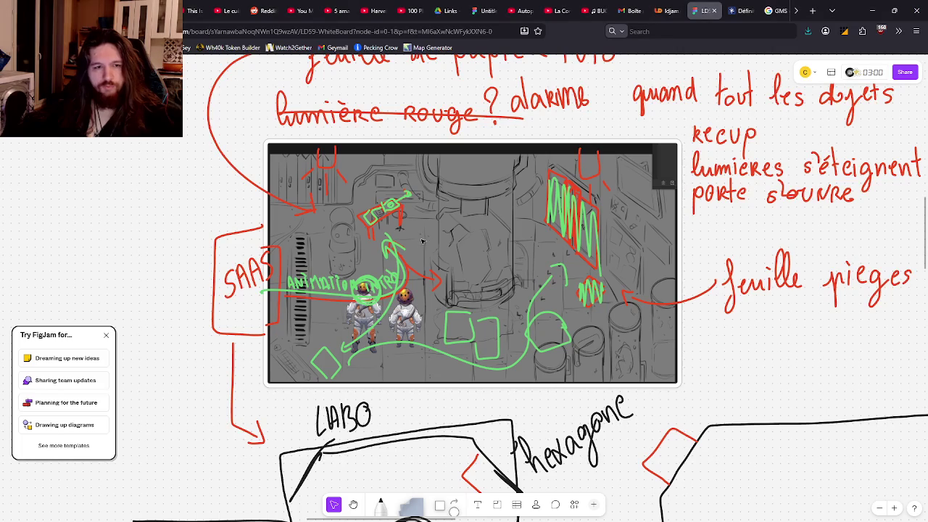
key("alt+Tab")
left_click(409, 254, "alt")
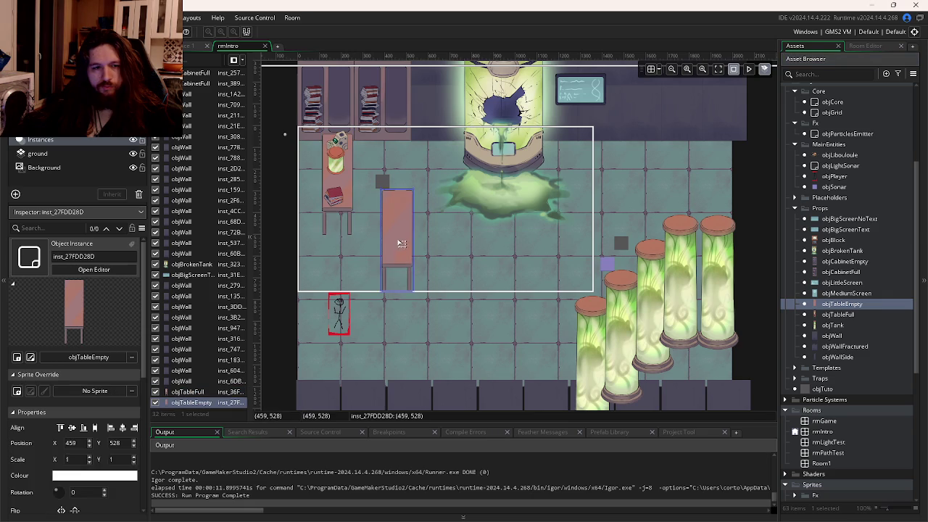
left_click(403, 223)
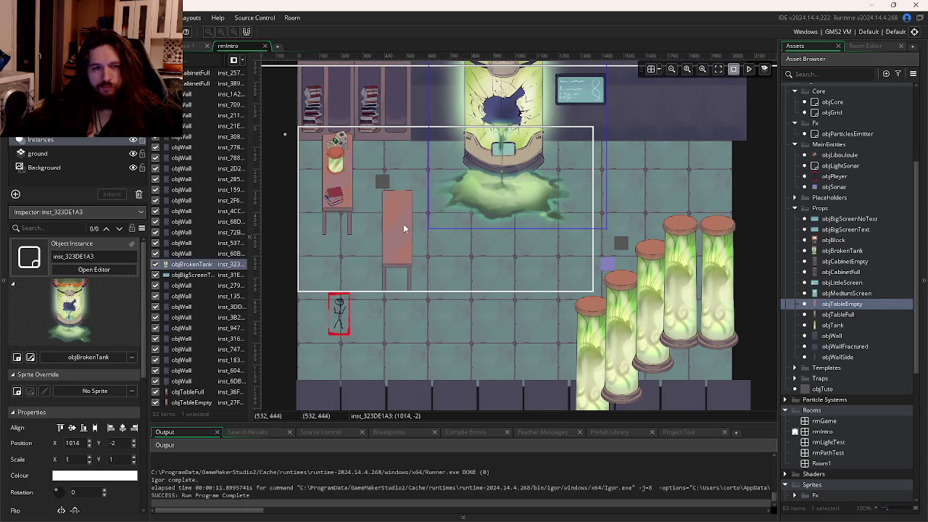
left_click(416, 185)
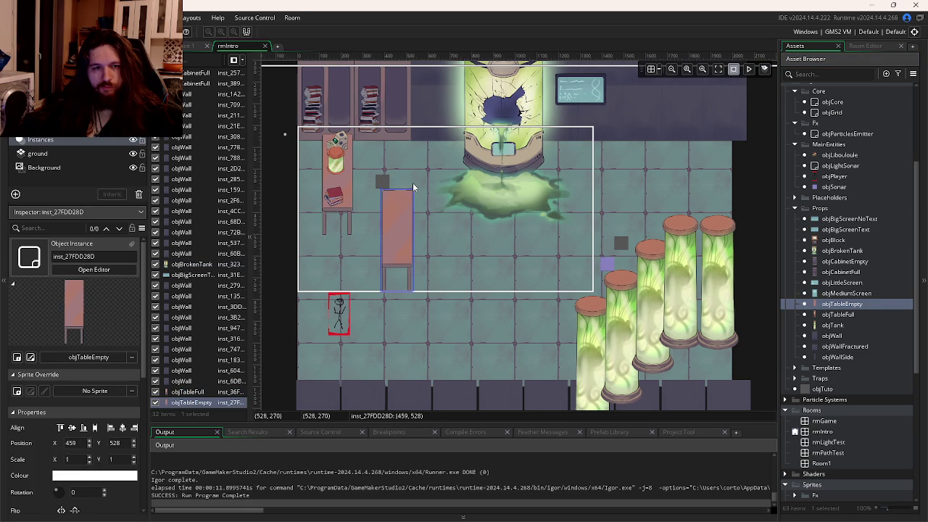
mouse_move(416, 185)
left_mouse_down()
mouse_move(459, 257)
mouse_move(403, 155)
mouse_move(386, 157)
left_mouse_up()
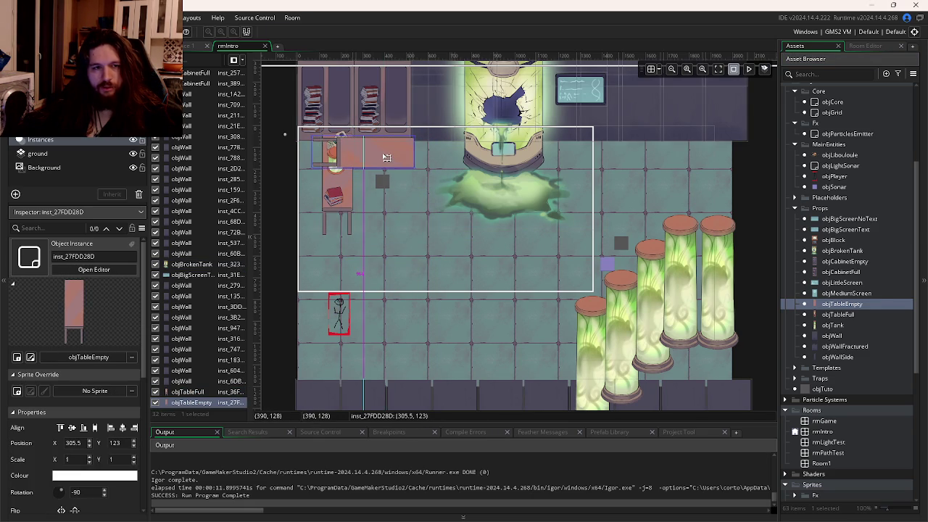
Step: Toggle the empty table's Flip X and Flip Y in its instance properties, then delete it
double_click(390, 156)
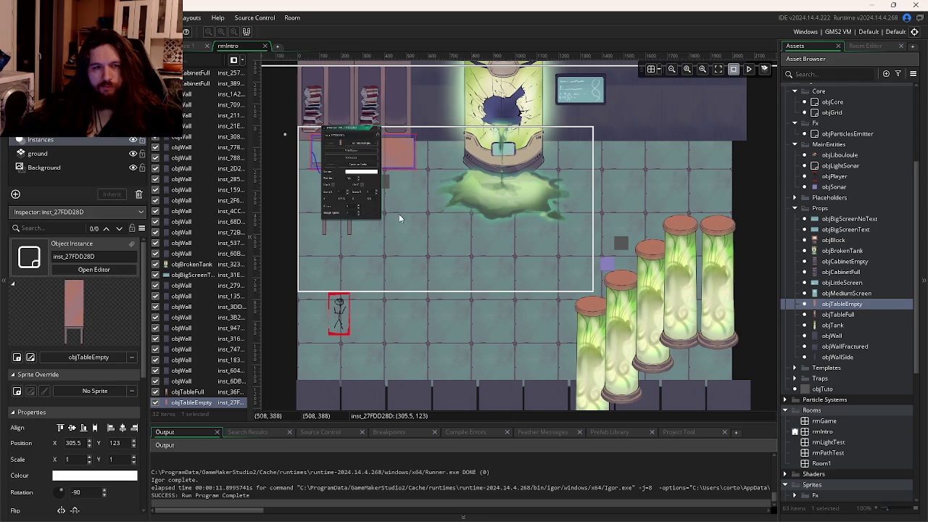
scroll(431, 269, "up", 4)
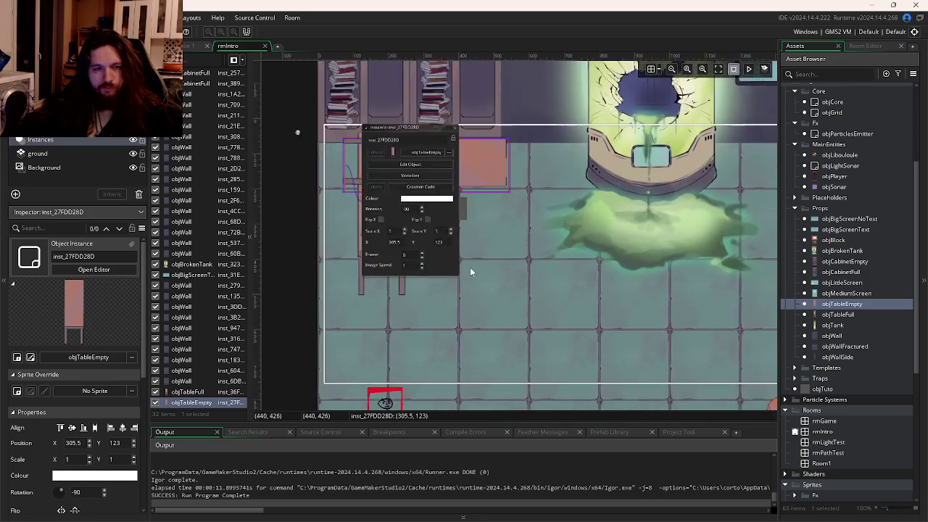
left_click(410, 202)
left_click(352, 200)
left_click(410, 201)
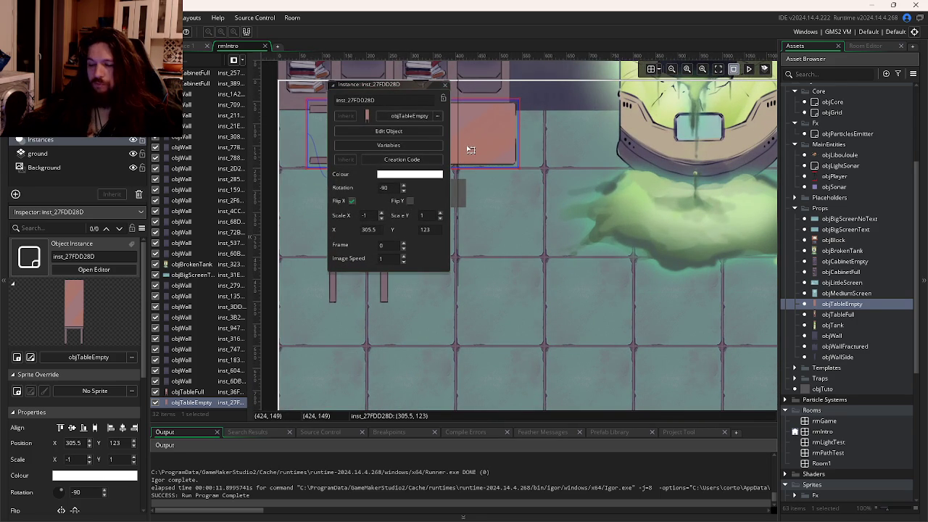
key("Delete")
scroll(476, 239, "down", 5)
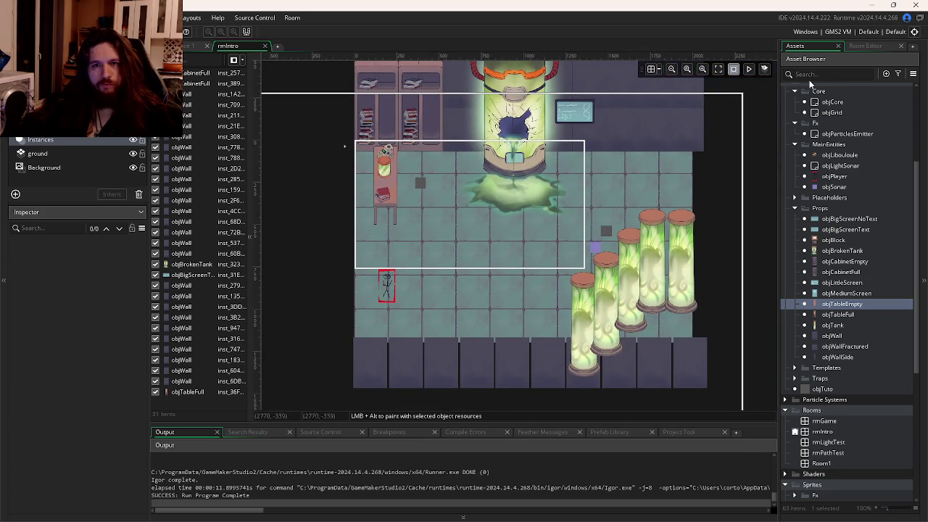
Step: Move the objTuto instance higher and objSonar left onto the floor, then run the game
left_click_drag(607, 232, 623, 190)
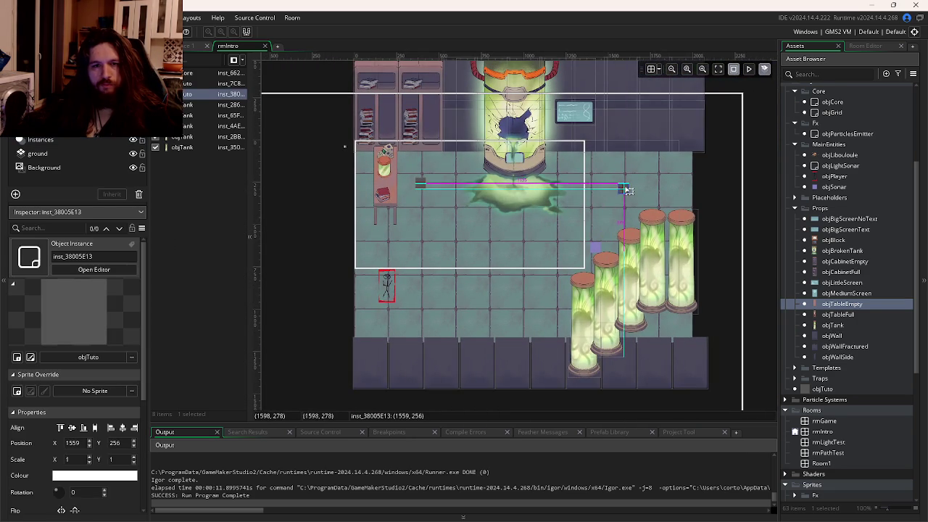
left_click_drag(597, 251, 542, 244)
left_click_drag(637, 212, 576, 271)
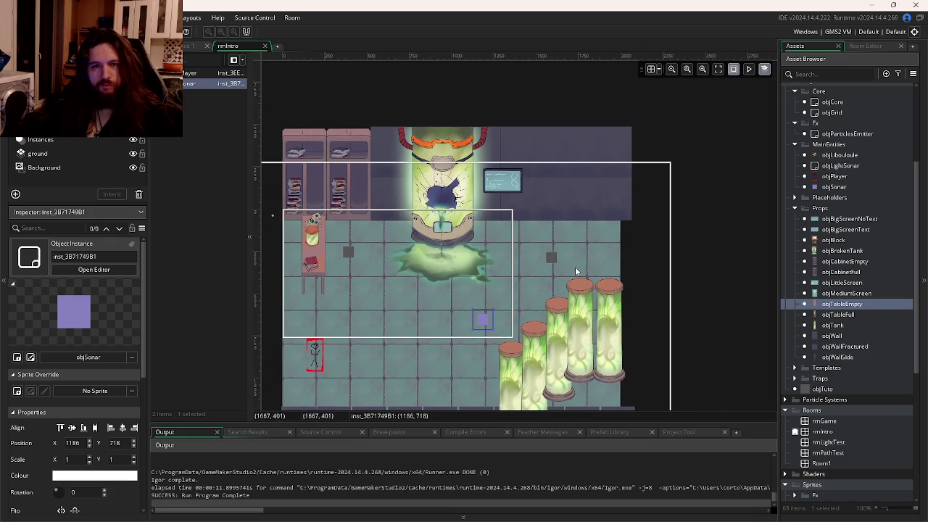
key("F5")
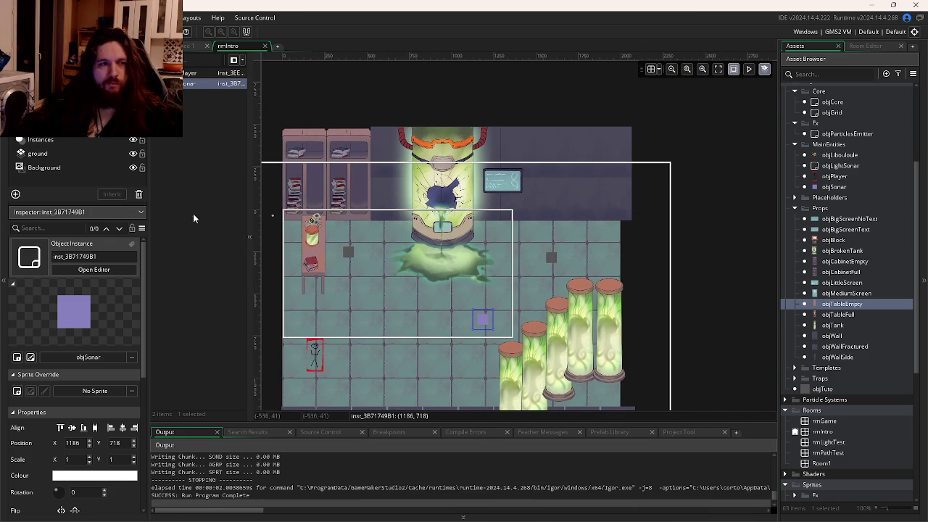
Step: Override the objCore instance's shadow alpha variables to 0.1
double_click(186, 74)
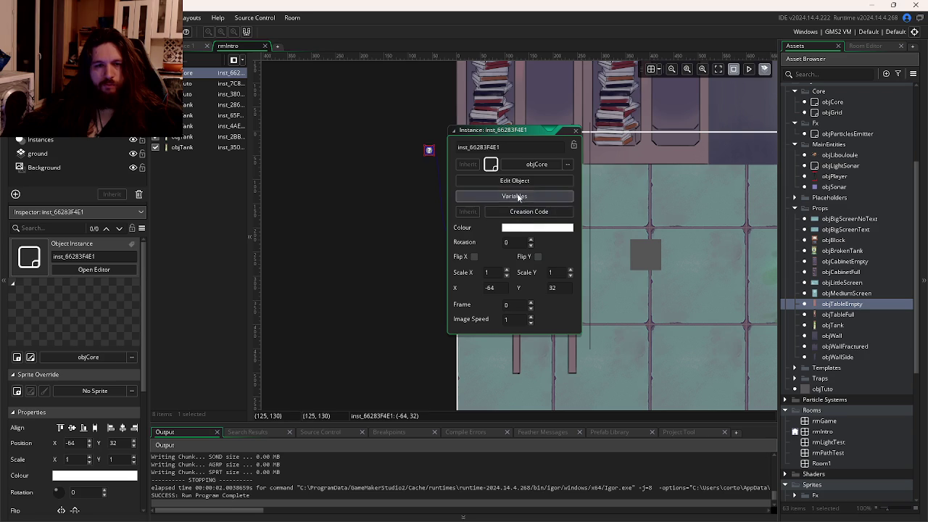
left_click(514, 196)
left_click(657, 216)
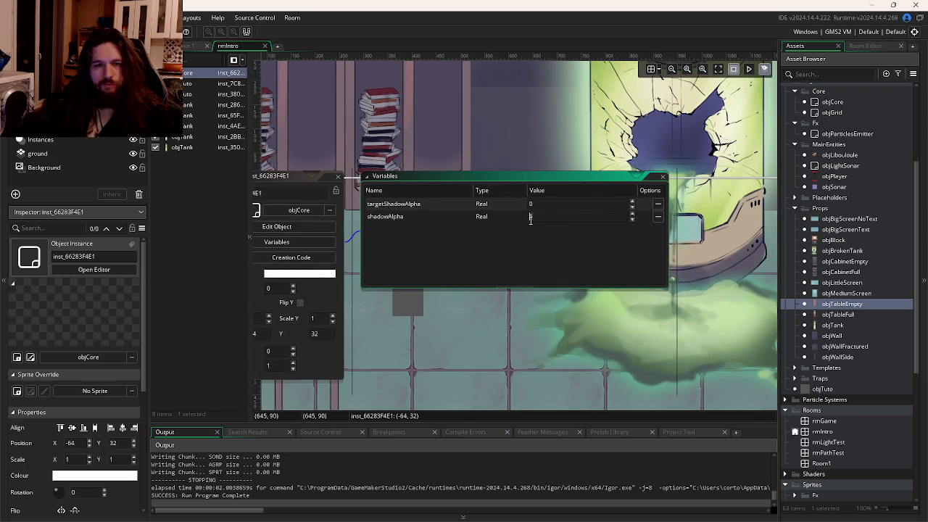
left_click(657, 216)
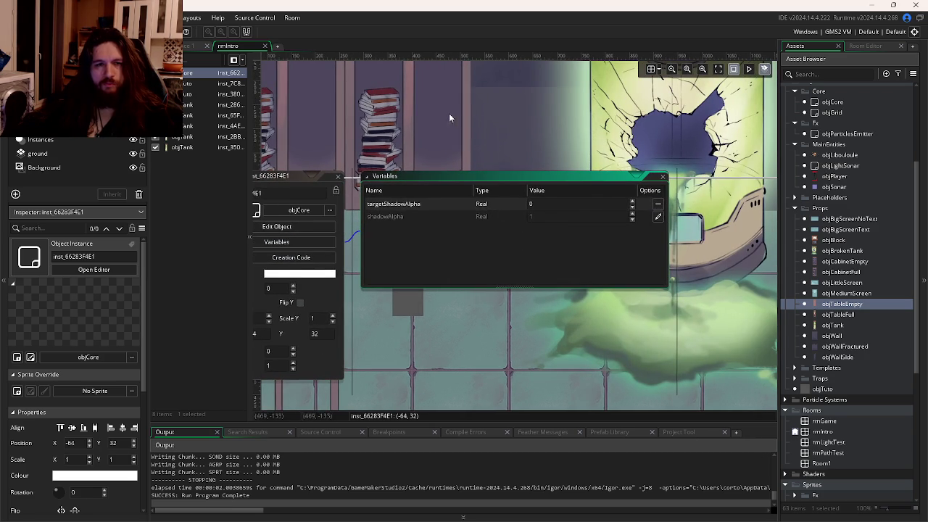
scroll(570, 138, "down", 3)
scroll(660, 159, "up", 2)
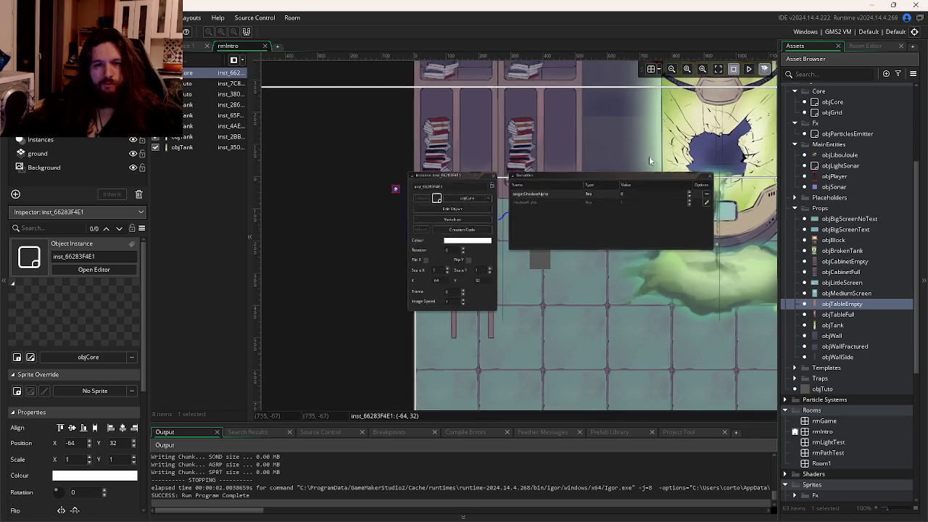
left_click(728, 220)
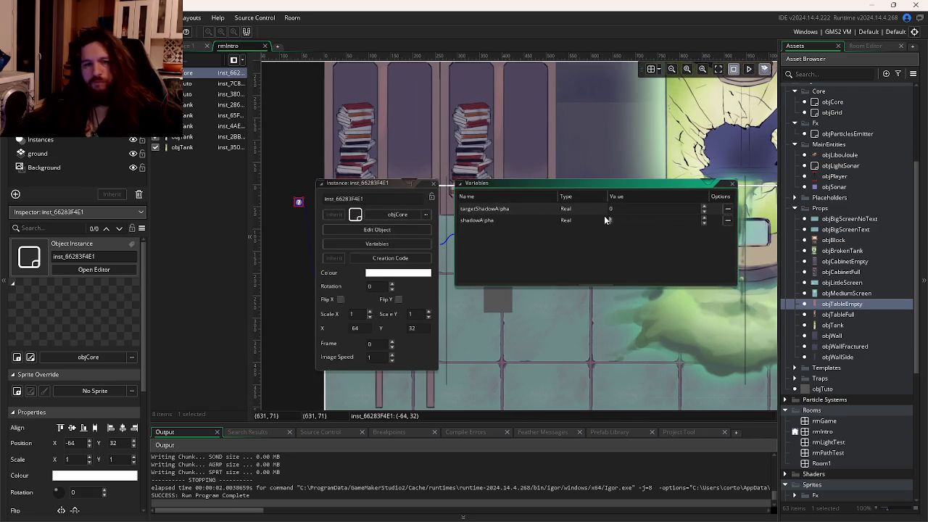
type("0.1")
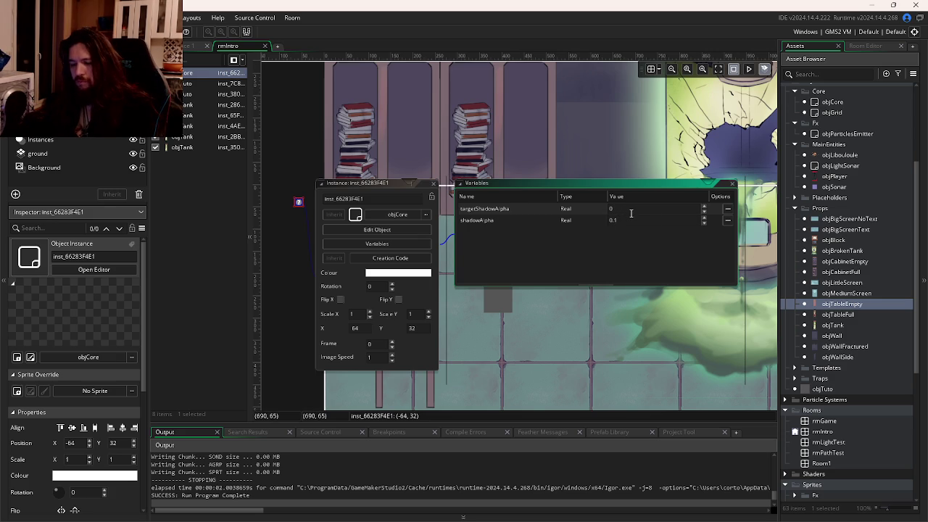
left_click(441, 186)
Step: Select the five objTank instances, delete then restore them, and rebuild the game
left_click_drag(443, 151, 493, 158)
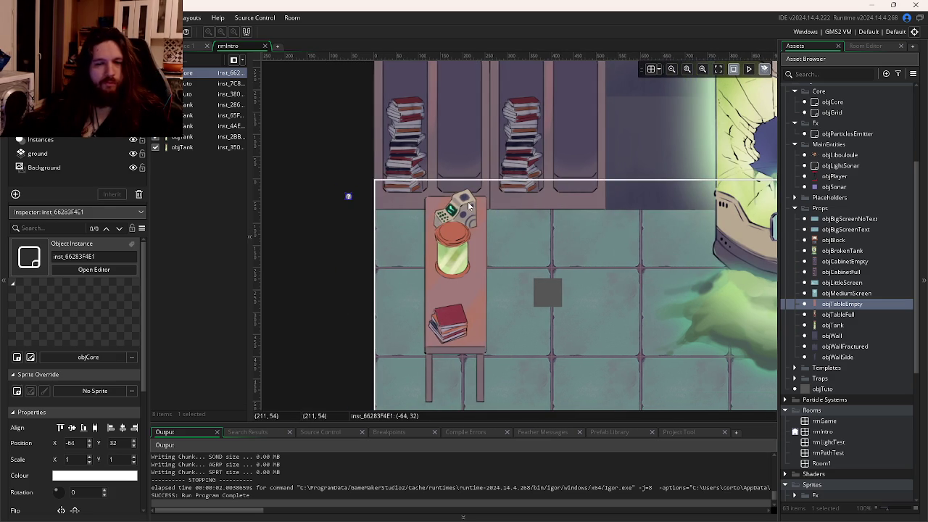
scroll(468, 205, "down", 5)
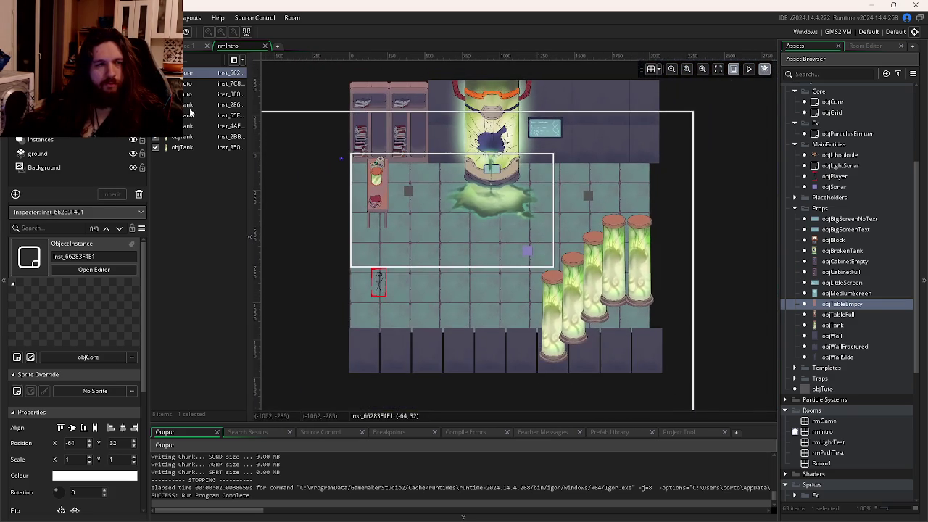
left_click(190, 105)
left_click(181, 147, "shift")
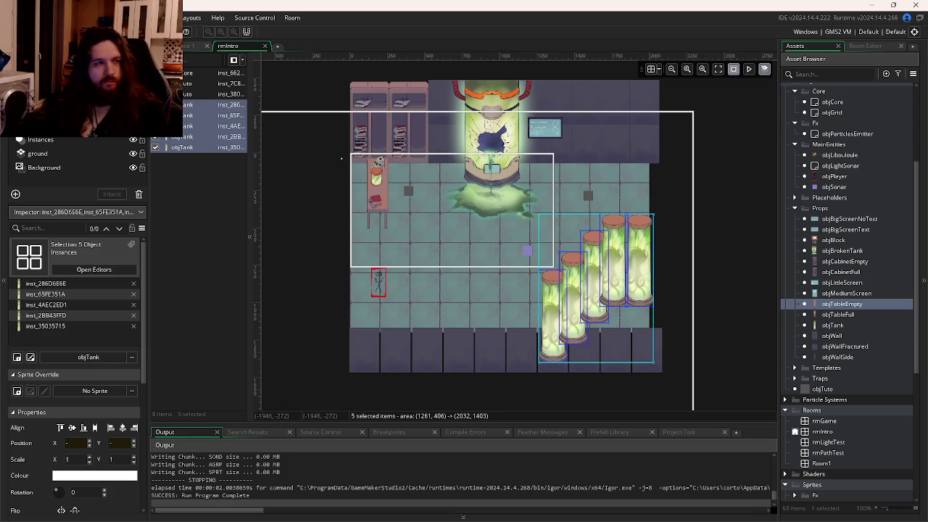
key("Delete")
key("ctrl+z")
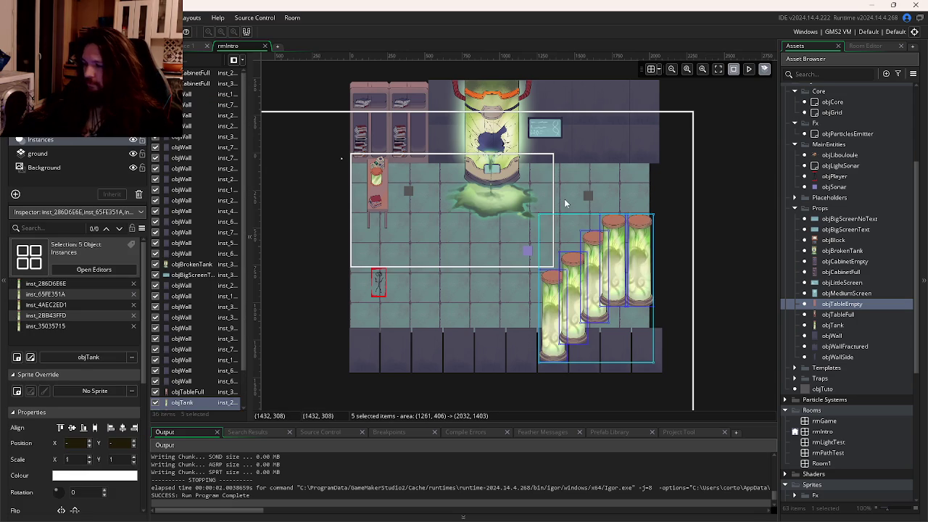
left_click(481, 274)
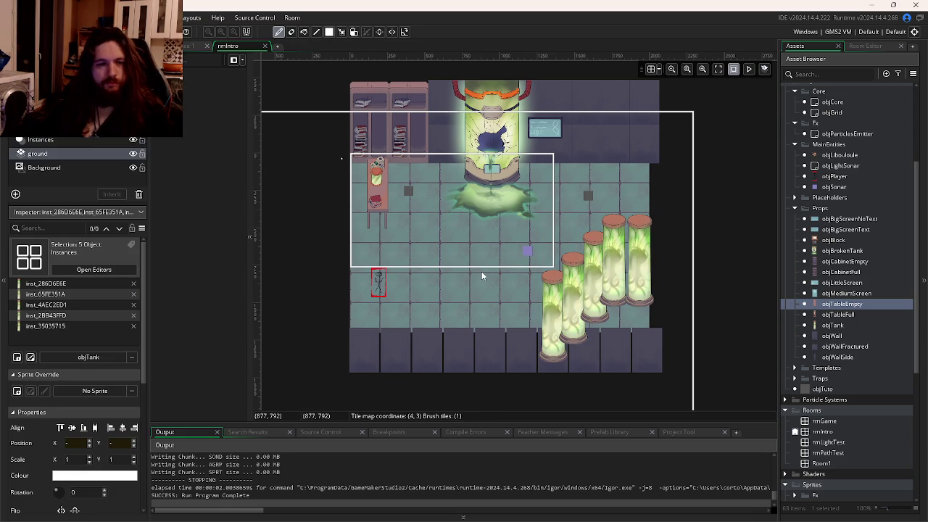
key("F5")
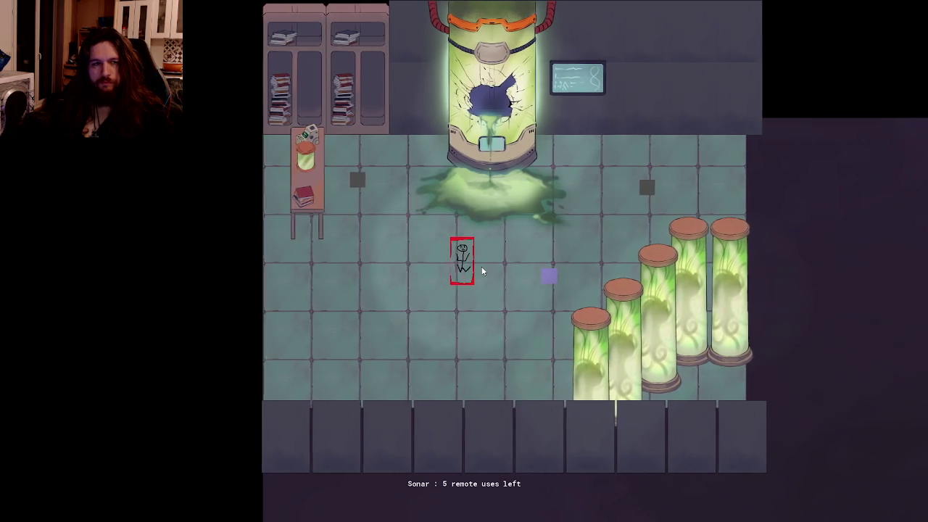
Step: Walk the player to the table, open the device-controls note, then pause and choose Quitter
key("w")
key("a")
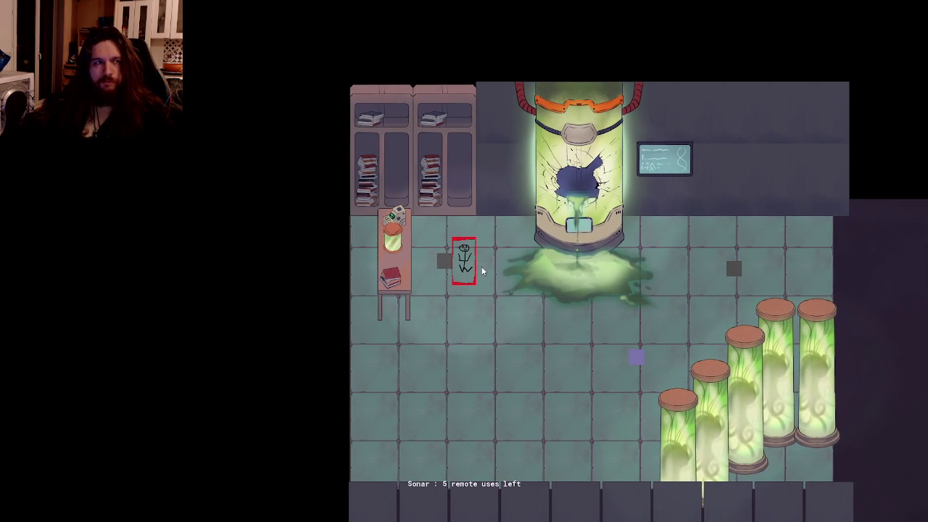
key("e")
key("Escape")
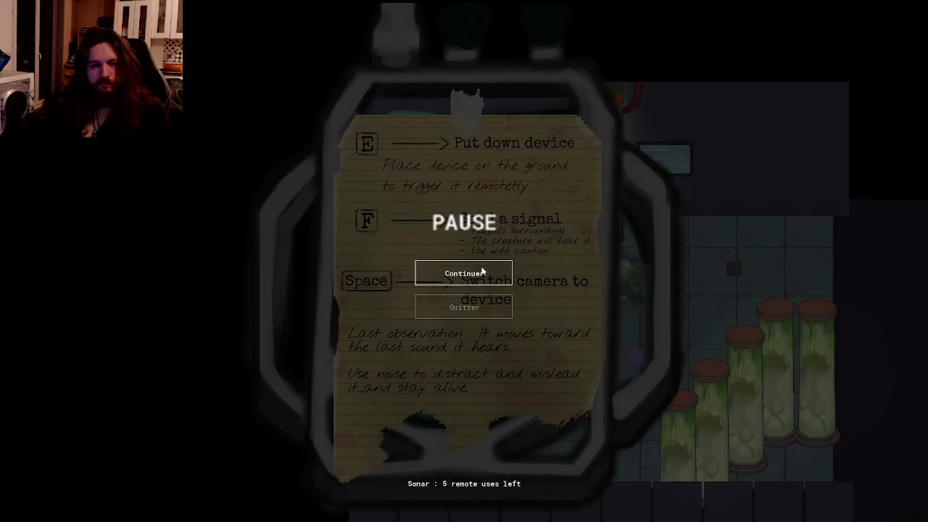
left_click(452, 307)
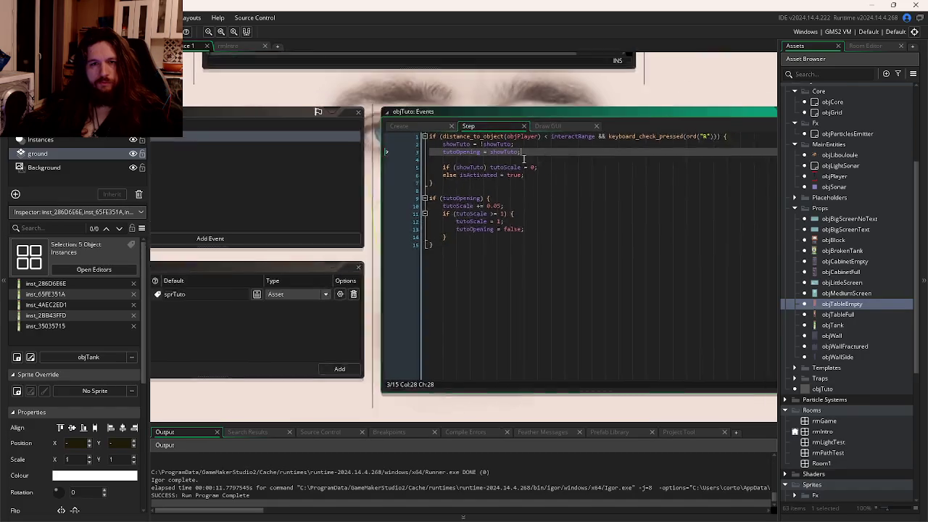
Step: Inspect the Draw GUI prompt code and highlight every use of guiX
left_click(506, 152)
left_click(595, 222)
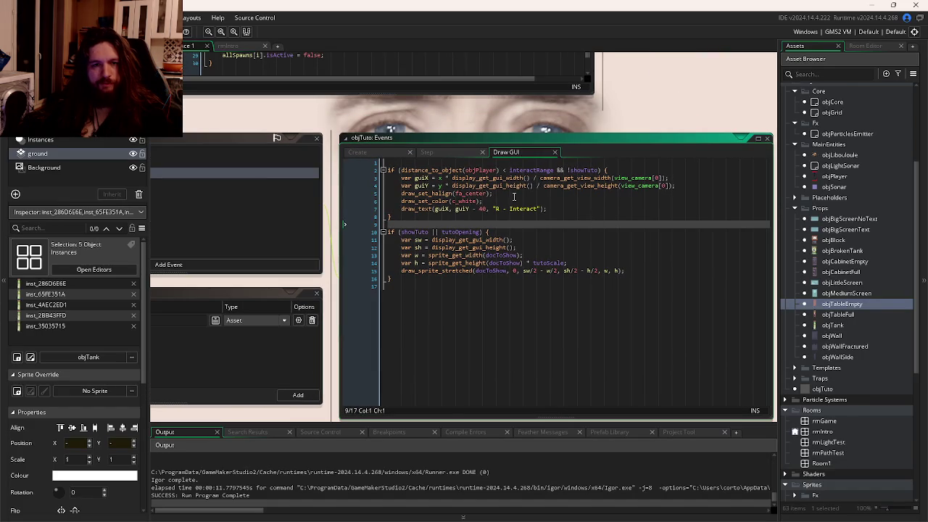
left_click_drag(547, 209, 401, 209)
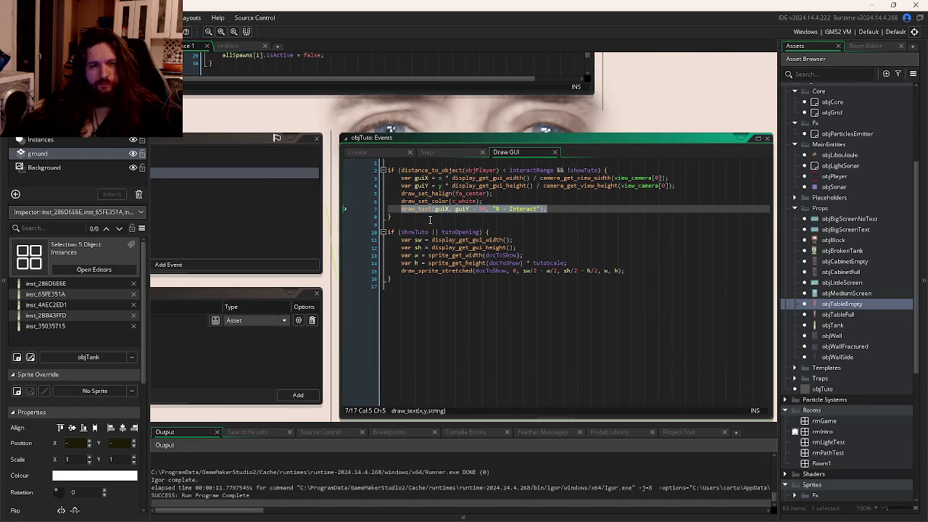
left_click_drag(406, 217, 386, 166)
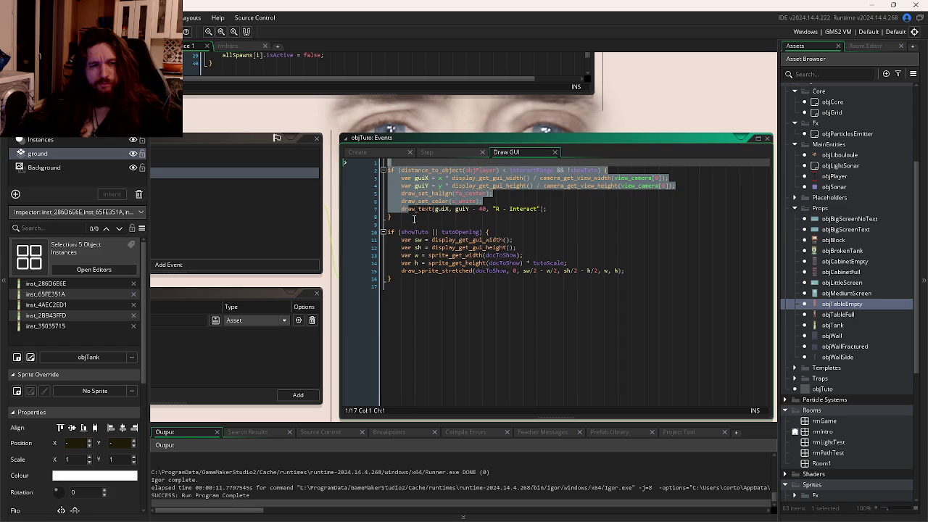
left_click(413, 217)
left_click(516, 210)
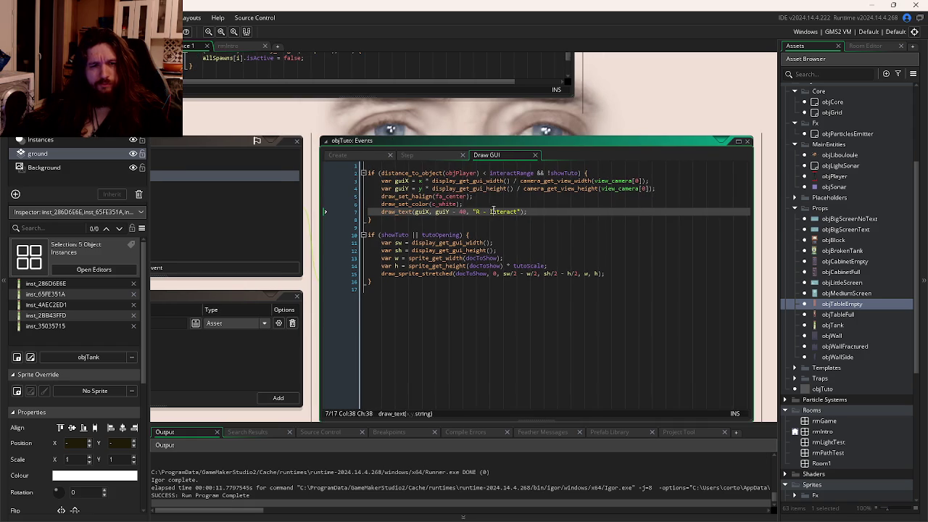
double_click(420, 212)
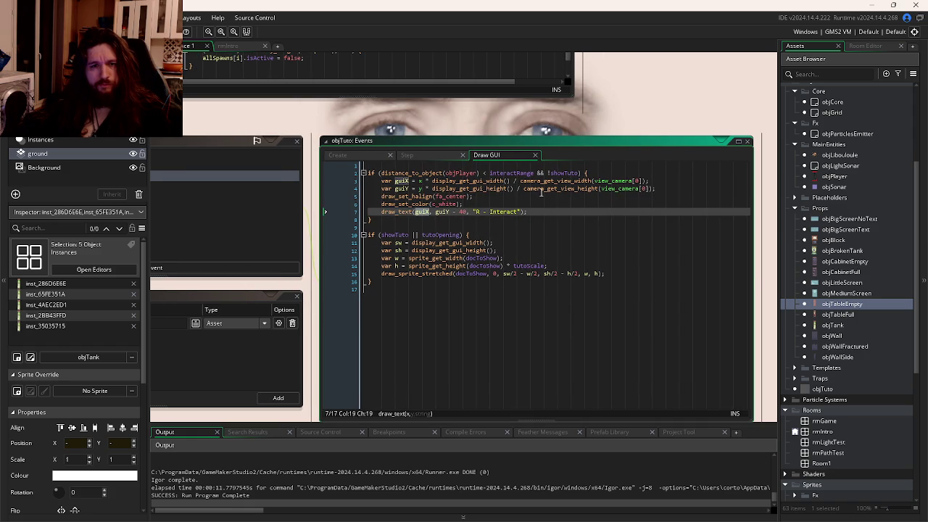
Step: Try dividing guiX and guiY by 2 instead of the camera view size, then undo
left_click_drag(522, 181, 646, 181)
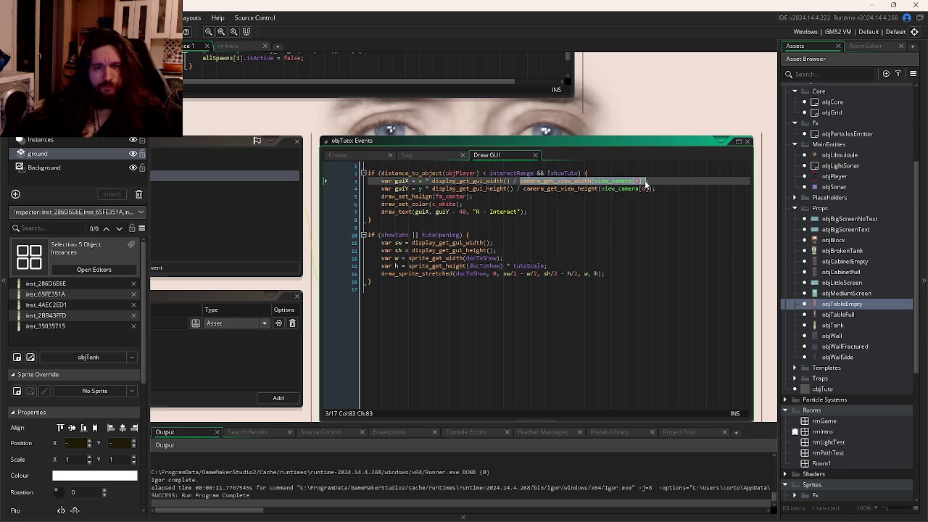
type("2")
left_click_drag(654, 189, 524, 190)
type("2")
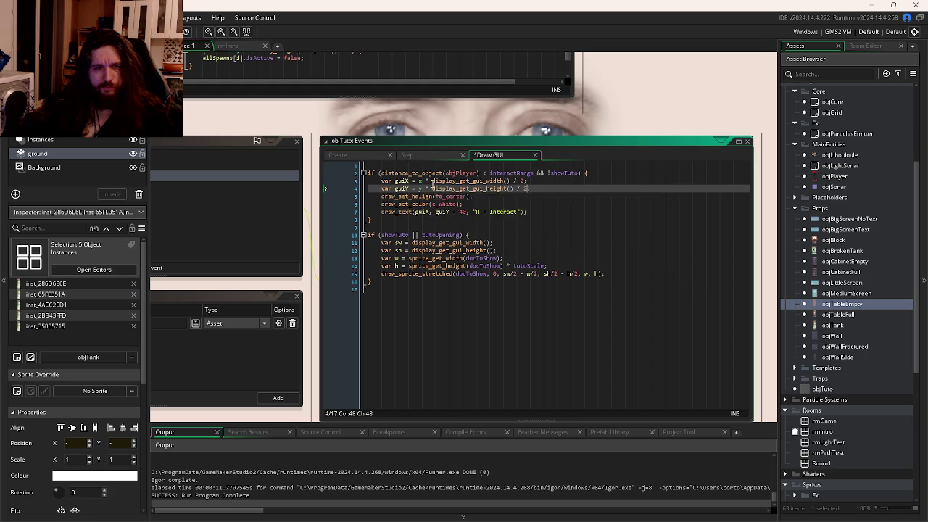
key("ctrl+z")
key("ctrl+z")
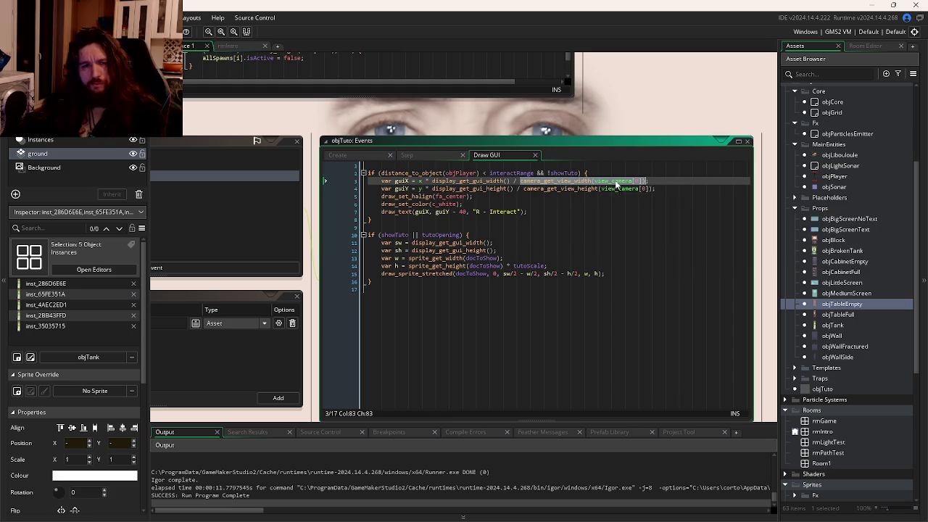
Step: Delete the camera width and height divisions from lines 3–4 and run the game
key("BackSpace")
key("BackSpace")
key("BackSpace")
left_click_drag(655, 189, 518, 188)
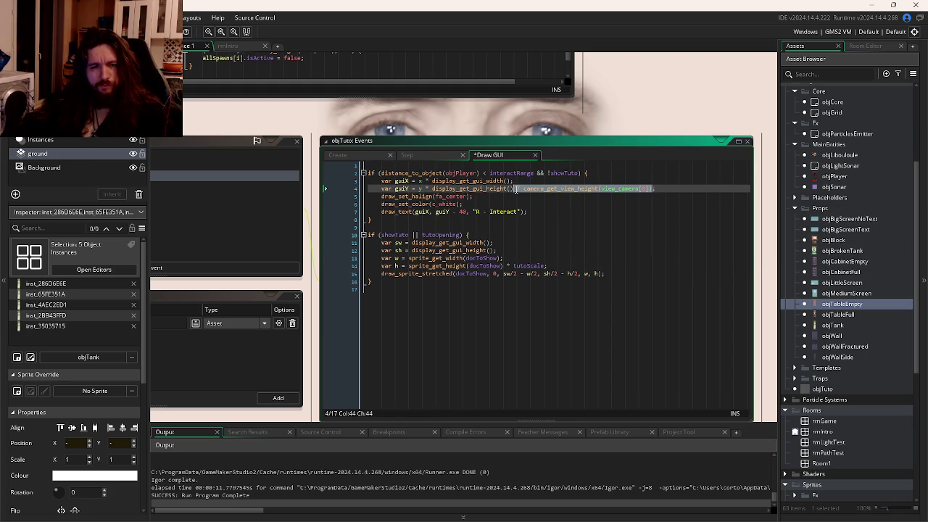
type(";")
key("F5")
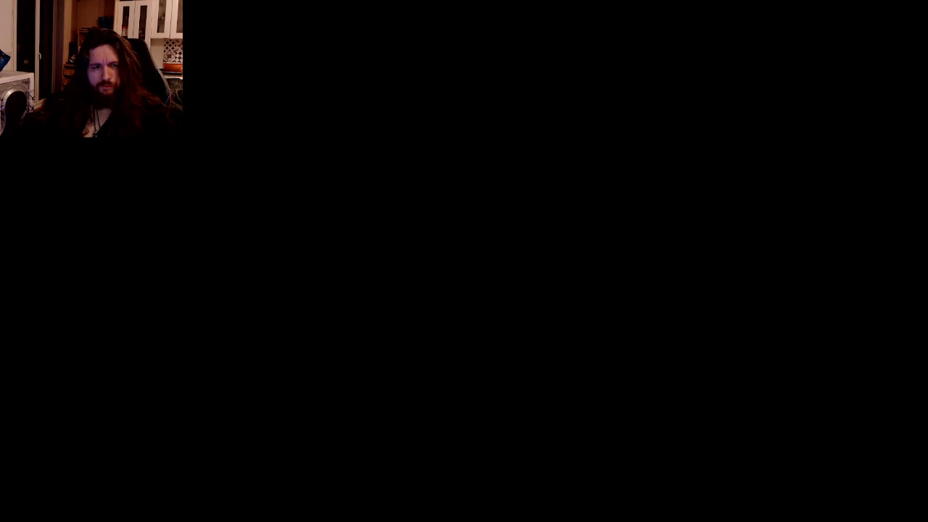
Step: Walk the player down and to the right in the running game
key("s")
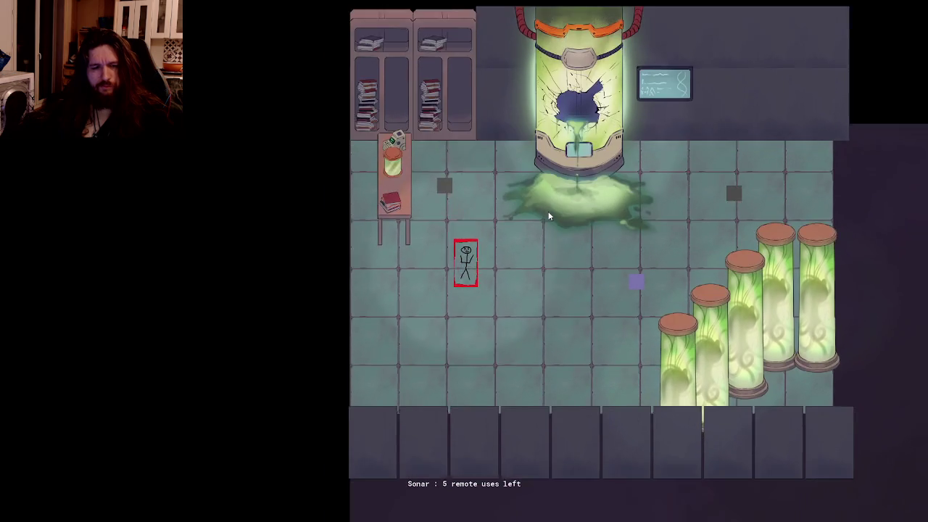
key("d")
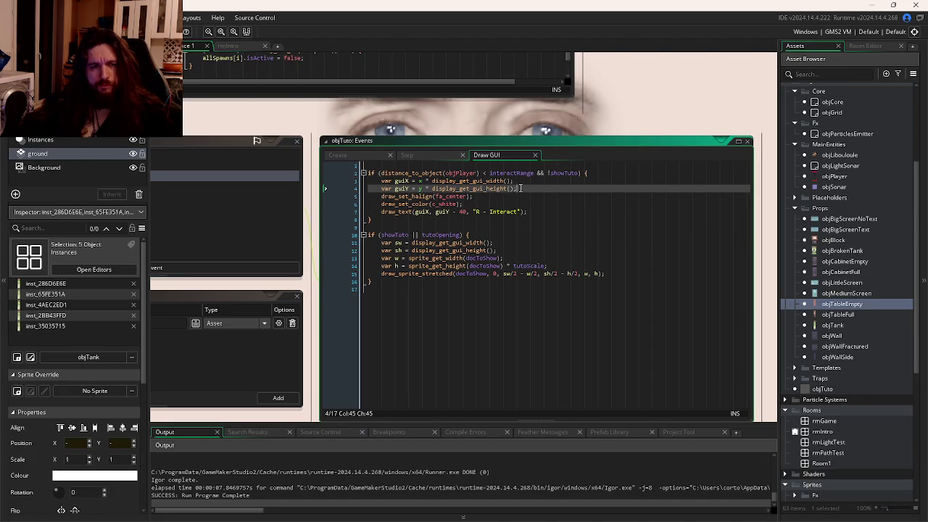
Step: Make guiX the GUI width divided by 2, dropping the x + term
key("ctrl+y")
key("ctrl+y")
left_click(645, 182)
mouse_move(642, 181)
left_mouse_down()
mouse_move(521, 181)
mouse_move(620, 197)
mouse_move(523, 188)
left_mouse_up()
type("2")
type("2")
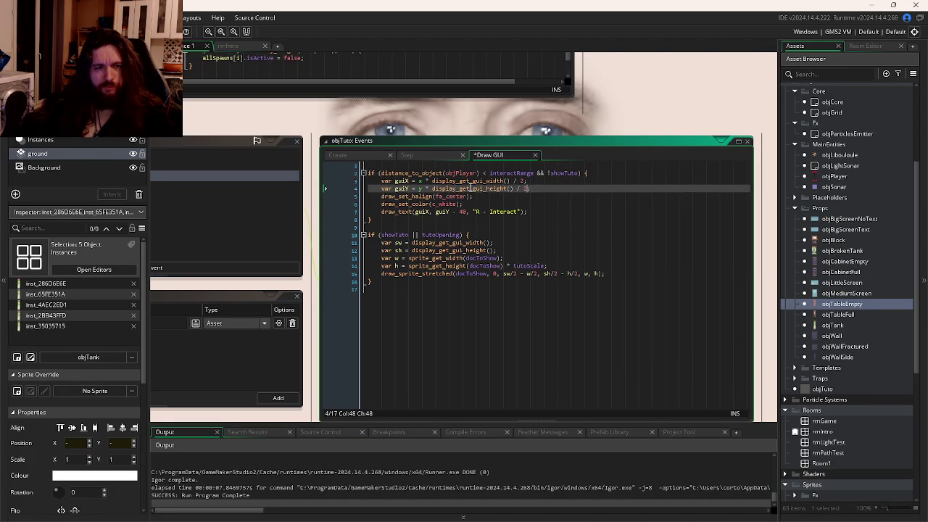
mouse_move(432, 181)
left_mouse_down()
mouse_move(415, 181)
mouse_move(432, 188)
left_mouse_up()
key("BackSpace")
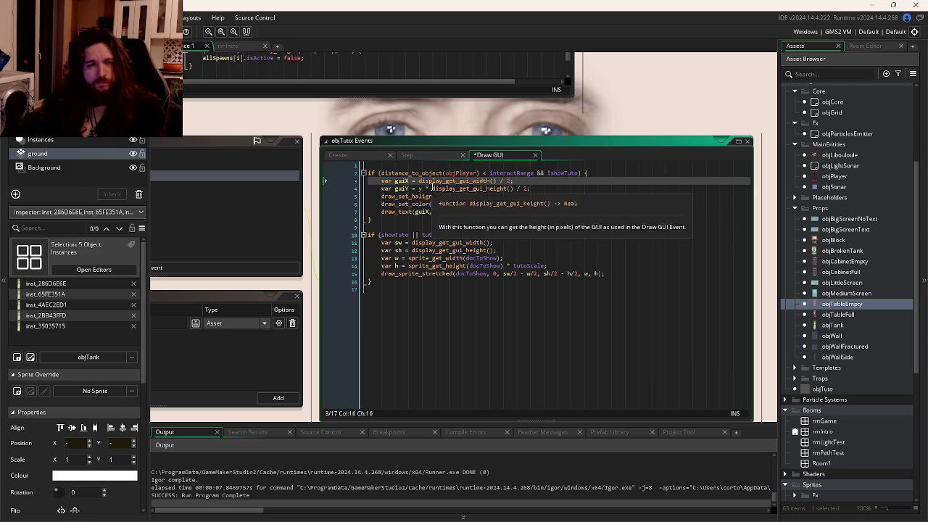
Step: Make guiY the GUI height / 2 - 100, then save and run the game
key("BackSpace")
left_click(444, 196)
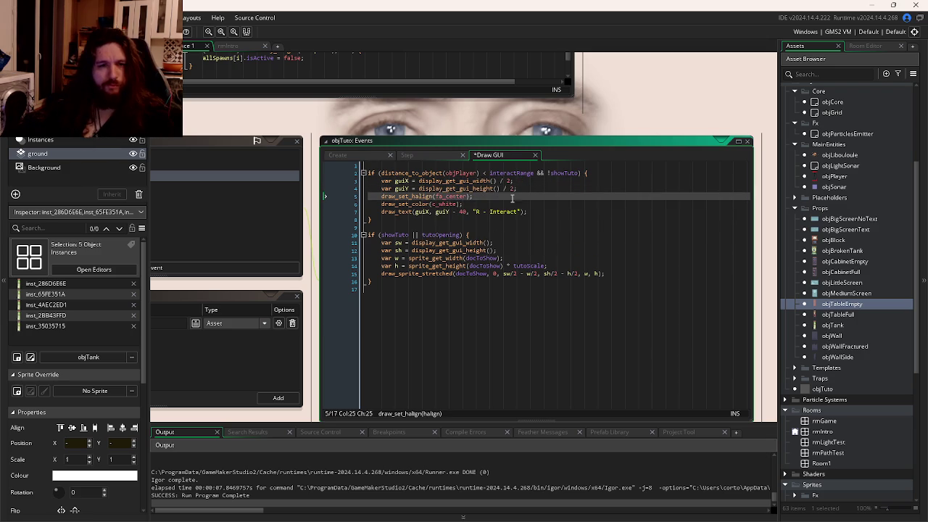
left_click(512, 188)
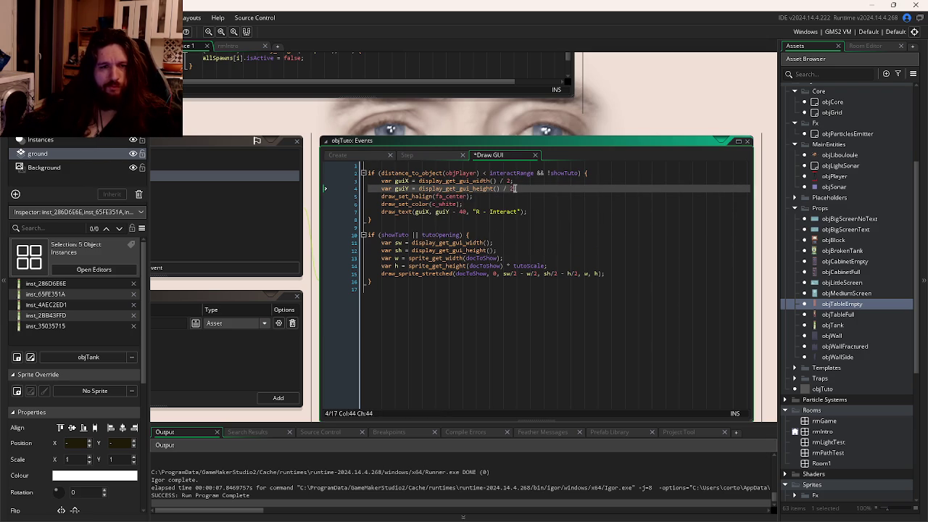
type("- 100")
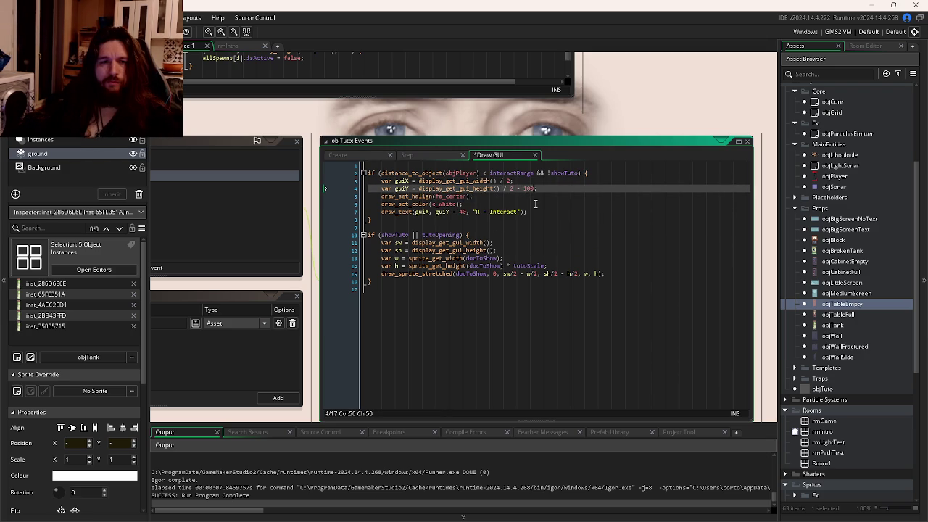
left_click(460, 205)
key("F5")
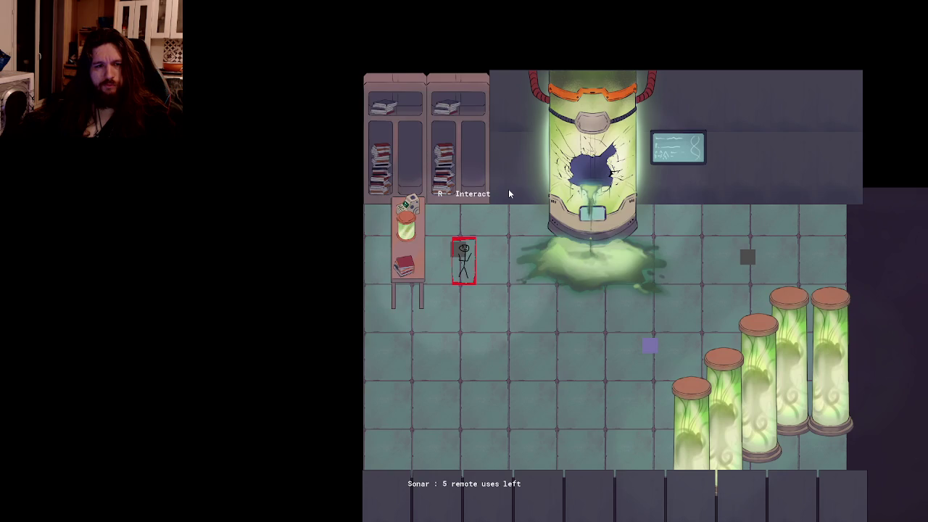
Step: Walk the player to the R - Interact prompt, then open and close the instruction note
key("d")
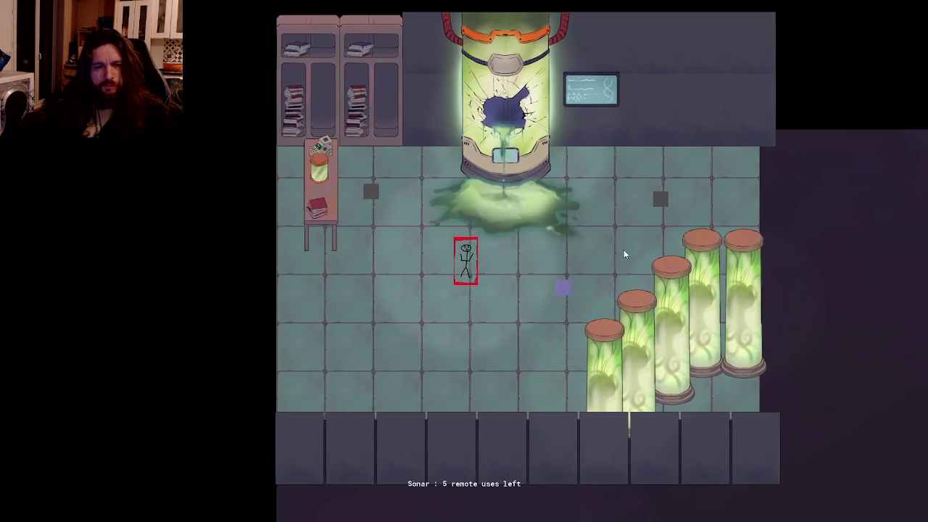
key("r")
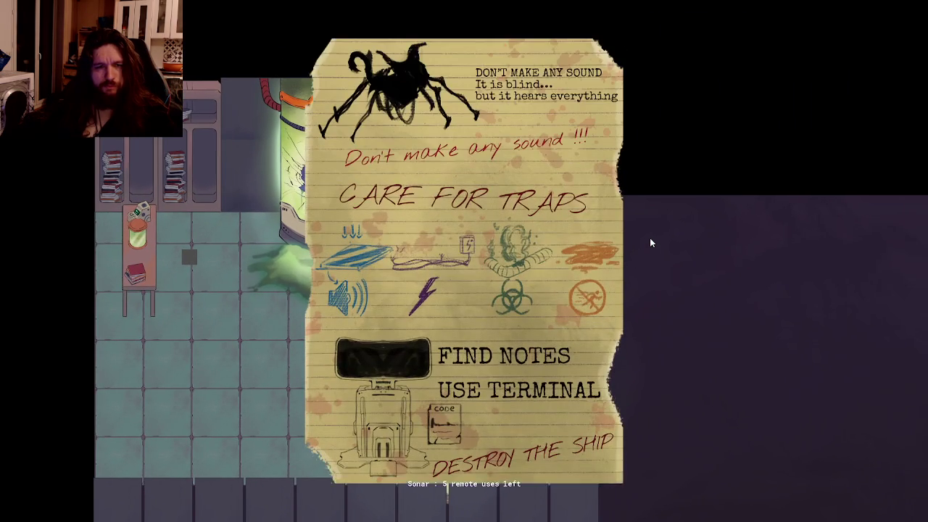
key("Escape")
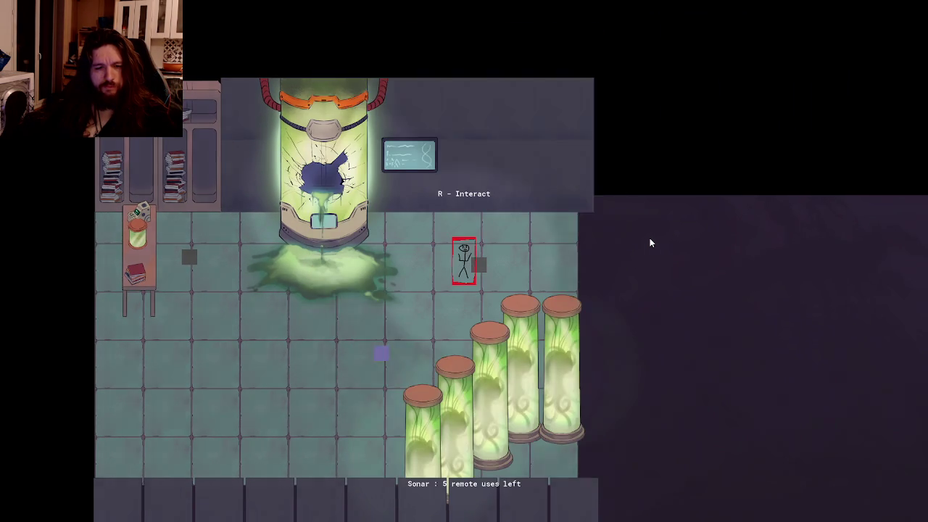
Step: Move the player around the room while firing several sonar pings
key("s")
key("a")
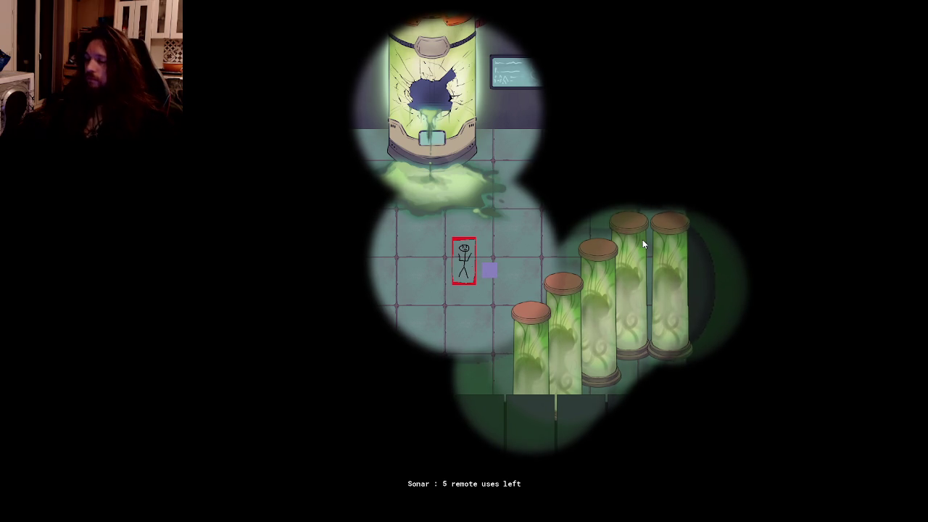
key("d")
key("space")
key("a")
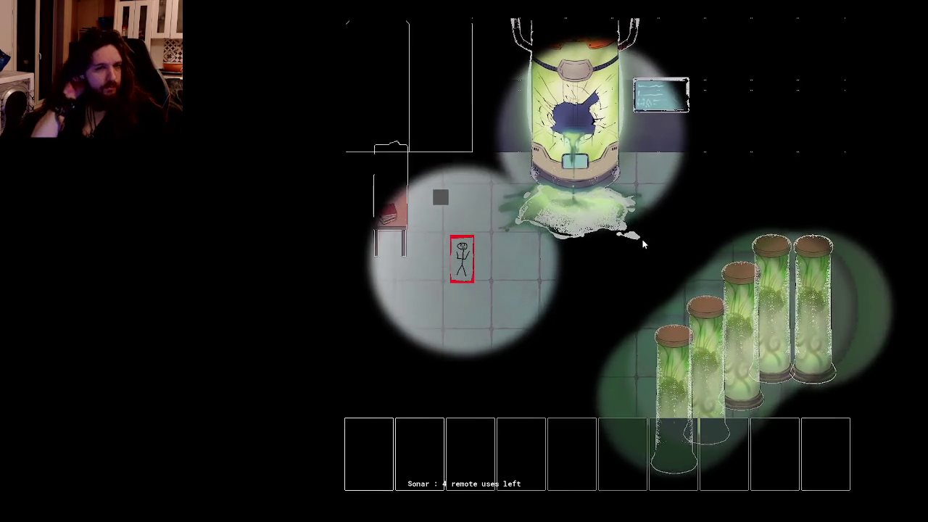
key("d")
key("w")
key("d")
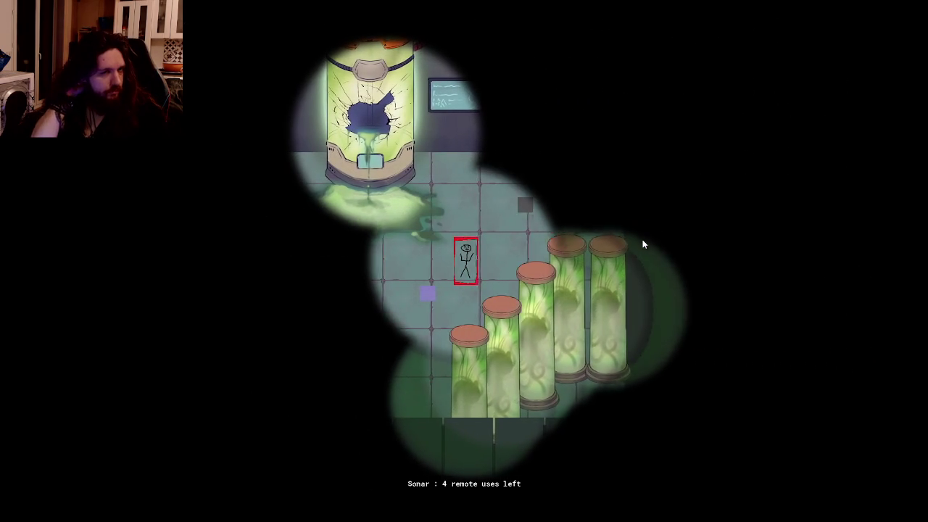
key("w")
key("space")
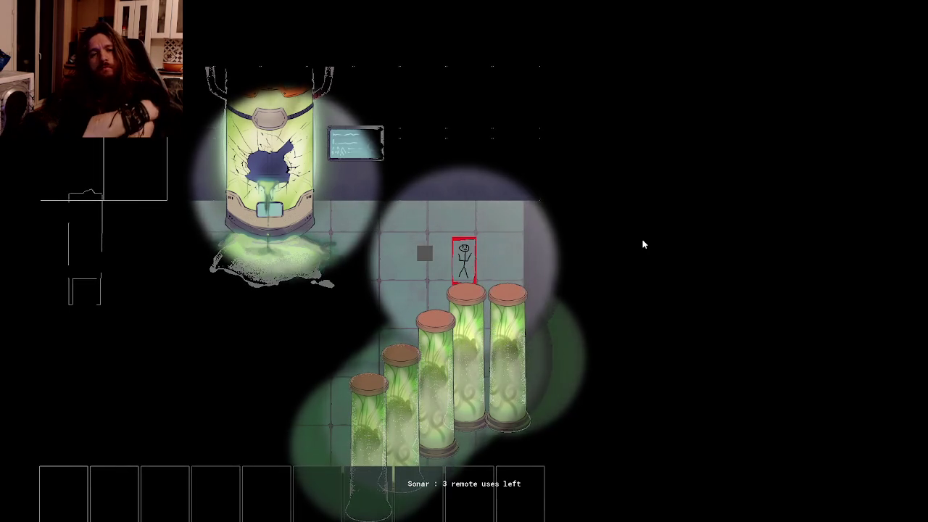
key("space")
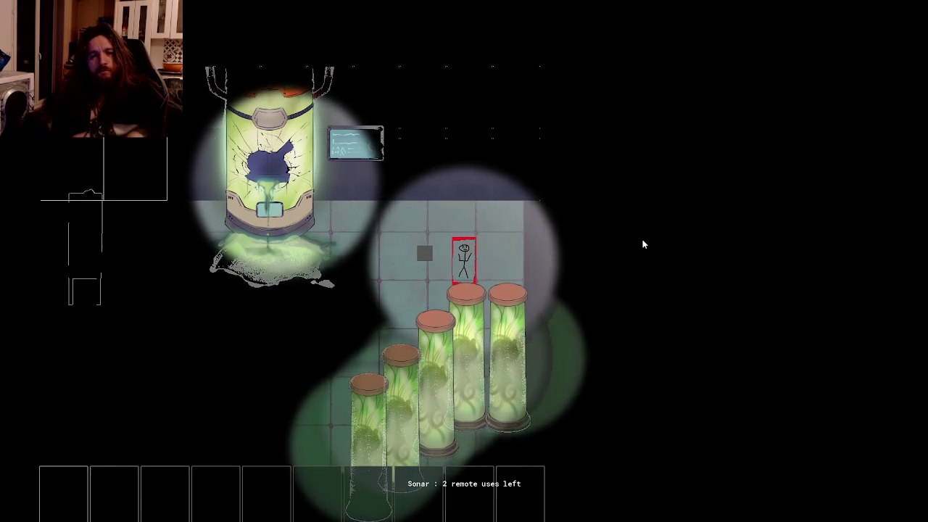
Step: Walk the player right, down and left before ending the test run
key("d")
key("d")
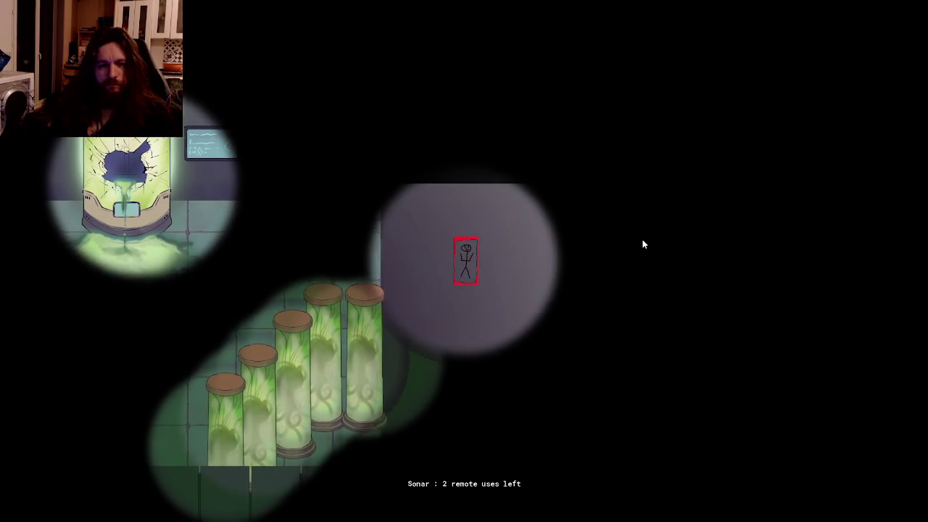
key("s")
key("a")
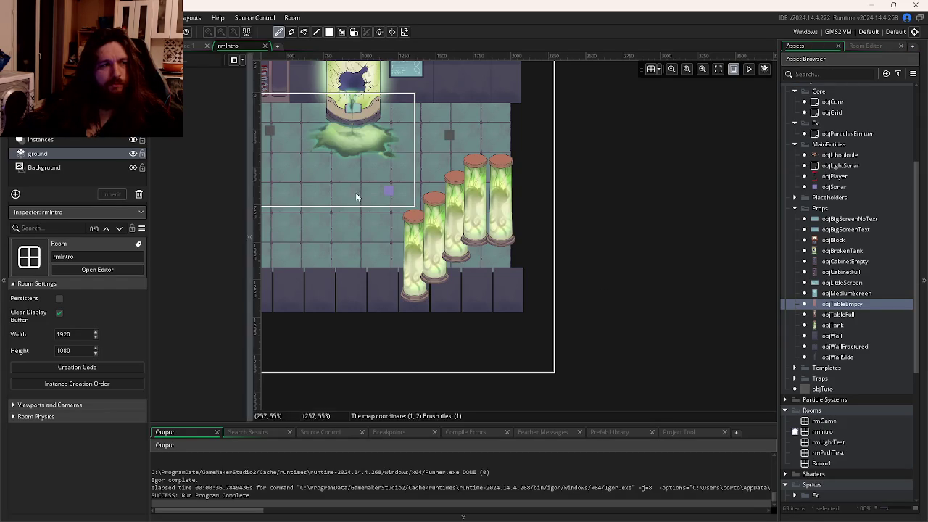
Step: Paint objWall blocks right of the tank pillars and delete the surplus top block
left_click(834, 336)
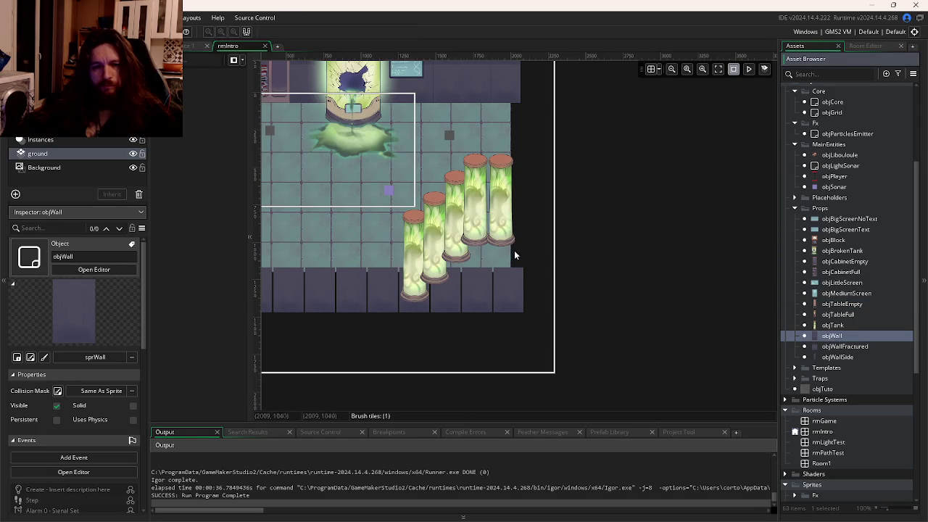
scroll(516, 290, "up", 3)
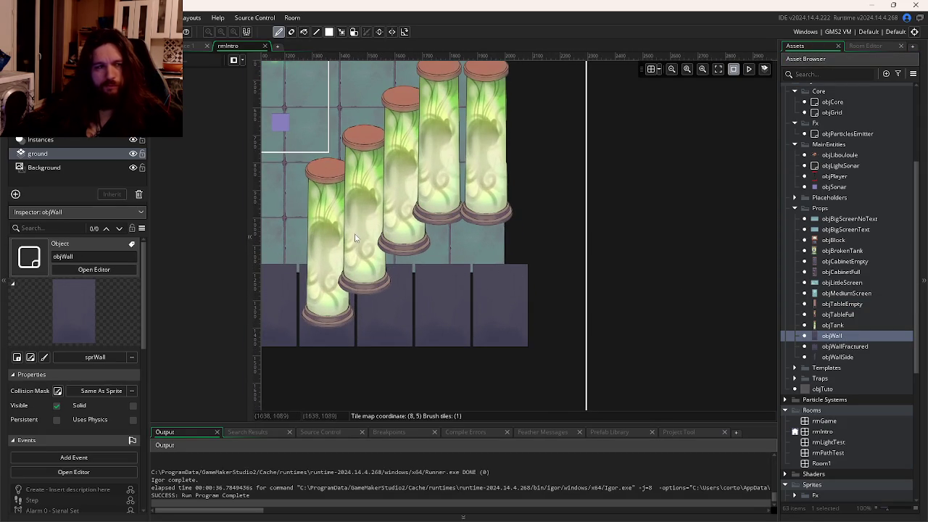
scroll(398, 232, "up", 1)
scroll(399, 232, "right", 2)
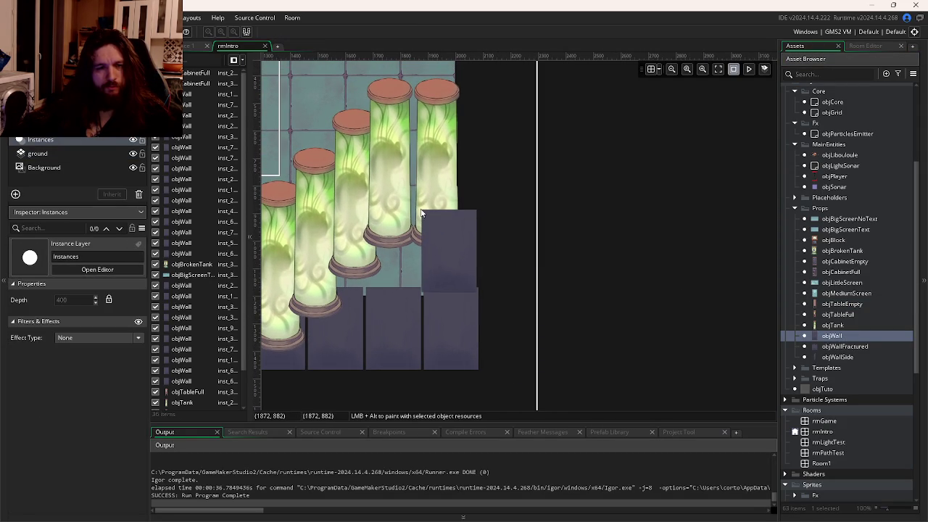
mouse_move(422, 206)
left_mouse_down("alt")
mouse_move(489, 207)
mouse_move(502, 103)
left_mouse_up("alt")
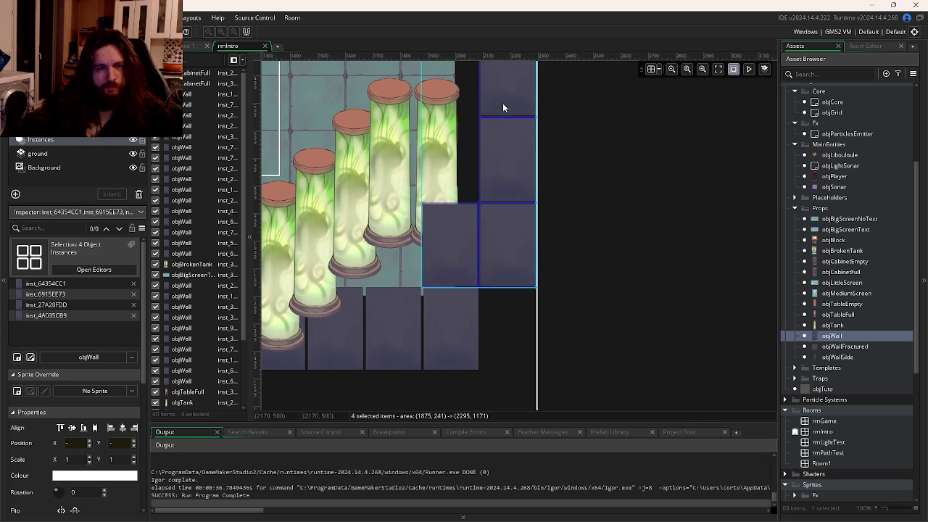
scroll(497, 292, "up", 5)
left_click(493, 302)
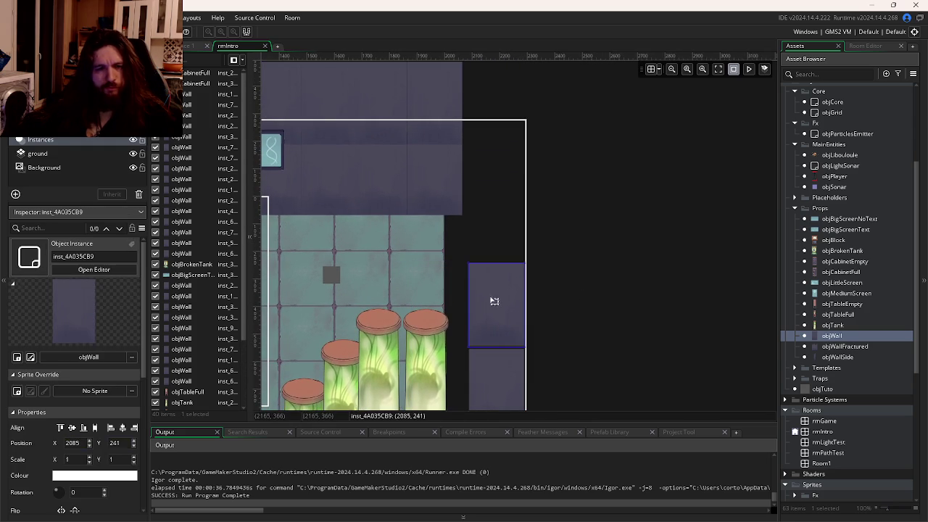
key("Delete")
Step: Reselect the ground tile layer and its tileset, then build and run the game with F5
scroll(498, 306, "down", 3)
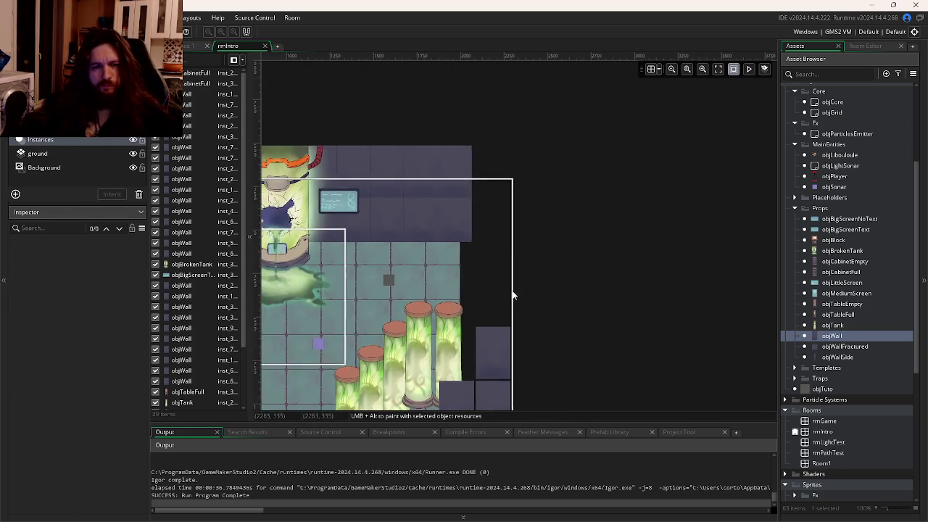
left_click(37, 153)
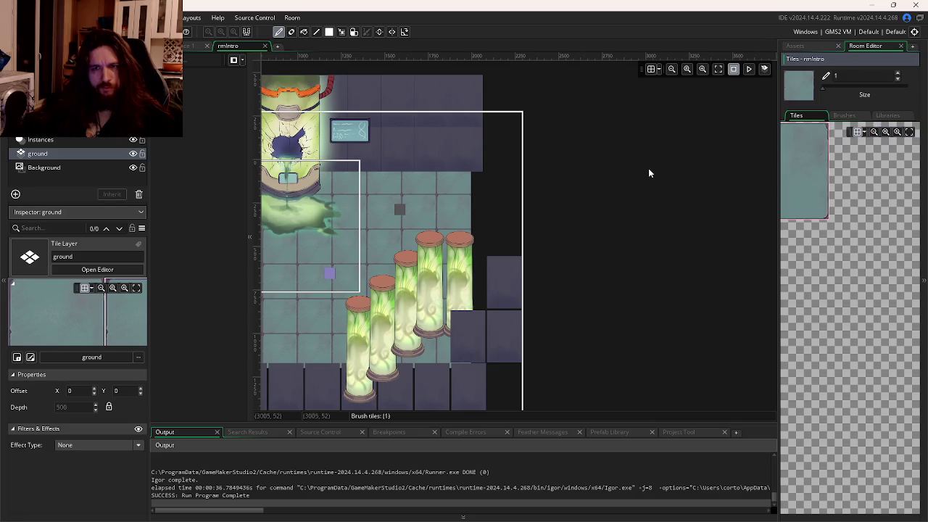
left_click(889, 116)
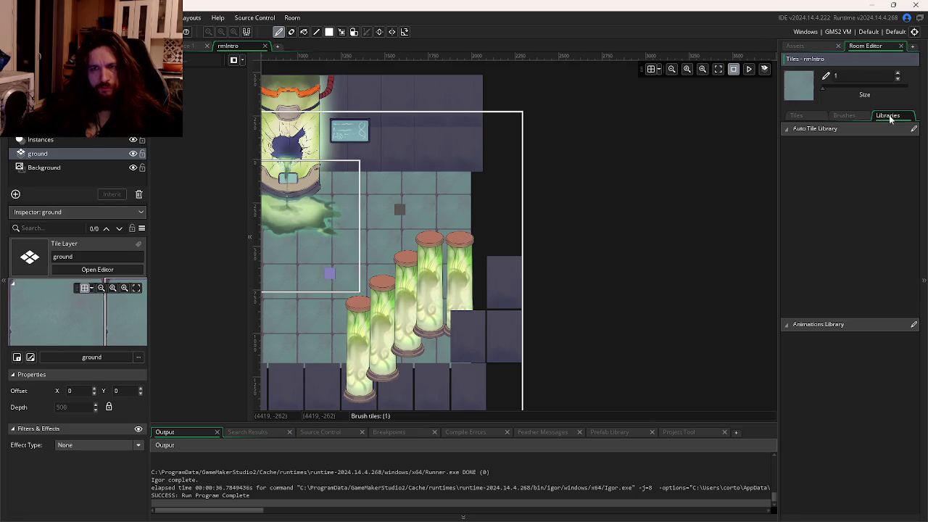
left_click(799, 116)
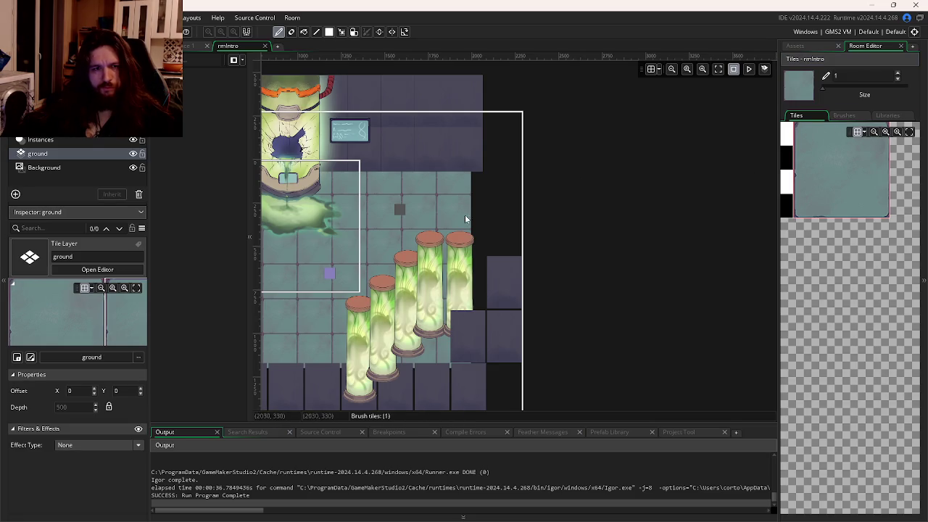
scroll(459, 199, "up", 3)
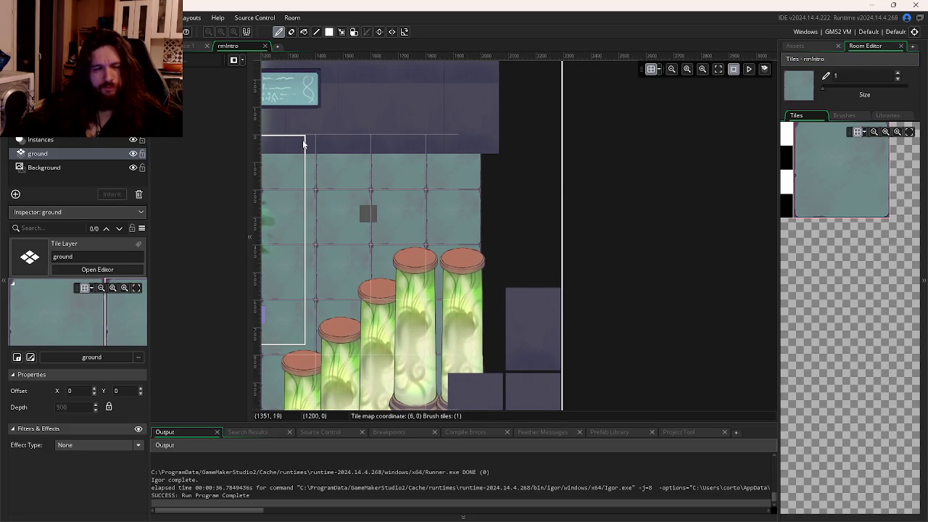
key("F5")
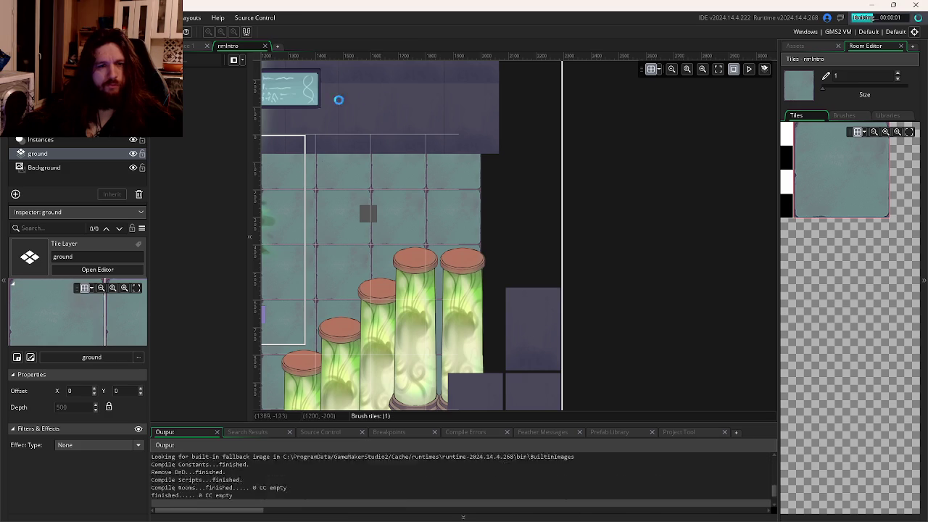
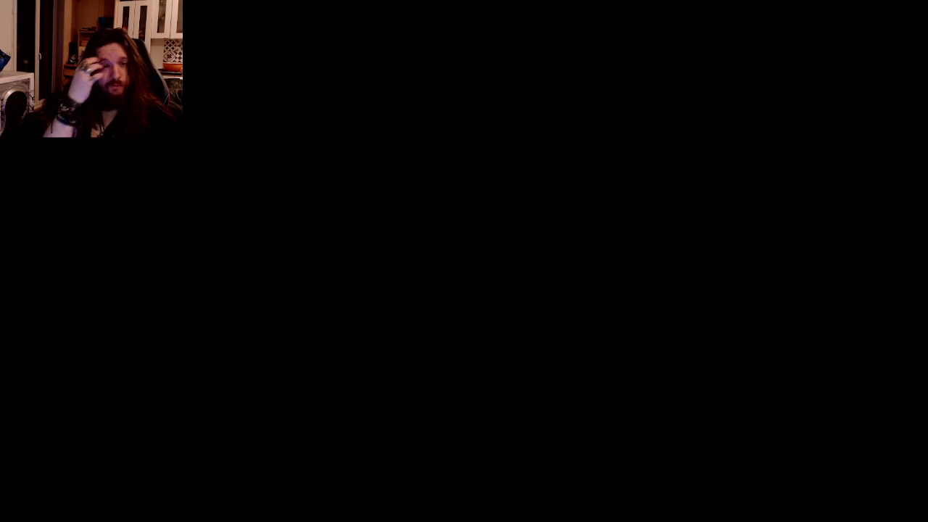
Step: Return from the test run and display rmIntro's 1920×1080 Room Settings from the Assets list
scroll(539, 290, "down", 4)
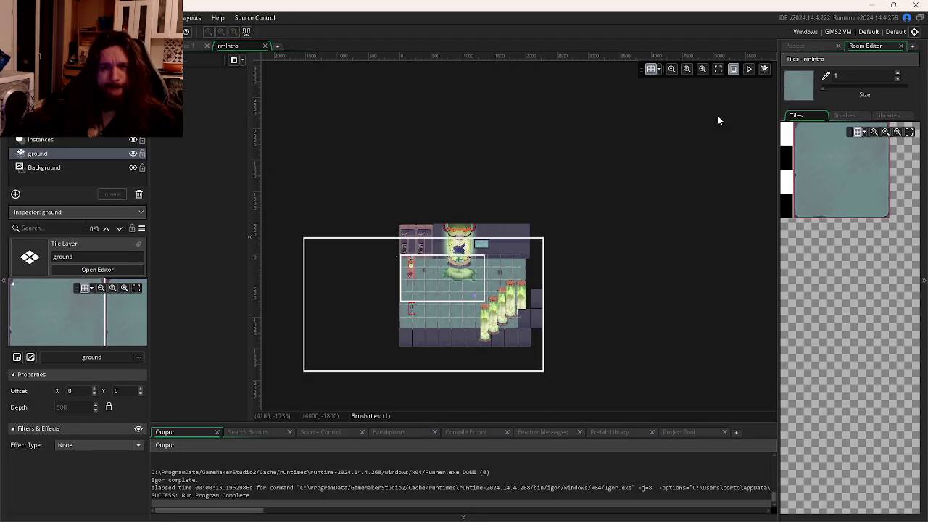
left_click(795, 45)
scroll(833, 188, "up", 10)
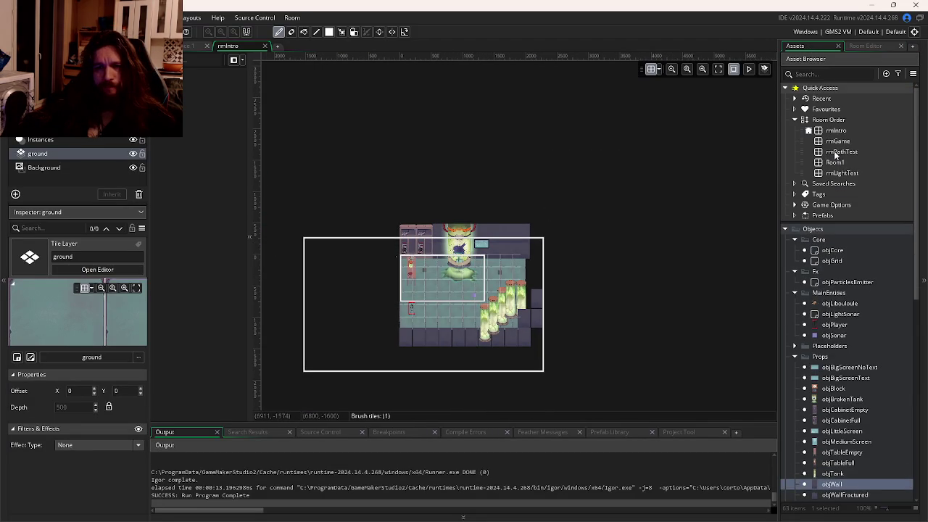
left_click(835, 131)
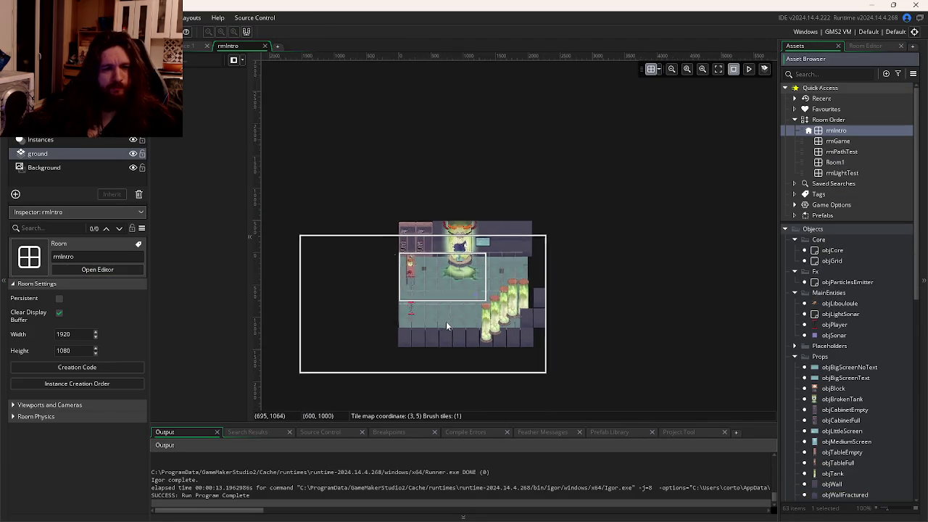
scroll(479, 312, "up", 5)
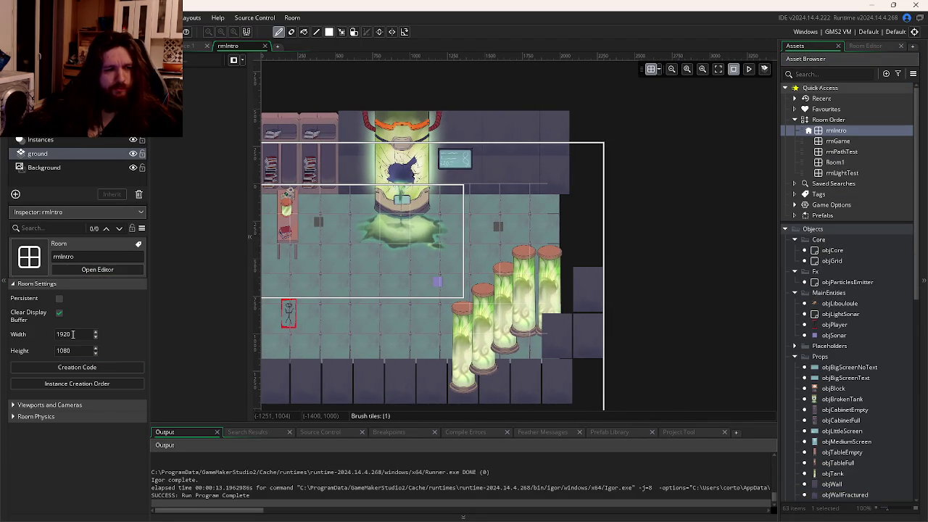
Step: Widen rmIntro to 2500 and paint floor tiles into the new right-hand strip
left_click(31, 338)
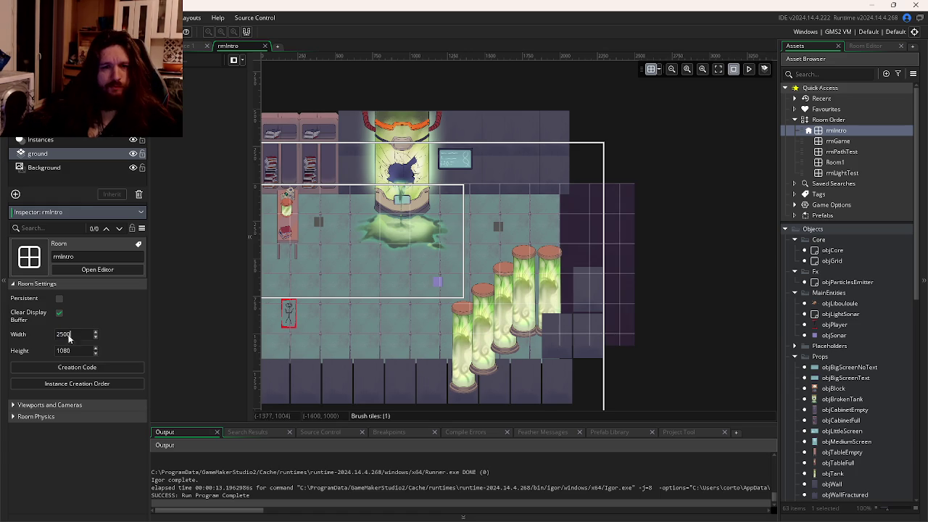
scroll(399, 340, "down", 1)
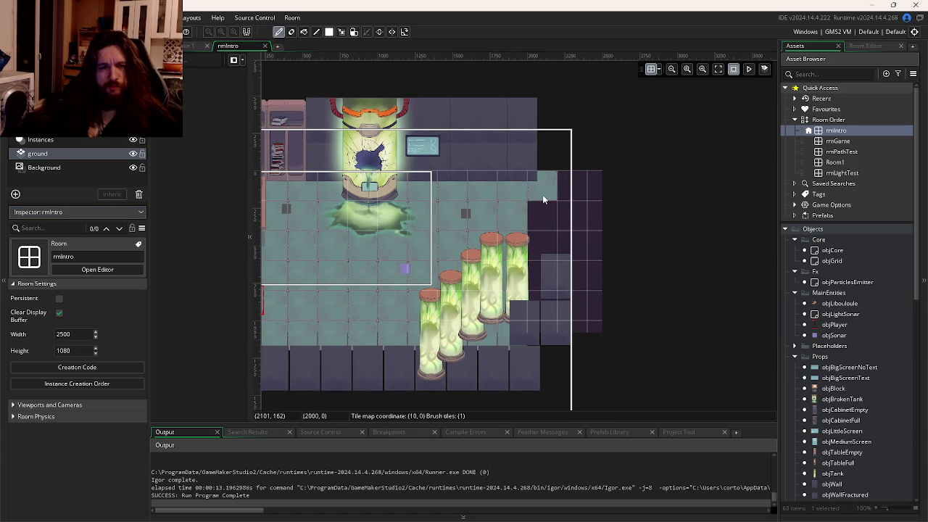
mouse_move(592, 208)
left_mouse_down()
mouse_move(577, 242)
mouse_move(593, 239)
left_mouse_up()
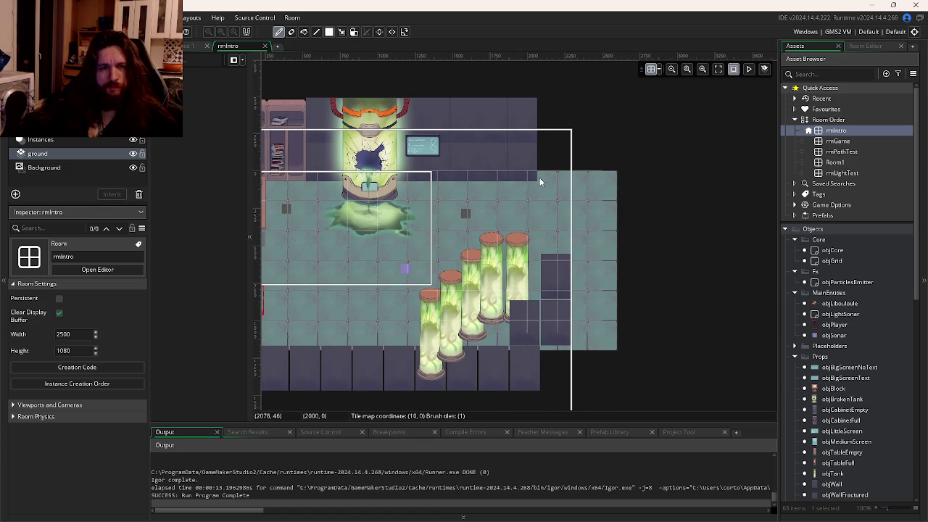
Step: Move the wall instance right of the tanks to 2304, 896
scroll(546, 239, "down", 1)
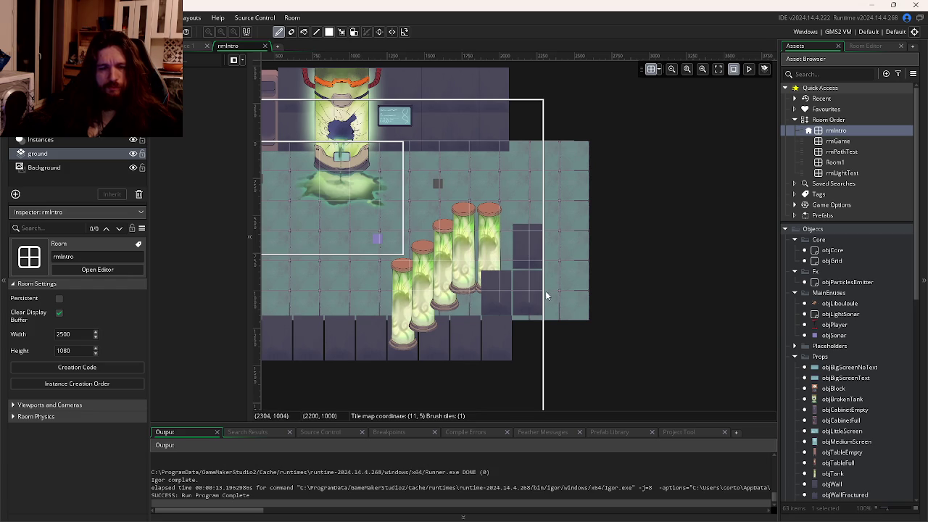
scroll(547, 295, "up", 2)
left_click(54, 140)
mouse_move(507, 239)
left_mouse_down()
mouse_move(518, 232)
mouse_move(575, 314)
left_mouse_up()
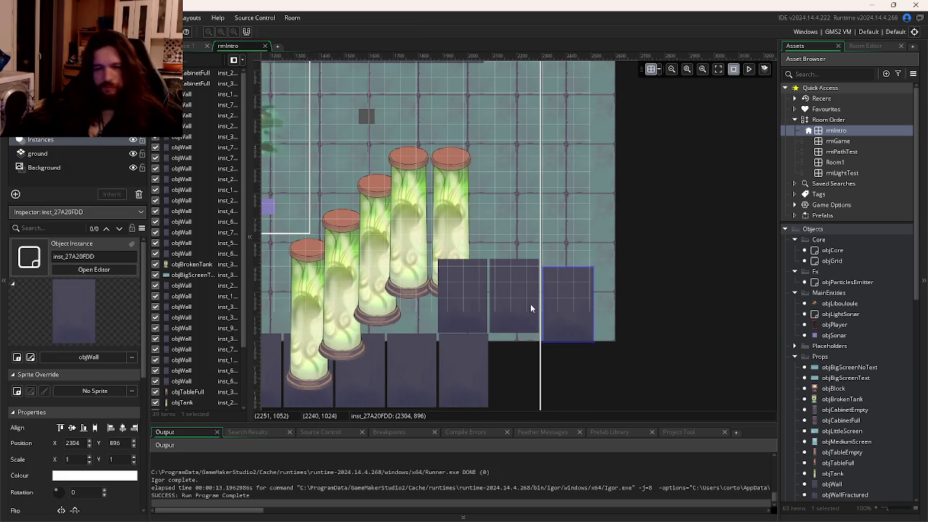
Step: Delete the three old wall instances right of the tanks
key("Delete")
left_click(497, 296)
key("Delete")
left_click(479, 297)
key("Delete")
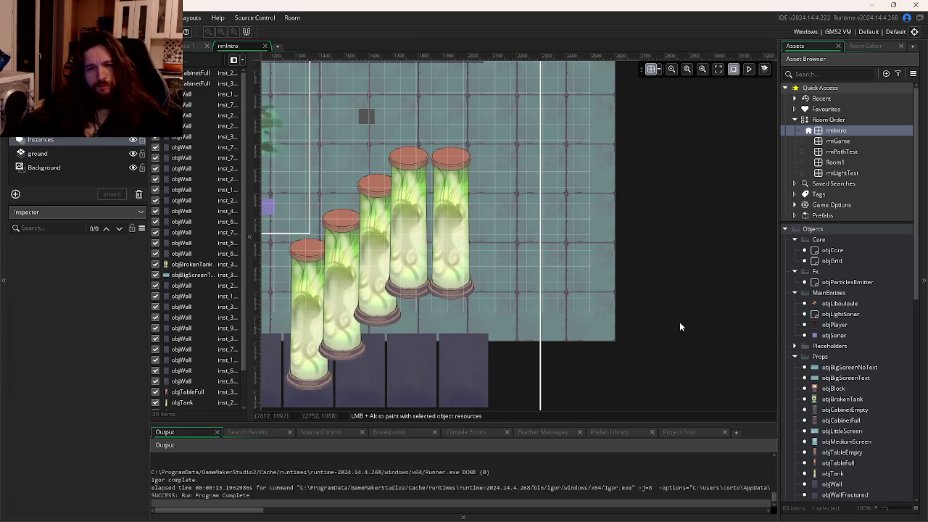
scroll(841, 327, "down", 4)
Step: Paint a row of objWall instances rightward beside the tanks and delete the stray top wall
mouse_move(831, 368)
left_mouse_down()
mouse_move(459, 274)
mouse_move(604, 144)
left_mouse_up()
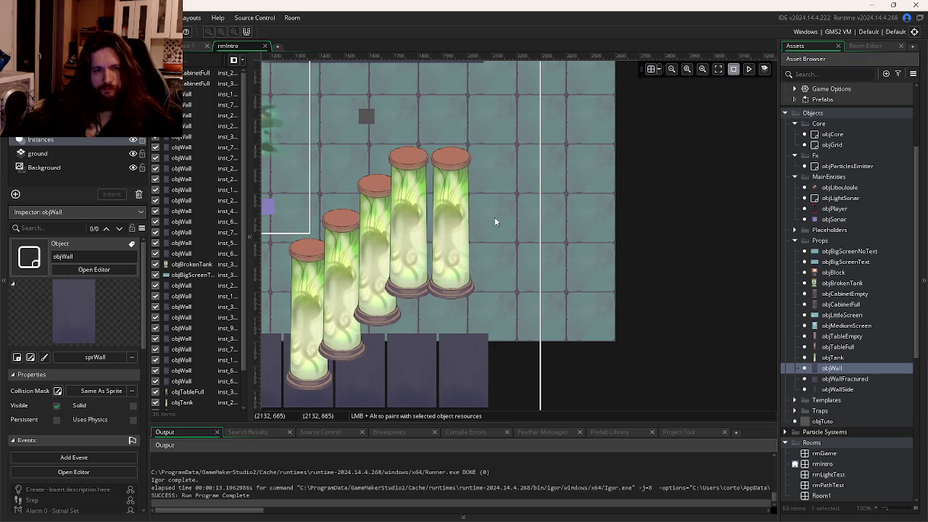
left_click(455, 265, "alt")
left_click_drag(439, 262, 613, 265)
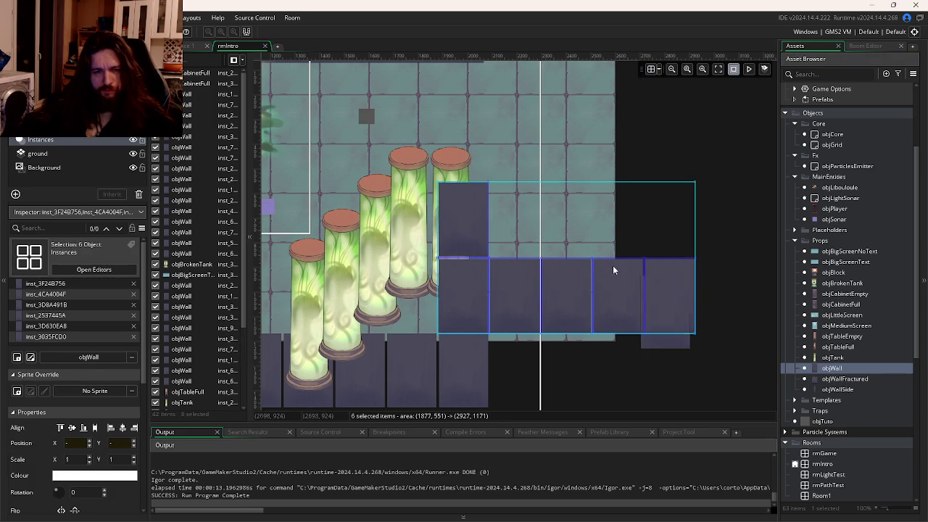
left_click(472, 220)
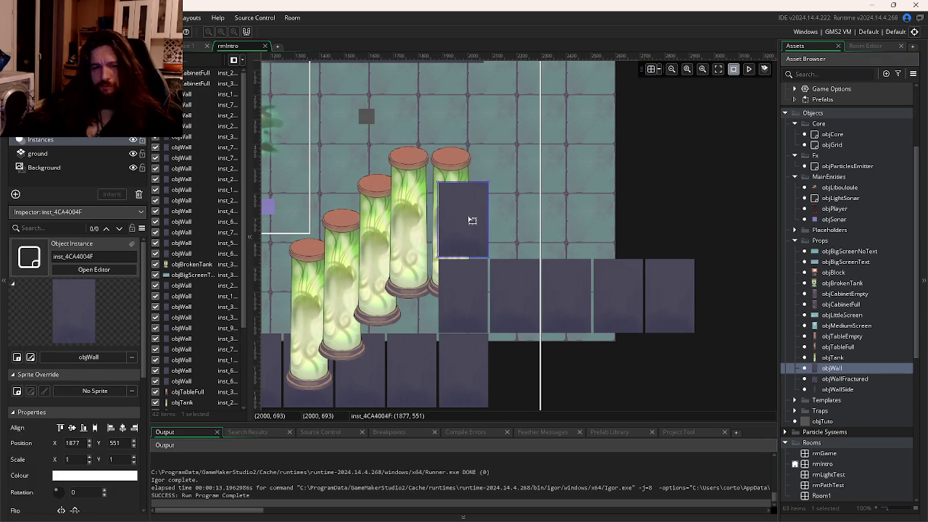
key("Delete")
Step: Group the row's walls and nudge them left to align at y 861
left_click(561, 282)
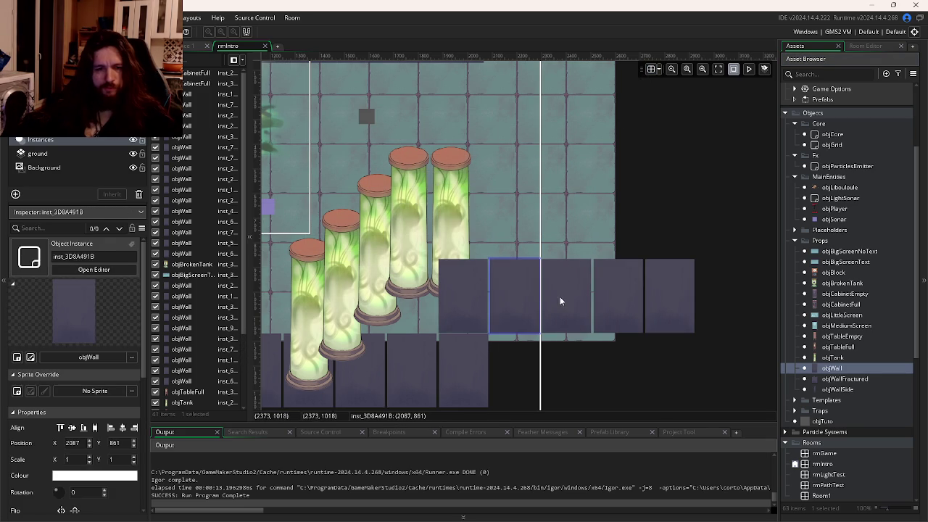
left_click(660, 302, "ctrl")
left_click(616, 300, "ctrl")
left_click(537, 300, "ctrl")
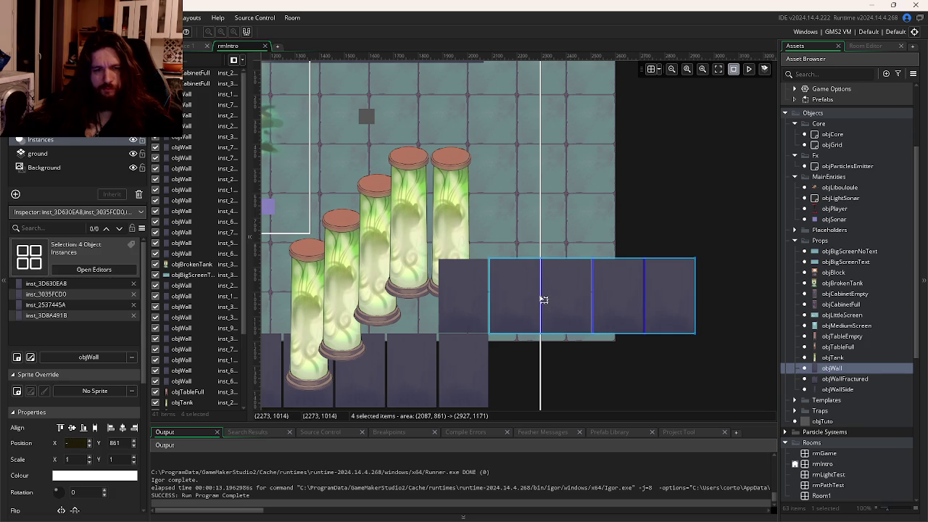
key("Left")
key("Left")
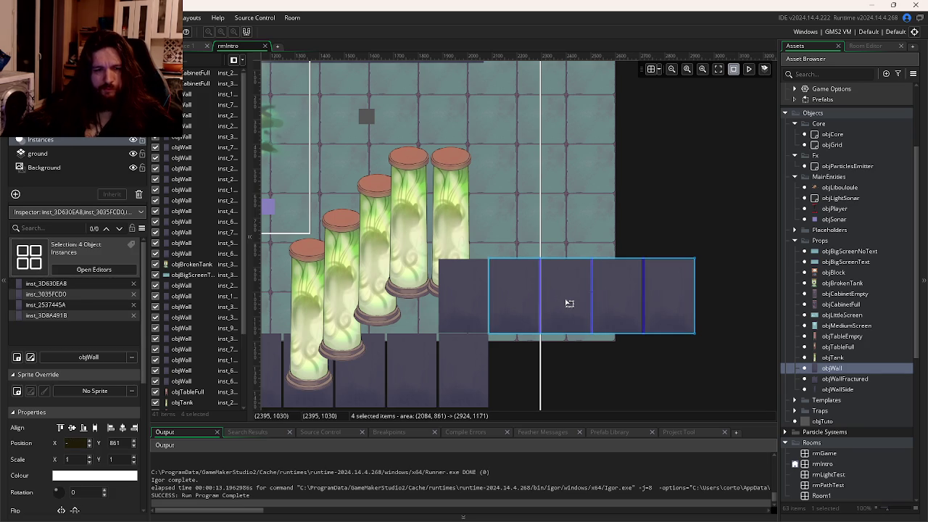
left_click(525, 311, "ctrl")
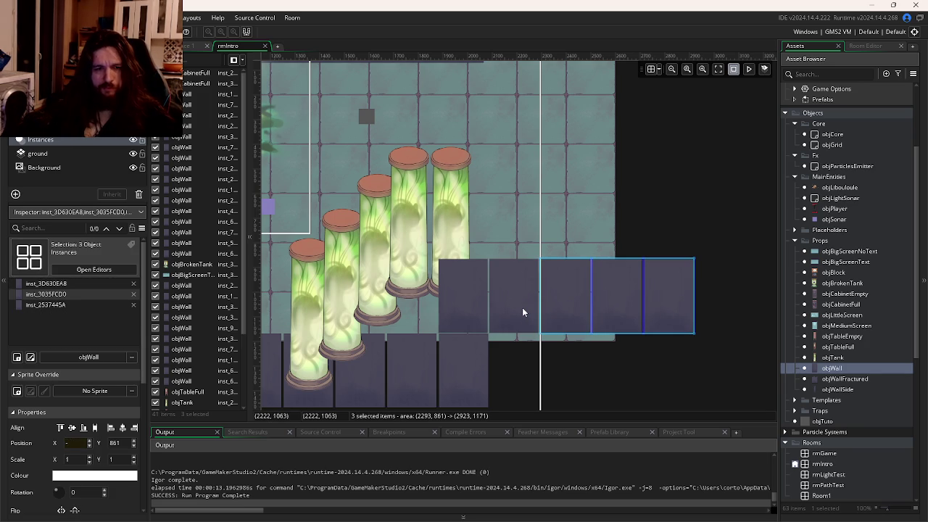
left_click(523, 312, "ctrl")
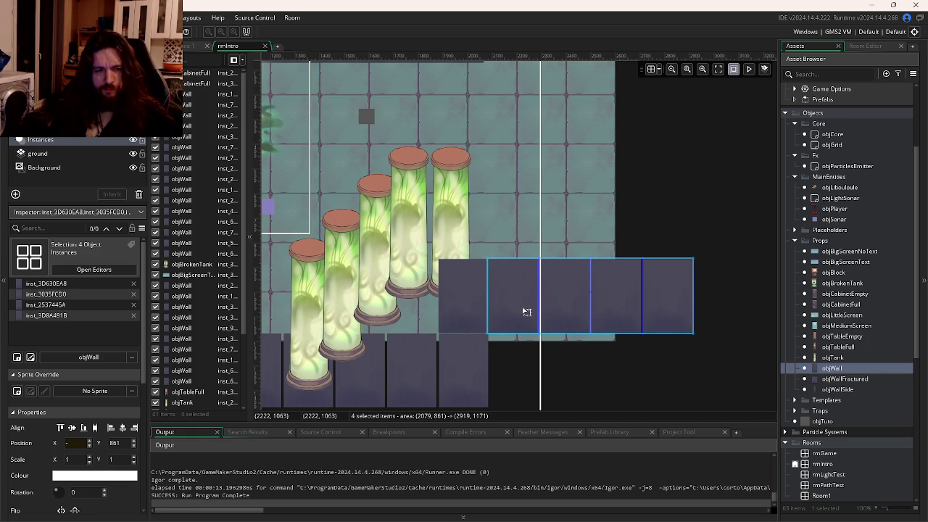
left_click(634, 382)
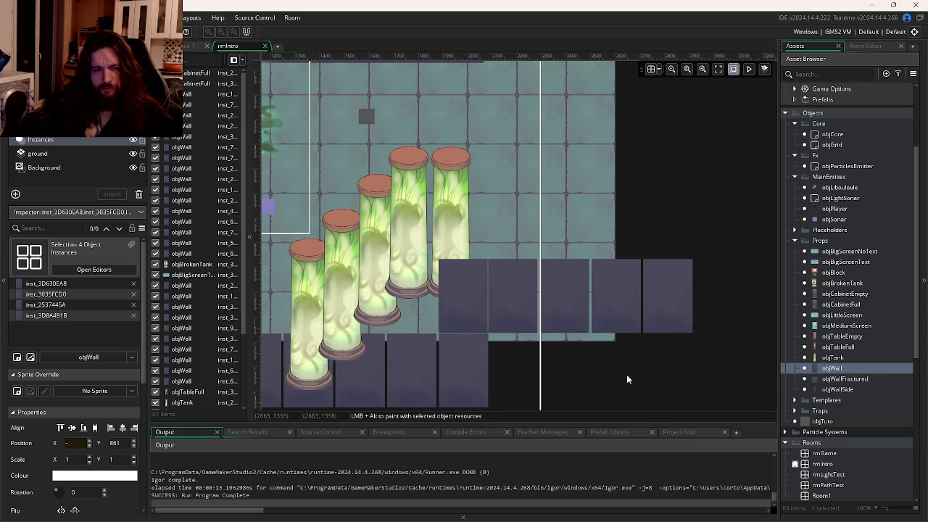
left_click(551, 314)
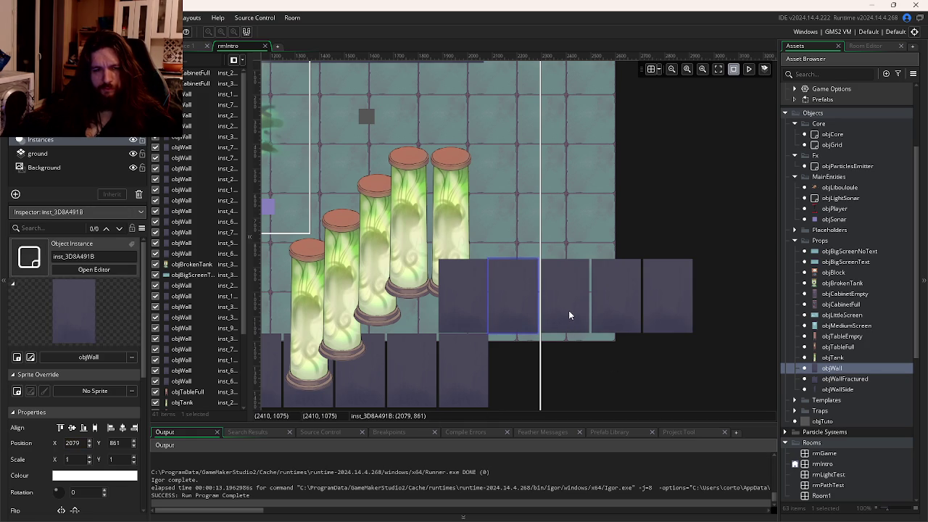
left_click(577, 321)
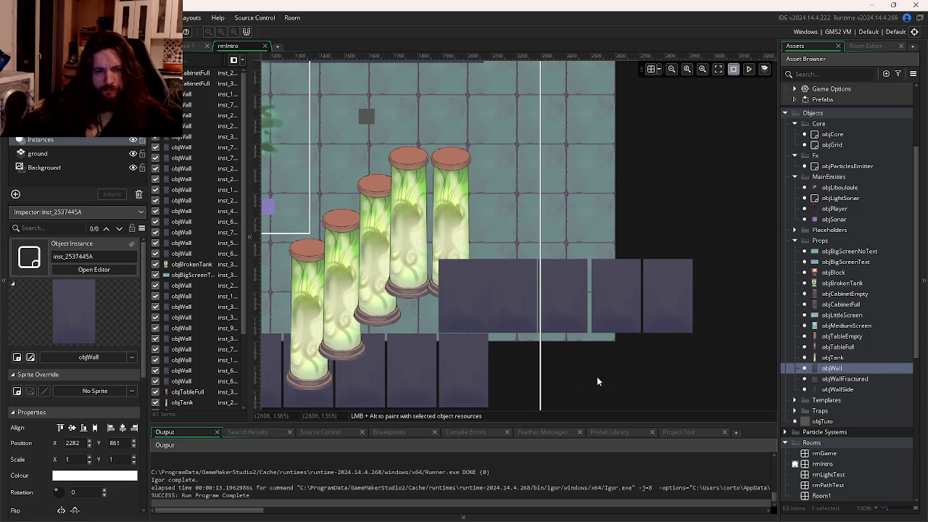
Step: Nudge the right-hand walls left one by one to close the gaps in the row
scroll(578, 361, "up", 3)
key("Left")
key("Left")
key("Left")
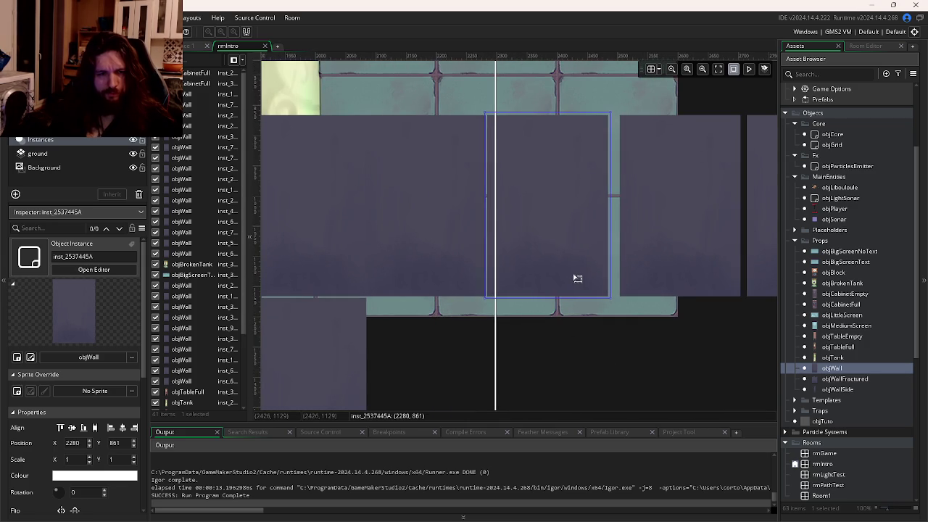
left_click(643, 272)
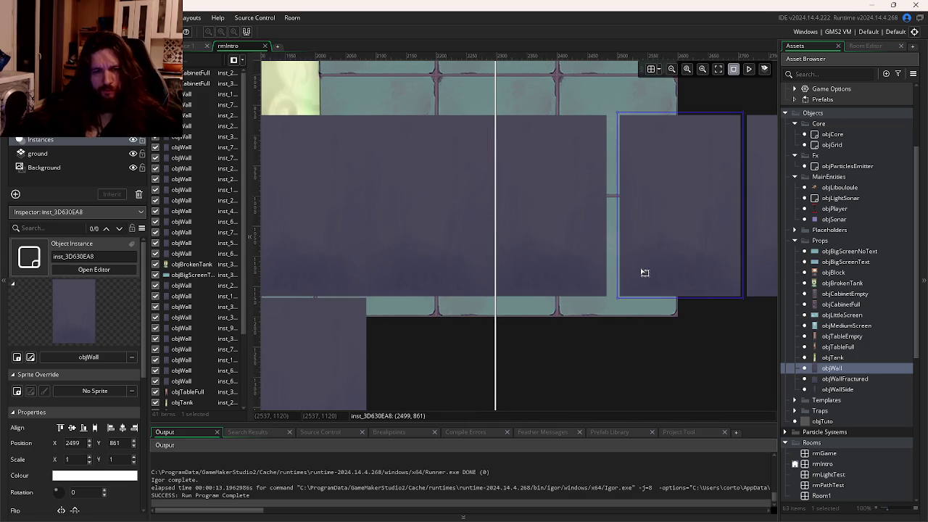
key("Left")
key("Left")
key("Left")
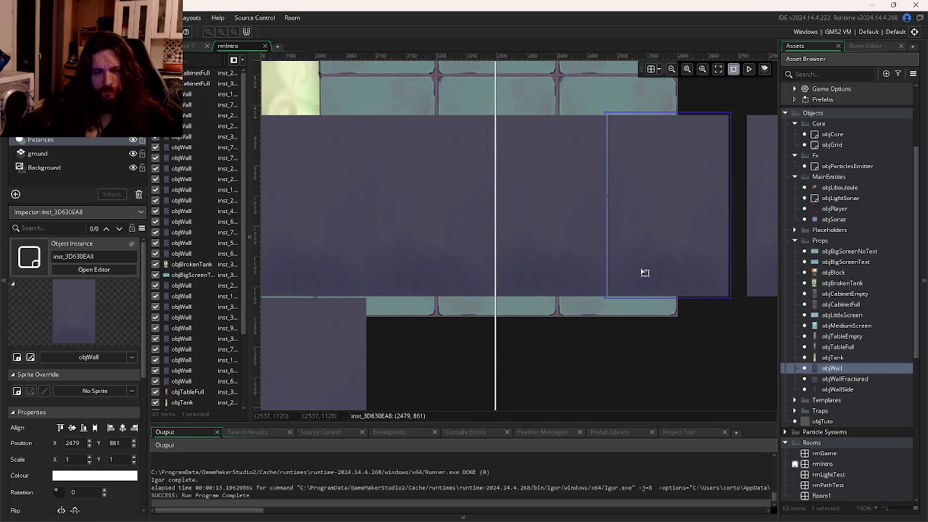
left_click(646, 275)
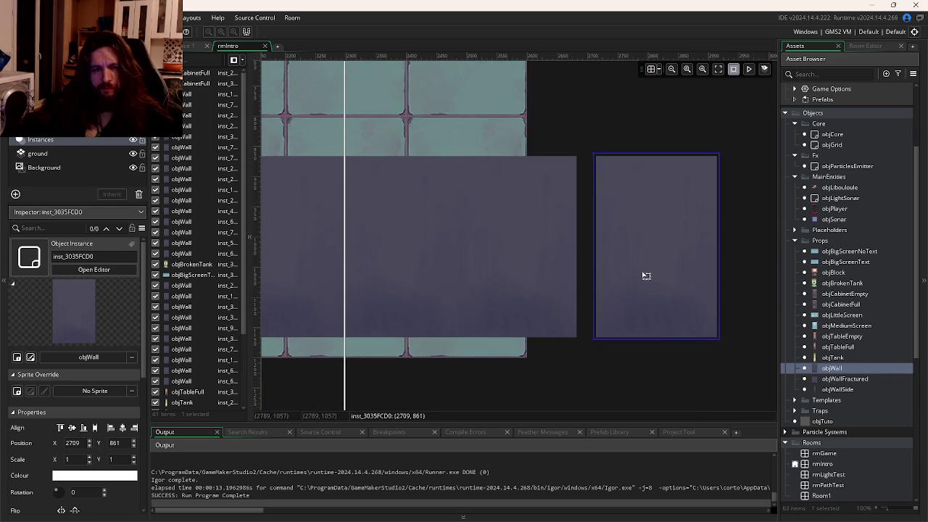
key("Left")
key("Left")
key("Left")
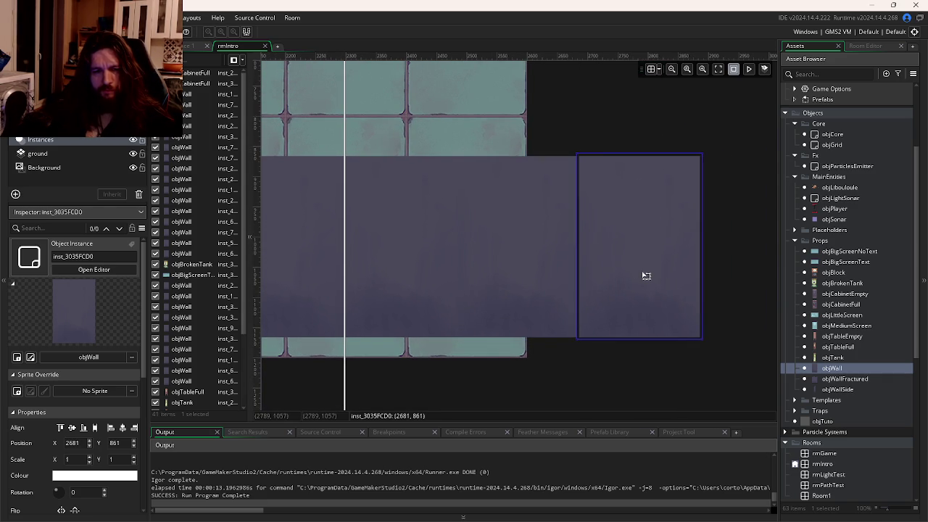
key("Left")
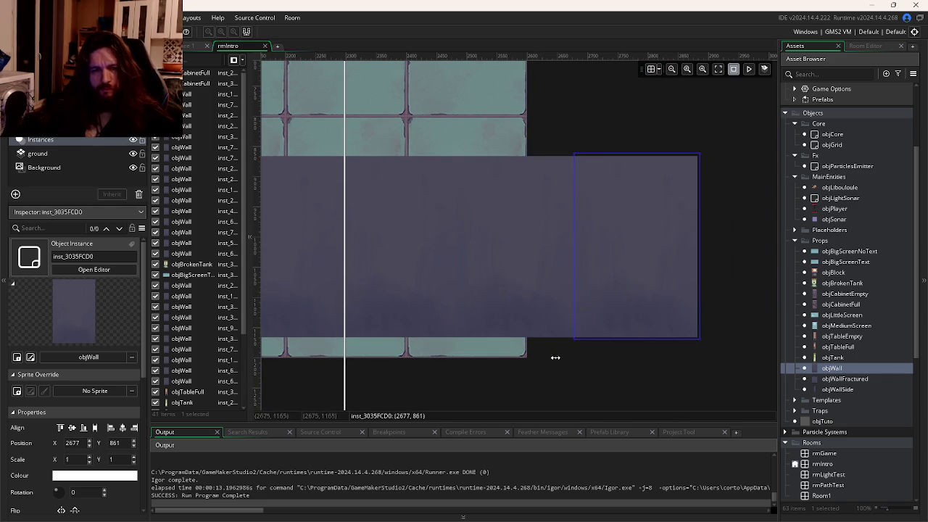
scroll(555, 357, "down", 3)
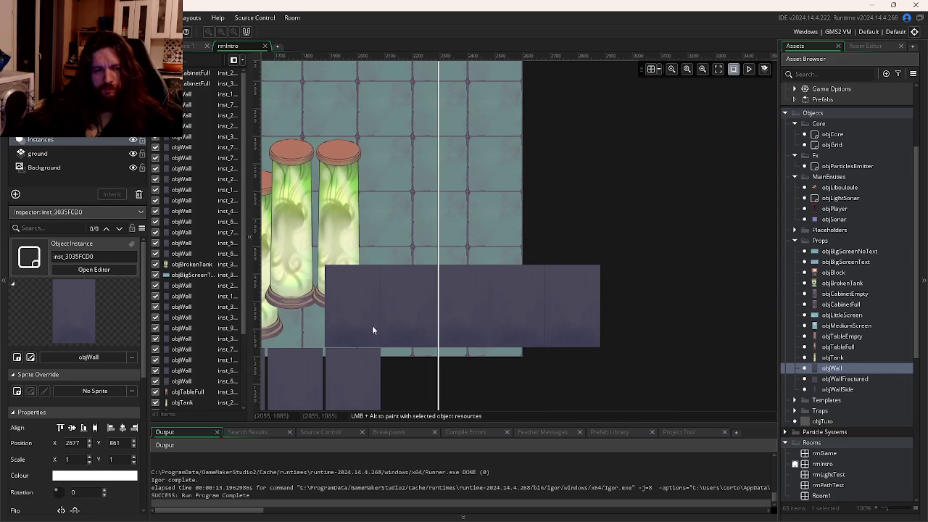
scroll(658, 309, "left", 3)
Step: Marquee-select the strip's walls and nudge them down
left_click(471, 321)
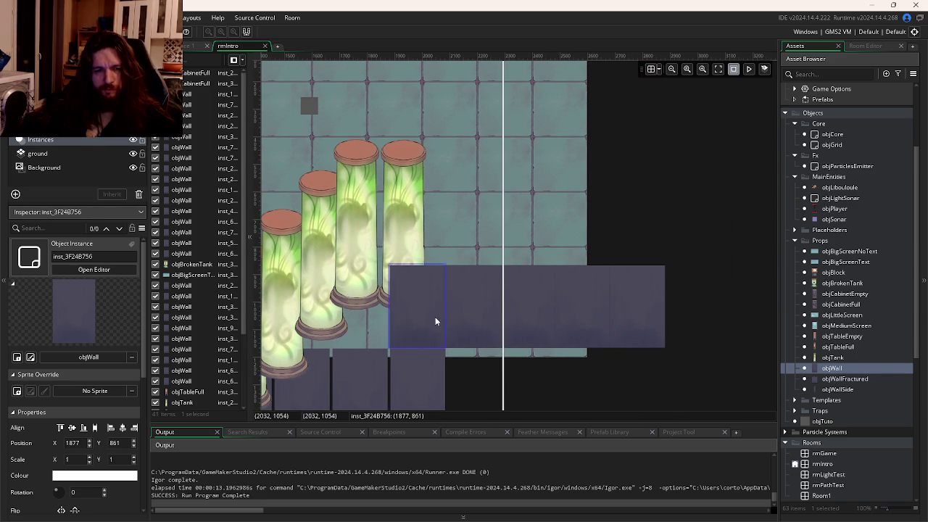
left_click(599, 319)
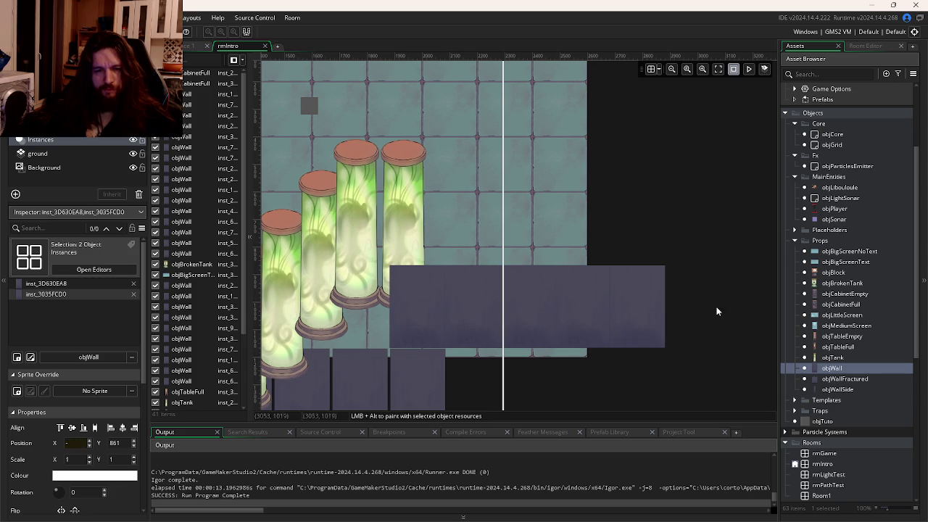
scroll(691, 323, "right", 3)
mouse_move(672, 312)
left_mouse_down()
mouse_move(427, 312)
mouse_move(403, 324)
left_mouse_up()
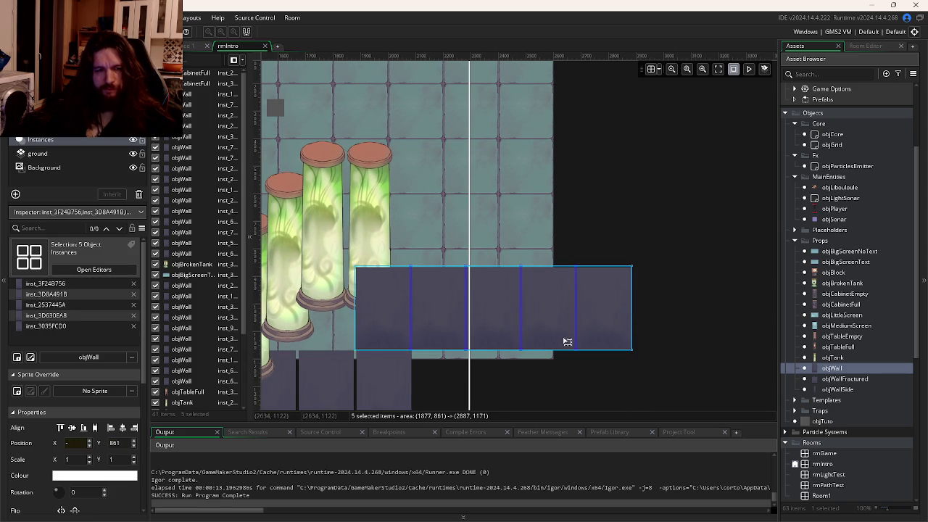
key("Down")
key("Down")
key("Down")
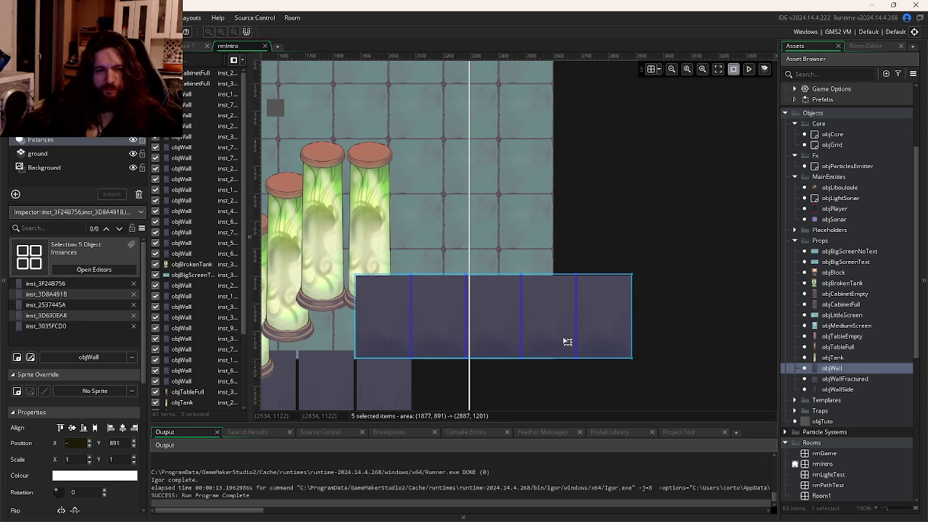
left_click(618, 214)
Step: Select all five strip walls and lower them further to y 909, spanning x 1877–2887
scroll(613, 209, "down", 3)
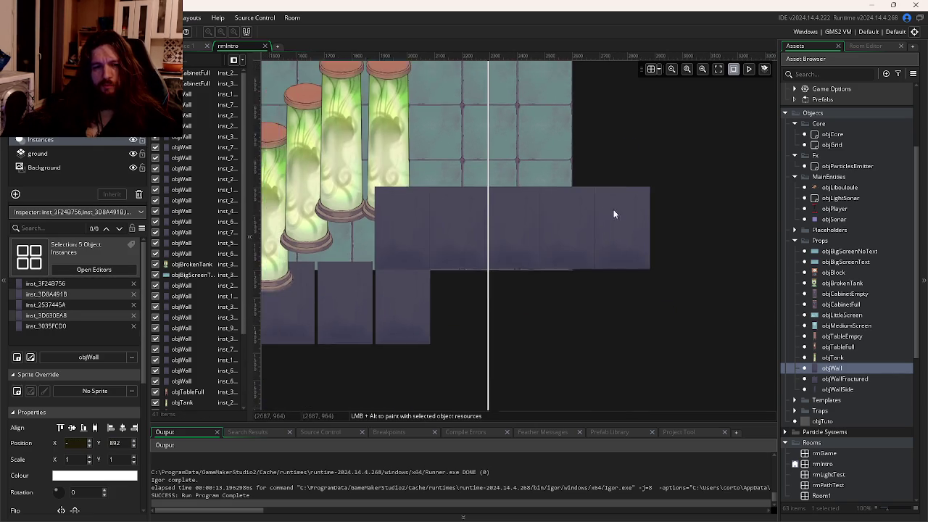
scroll(753, 251, "left", 4)
left_click_drag(754, 239, 529, 252)
key("Down")
key("Down")
key("Down")
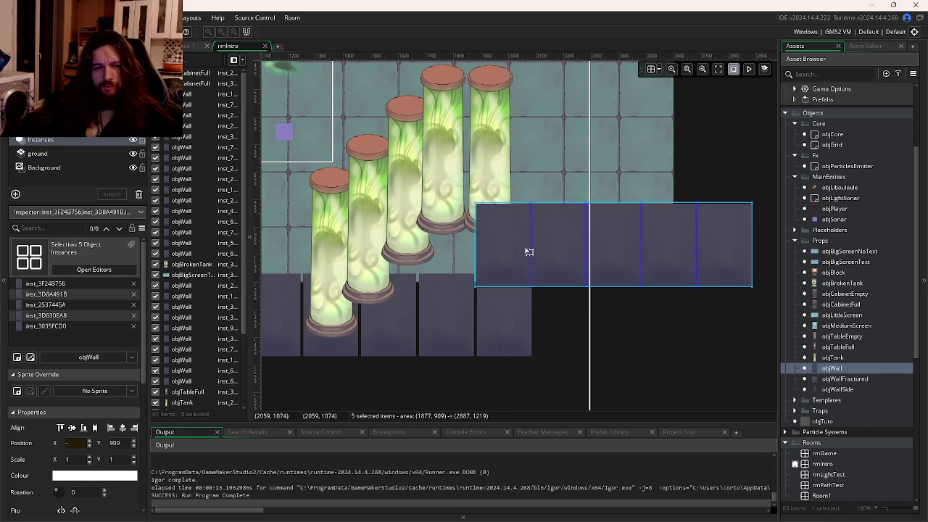
scroll(520, 345, "left", 9)
scroll(644, 308, "down", 2)
left_click(601, 294)
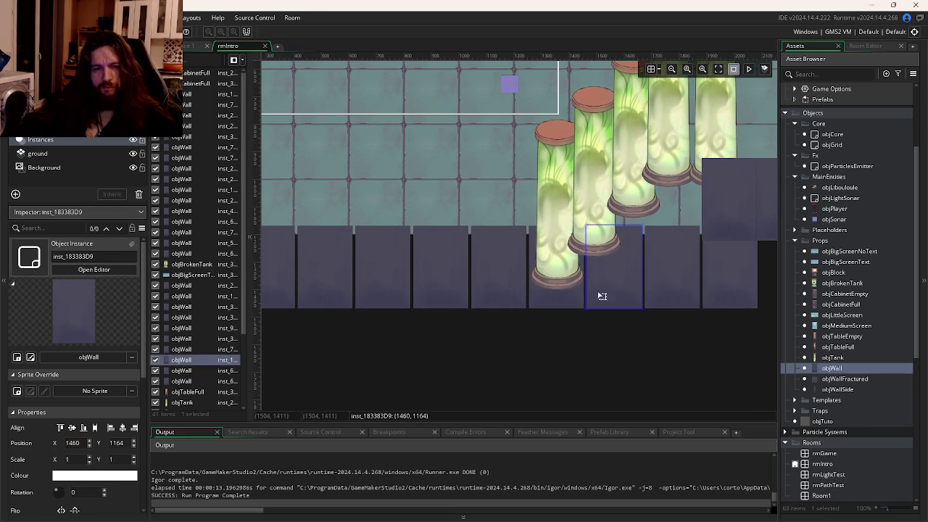
left_click(561, 303)
scroll(181, 290, "down", 3)
Step: Reorder the five objTank instances above objBigScreenTank in the Instances list
left_click(183, 309)
left_click(192, 351, "shift")
left_click_drag(207, 309, 187, 231)
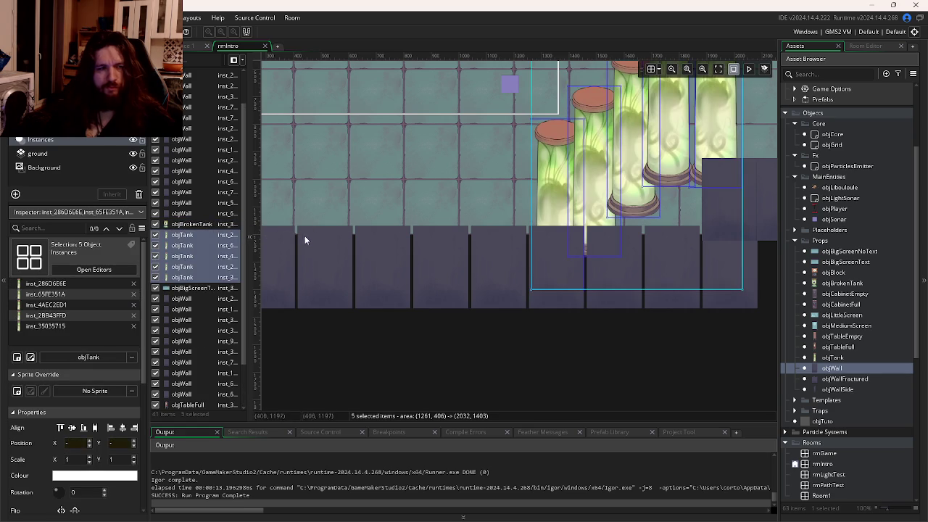
Step: Deselect the tanks and show the room grid
left_click(454, 348)
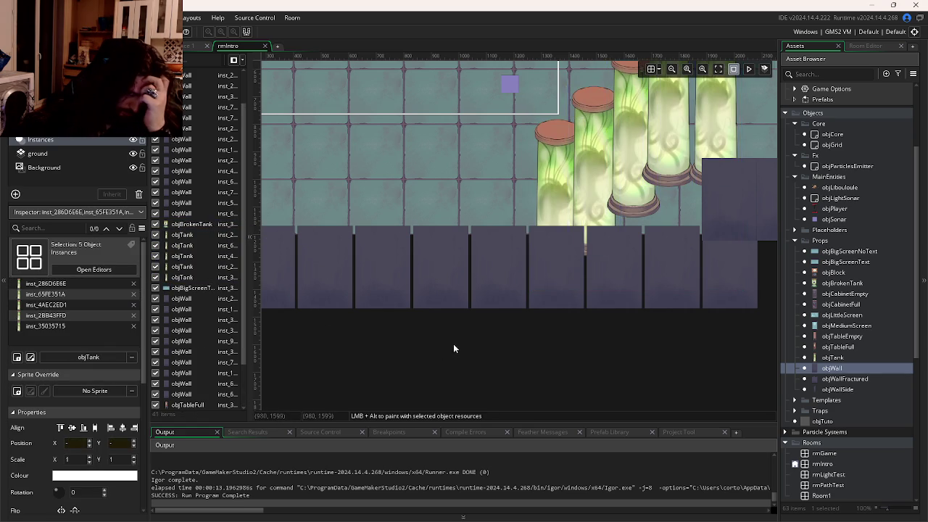
scroll(428, 319, "right", 3)
scroll(403, 287, "up", 10)
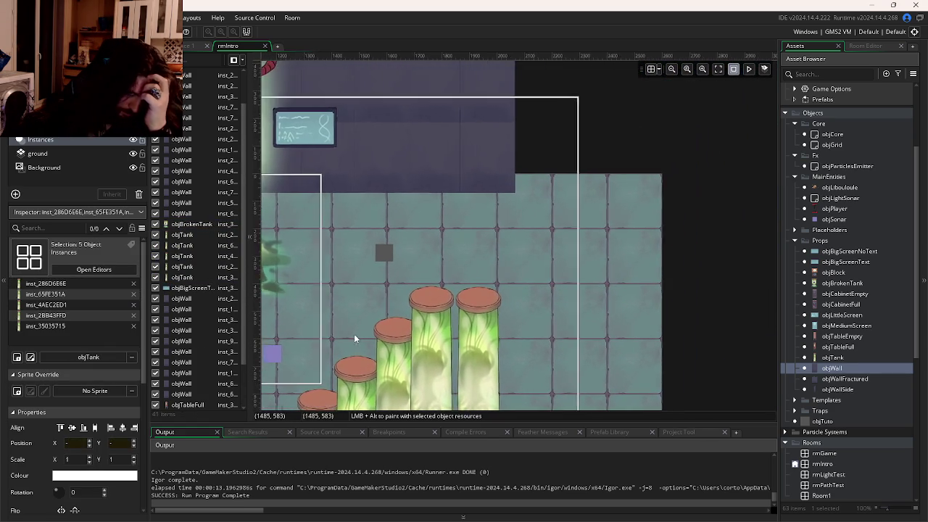
scroll(355, 338, "up", 2)
scroll(355, 339, "right", 2)
key("g")
Step: Move the two stacked top walls right to X 2458
mouse_move(474, 114)
left_mouse_down()
mouse_move(421, 205)
mouse_move(408, 199)
left_mouse_up()
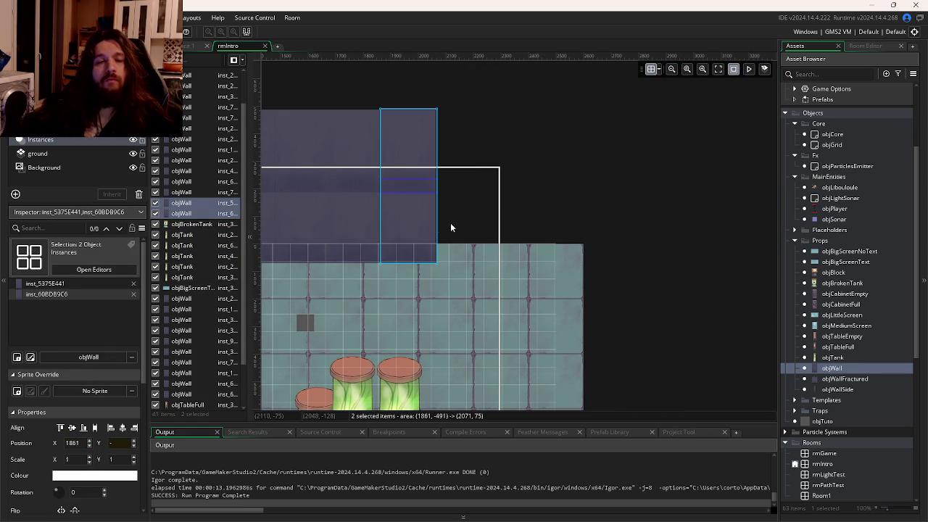
mouse_move(458, 222)
left_mouse_down()
mouse_move(494, 237)
mouse_move(445, 230)
mouse_move(482, 226)
left_mouse_up()
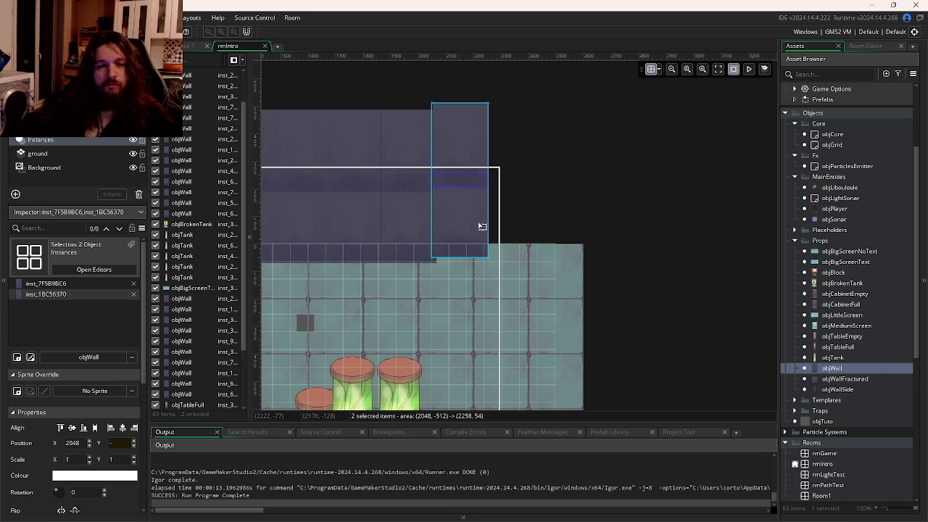
scroll(450, 239, "up", 4)
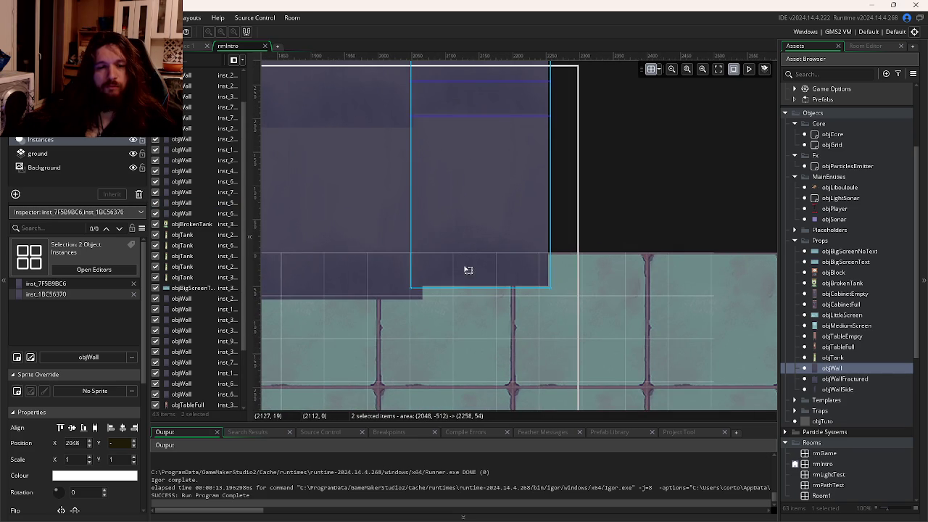
left_click(658, 71)
mouse_move(514, 176)
left_mouse_down()
mouse_move(528, 193)
mouse_move(517, 196)
left_mouse_up()
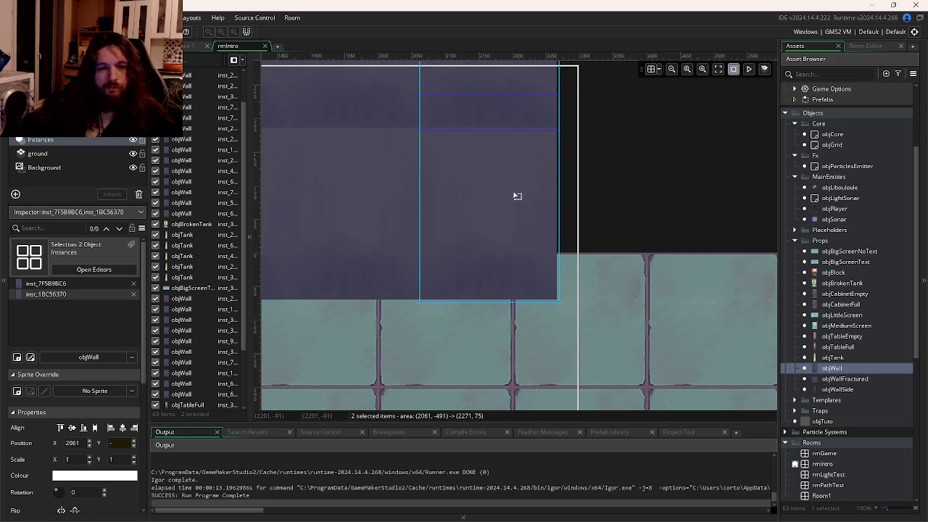
scroll(517, 195, "up", 2)
scroll(518, 217, "down", 2)
mouse_move(519, 239)
left_mouse_down()
mouse_move(544, 246)
mouse_move(559, 282)
mouse_move(606, 265)
mouse_move(601, 258)
mouse_move(596, 307)
mouse_move(710, 265)
mouse_move(741, 269)
mouse_move(723, 267)
left_mouse_up()
Step: Run the game with F5
scroll(643, 280, "down", 5)
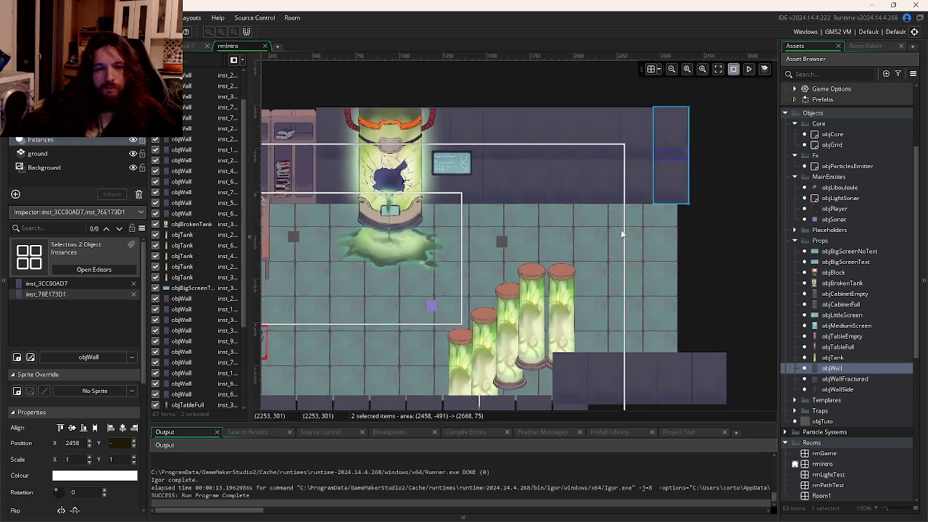
scroll(622, 234, "down", 1)
scroll(642, 230, "down", 1)
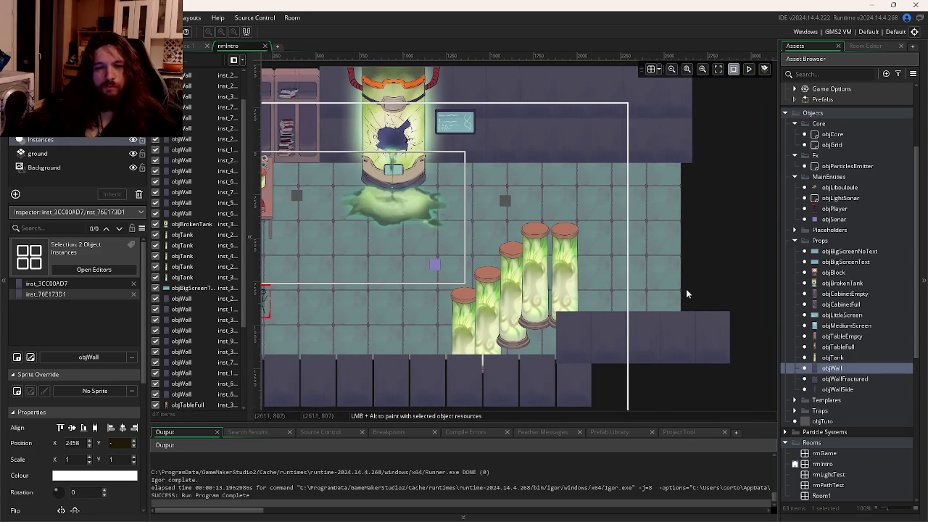
scroll(642, 221, "left", 5)
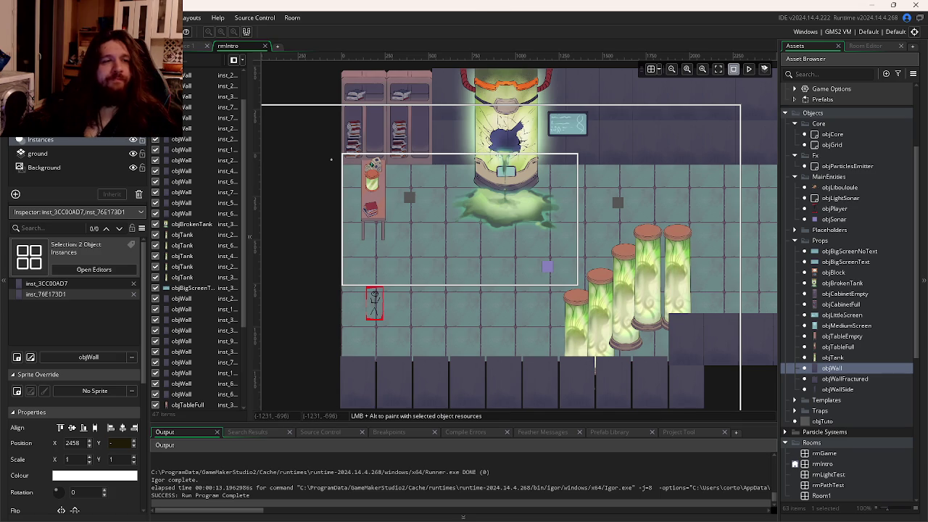
key("F5")
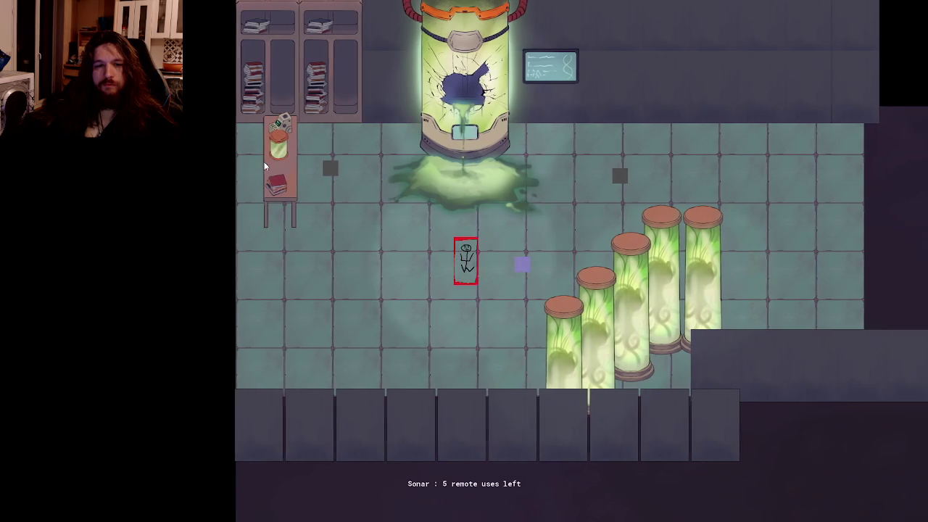
Step: Fire the sonar once, read and close the warning note, and let the scene fade to black
left_click(264, 162)
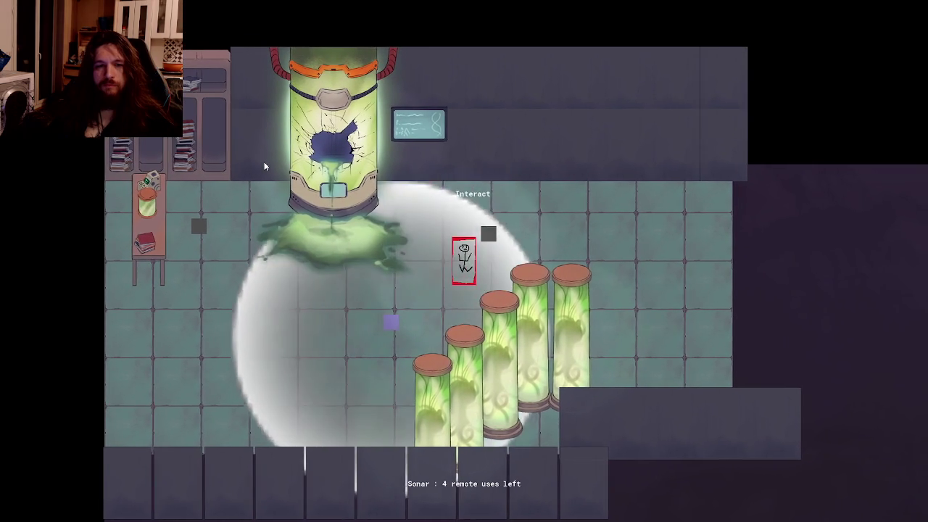
key("r")
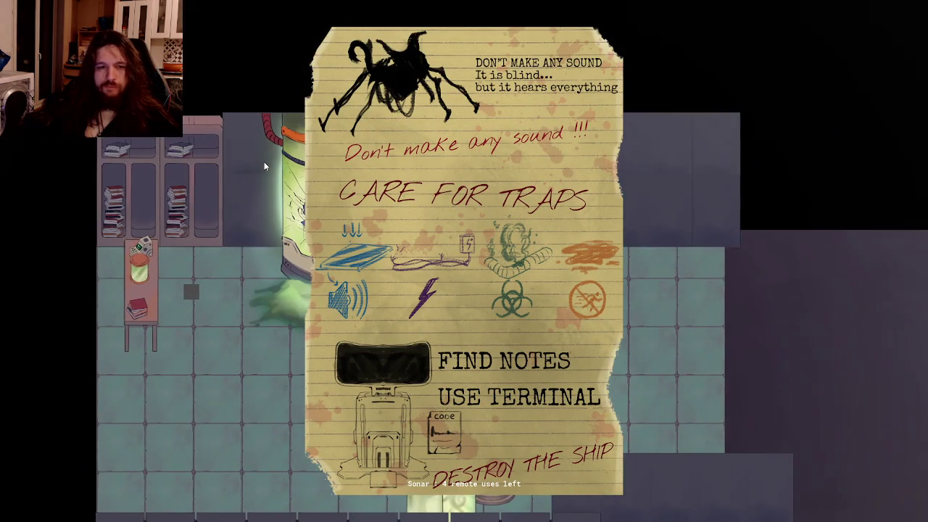
key("r")
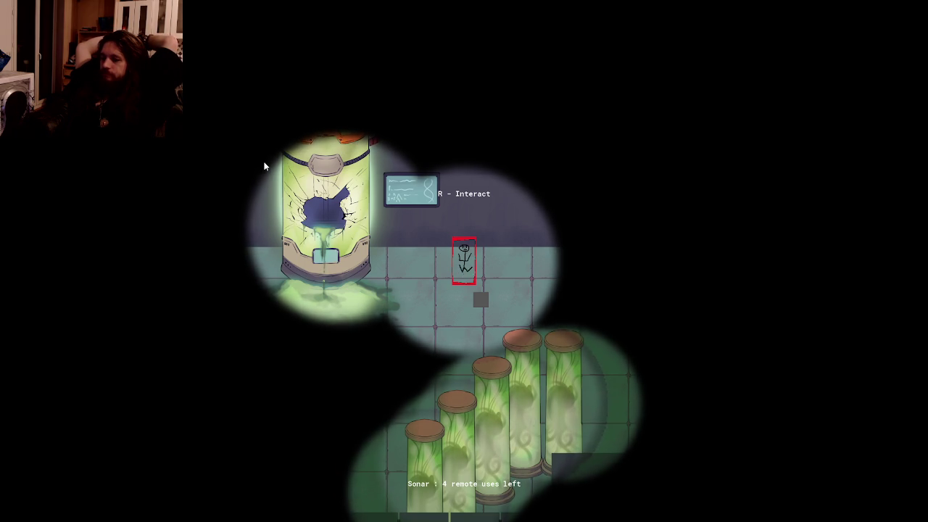
key("r")
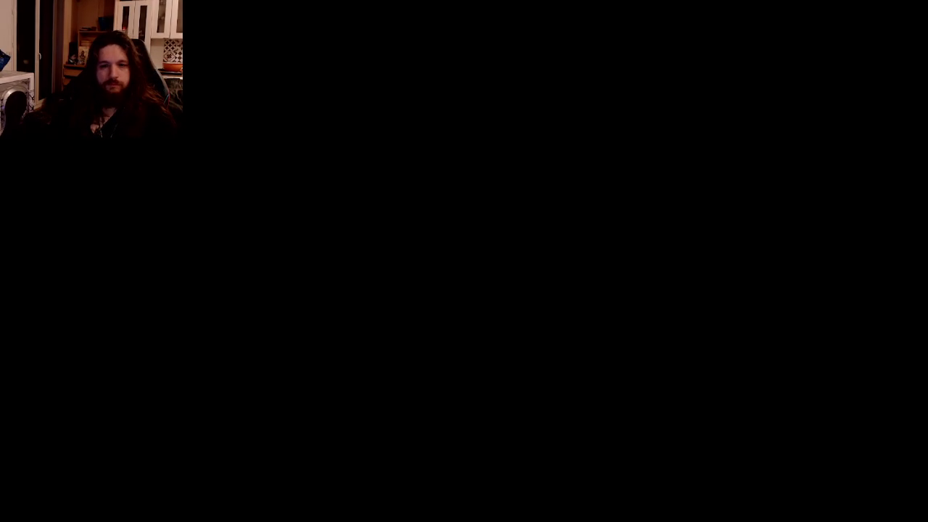
Step: Leave the game, view the LD59 WhiteBoard in FigJam, then switch to Discord
key("alt+Tab")
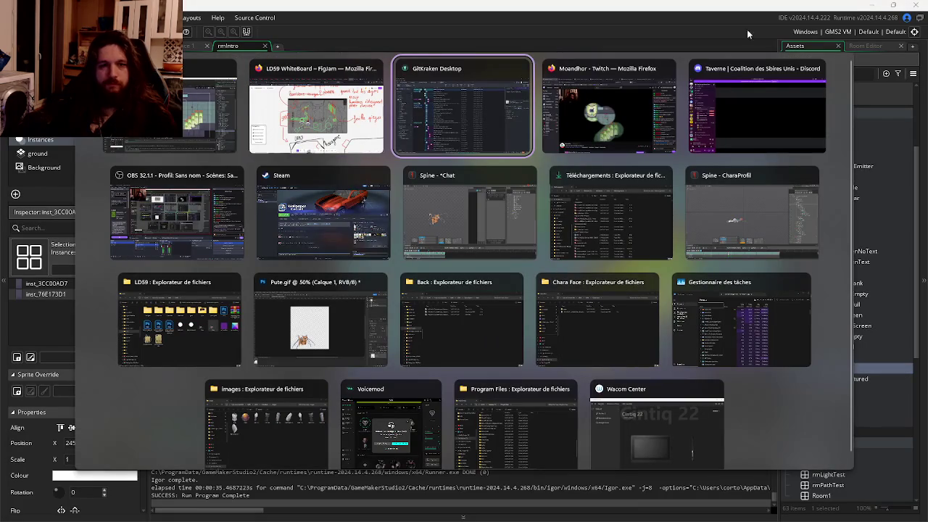
left_click(369, 125)
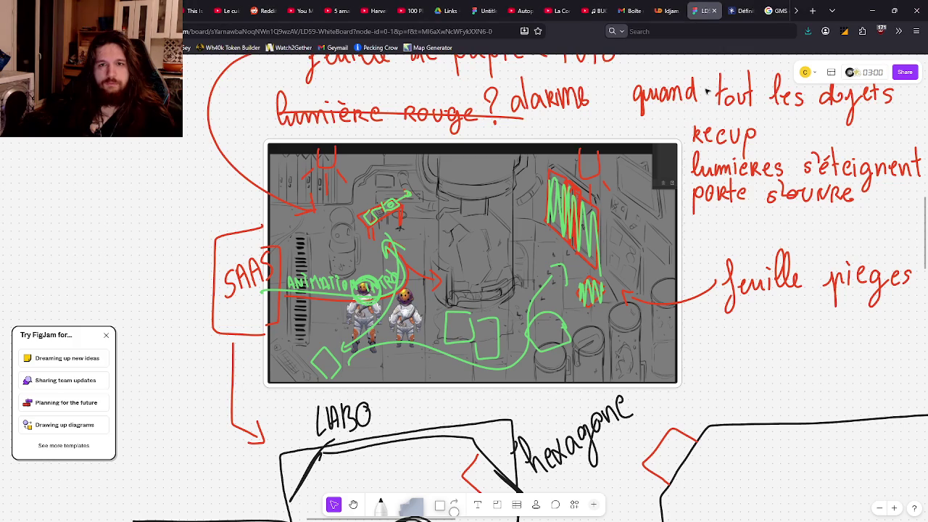
key("ctrl+Tab")
key("ctrl+Tab")
key("ctrl+Tab")
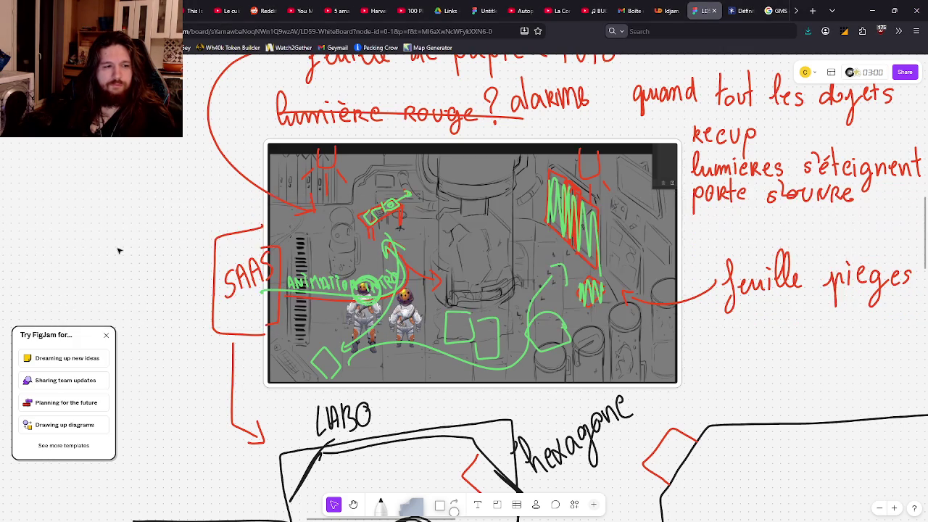
key("alt+Tab")
key("alt+Tab")
key("alt+Tab")
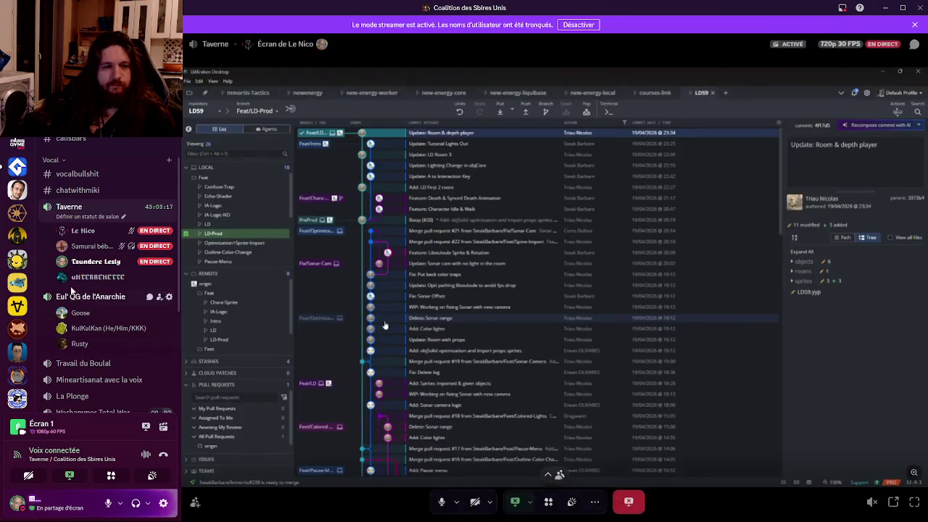
Step: Follow the pinned DRIVE ART message in #ld59 to the shared Google Drive art folder
scroll(80, 315, "down", 5)
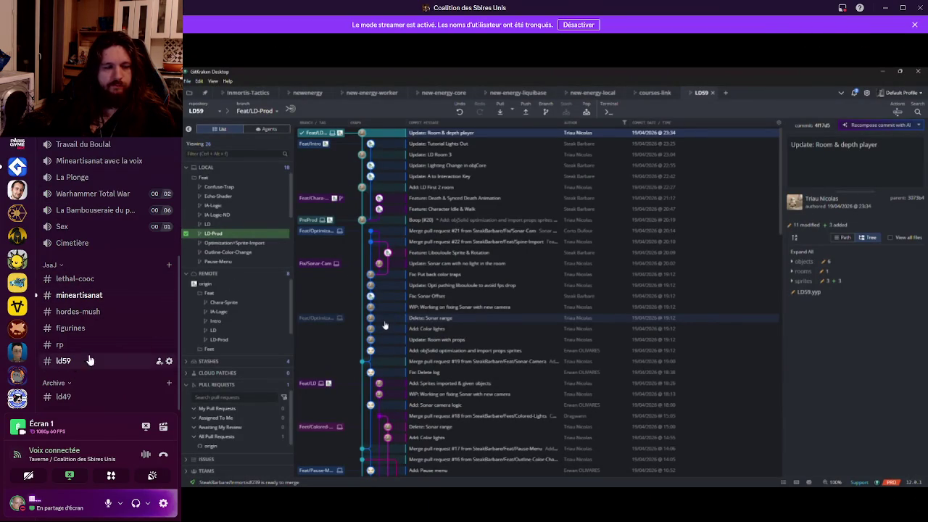
left_click(90, 360)
scroll(363, 269, "up", 10)
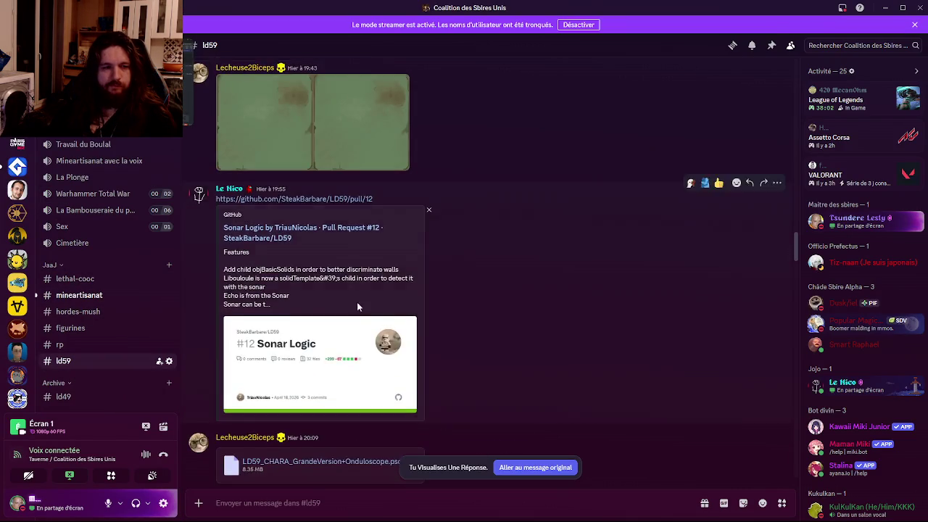
left_click(771, 45)
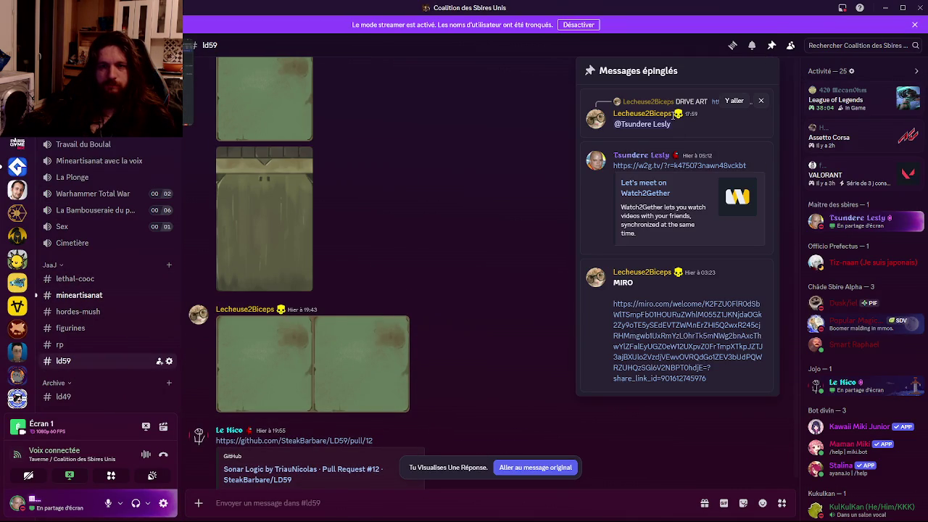
left_click(735, 101)
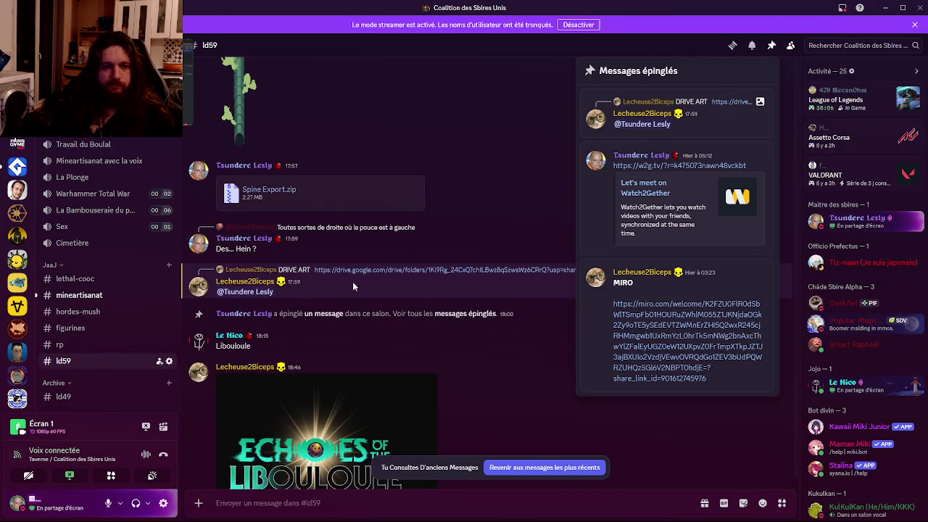
left_click(369, 270)
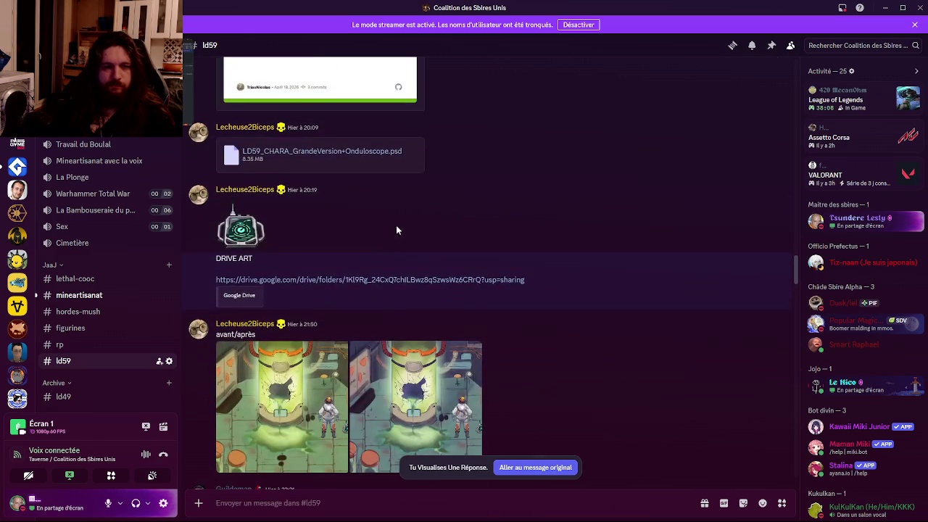
left_click(358, 278)
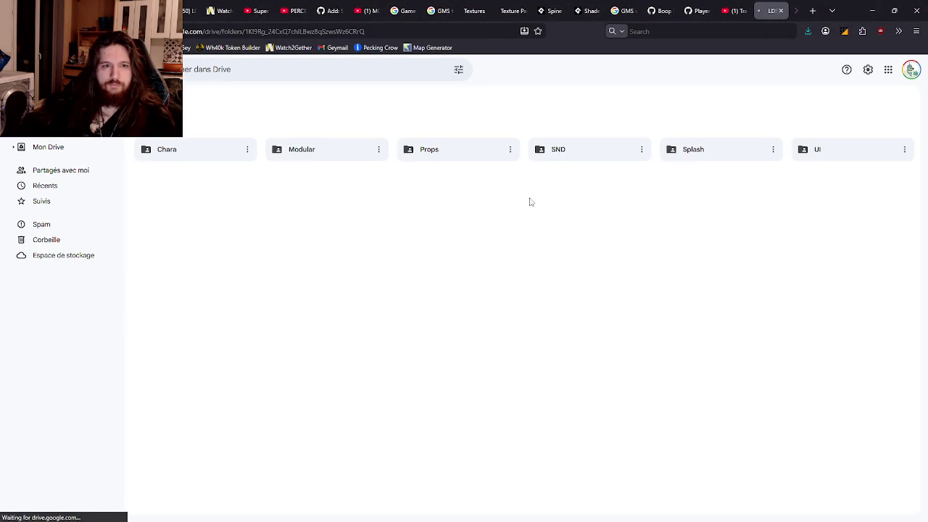
Step: Browse Props > enviro and Gameplay, and preview sprOnduloscope.png
double_click(416, 181)
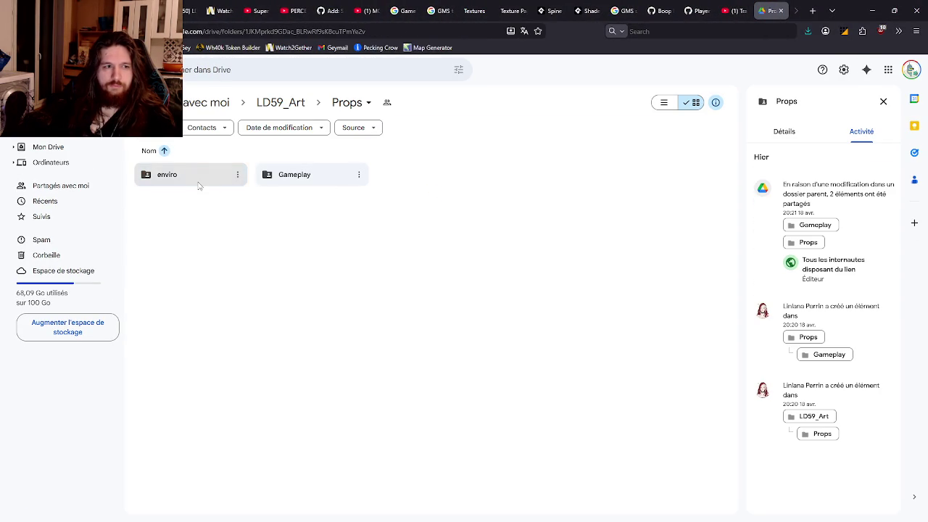
double_click(199, 182)
scroll(384, 194, "down", 1)
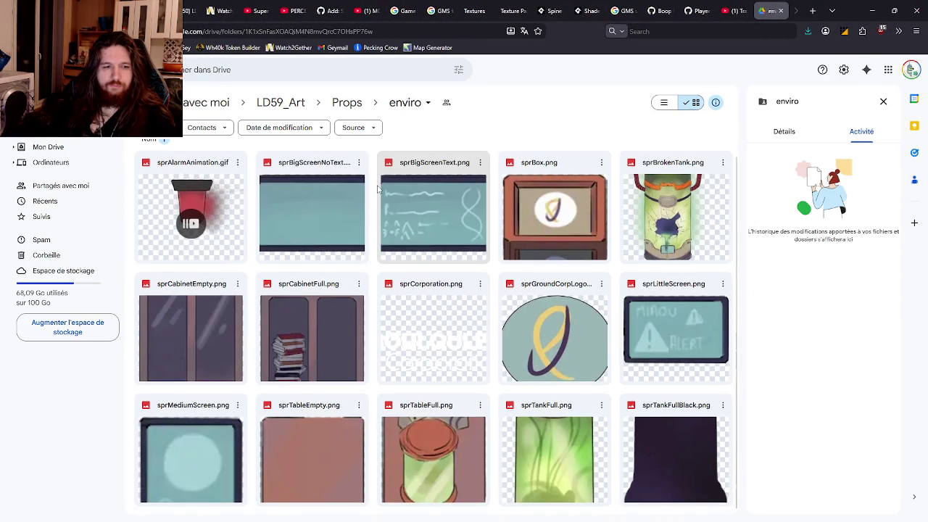
left_click(346, 102)
double_click(312, 174)
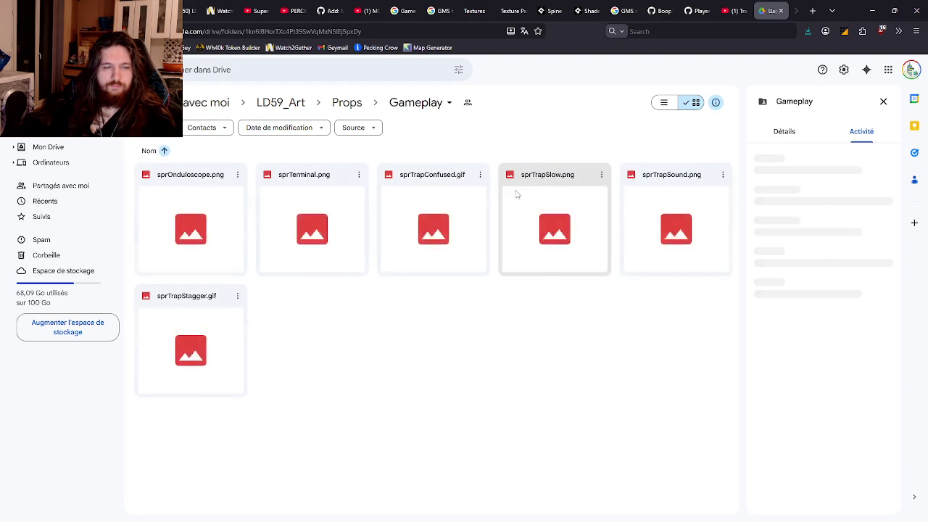
double_click(235, 221)
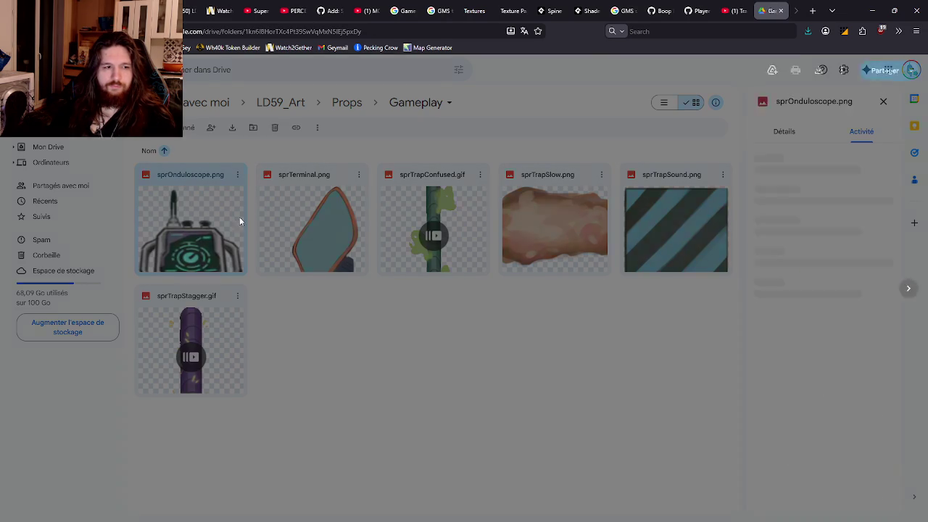
key("Escape")
Step: Save sprOnduloscope.png to the computer and go back up to LD59_Art
right_click(162, 251)
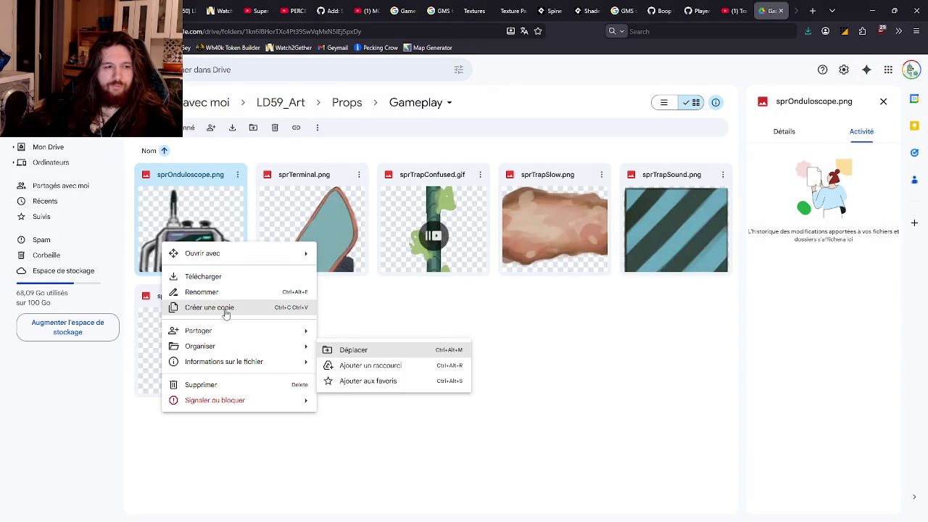
key("Escape")
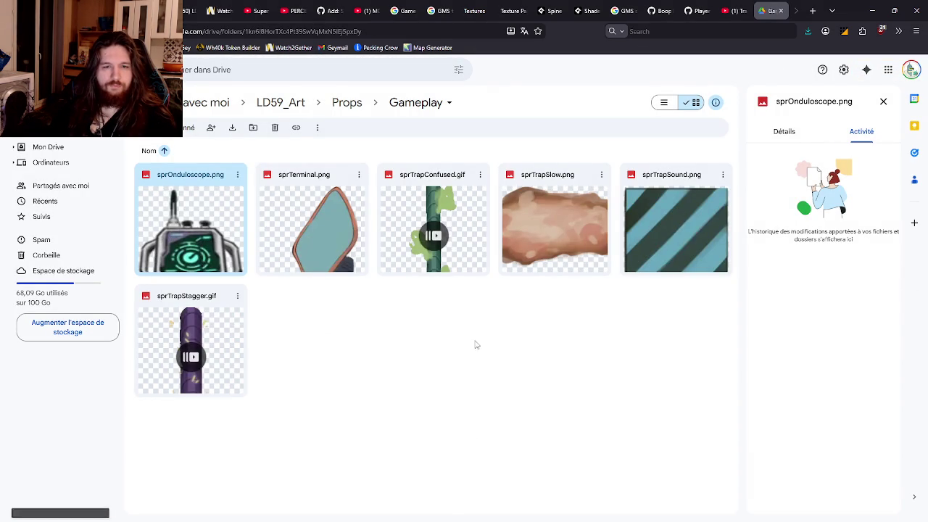
left_click(547, 334)
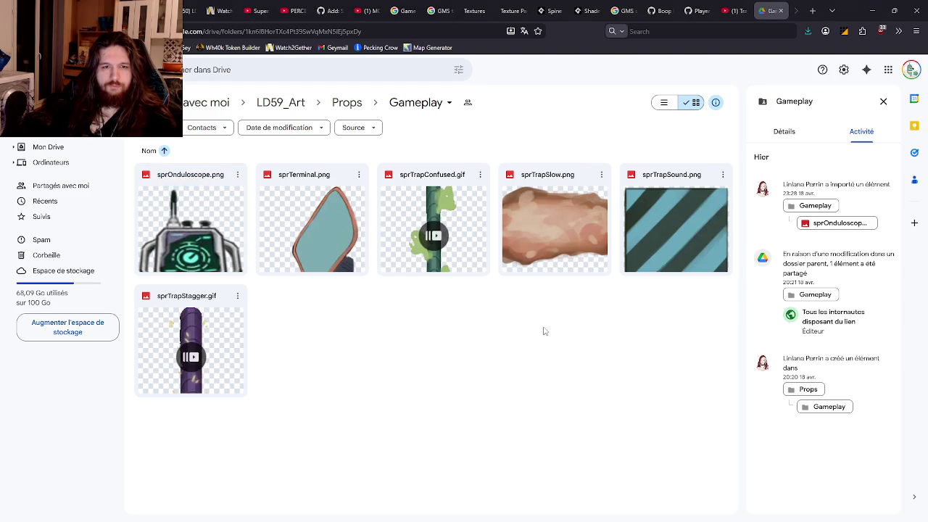
left_click(375, 237)
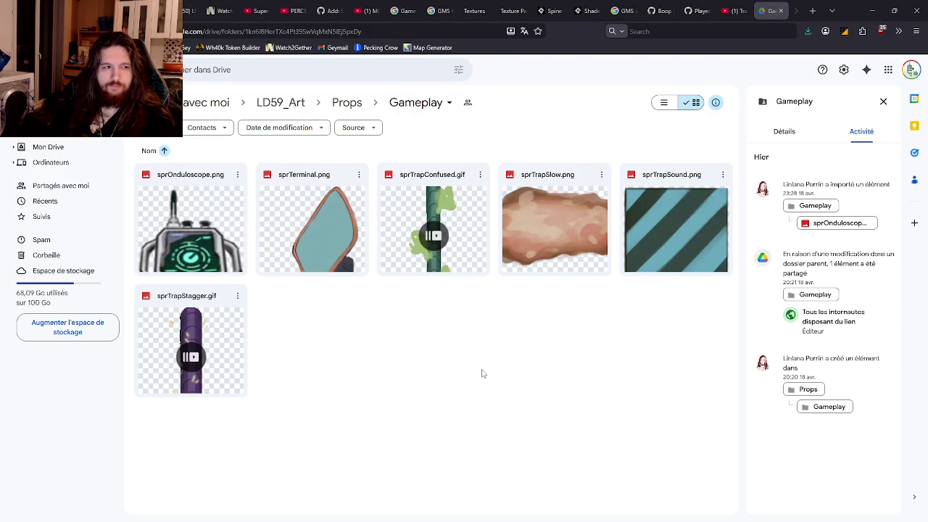
key("alt+Left")
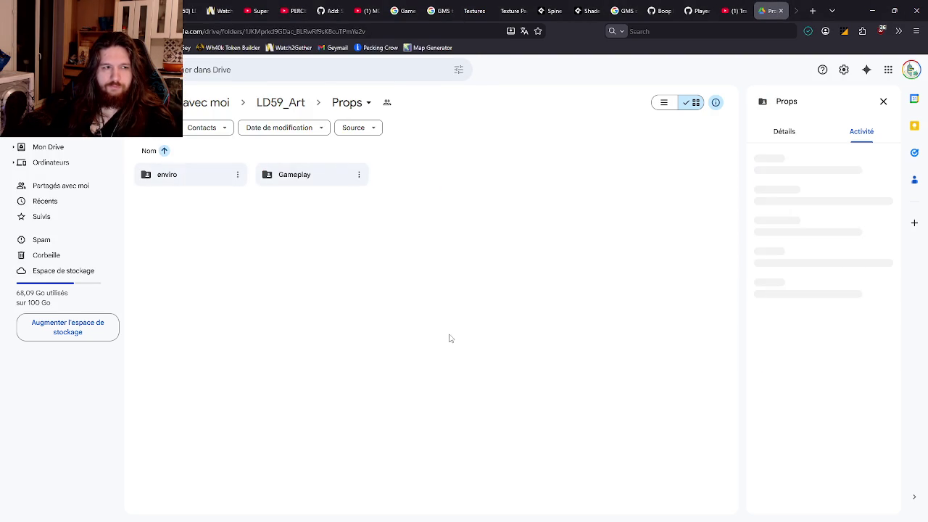
key("alt+Left")
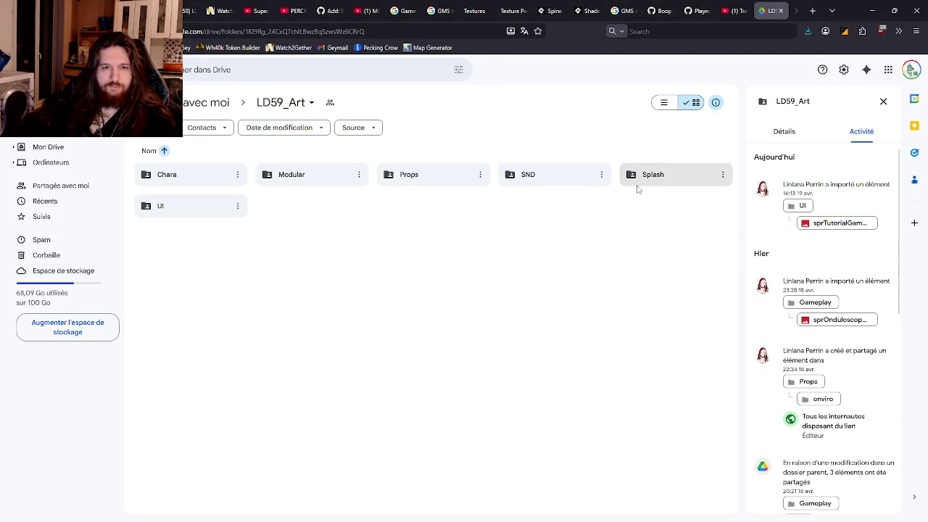
Step: Look through the UI (previewing sprPaperBlank.png), Splash, Chara and Modular folders
double_click(211, 210)
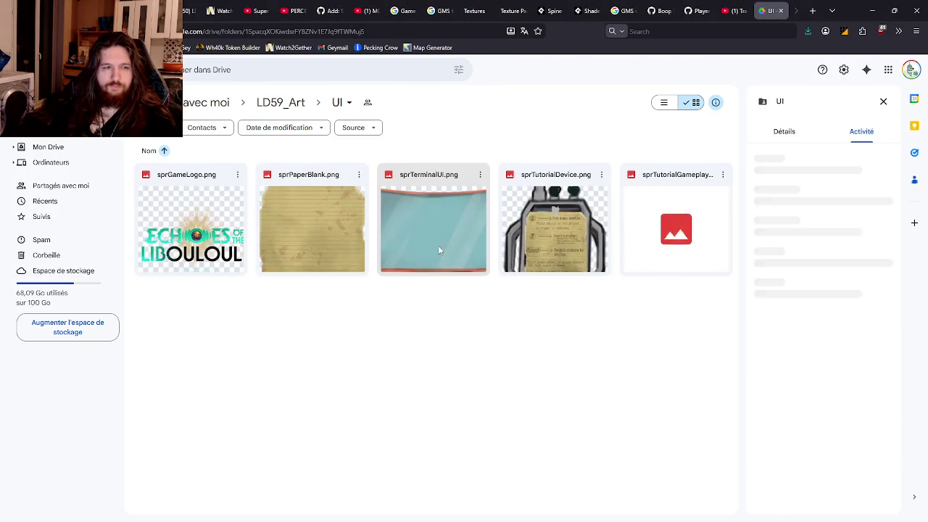
double_click(303, 232)
left_click(295, 303)
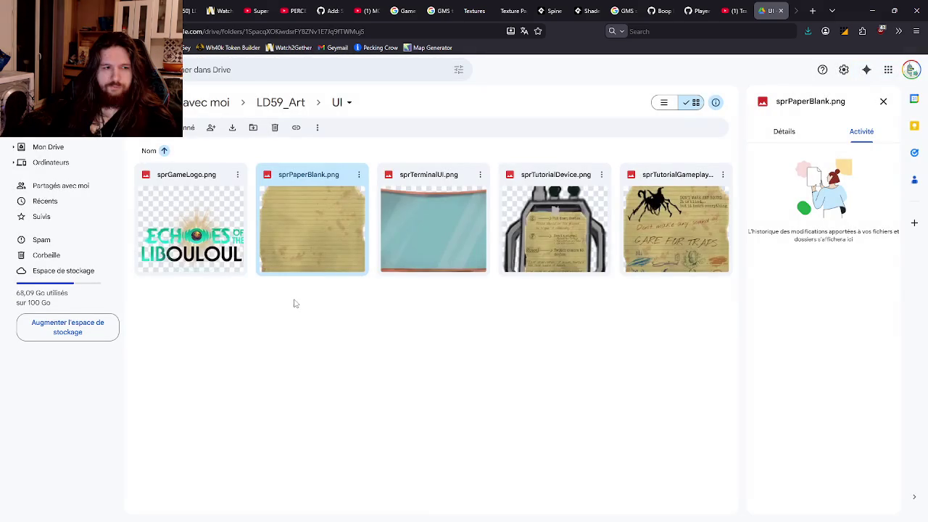
key("alt+Left")
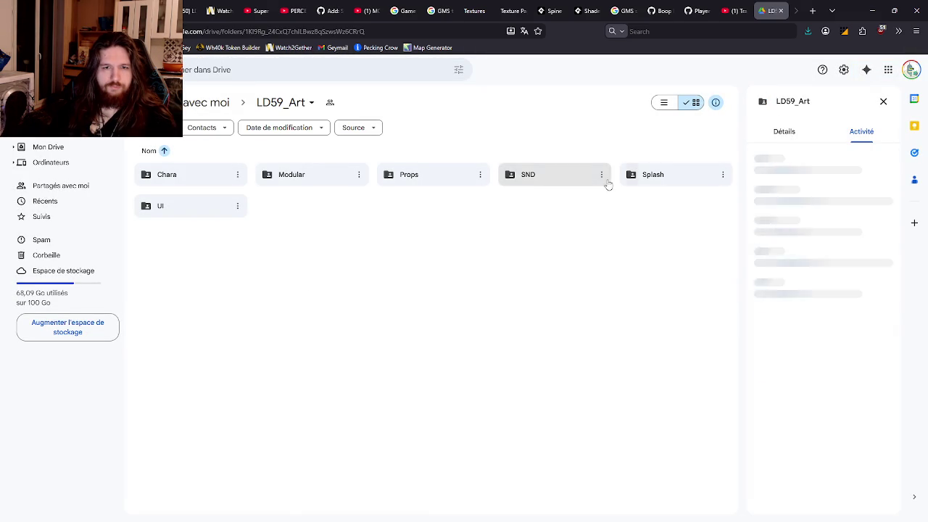
double_click(655, 176)
key("alt+Left")
left_click(169, 179)
double_click(168, 180)
key("alt+Left")
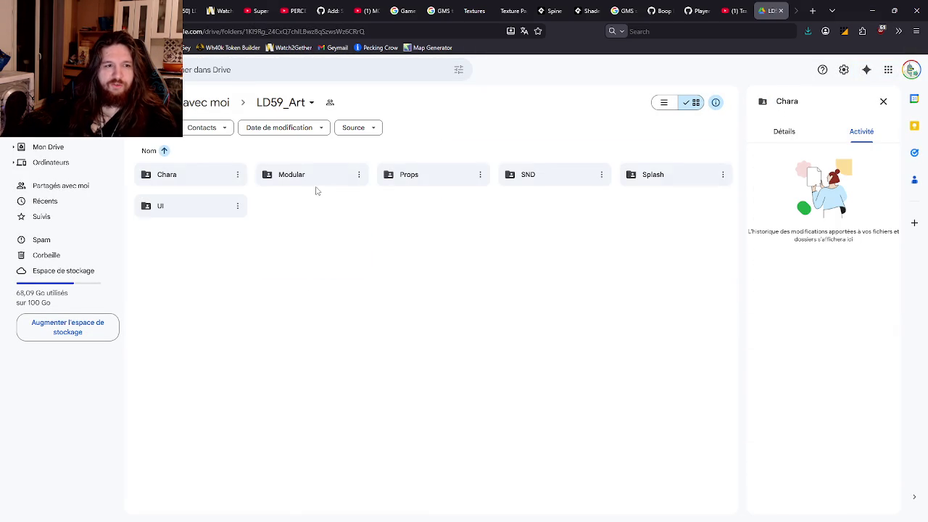
double_click(316, 185)
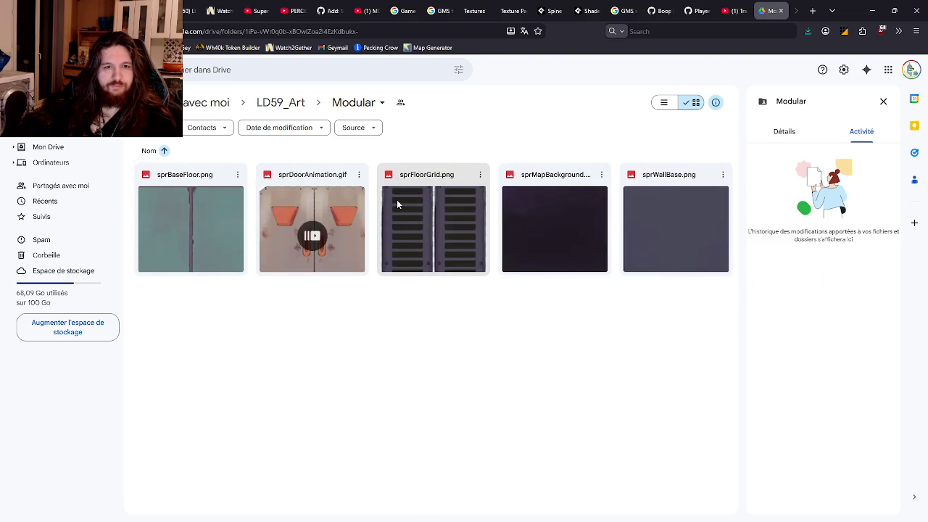
key("alt+Left")
Step: Look through Props > Gameplay, enviro, SND and Splash folders
double_click(427, 181)
double_click(312, 184)
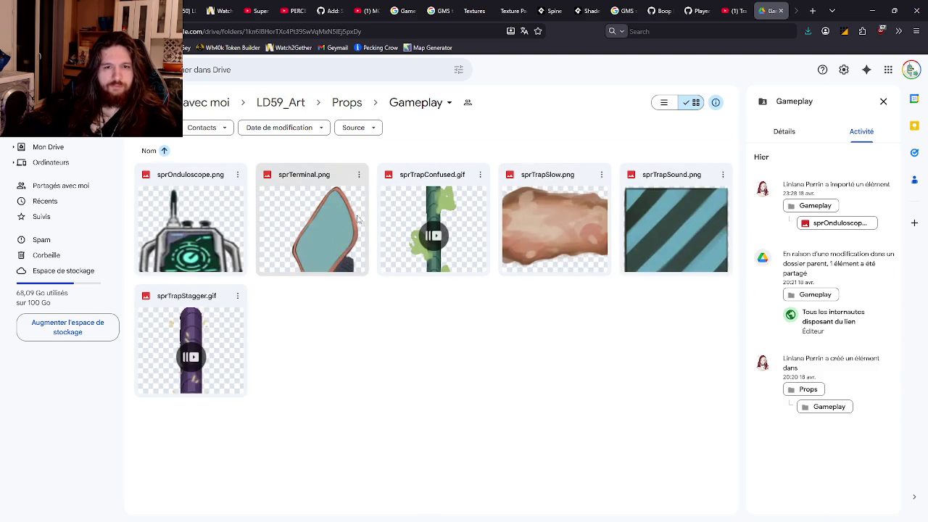
key("alt+Left")
double_click(216, 184)
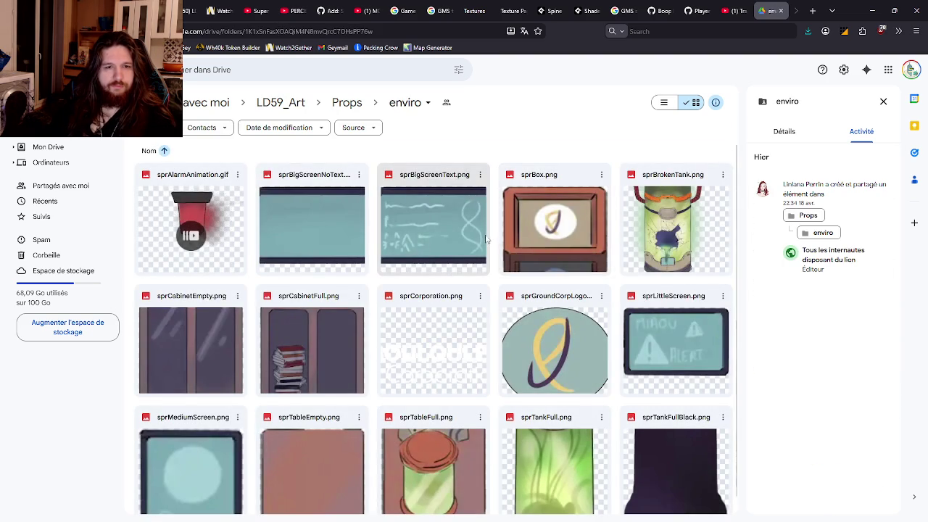
scroll(493, 242, "down", 1)
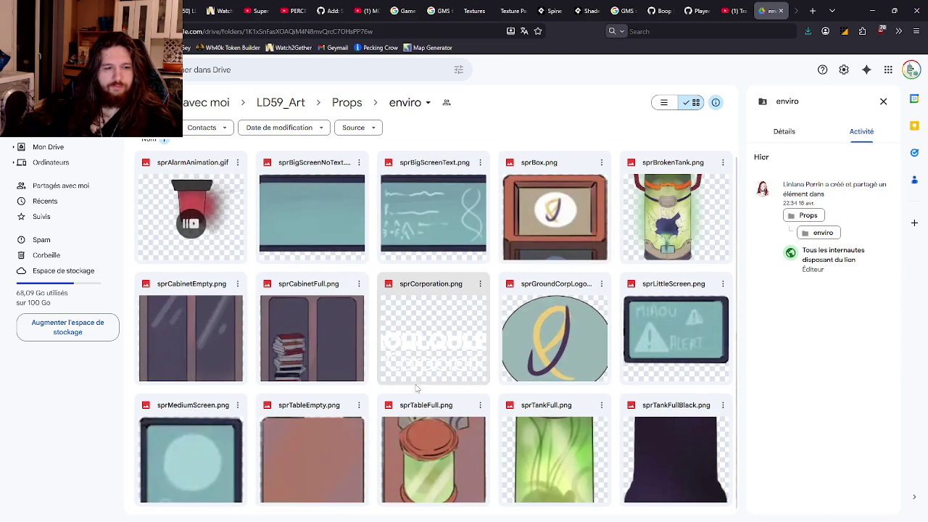
key("alt+Left")
key("alt+Left")
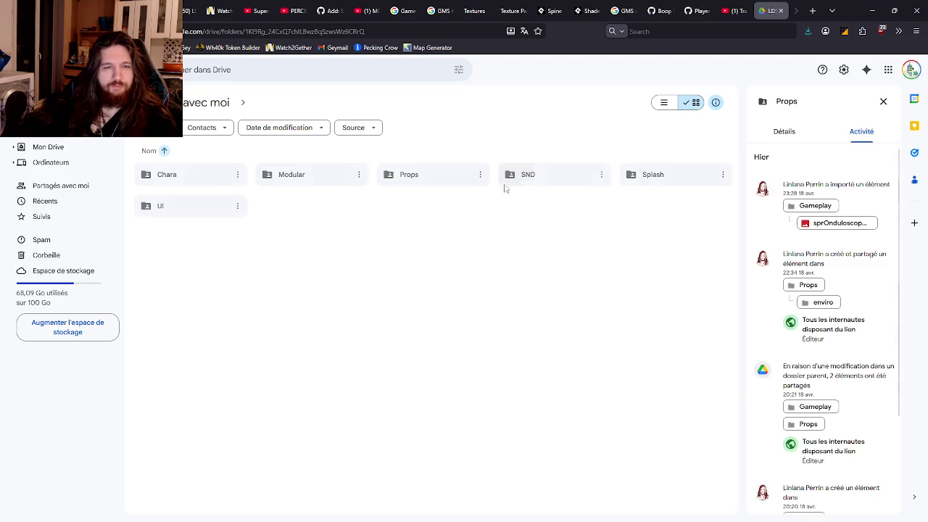
double_click(547, 186)
key("alt+Left")
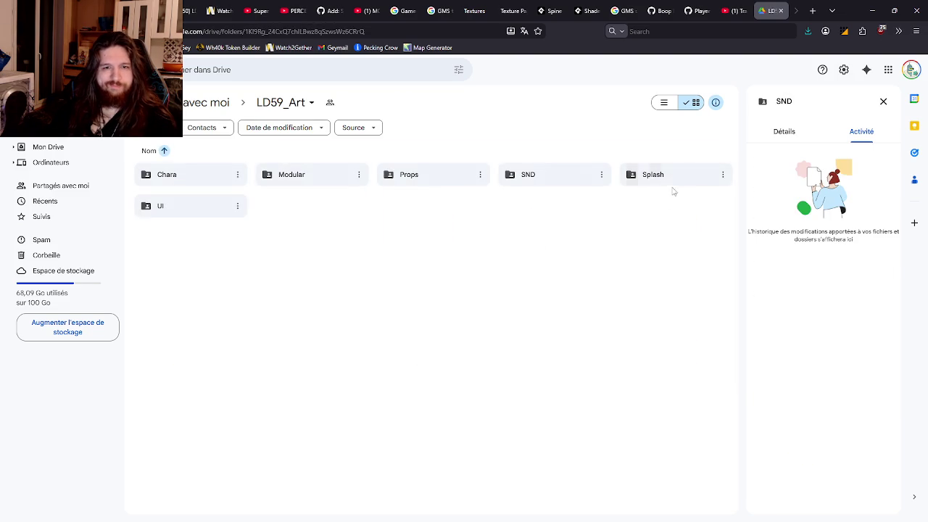
left_click(675, 187)
double_click(676, 187)
key("alt+Left")
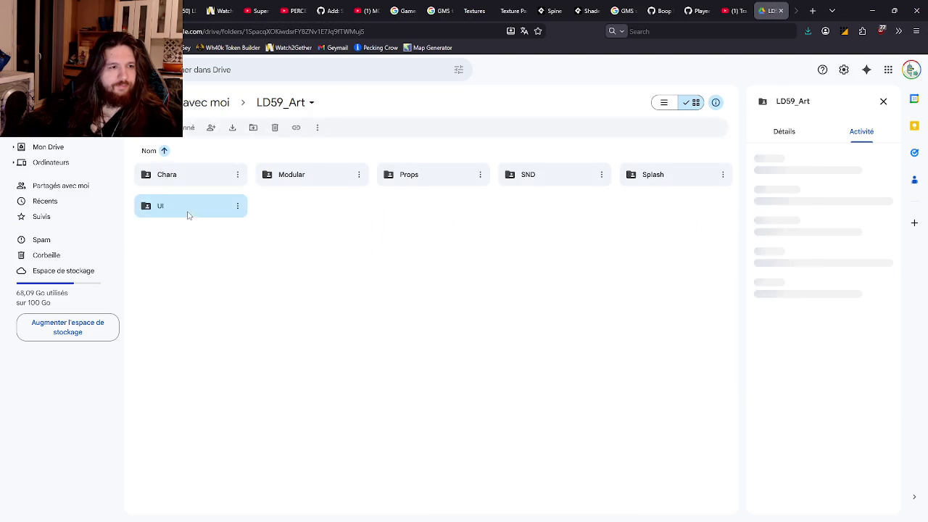
Step: Preview sprPaperBlank.png in UI again, then return to GameMaker's objTuto Draw GUI code
double_click(187, 210)
double_click(307, 245)
key("Escape")
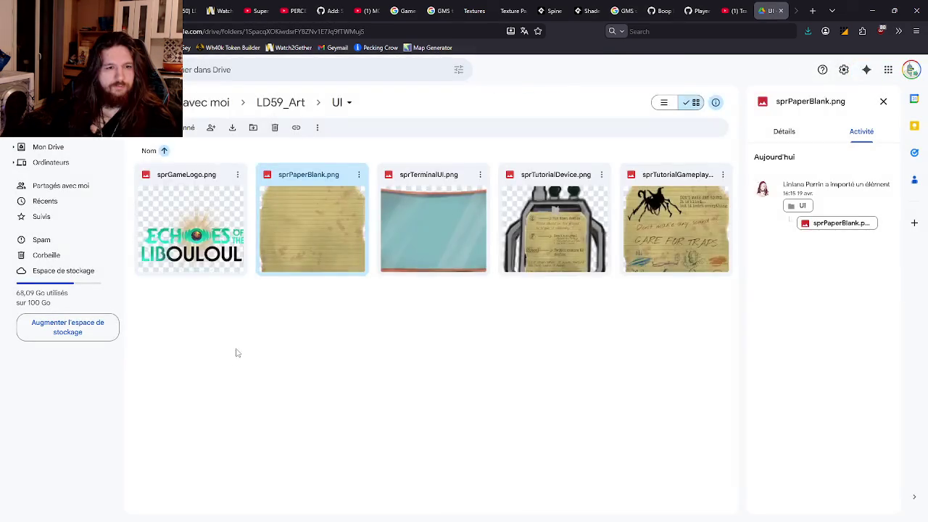
key("alt+Tab")
left_click(193, 46)
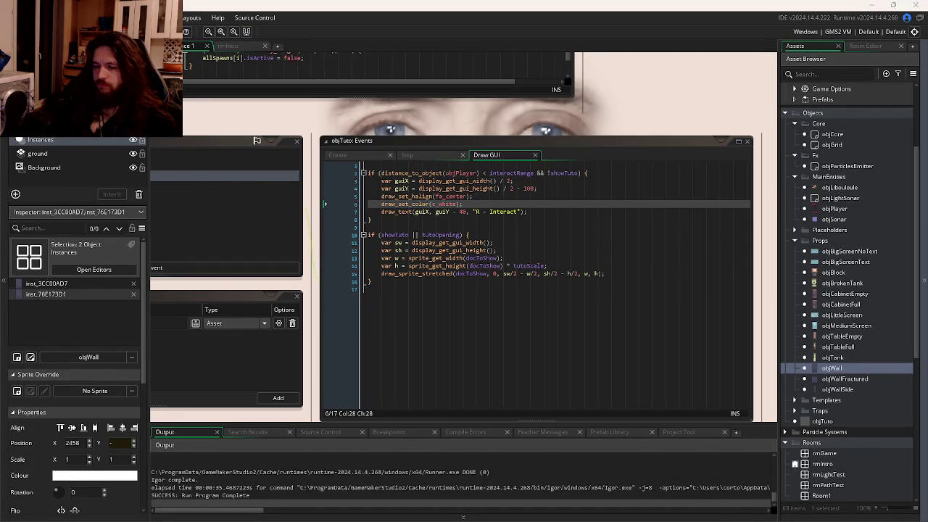
Step: Watch a member's screen share of the Drive SND folder in Discord's Taverne voice channel
key("alt+Tab")
scroll(113, 252, "up", 5)
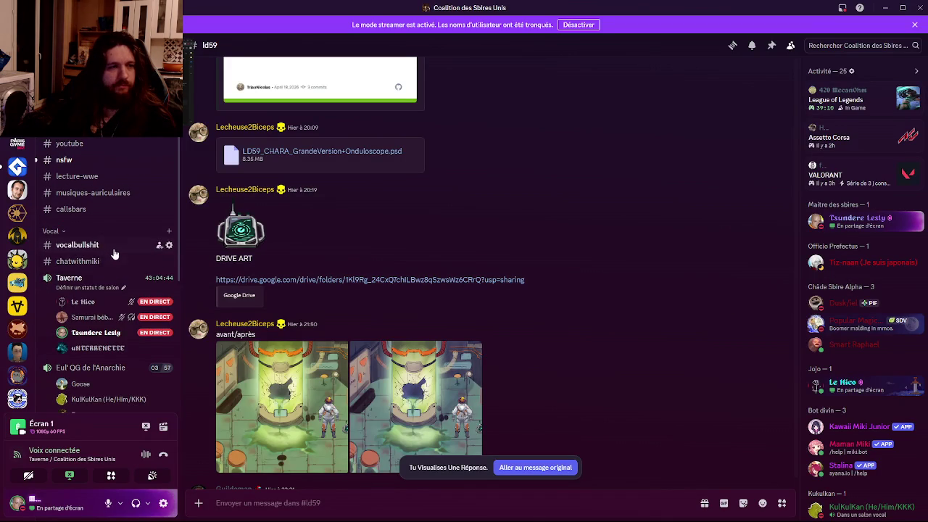
left_click(82, 301)
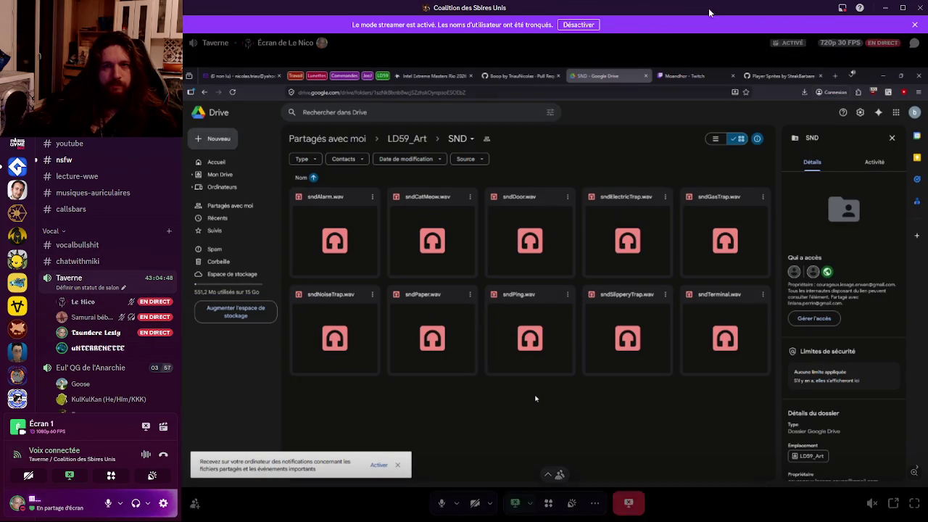
key("alt+Tab")
key("alt+Tab")
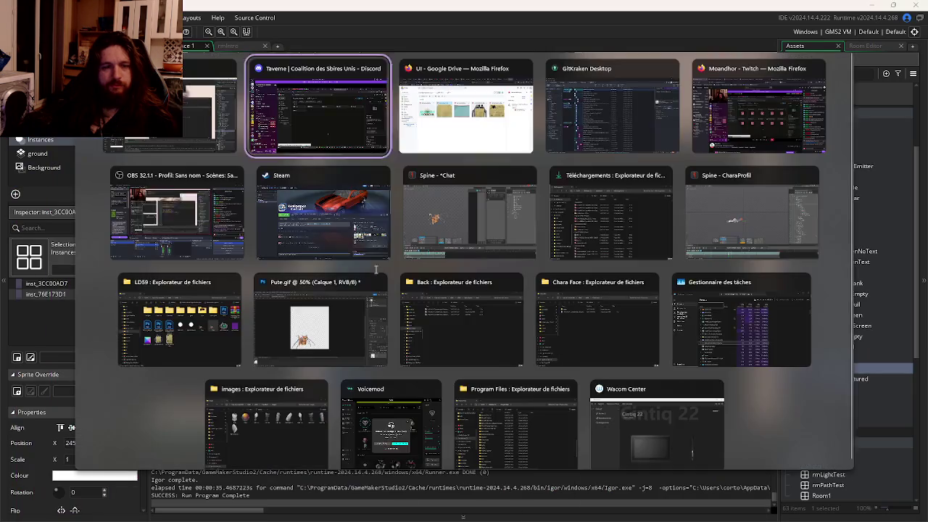
Step: Preview sprPaperBlank.png and sprTutorialGameplay.png full size in the Drive UI folder
double_click(318, 224)
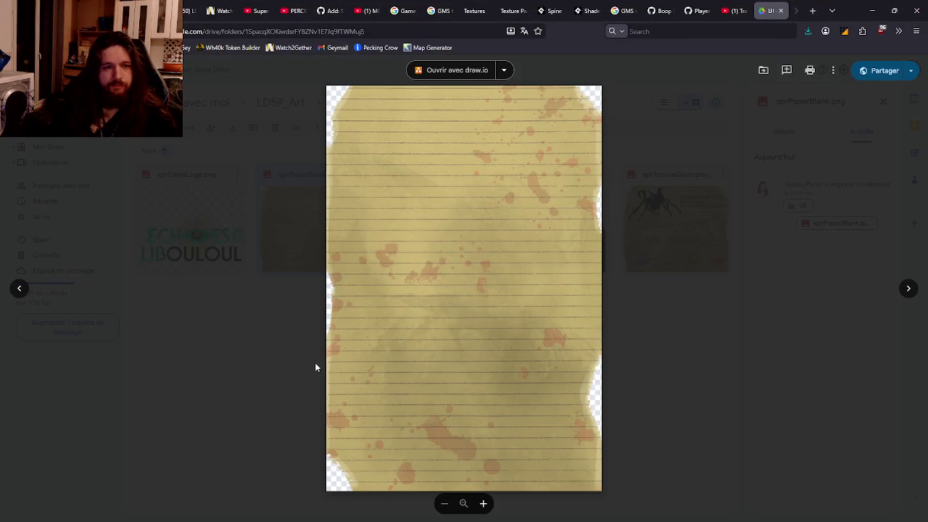
key("Escape")
right_click(318, 240)
left_click(232, 342)
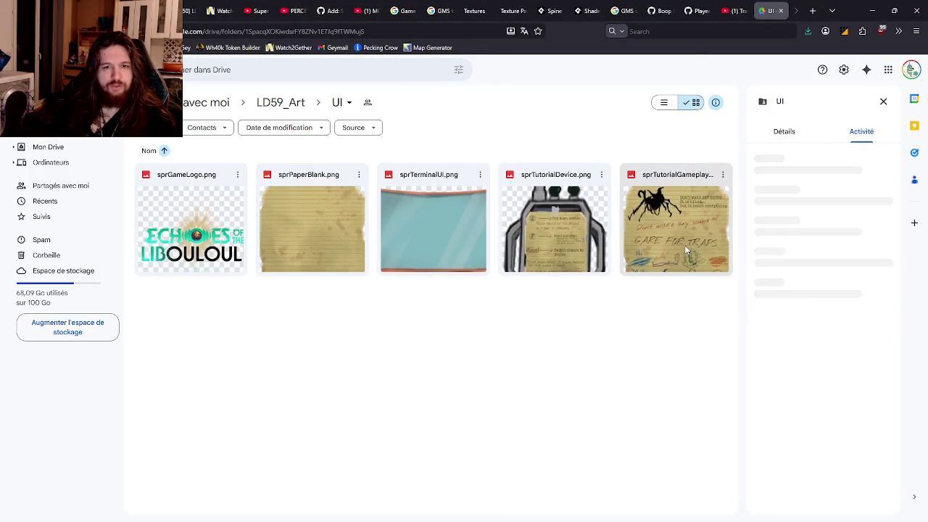
double_click(685, 245)
key("Escape")
Step: Preview both sprites full size again, then return to the UI folder's file grid
double_click(290, 234)
key("Escape")
double_click(684, 235)
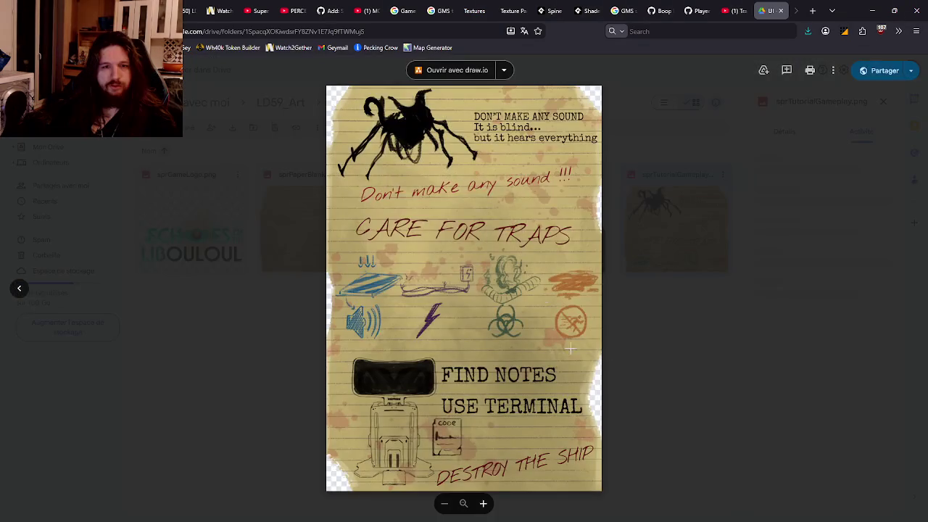
key("Escape")
double_click(340, 230)
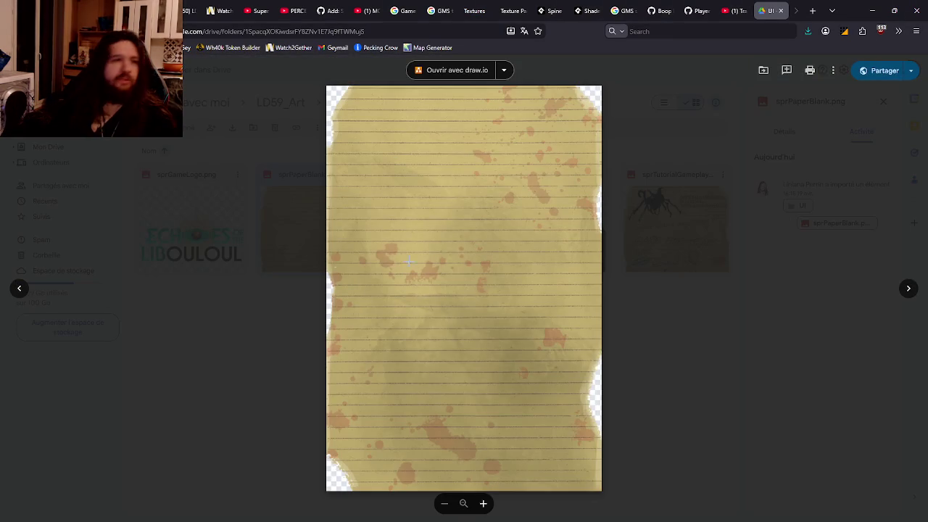
key("Escape")
right_click(332, 226)
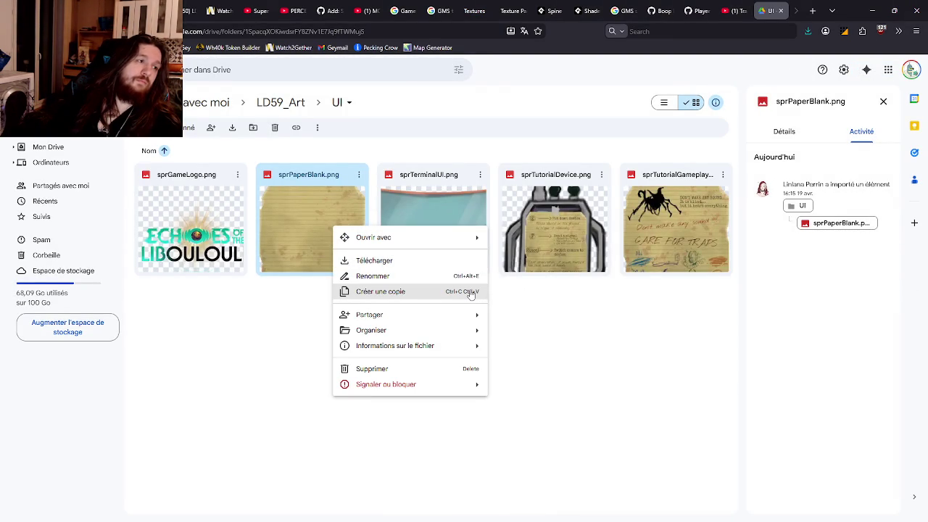
left_click(641, 352)
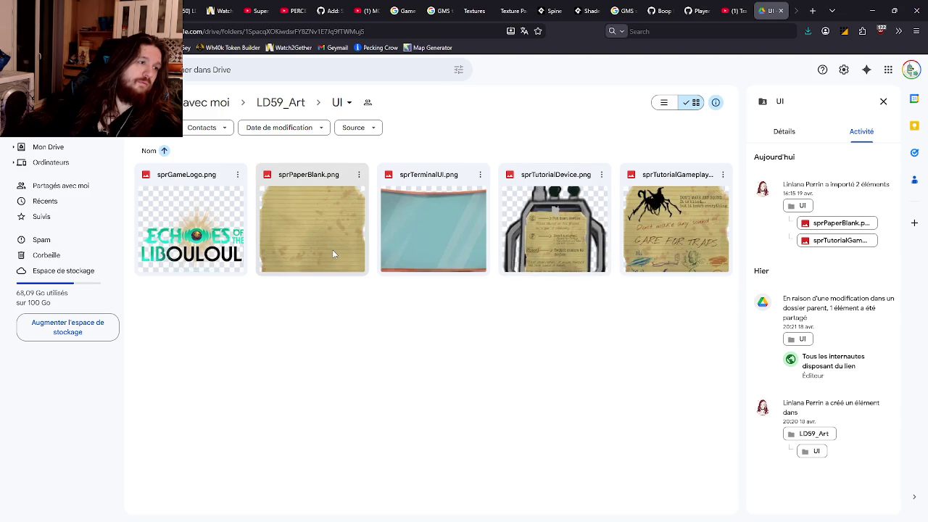
key("alt+Tab")
key("alt+Tab")
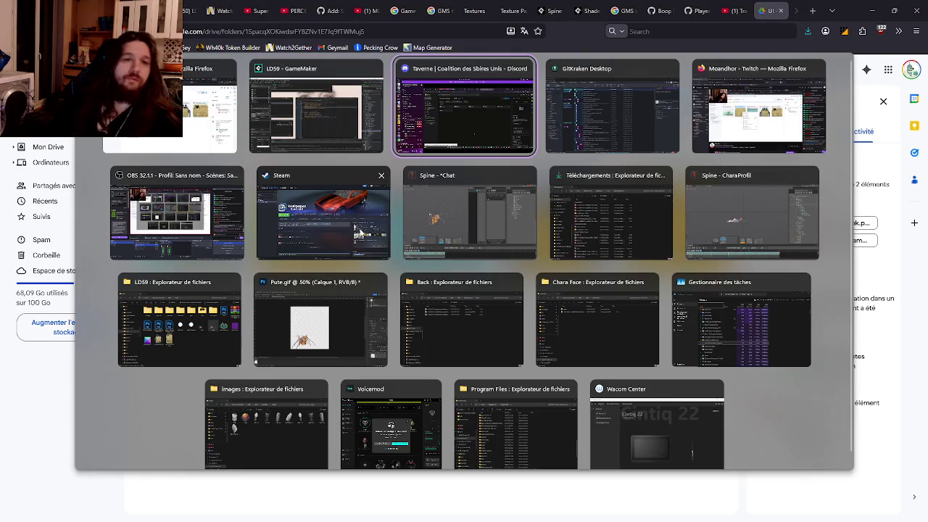
Step: Glance at rmIntro, then inspect the sprOnduloscope sprite beside objTuto's Draw GUI code
left_click(321, 149)
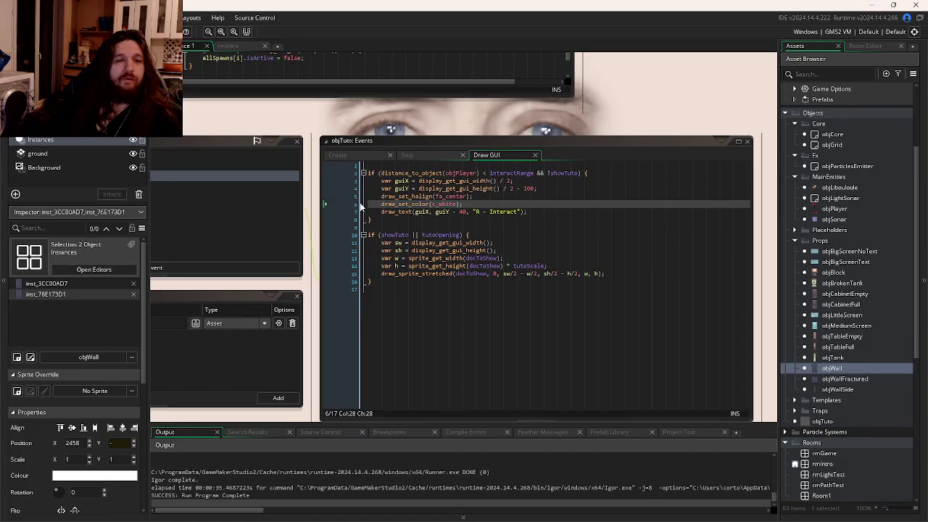
left_click(230, 47)
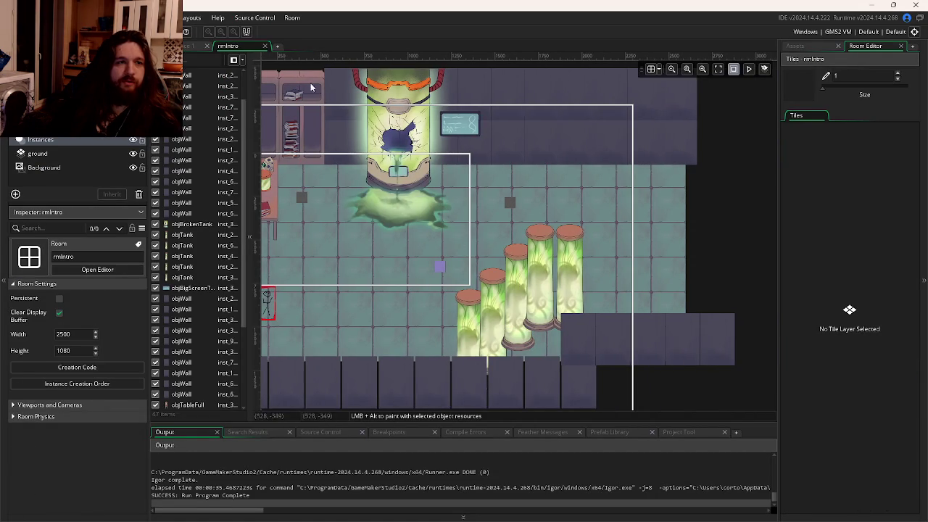
left_click(192, 42)
scroll(856, 384, "down", 5)
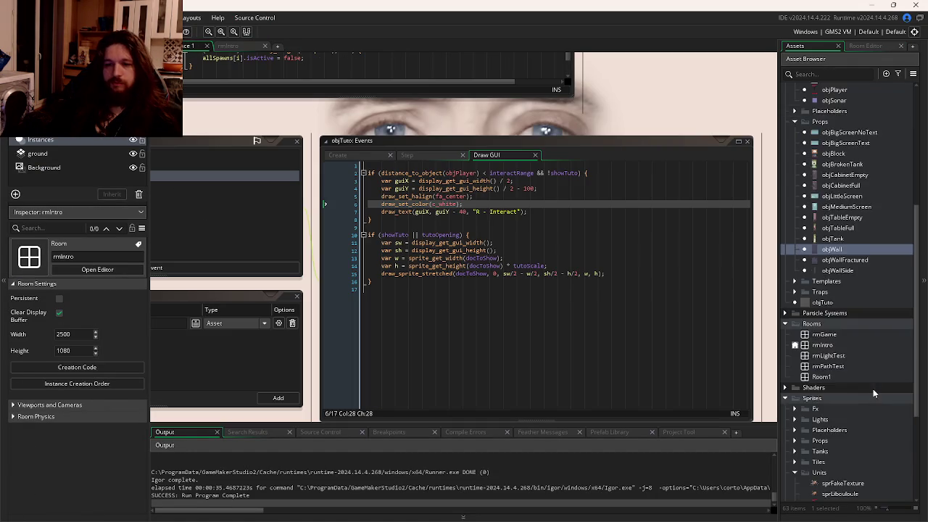
scroll(843, 382, "down", 1)
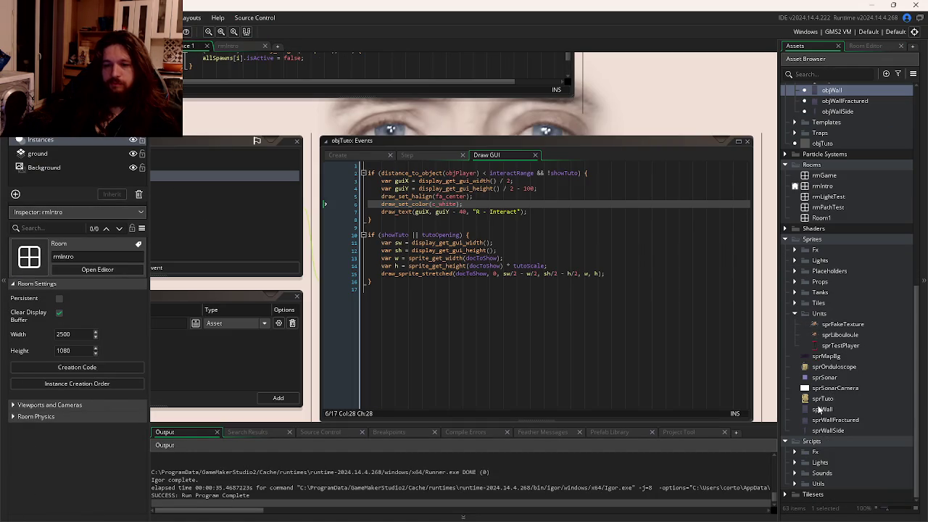
left_click(824, 370)
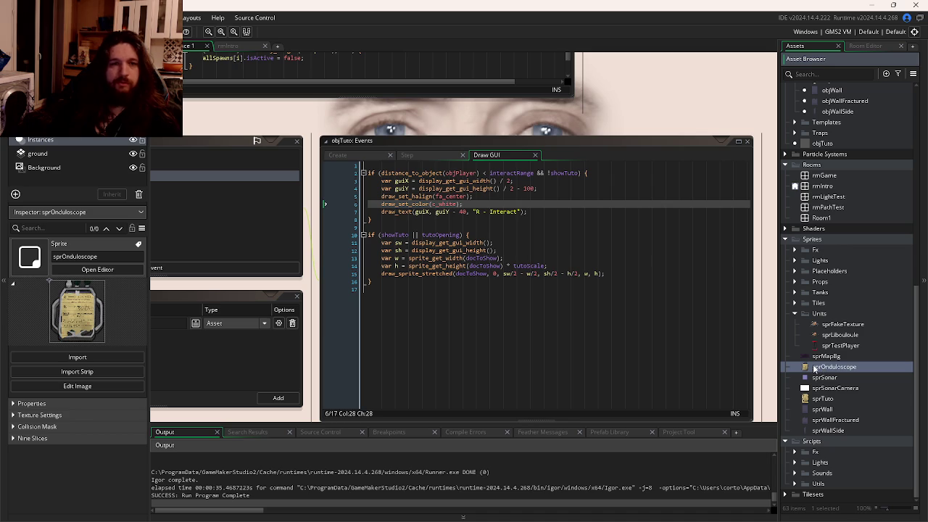
key("super+Tab")
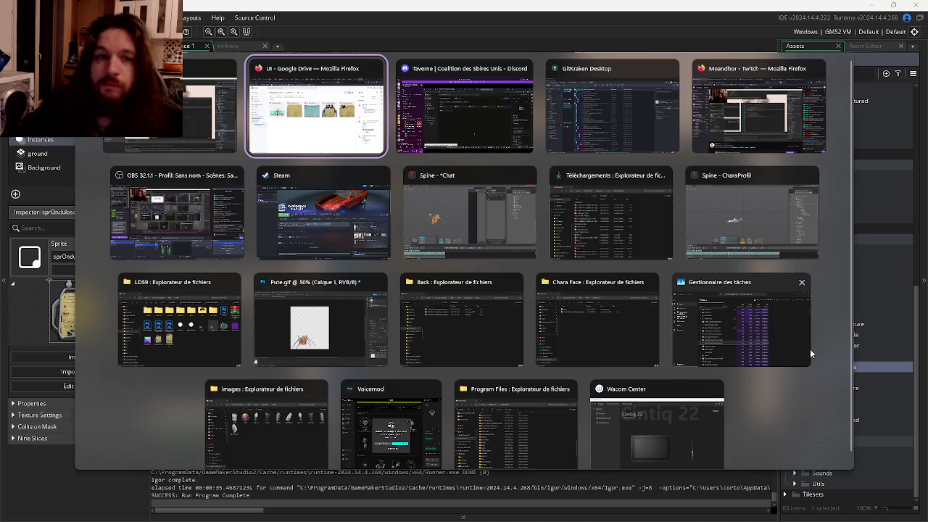
key("Return")
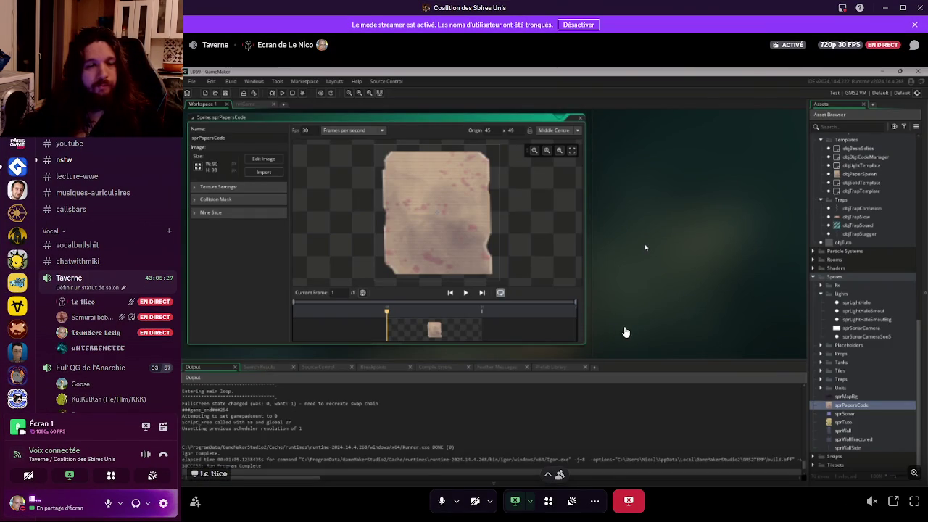
key("alt+Tab")
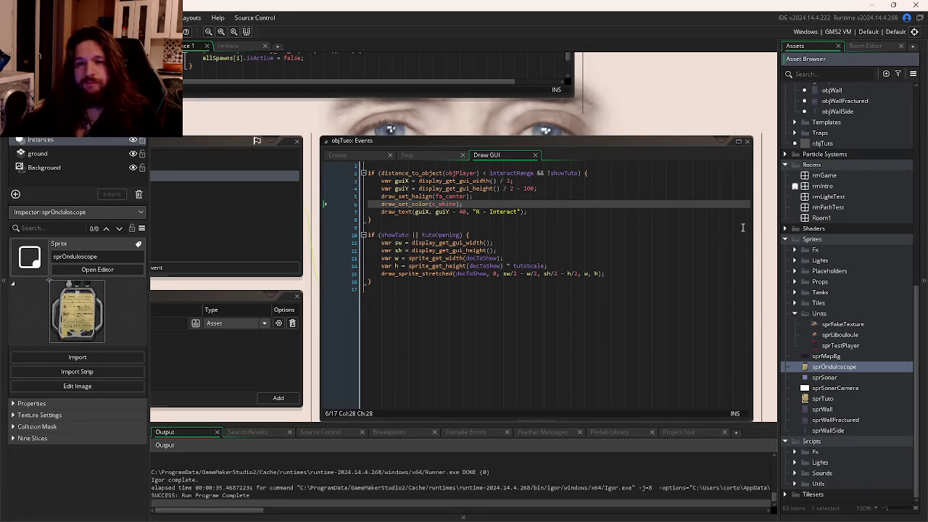
Step: Cycle through the workspace windows and bring up the sprTuto sprite editor
key("ctrl+Tab")
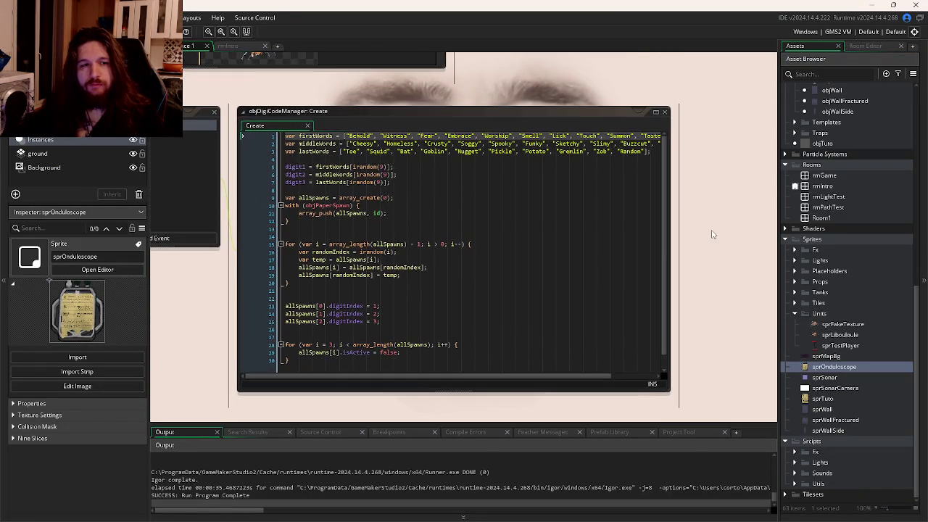
key("ctrl+Tab")
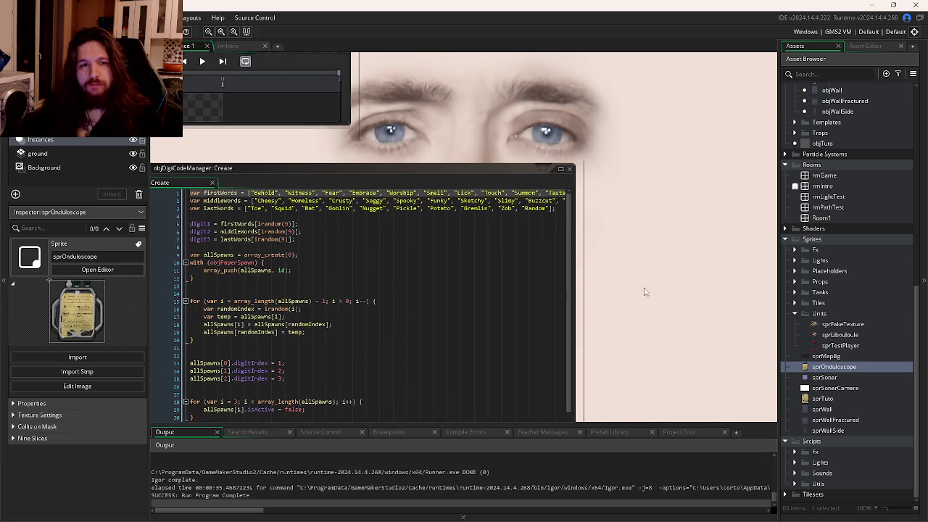
key("ctrl+Tab")
key("ctrl+Tab")
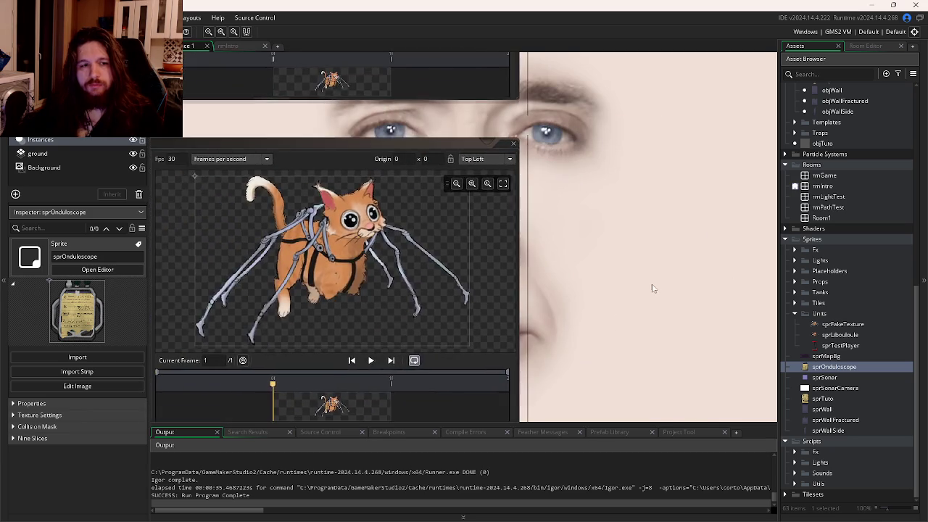
key("ctrl+Tab")
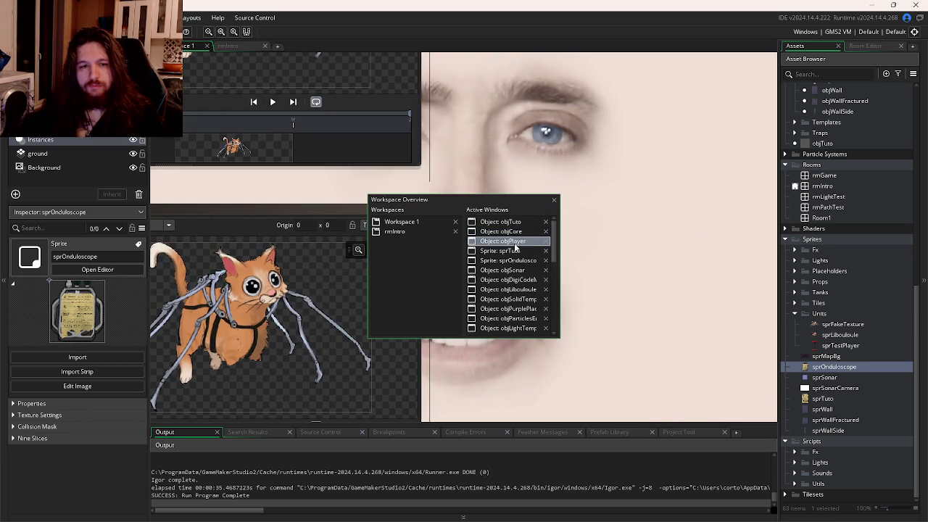
left_click(511, 251)
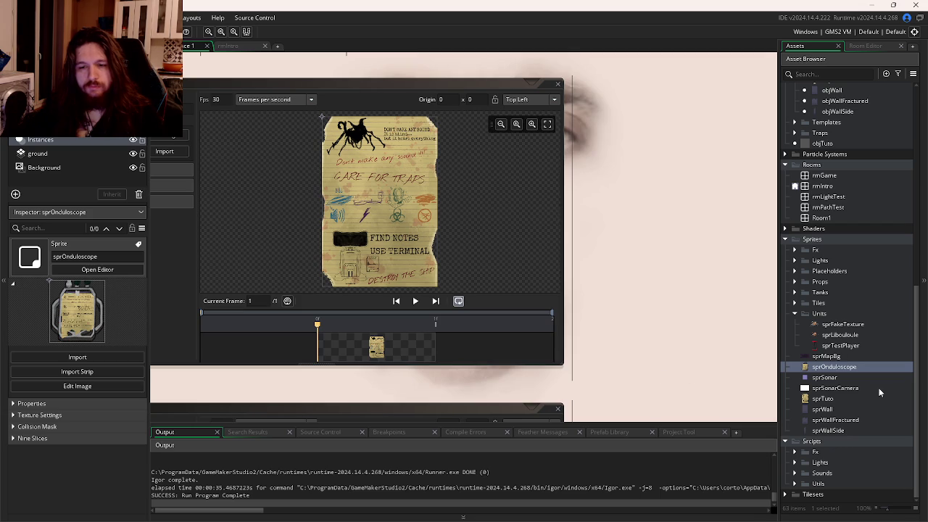
scroll(830, 331, "up", 10)
scroll(830, 331, "down", 8)
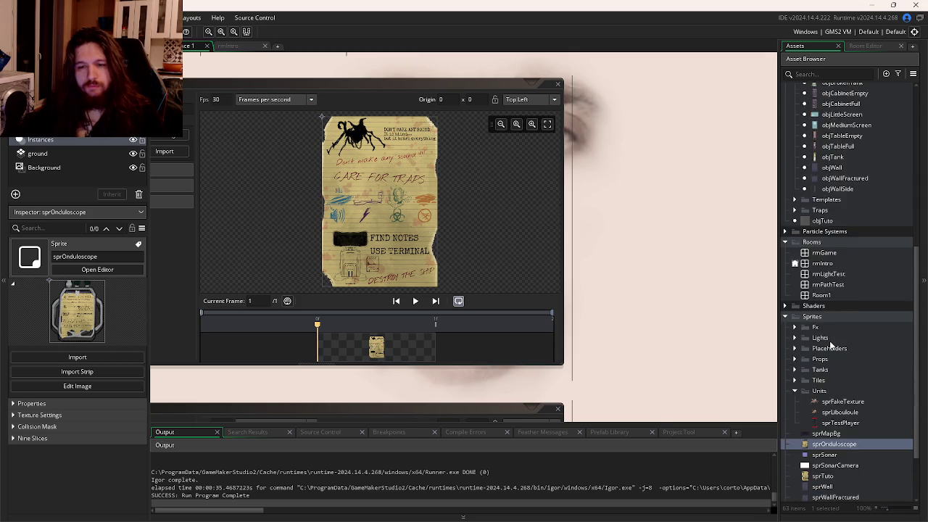
Step: Go up to the LD59_Art folder in Google Drive
key("alt+Tab")
key("Tab")
left_click(280, 102)
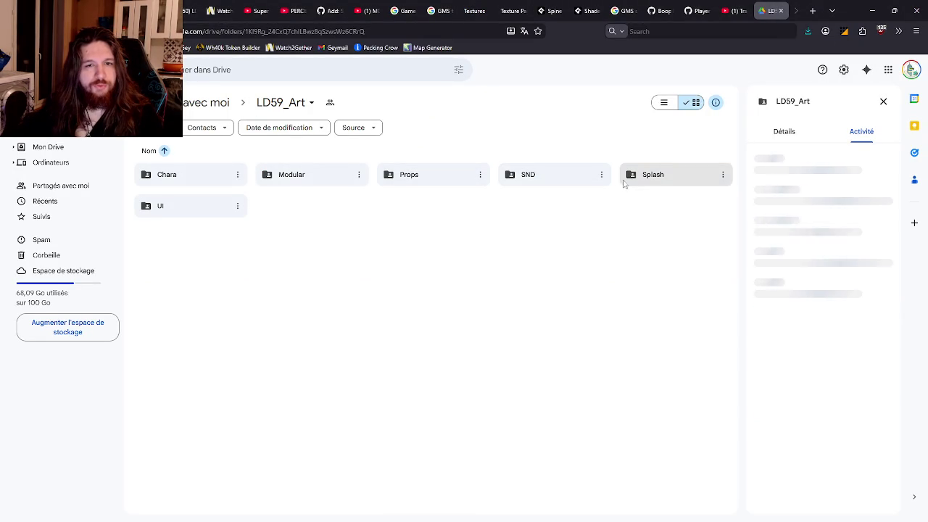
Step: Check Props › enviro, then open Props › Gameplay and preview sprOnduloscope.png full size
left_click(312, 181)
double_click(435, 185)
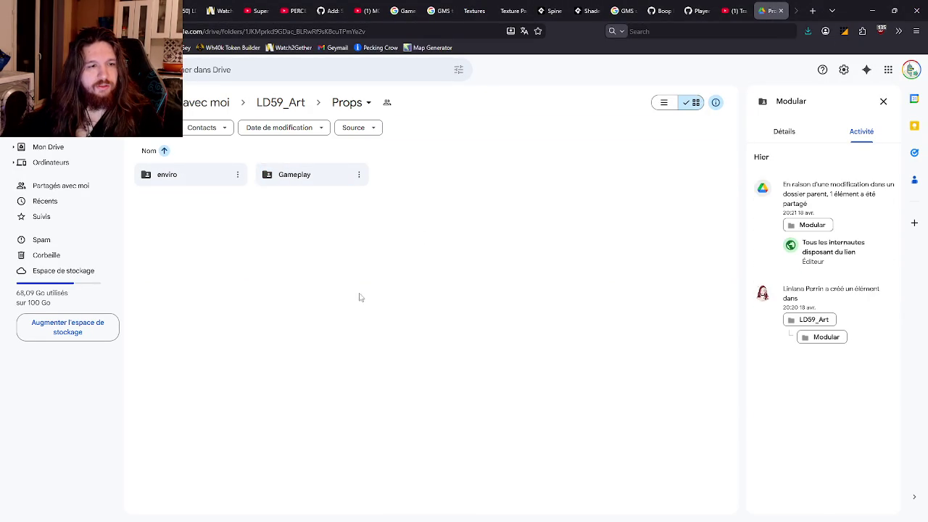
double_click(218, 174)
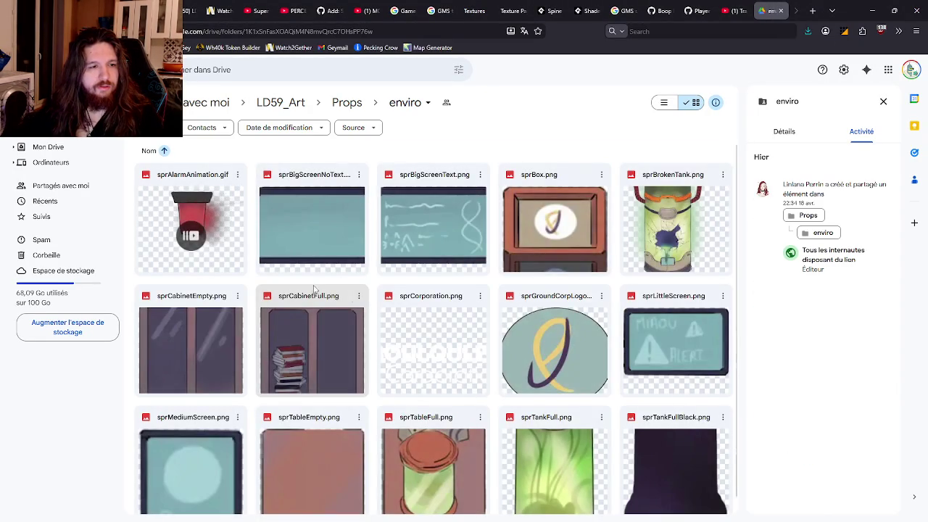
key("alt+Left")
key("alt+Left")
double_click(455, 181)
double_click(319, 181)
left_click(307, 250)
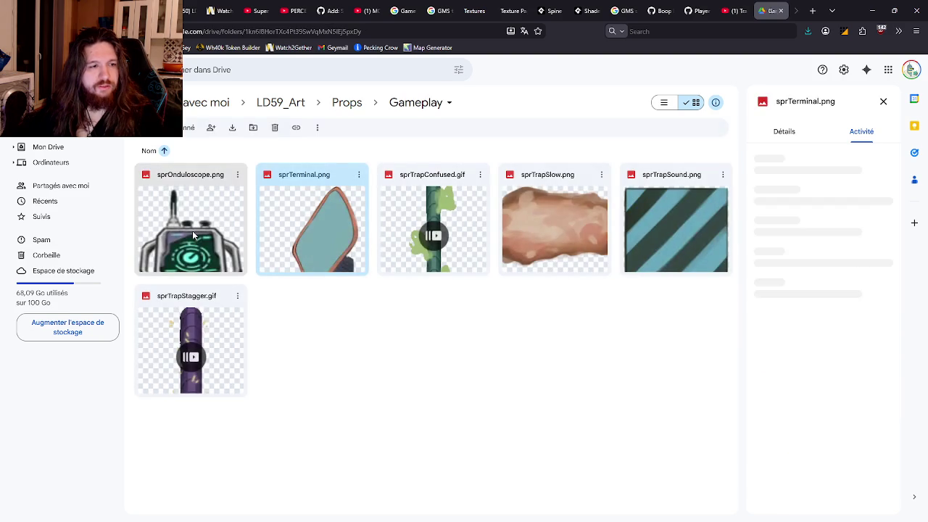
double_click(192, 230)
left_click(384, 357)
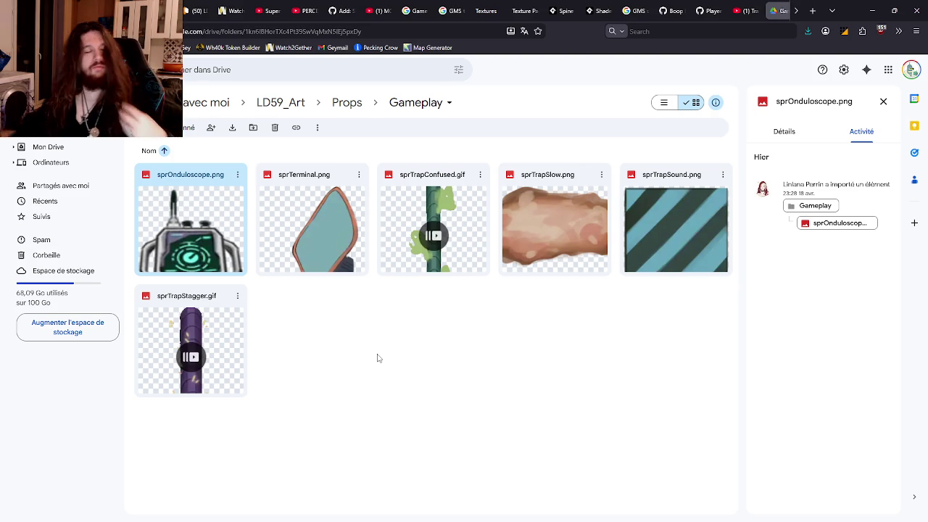
key("alt+Tab")
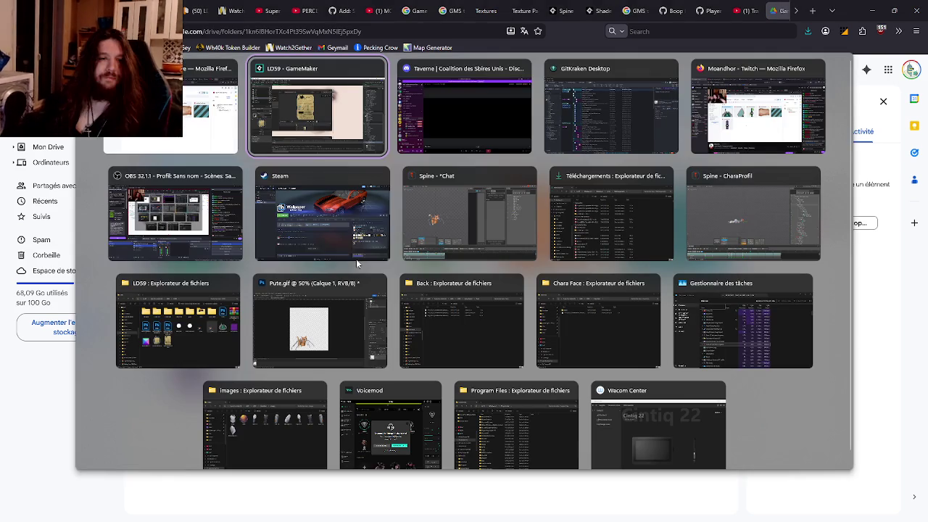
Step: Browse the Units and Props sprite folders in the Asset Browser
scroll(896, 426, "down", 3)
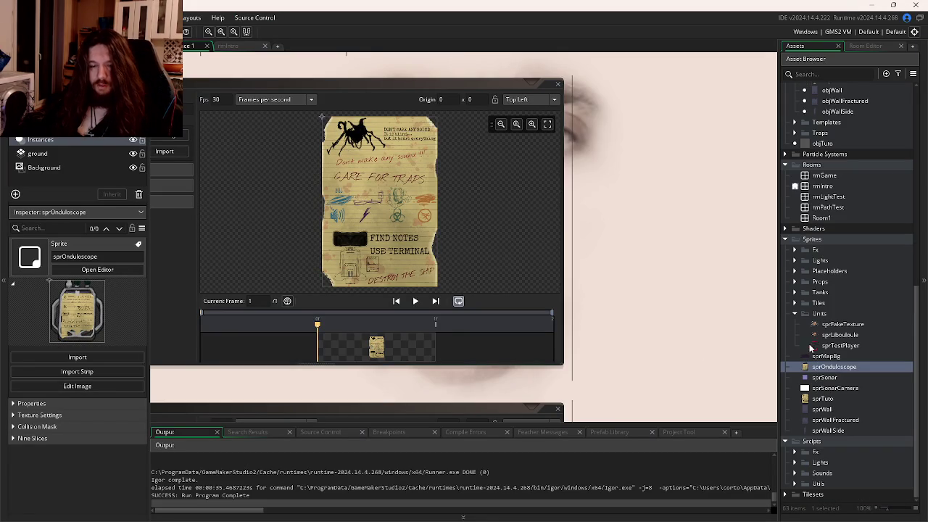
left_click(792, 315)
left_click(796, 315)
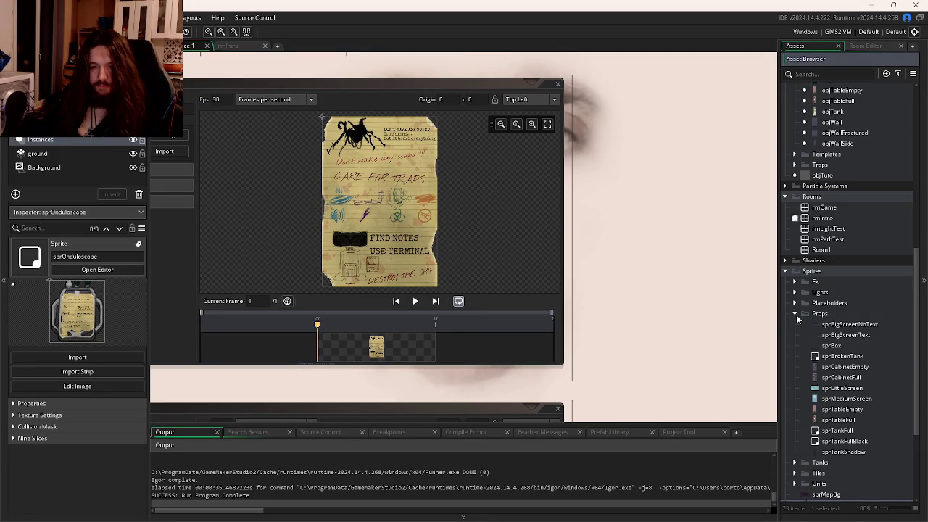
left_click(794, 314)
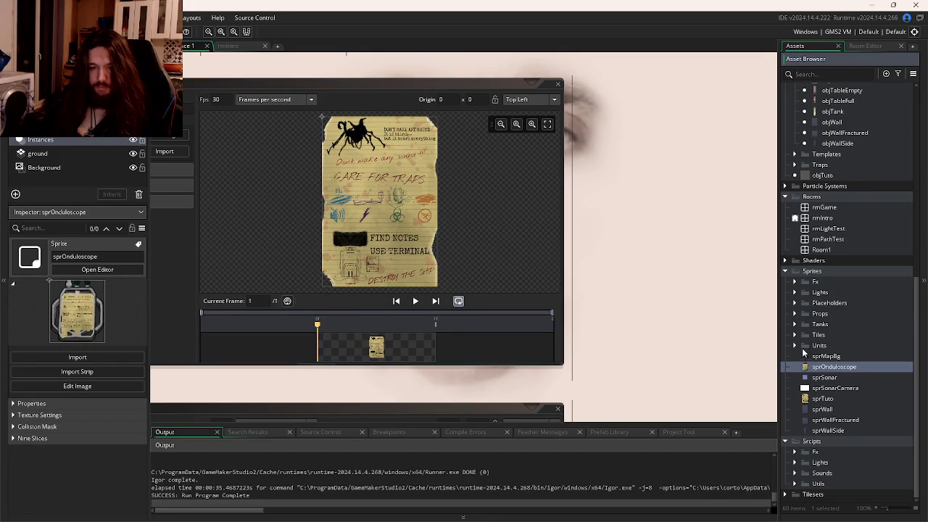
Step: Drag the sprOnduloscope image from the LD59 folder into the Asset Browser as a new sprite
key("alt+Tab")
left_click(368, 147)
key("alt+Tab")
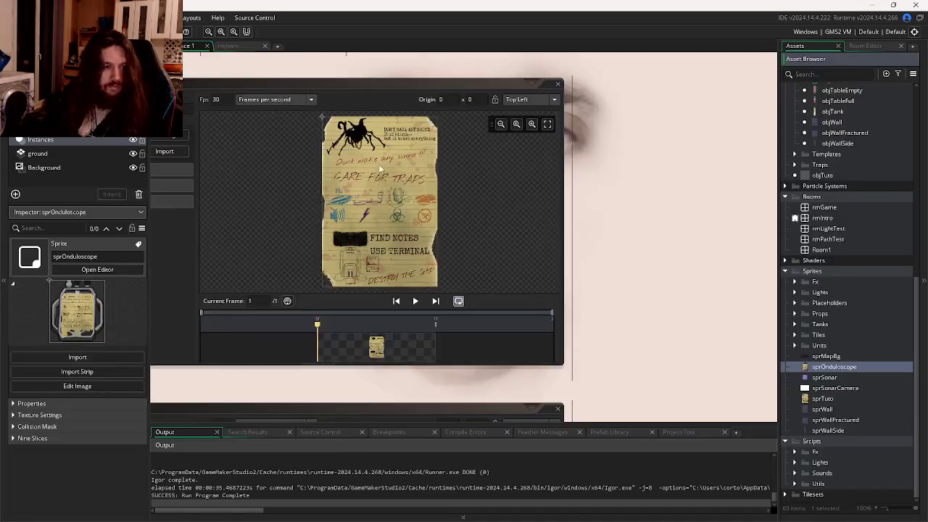
key("alt+Tab")
key("Tab")
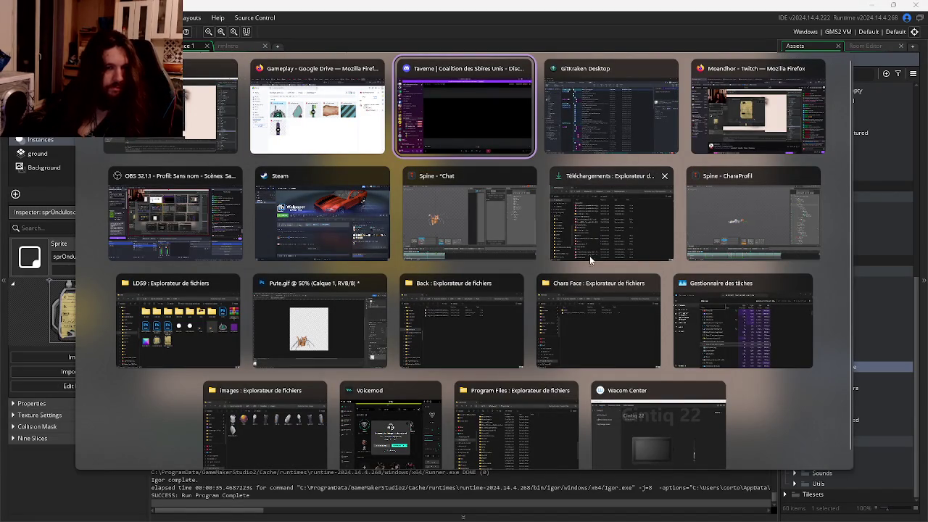
left_click(163, 313)
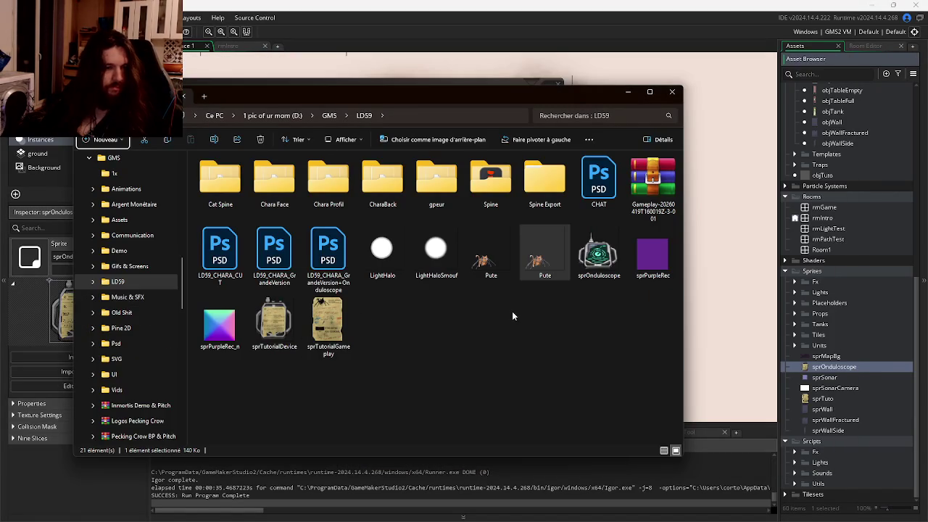
left_click(596, 277)
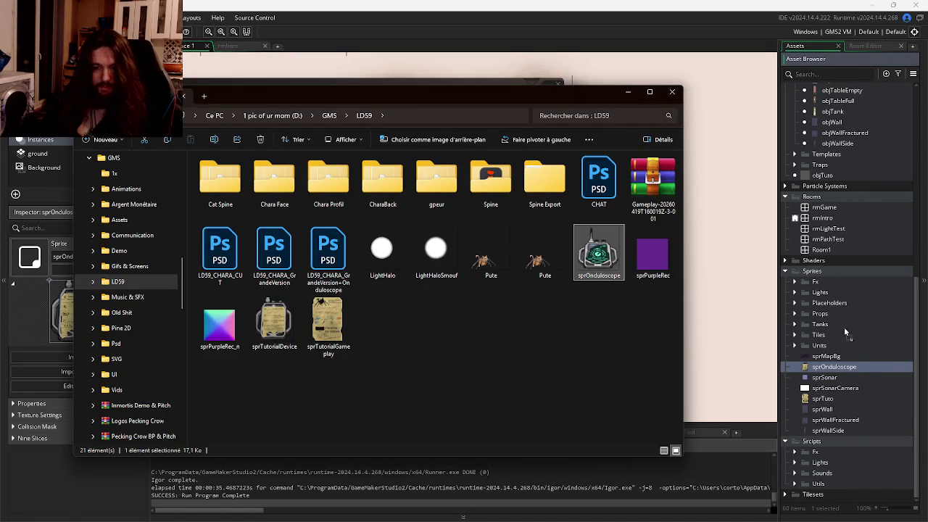
left_click_drag(820, 275, 806, 376)
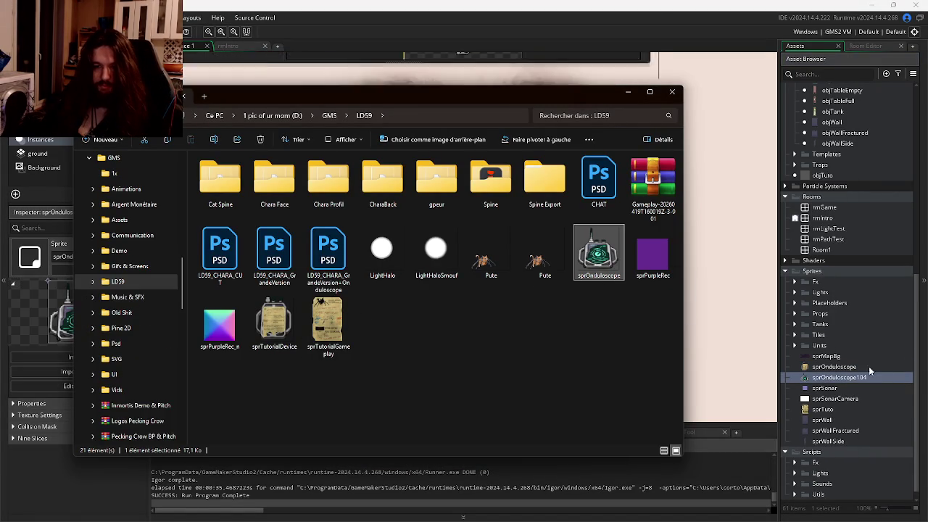
key("F2")
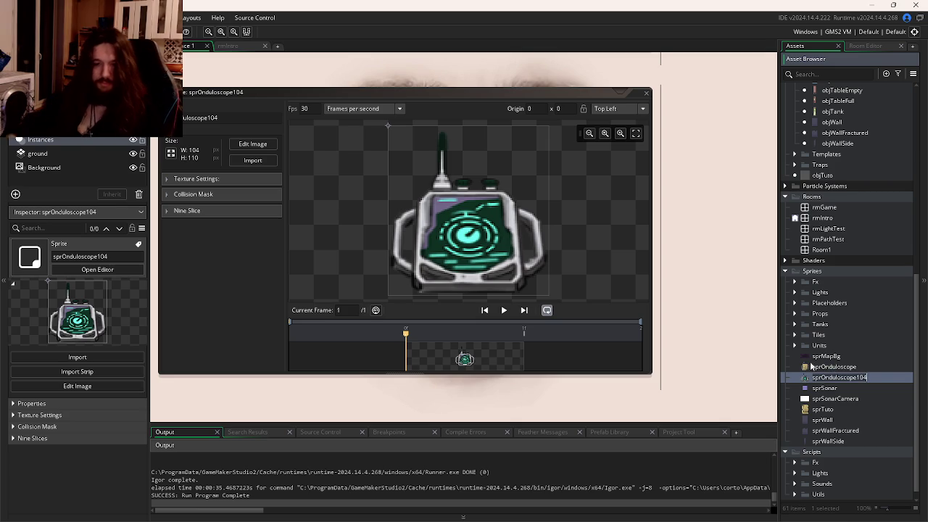
Step: Rename the imported sprite from sprOnduloscope104 to sprOnduloscopeProp
key("BackSpace")
key("BackSpace")
key("BackSpace")
type("Prop")
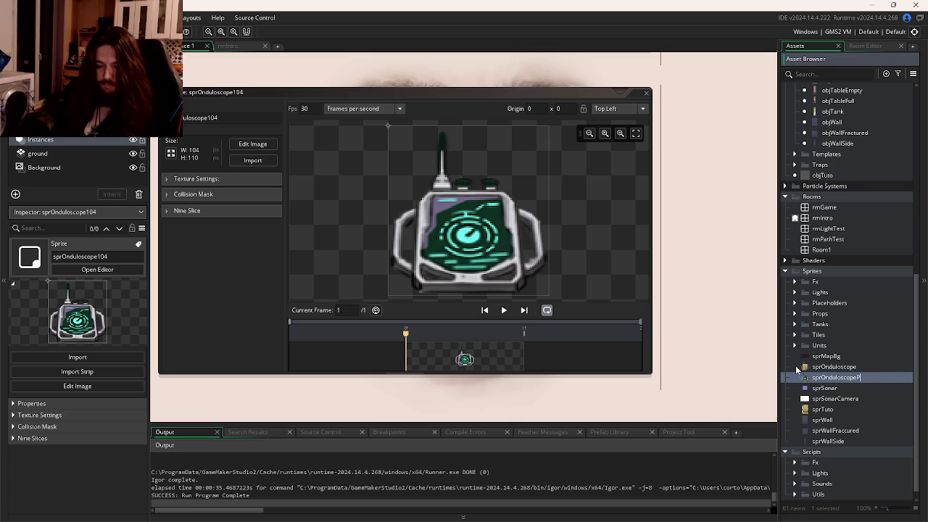
key("Return")
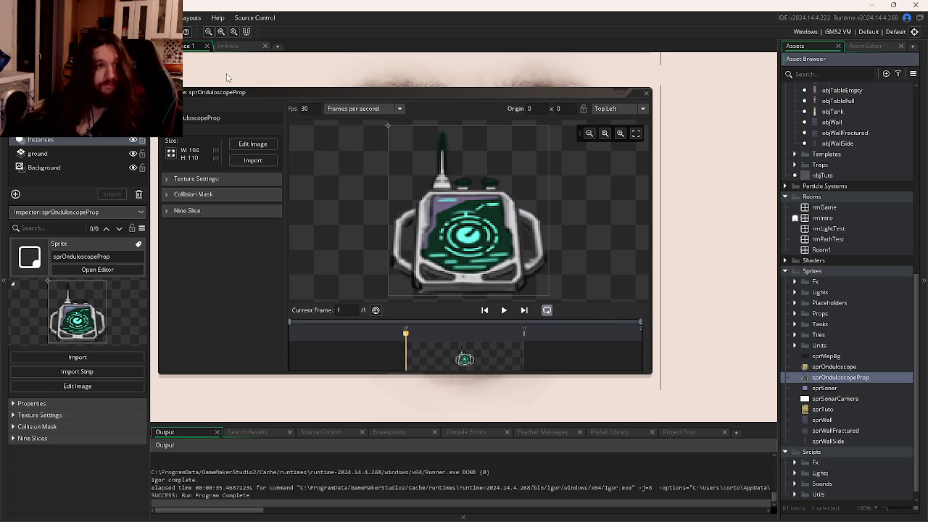
Step: Open objTuto from the Asset Browser and add a new variable definition
left_click(228, 46)
scroll(527, 230, "up", 1)
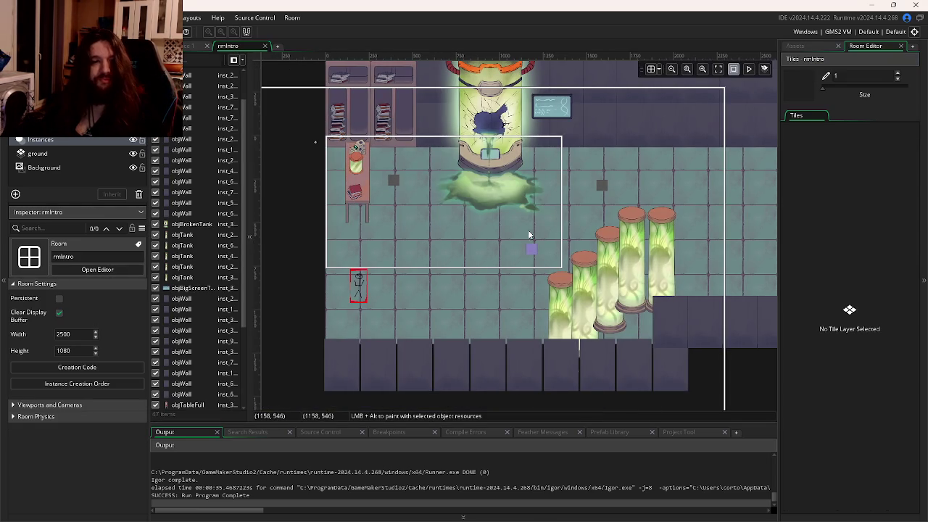
left_click(184, 48)
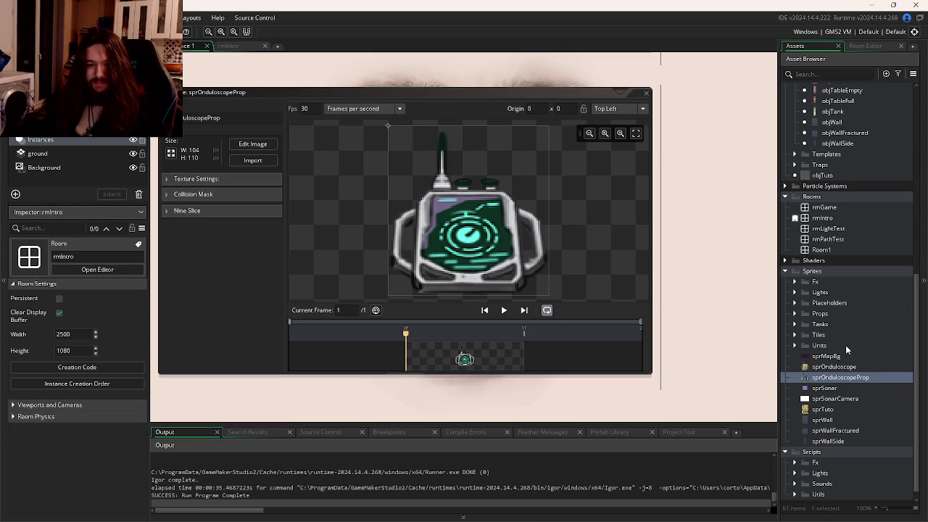
scroll(845, 308, "up", 8)
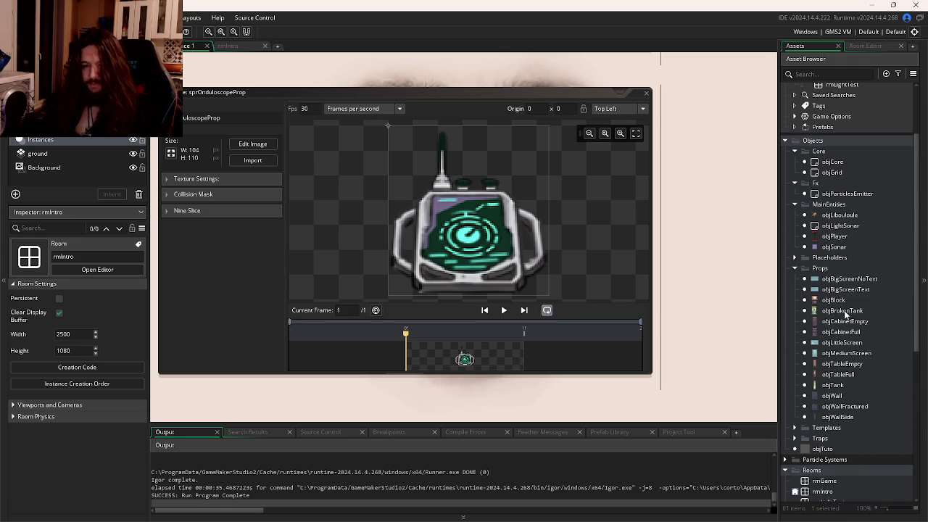
scroll(850, 341, "down", 3)
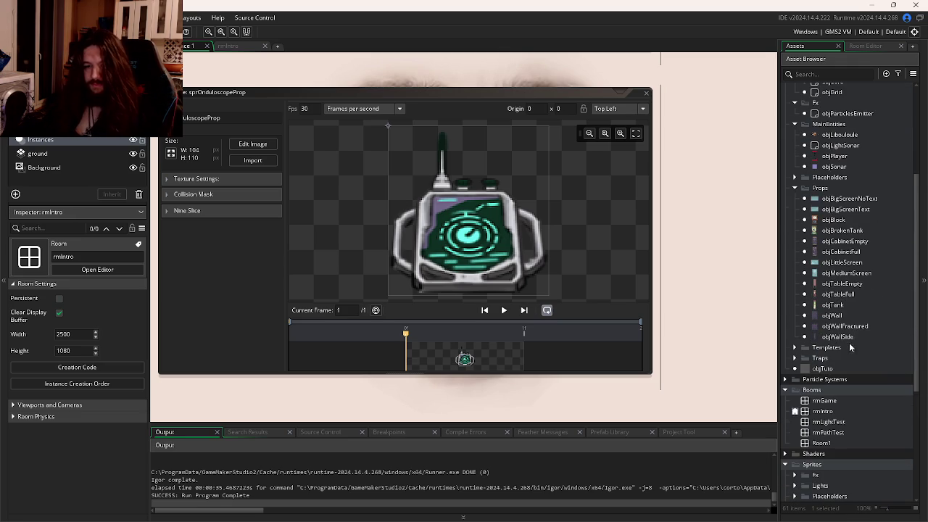
scroll(844, 255, "down", 2)
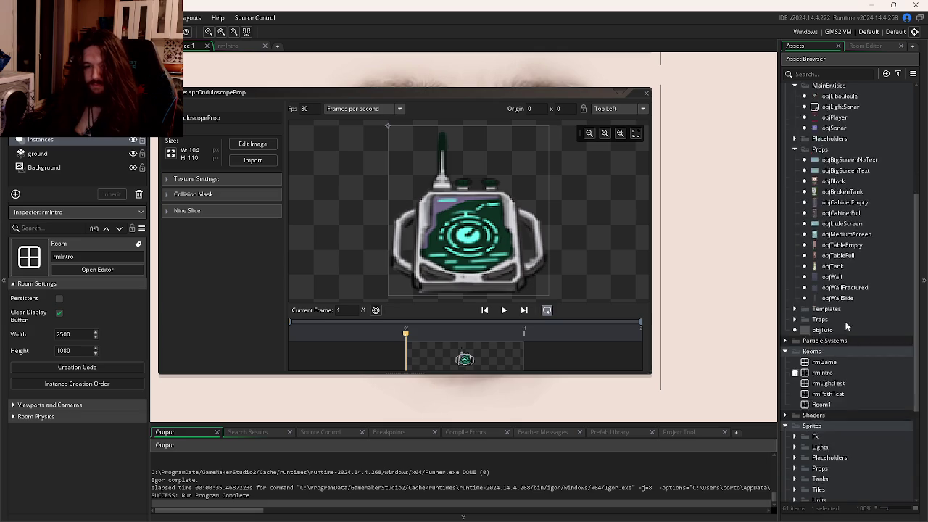
scroll(857, 323, "down", 2)
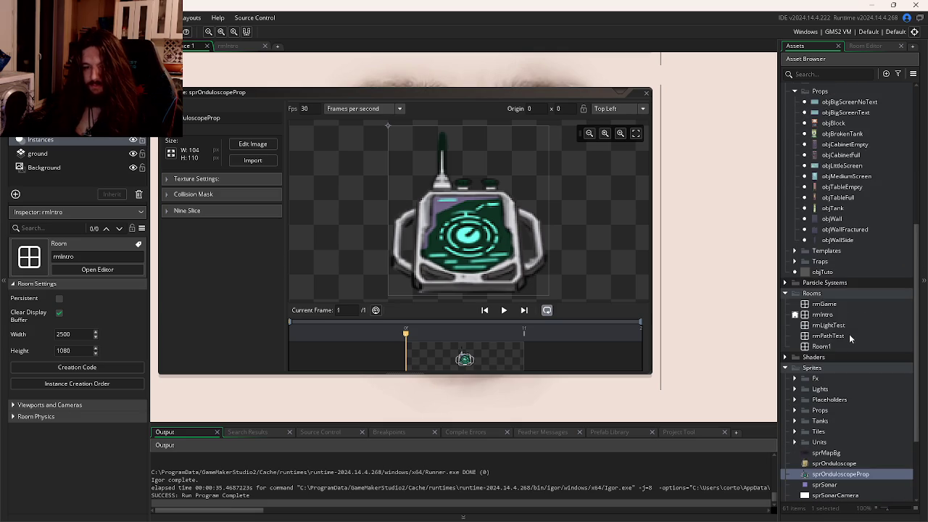
scroll(849, 333, "up", 4)
double_click(816, 368)
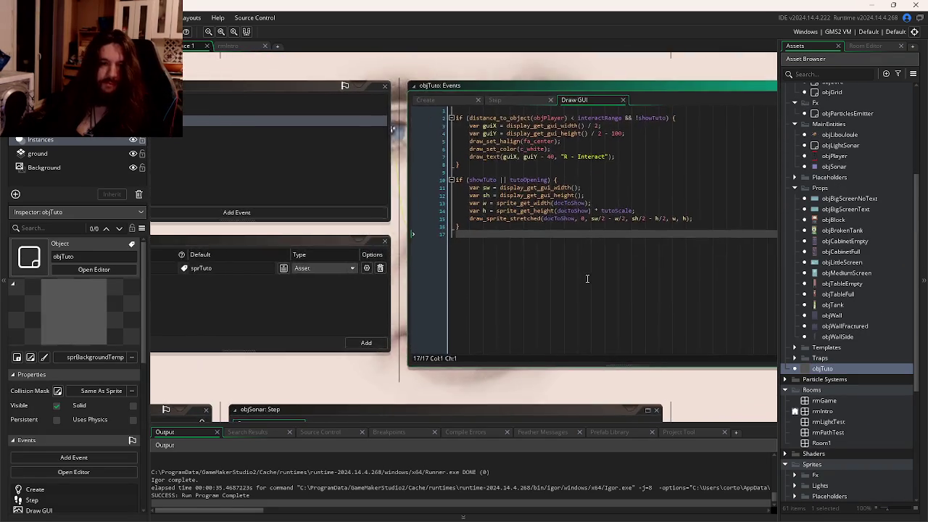
left_click(545, 339)
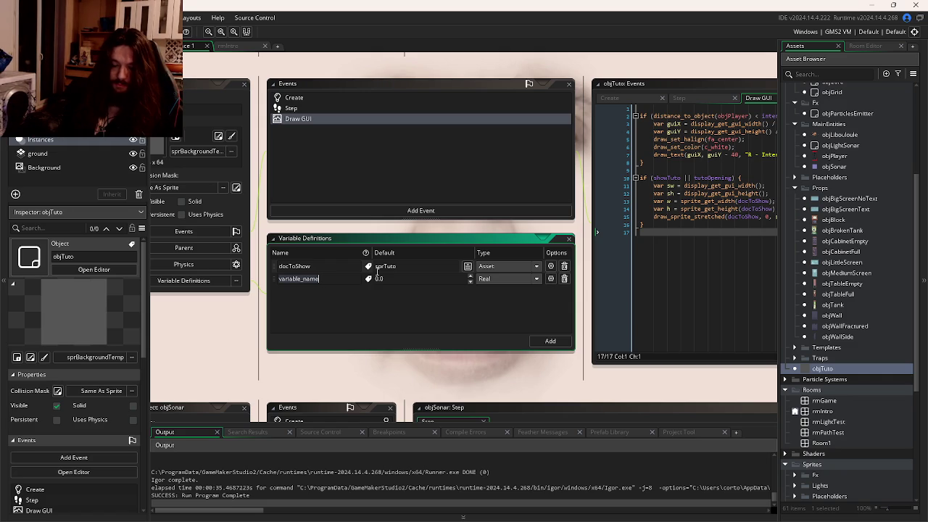
Step: Define propSprite as an Asset variable defaulting to sprOnduloscopeProp
type("propSprite")
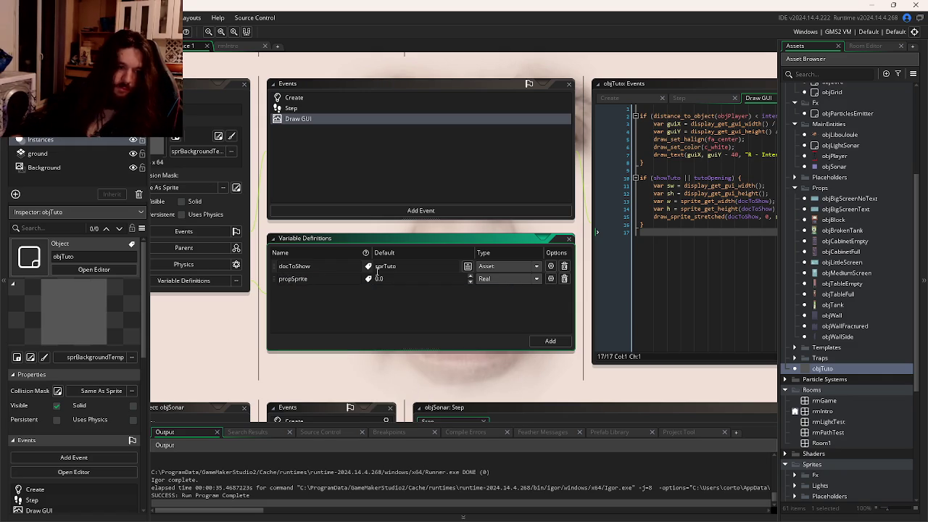
left_click(511, 278)
left_click(497, 339)
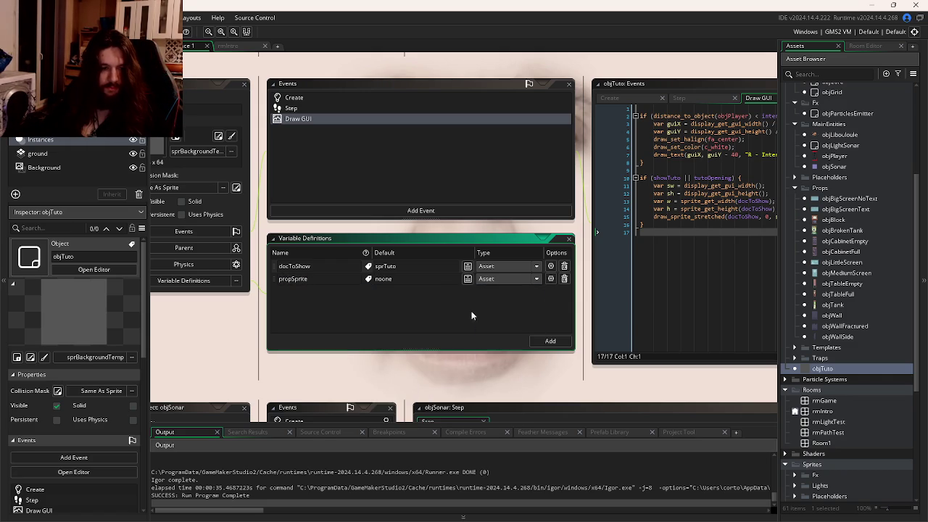
left_click(469, 279)
double_click(678, 304)
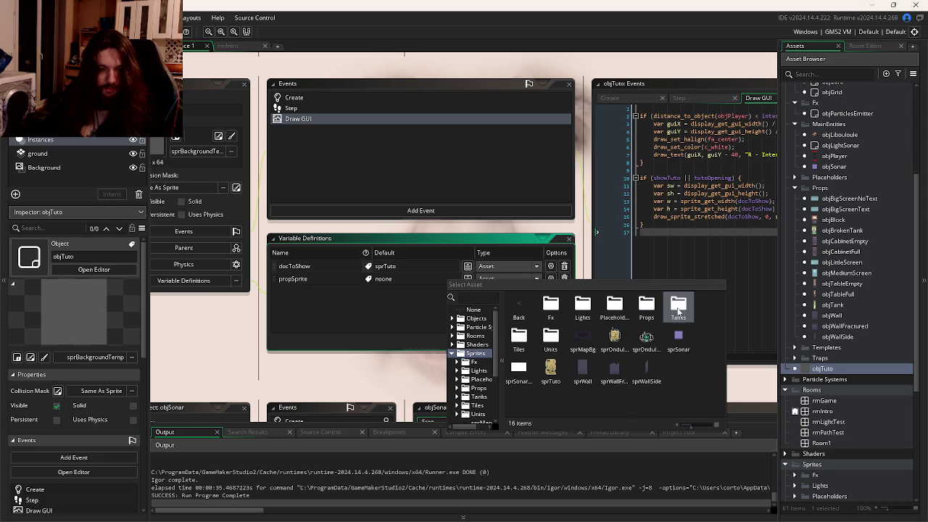
double_click(655, 344)
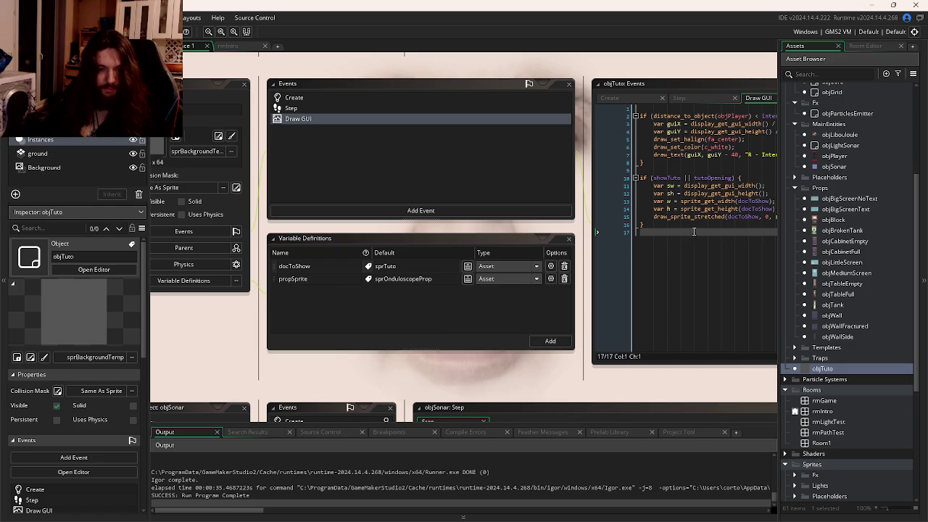
Step: Add 'sprite_index = propSprite;' to objTuto's Create event, save, and run the game with F5
left_click(627, 99)
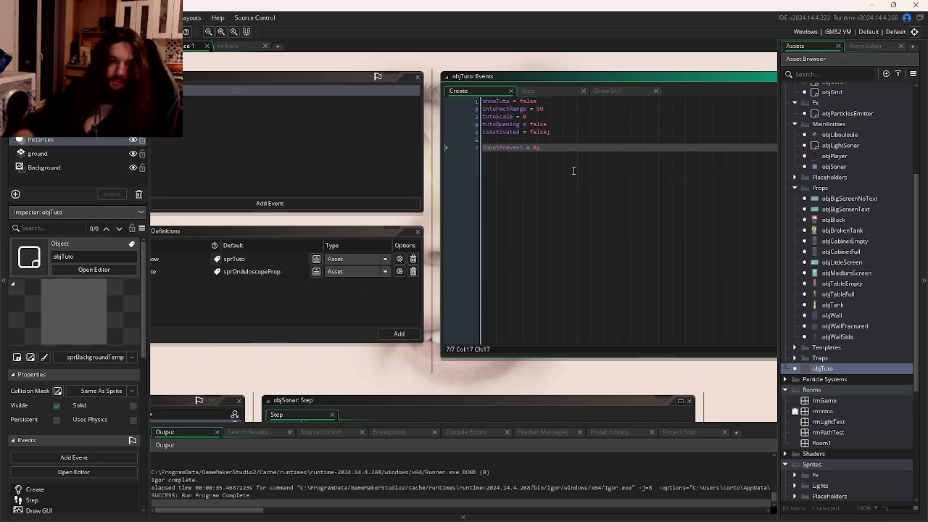
type(";")
key("Return")
key("Return")
type("spri")
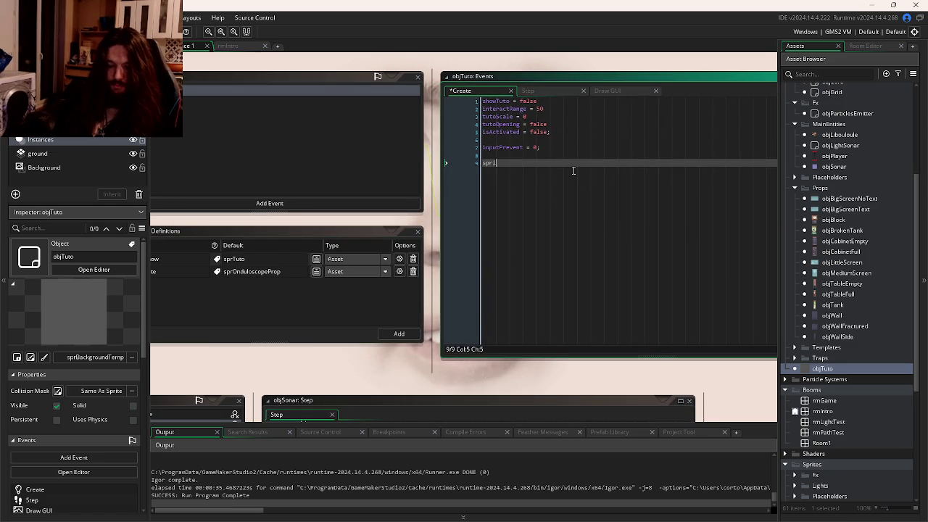
type("te_index = propSp")
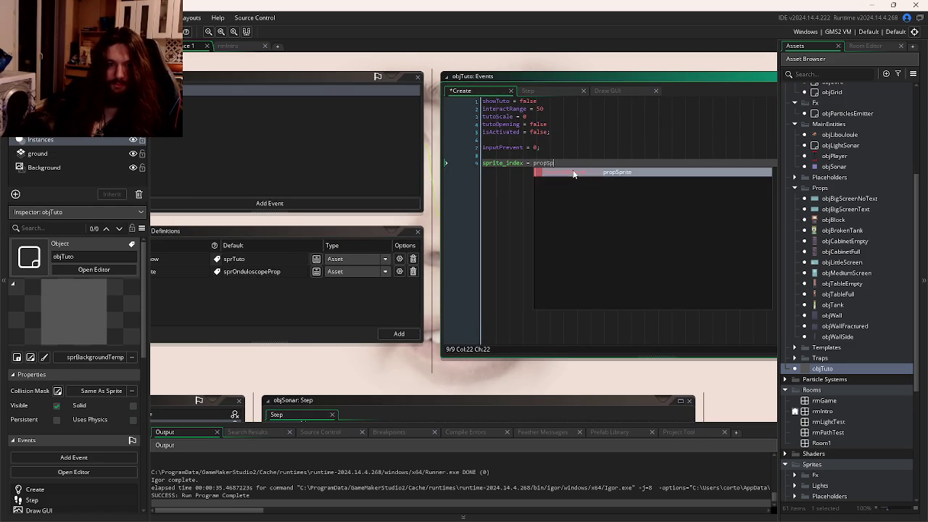
key("Return")
type(";")
key("ctrl+s")
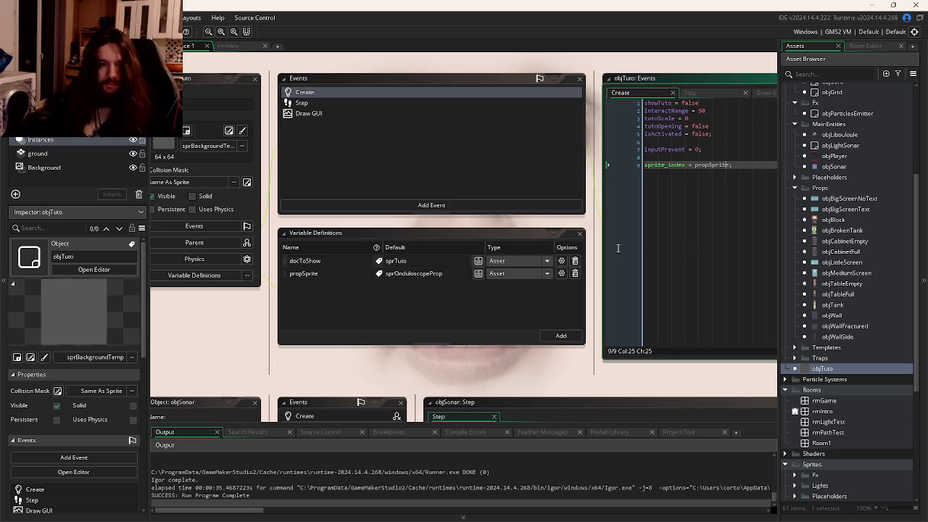
left_click(431, 299)
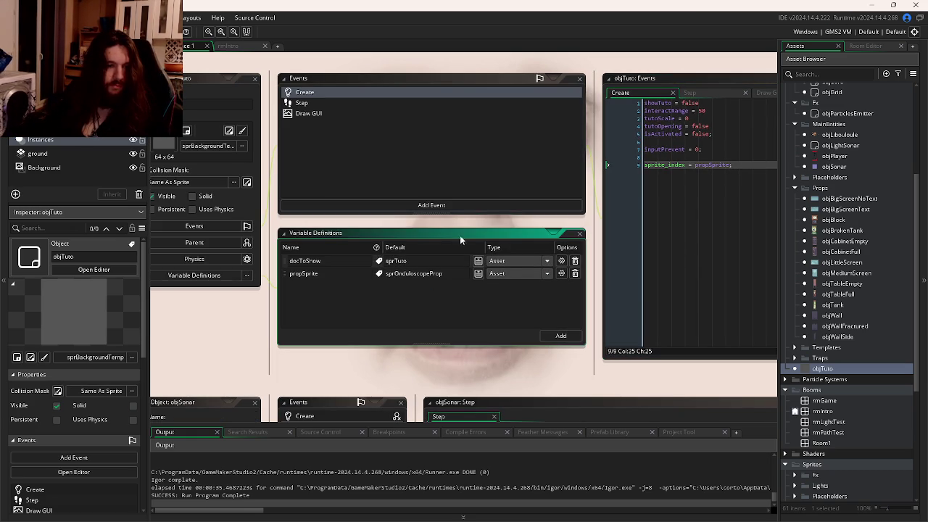
key("F5")
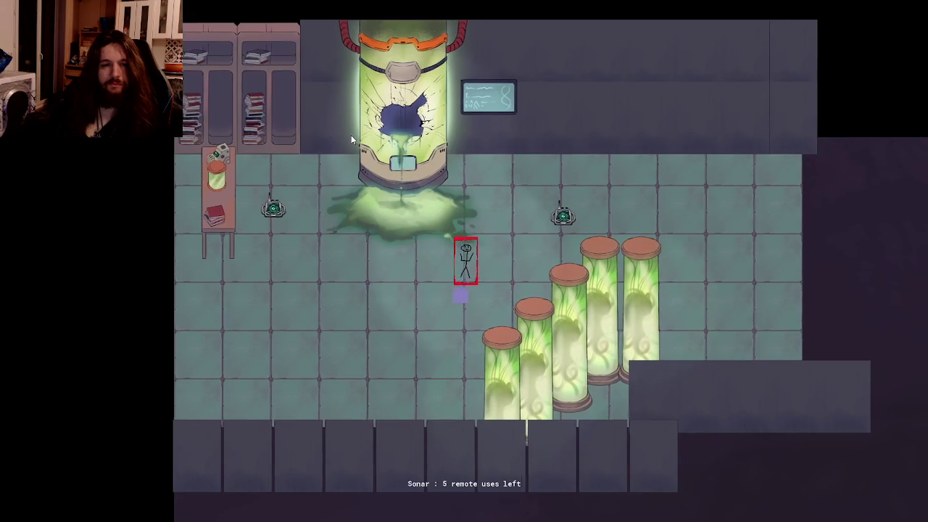
key("e")
key("e")
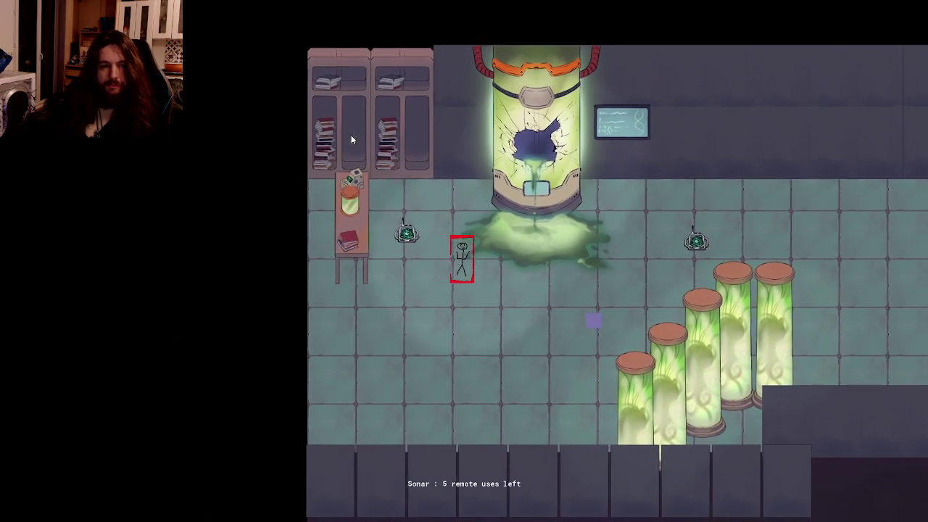
key("e")
key("e")
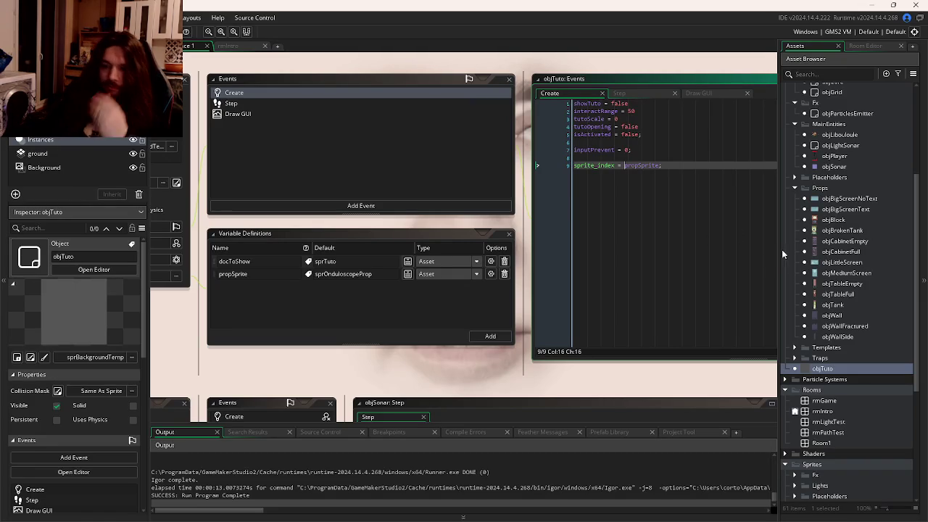
Step: Review objTuto's Create code and open the sprSonar sprite
left_click(699, 229)
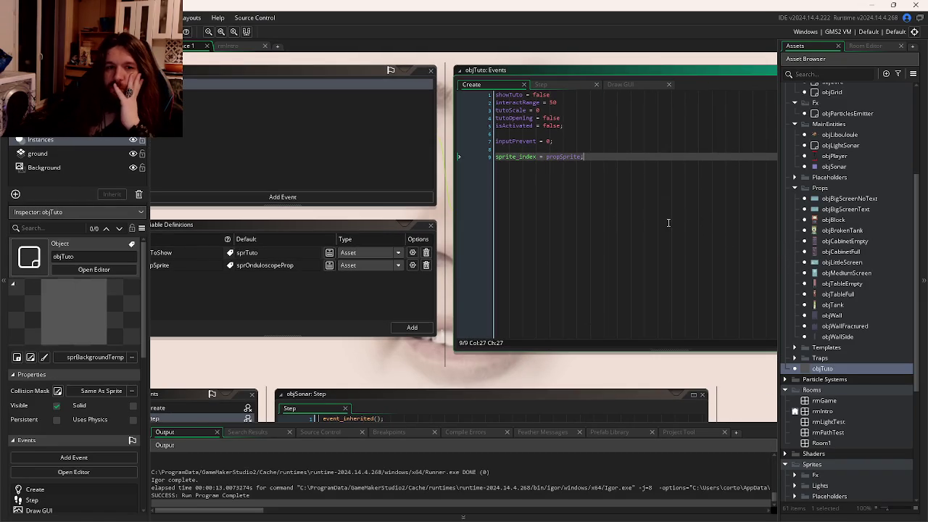
left_click(563, 142)
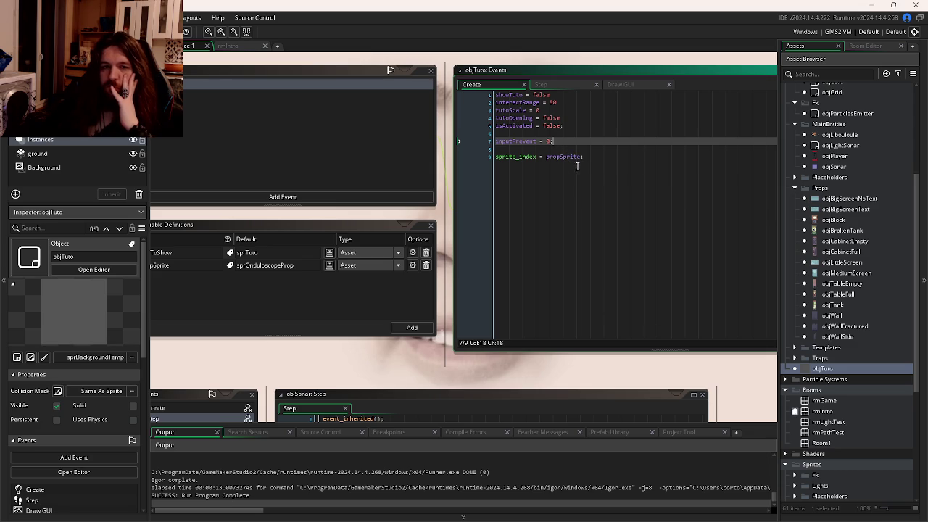
scroll(816, 337, "down", 6)
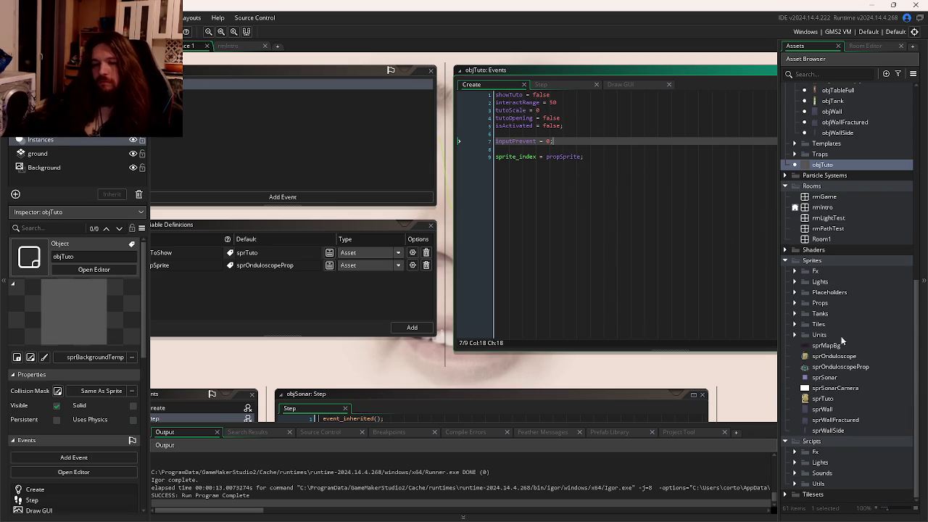
double_click(832, 377)
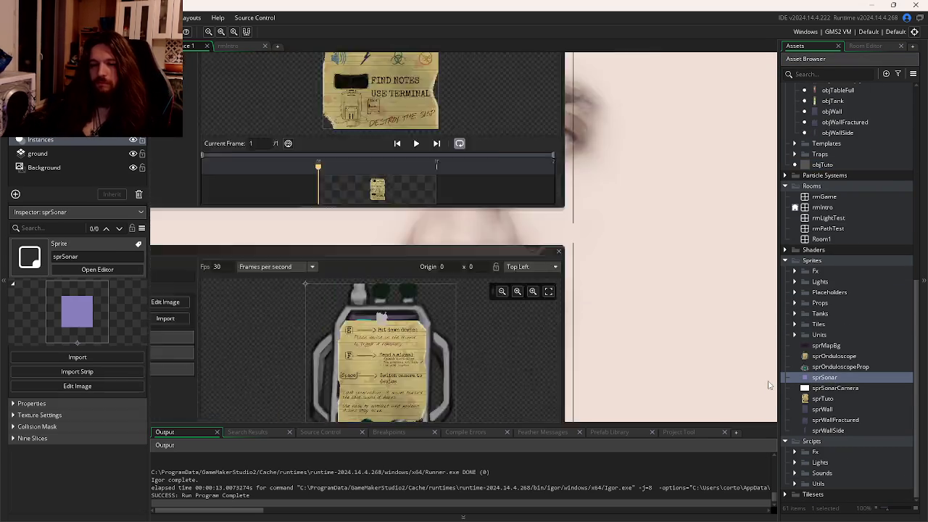
Step: Replace objSonar's sprite with sprOnduloscopeProp from the Sprites folder
scroll(847, 274, "up", 7)
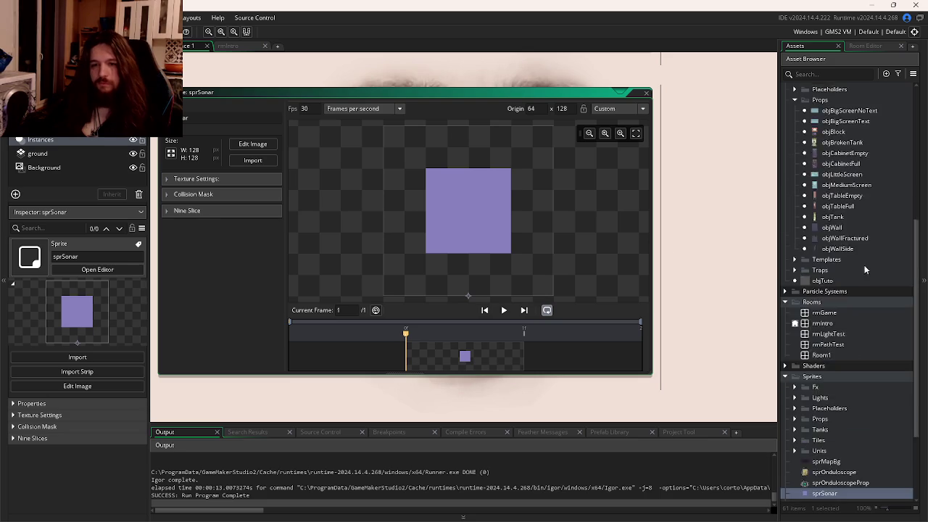
scroll(848, 274, "up", 3)
double_click(834, 294)
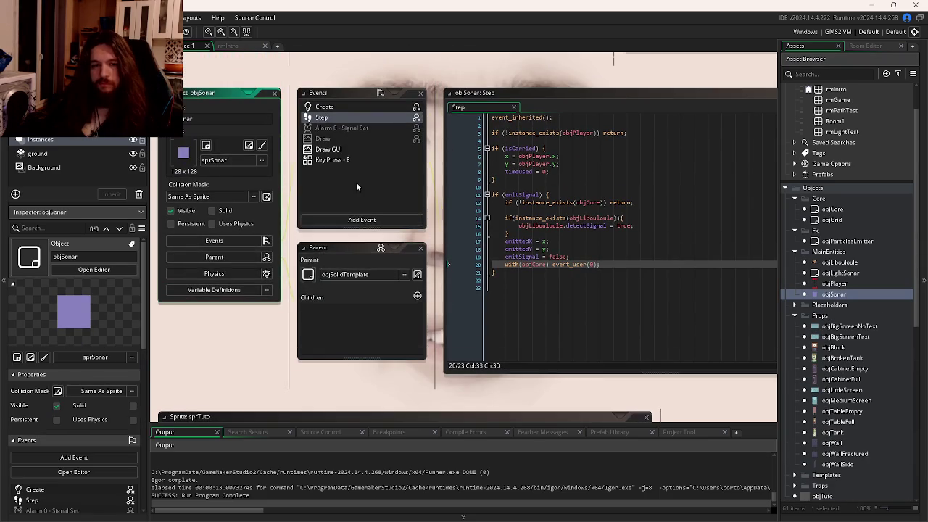
left_click(238, 161)
double_click(356, 184)
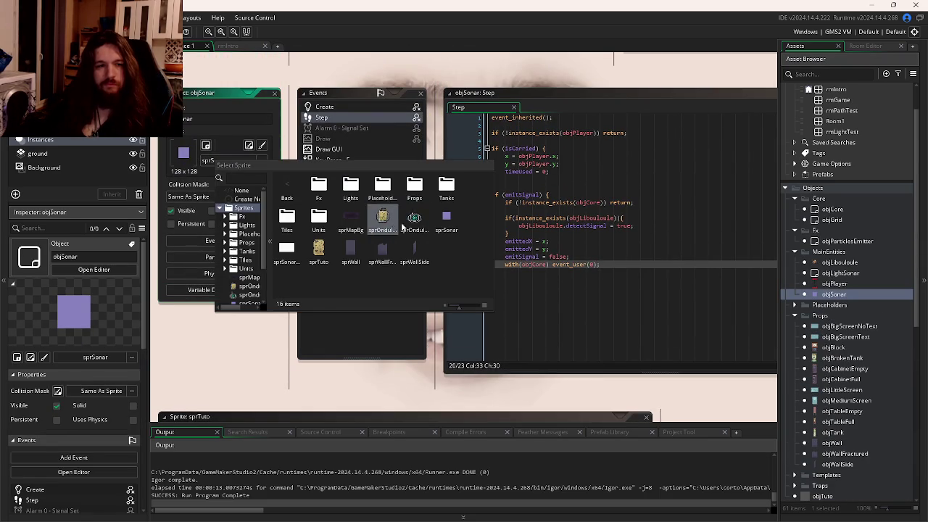
double_click(383, 214)
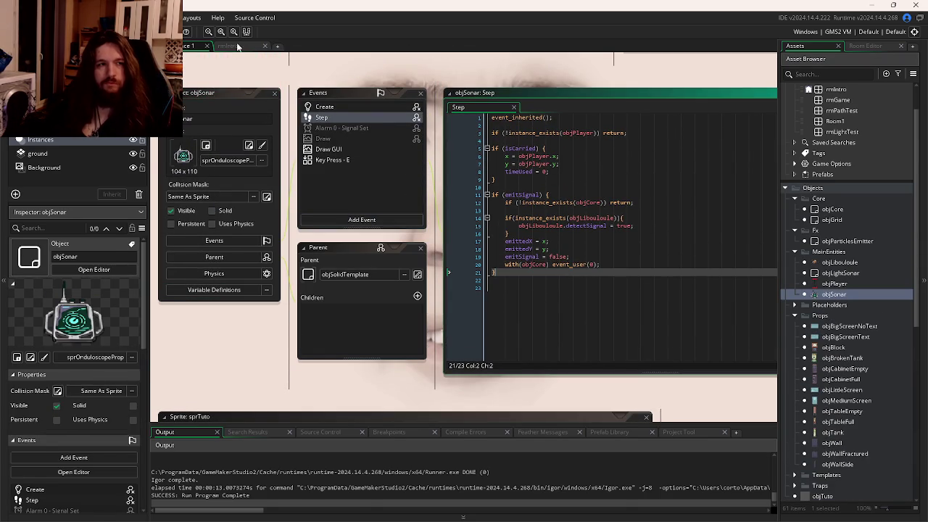
left_click(229, 46)
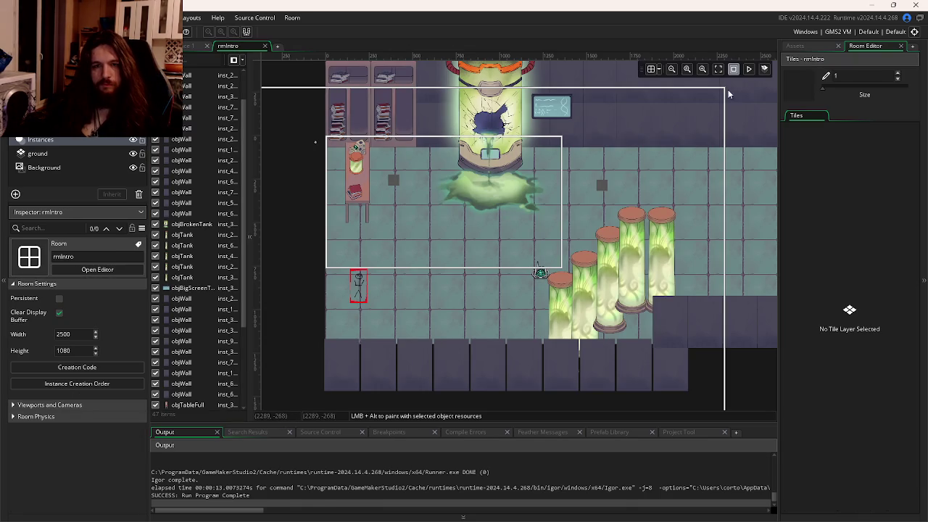
Step: Select and delete the objSonar instance placed in rmIntro
left_click(763, 68)
left_click(542, 272)
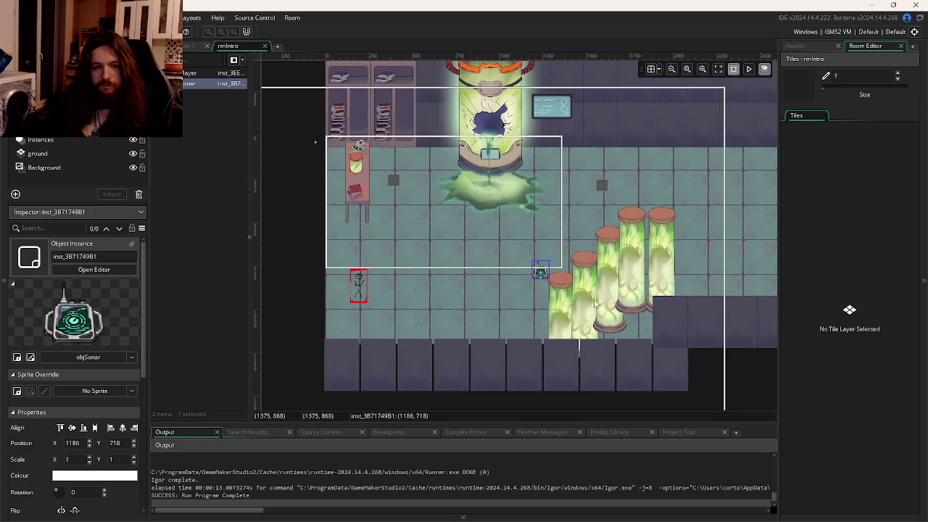
left_click(609, 310)
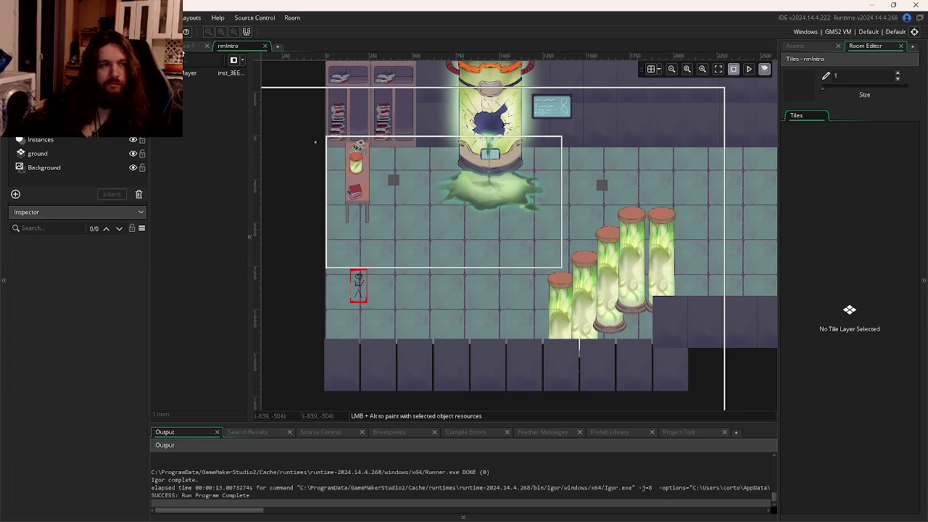
Step: Return to Workspace 1 and bring objTuto's object editor back into view
left_click(192, 46)
left_click(589, 313)
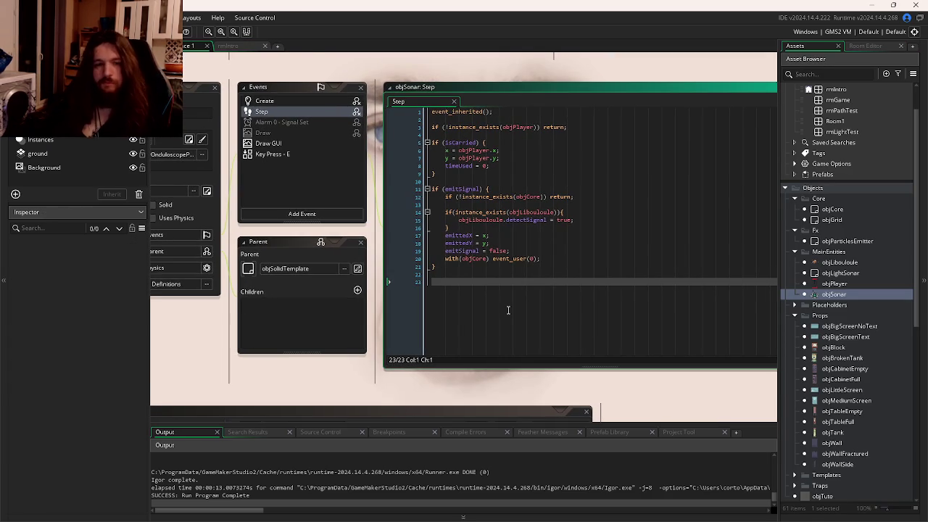
mouse_move(507, 312)
left_mouse_down()
mouse_move(493, 307)
mouse_move(639, 314)
left_mouse_up()
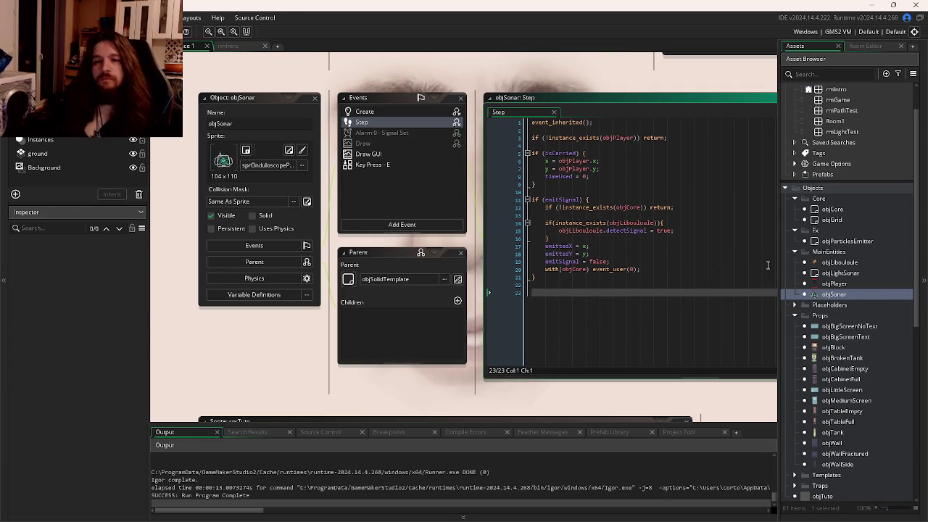
double_click(841, 292)
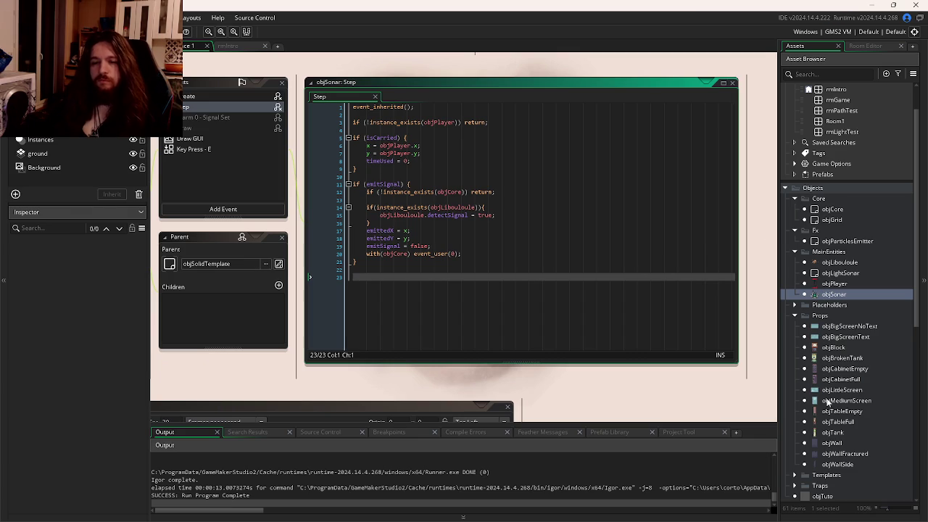
key("ctrl+Tab")
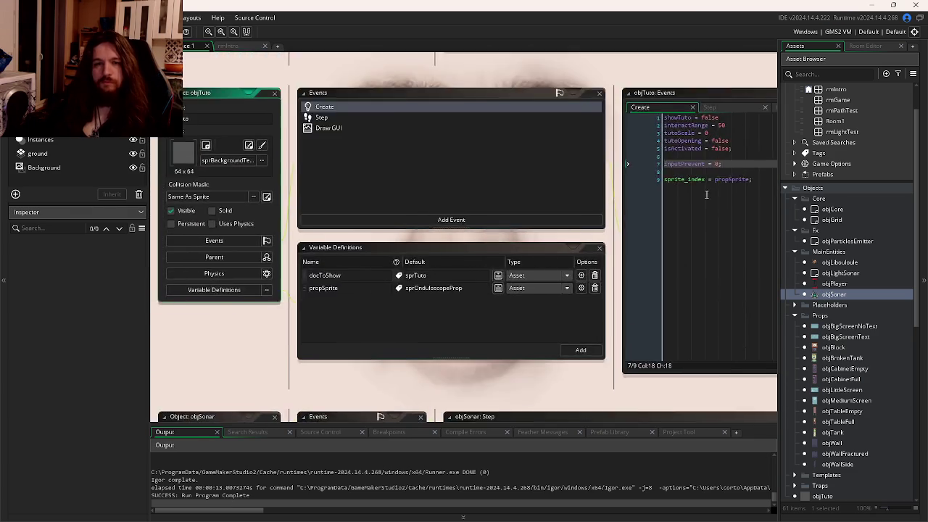
Step: Add a Boolean variable definition named createSonar to objTuto
left_click(479, 198)
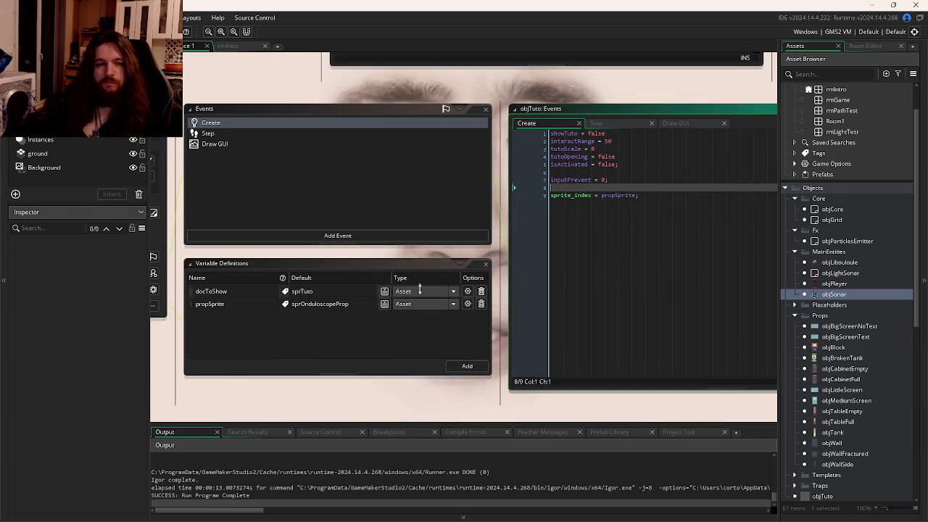
left_click(467, 365)
type("create")
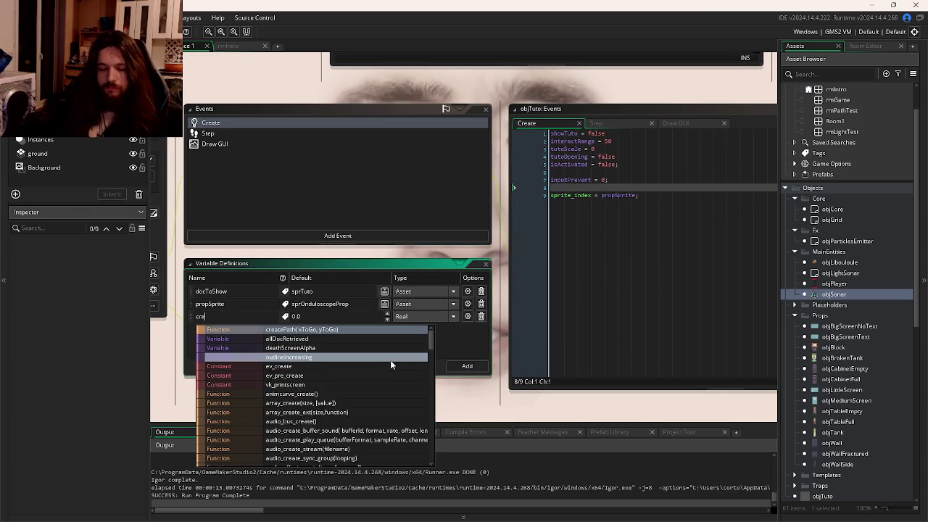
type("Sonar")
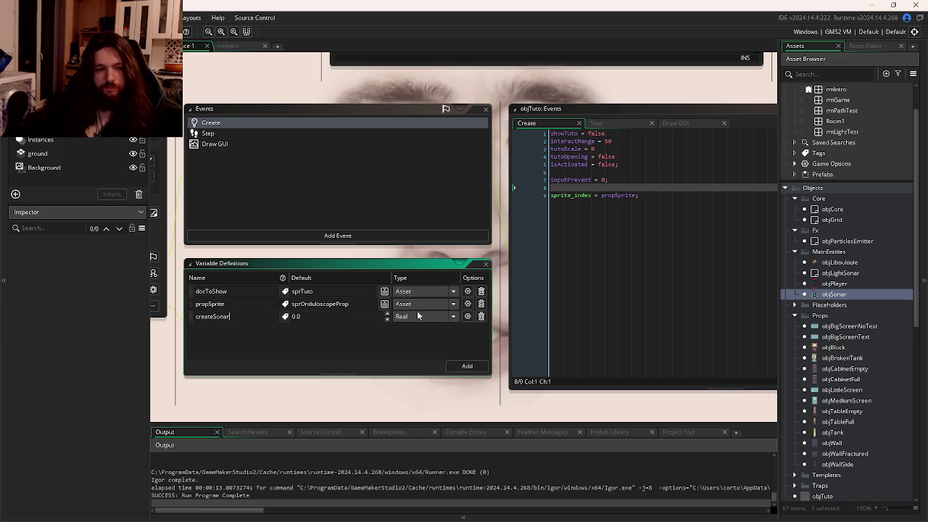
left_click(418, 316)
left_click(415, 358)
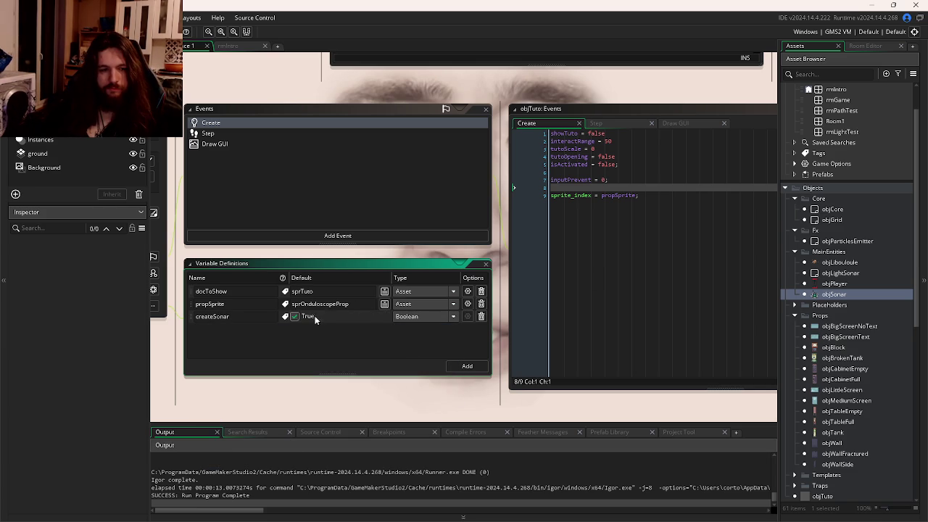
Step: Override createSonar as True on the objTuto instance in rmIntro
left_click(229, 45)
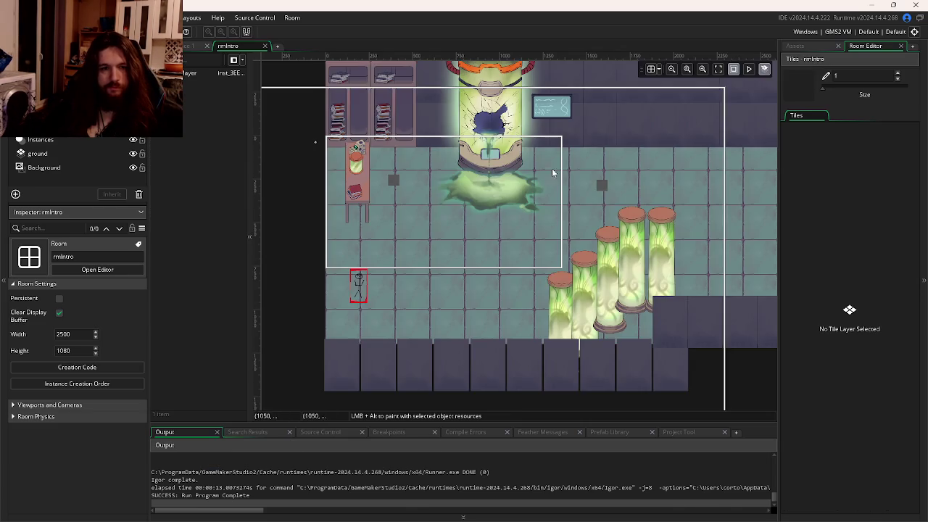
double_click(371, 181)
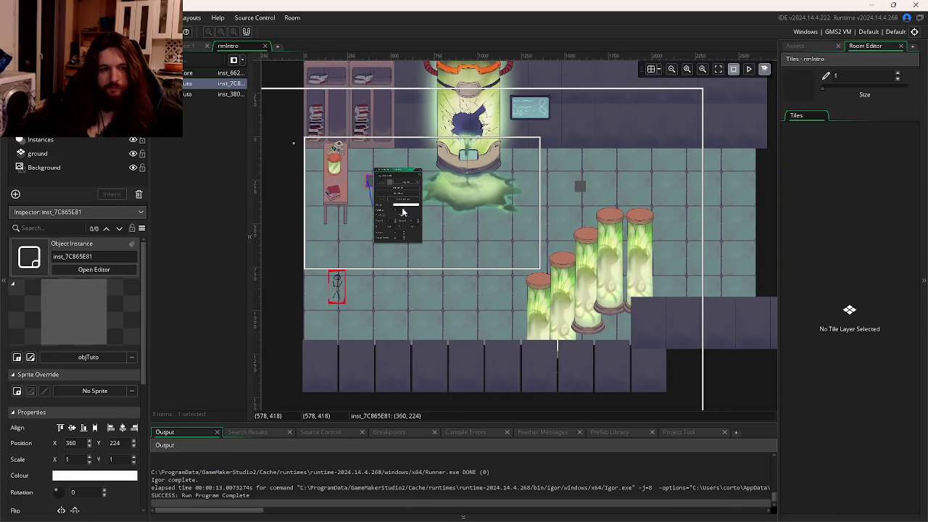
scroll(401, 198, "up", 3)
left_click(399, 195)
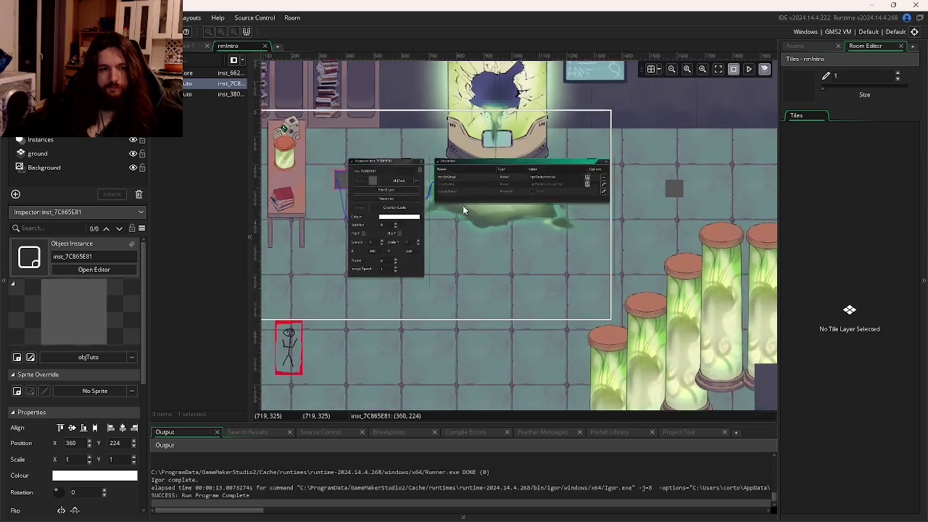
left_click(657, 228)
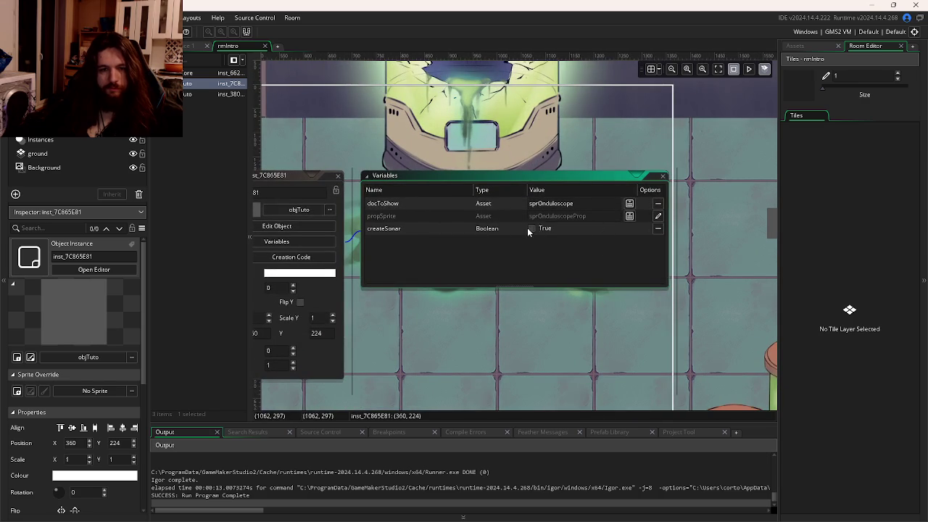
key("ctrl+Tab")
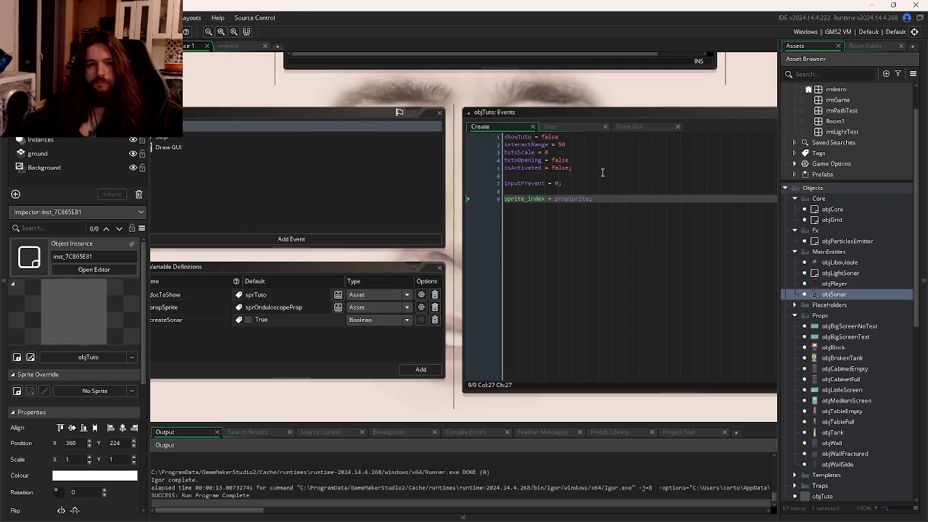
left_click(567, 126)
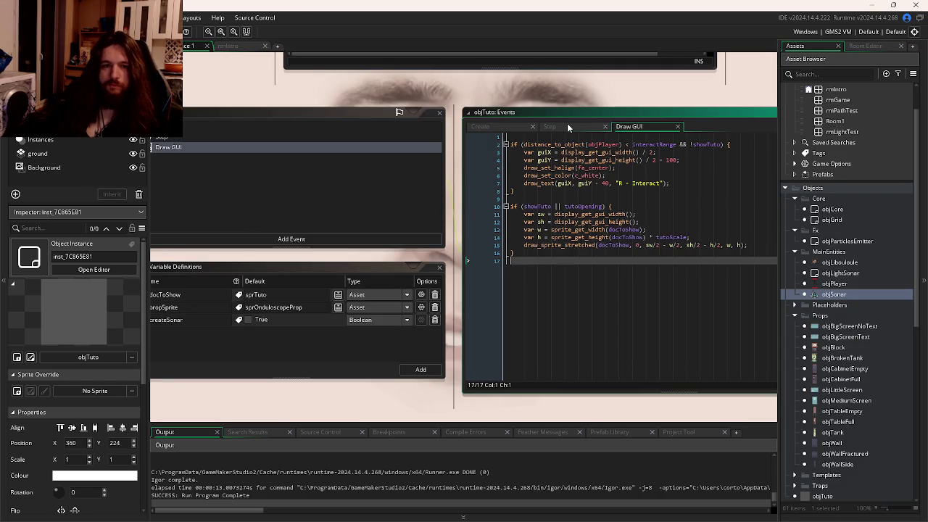
left_click(648, 181)
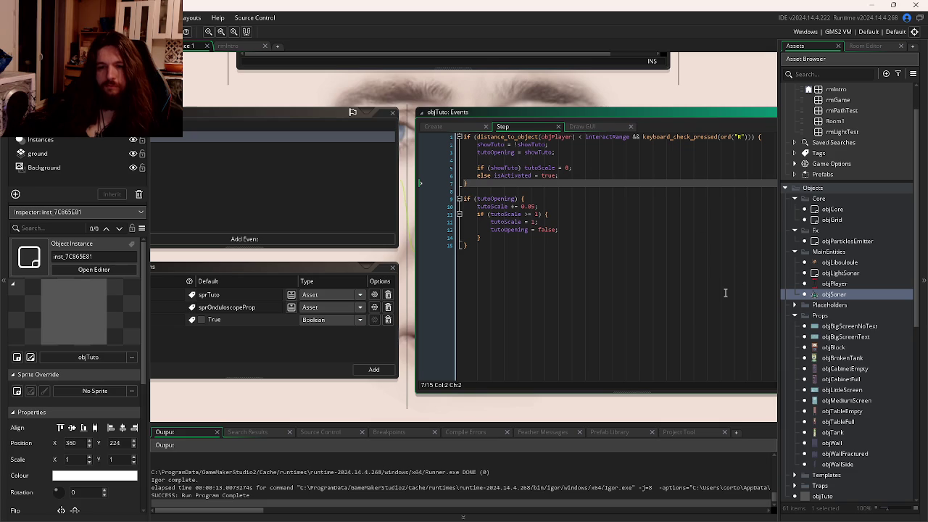
double_click(833, 295)
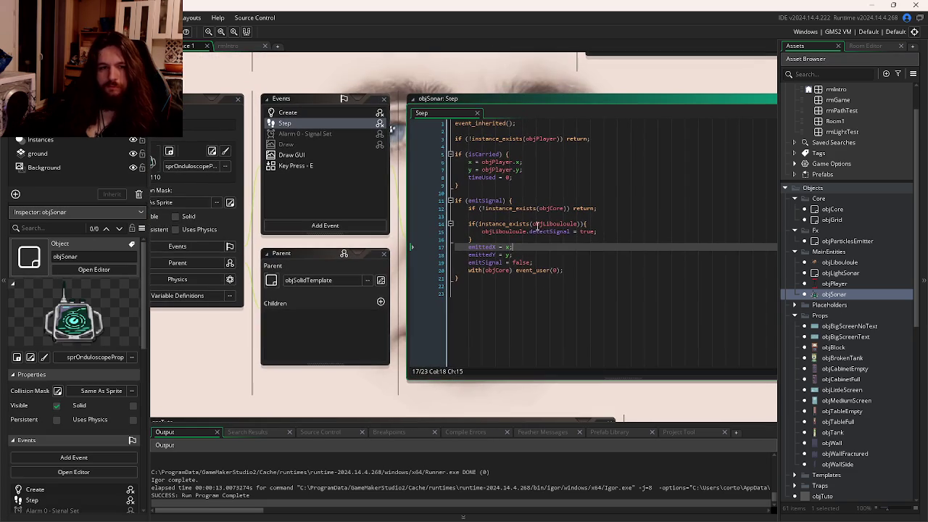
left_click(529, 155)
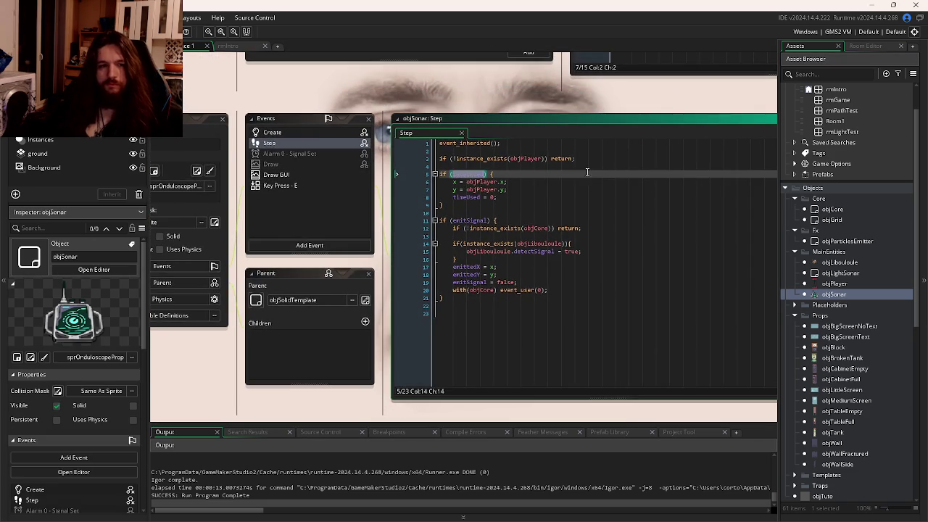
left_click(528, 175)
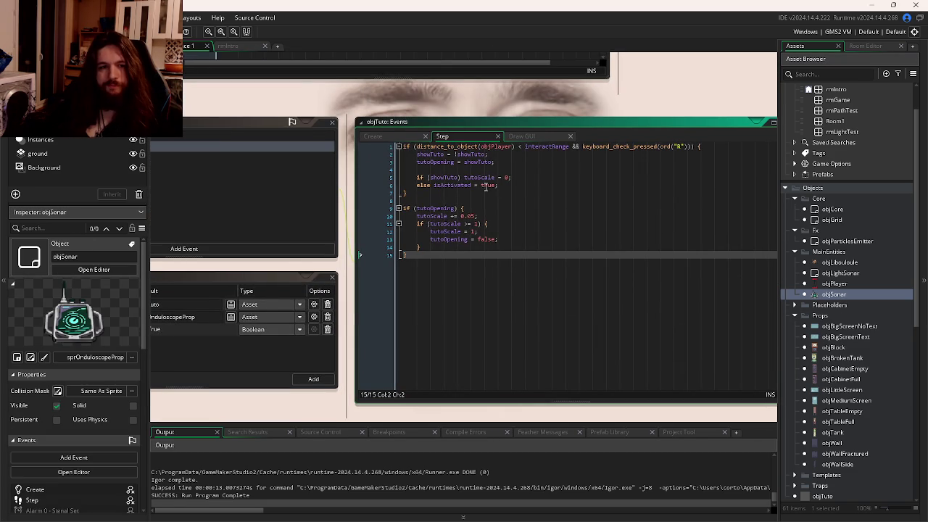
left_click(533, 179)
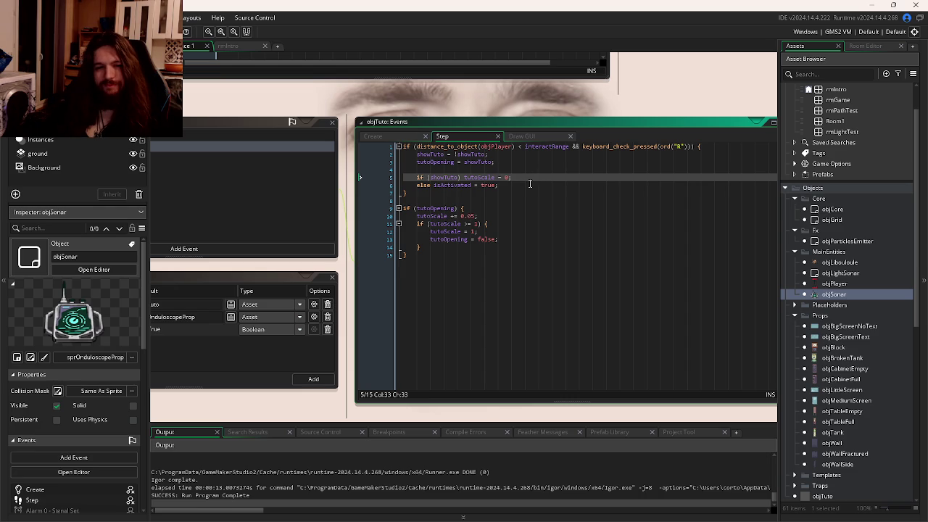
left_click(529, 184)
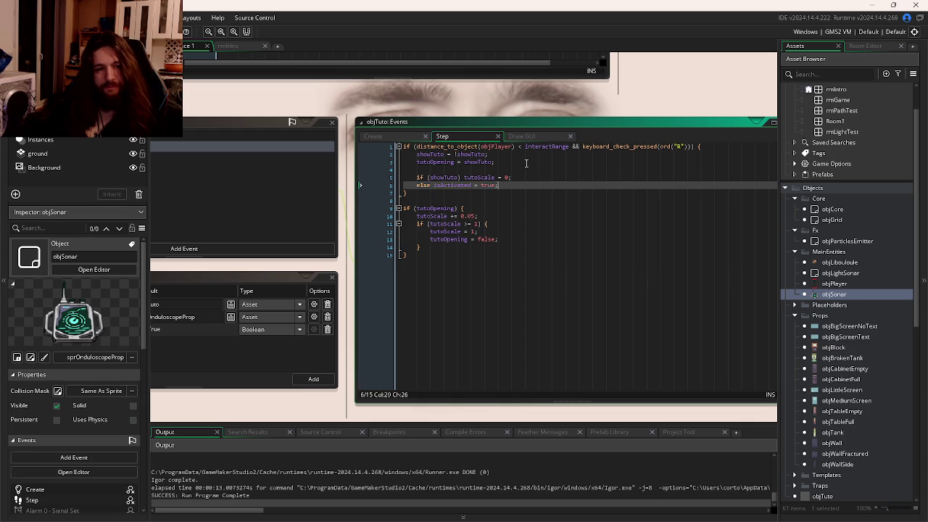
left_click(532, 178)
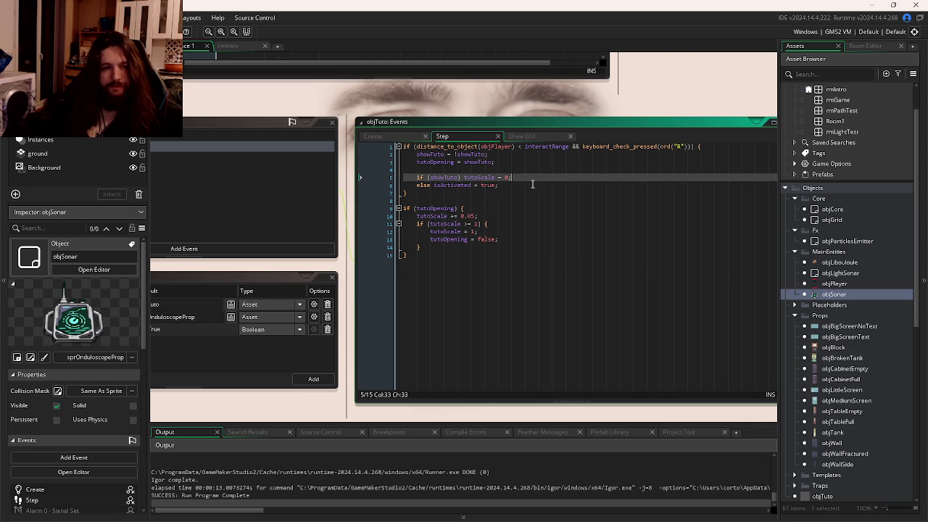
Step: Below the else on line 6, add if(createSonar) {instance_create_depth(x, y, -y, objSonar)
left_click(530, 186)
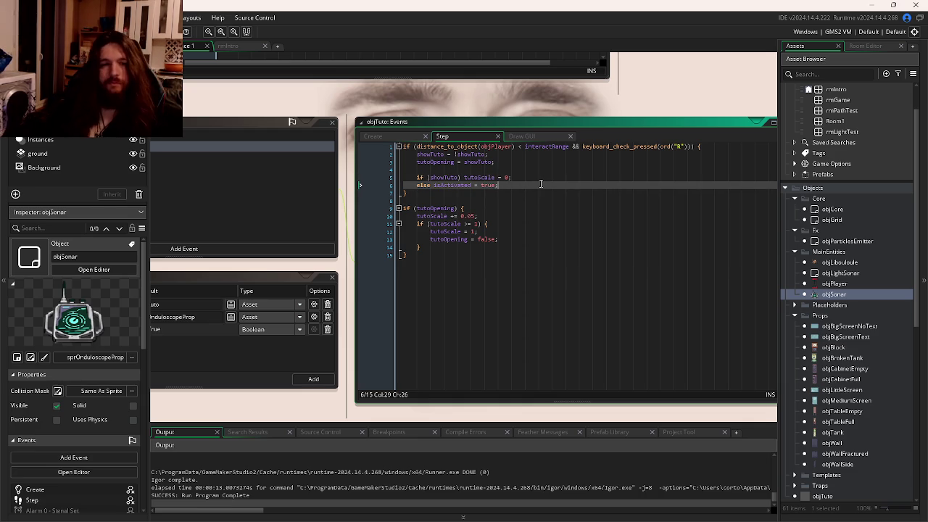
left_click(533, 168)
left_click(534, 188)
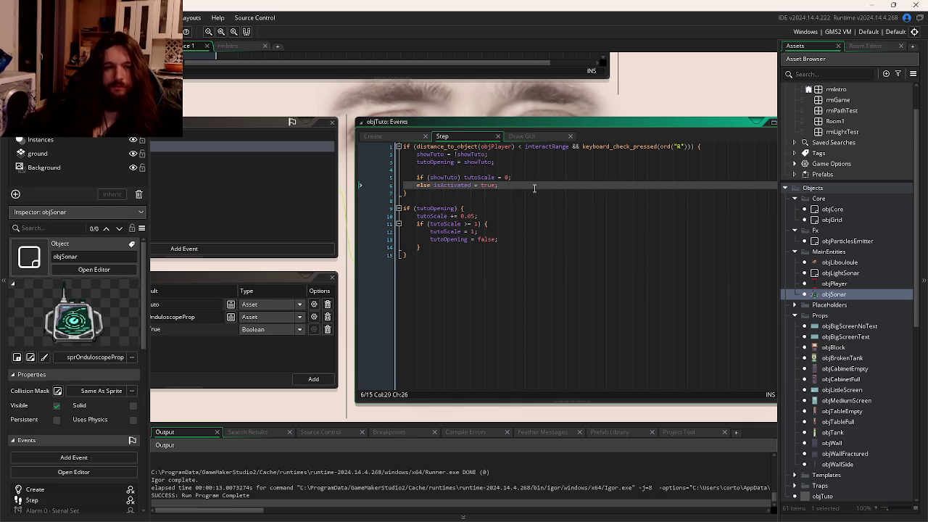
key("Return")
key("Return")
type("if(")
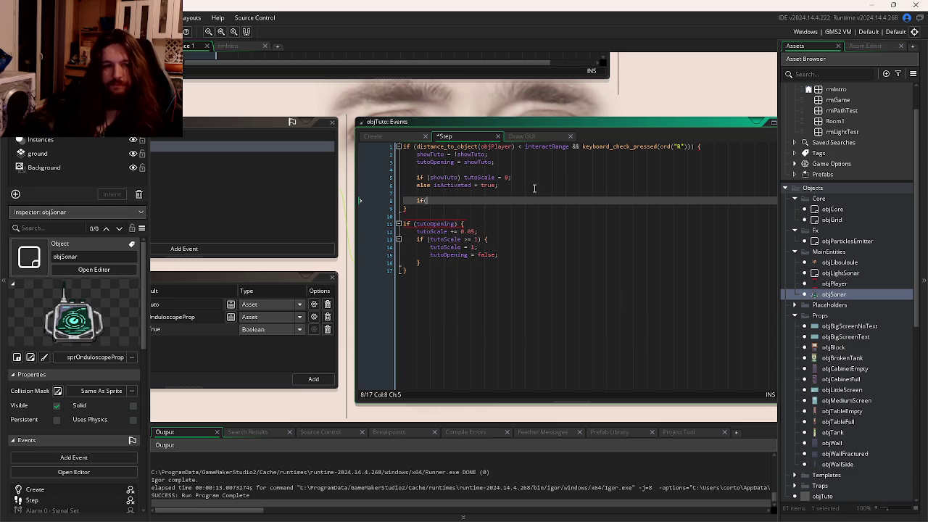
left_click(373, 136)
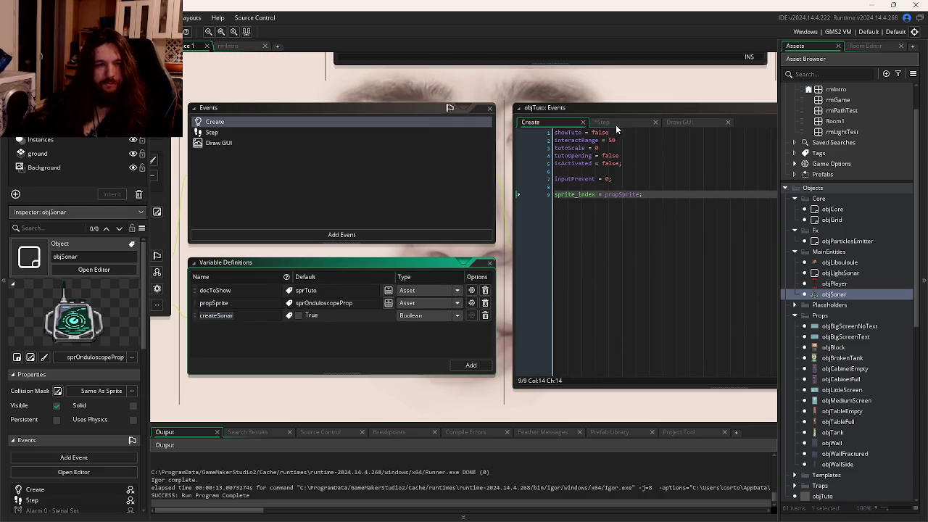
left_click(615, 125)
left_click(616, 187)
type(")")
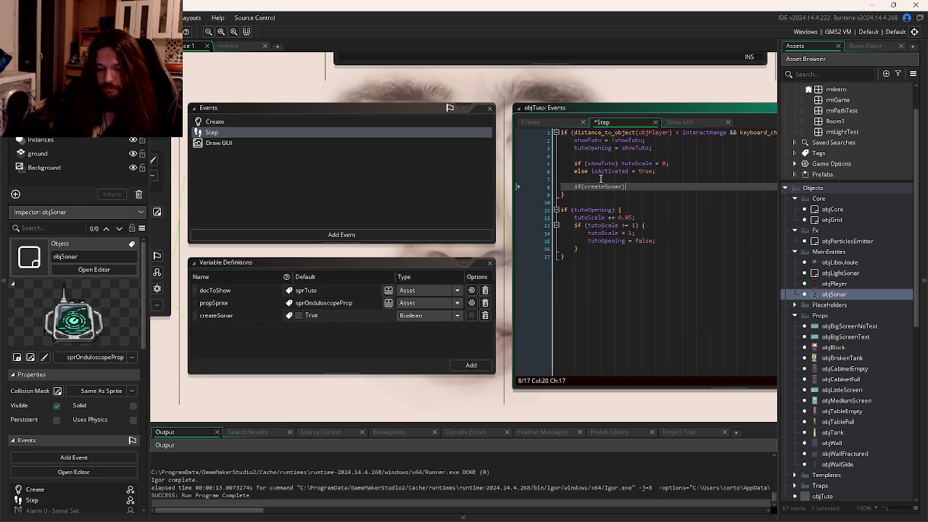
type(" {i")
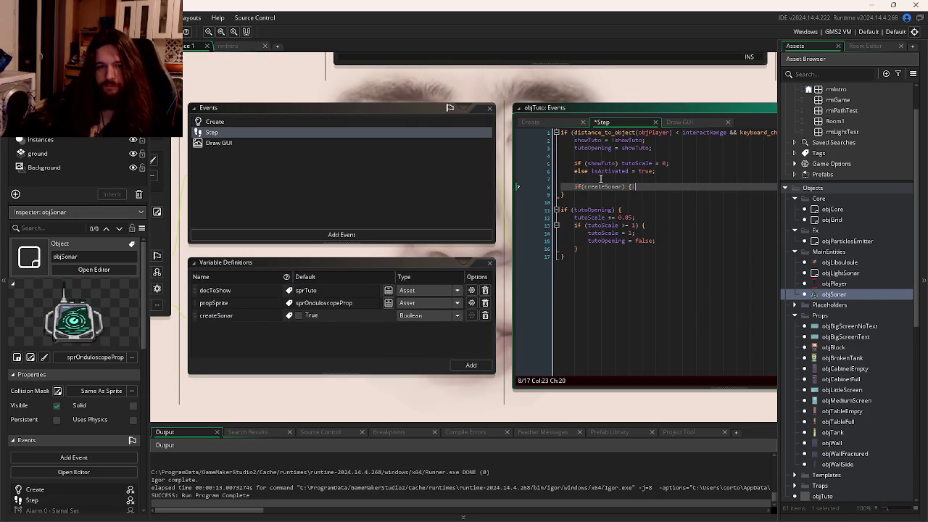
type("nstance_crea")
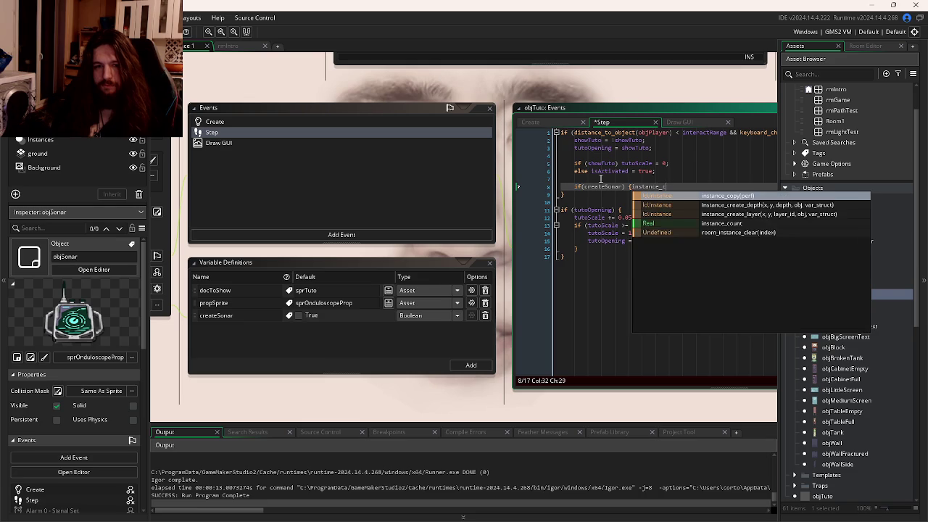
key("Return")
type("x, y, ")
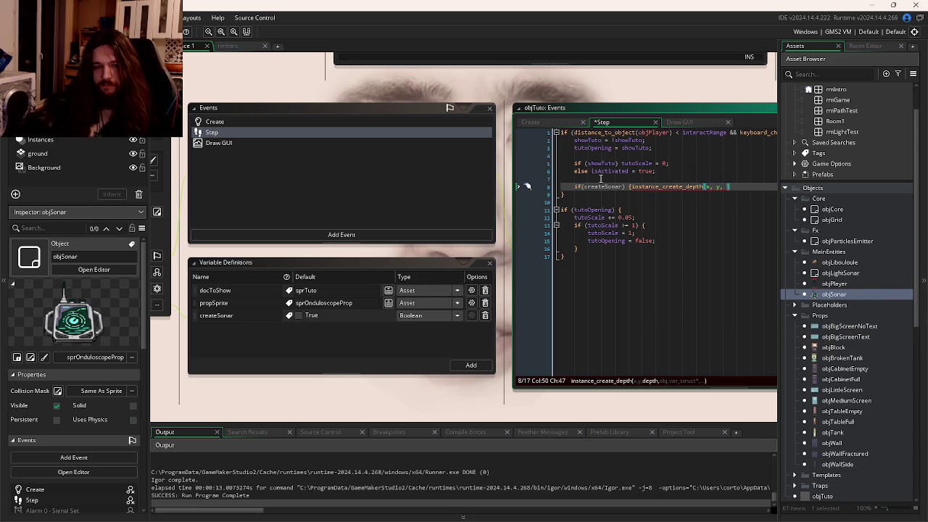
type("-y, objS")
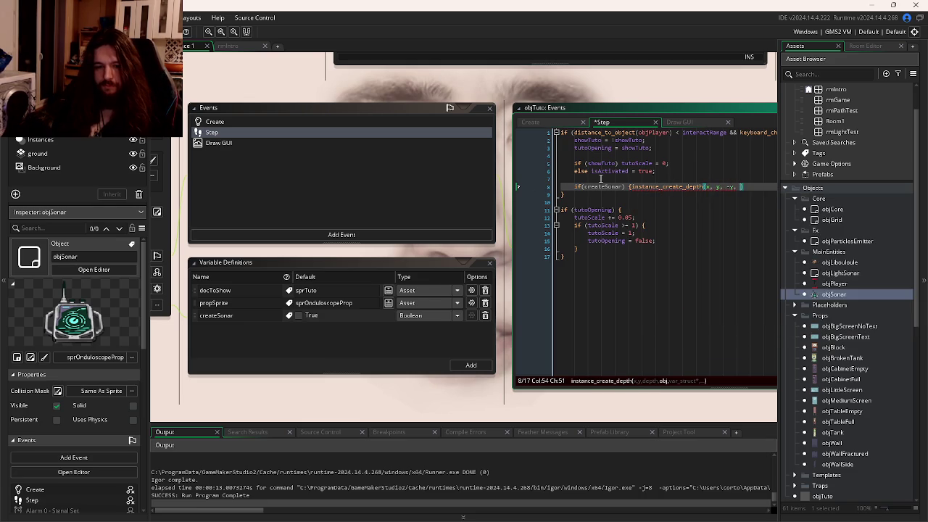
type("onar")
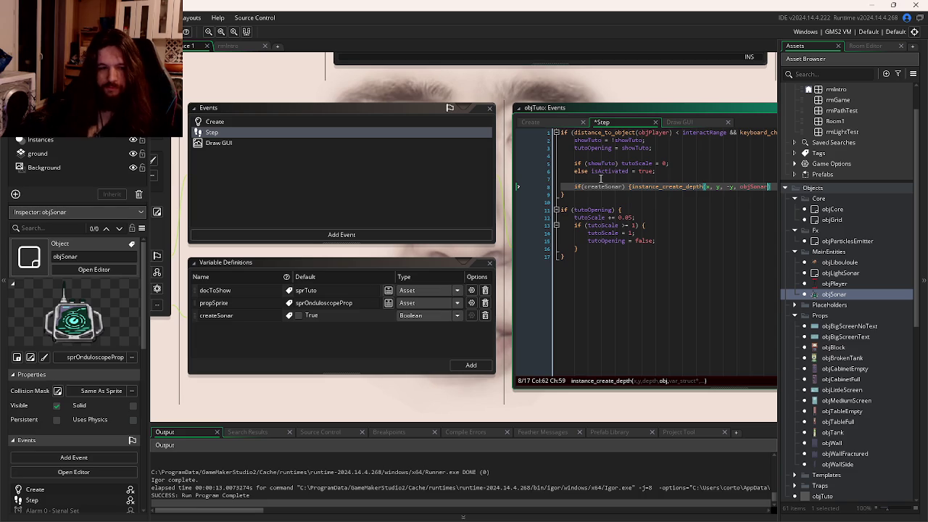
Step: Inspect objSonar's variable definitions and its Step code that uses isCarried
double_click(860, 296)
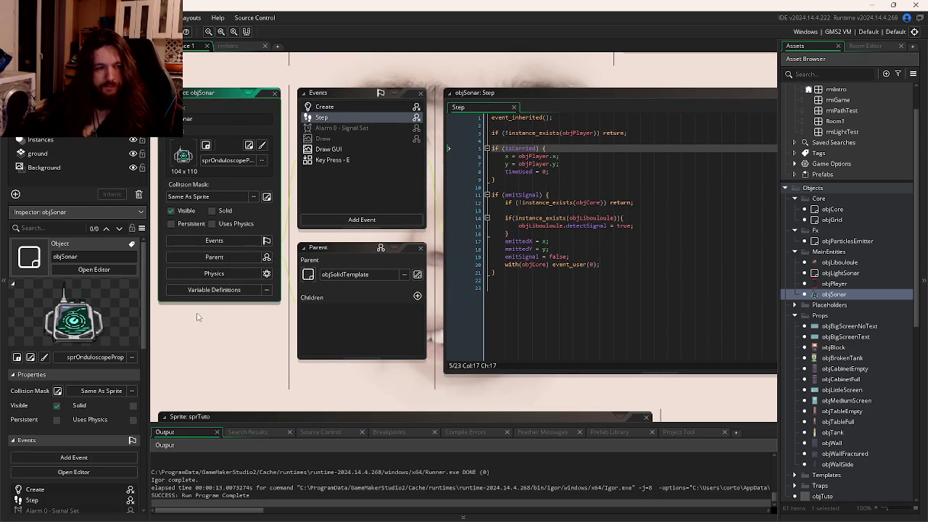
left_click(213, 289)
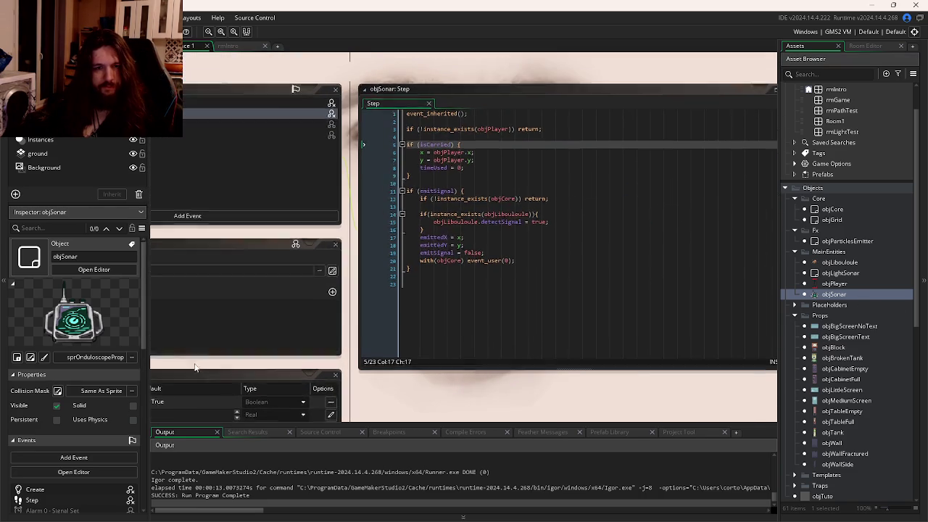
left_click(436, 145)
key("ctrl+Tab")
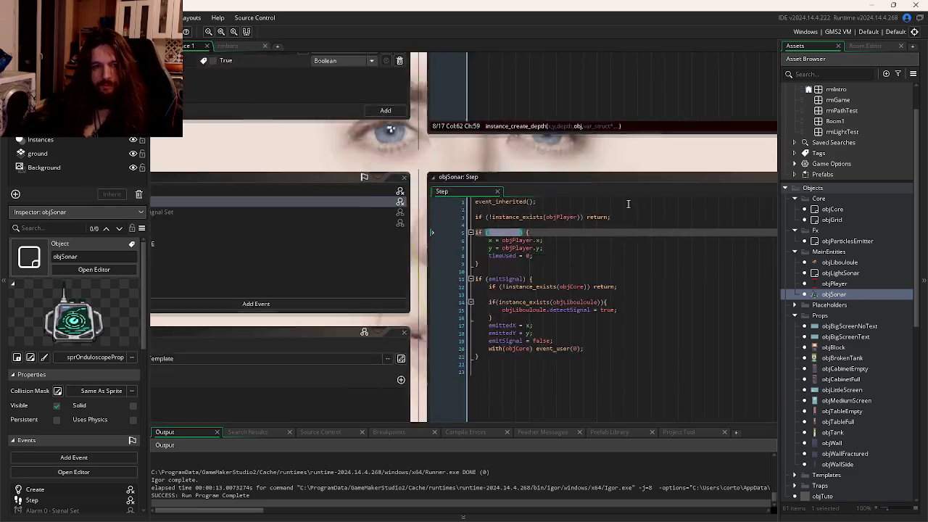
left_click(504, 206)
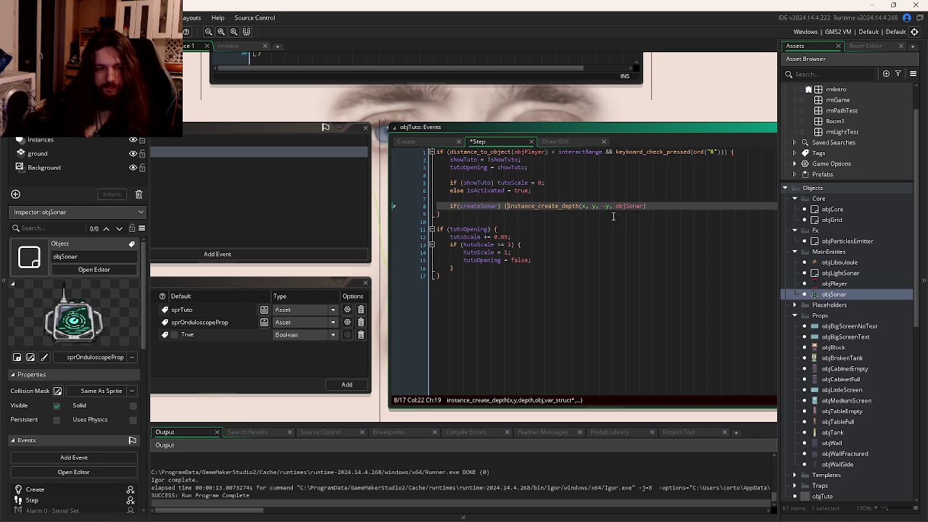
Step: Close the if(createSonar) block with a brace and start 'var new' before the creation call
left_click(664, 206)
key("Return")
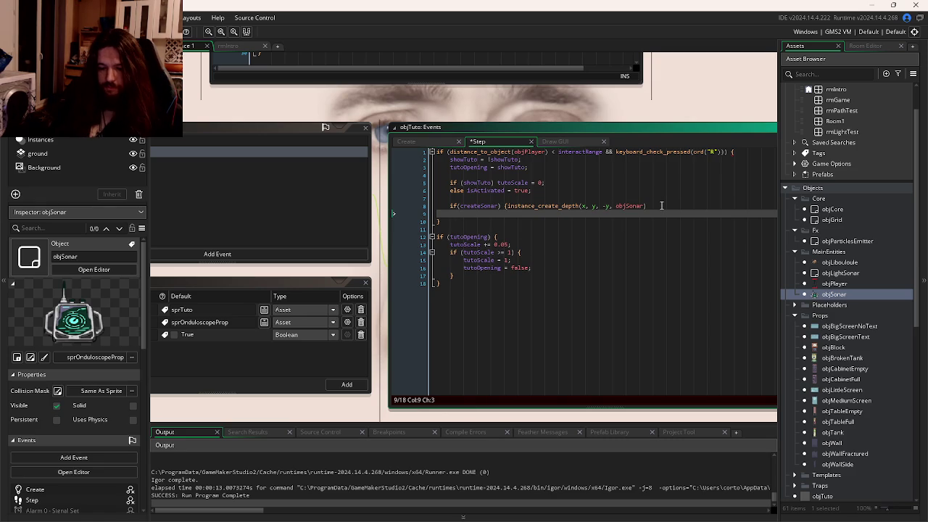
type("}")
left_click(508, 206)
key("Return")
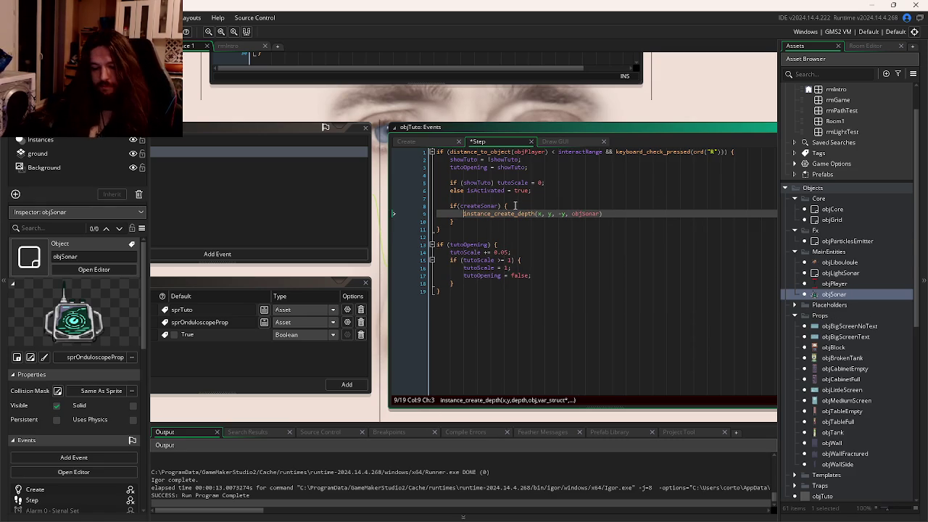
type("var new")
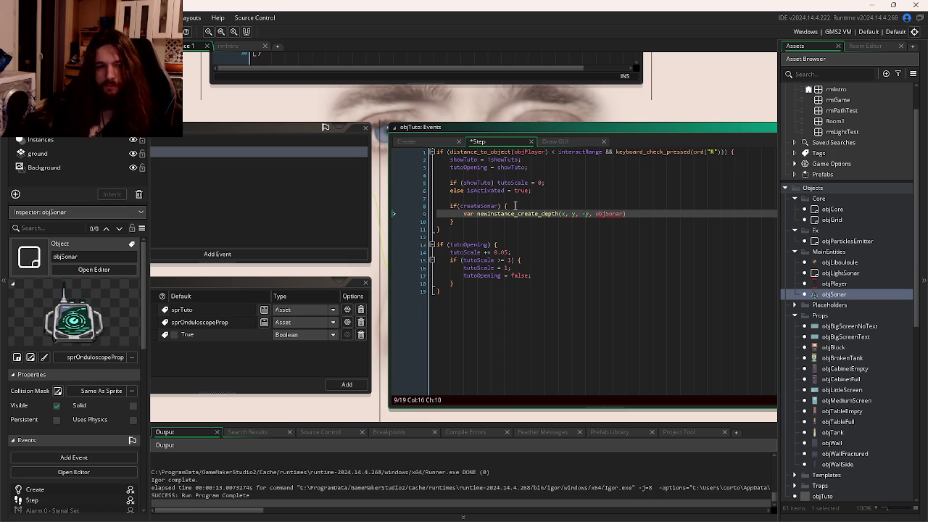
Step: Glance at the Google Drive Gameplay folder in Firefox, then return to GameMaker
key("alt+Tab")
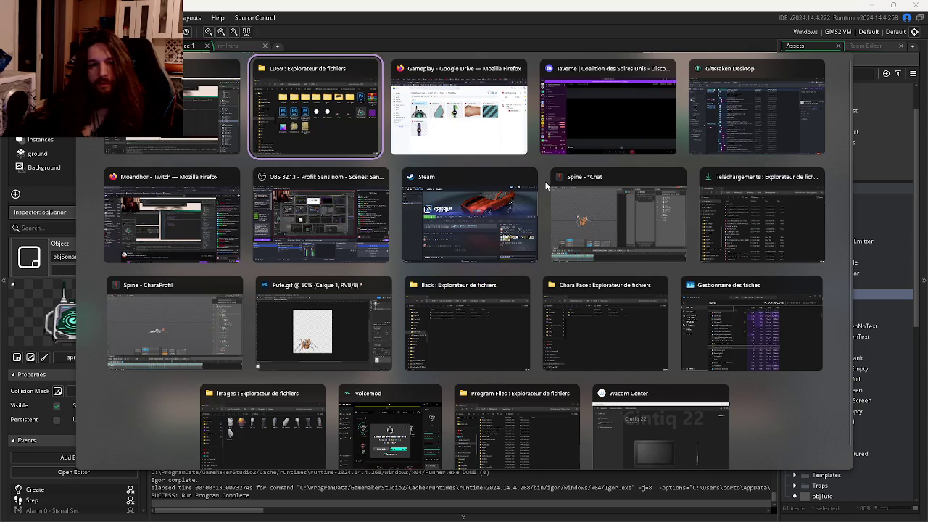
left_click(516, 148)
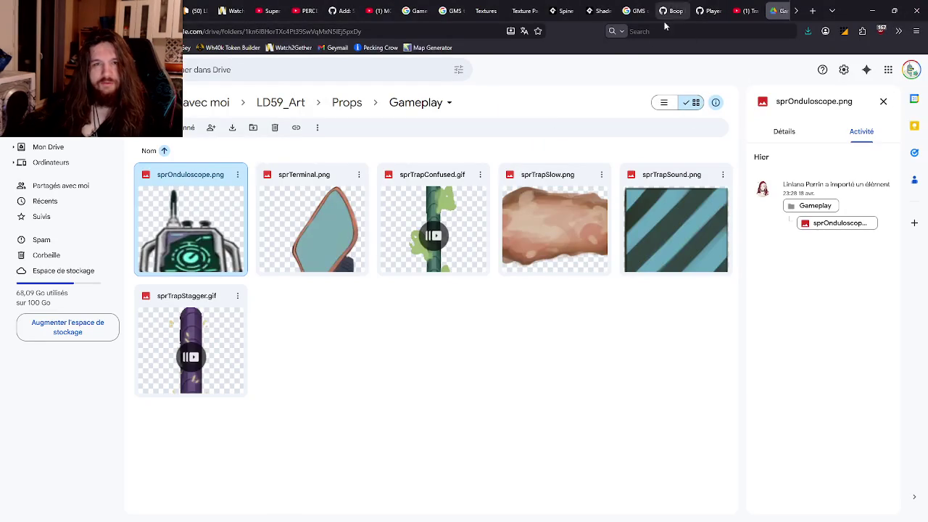
key("alt+Tab")
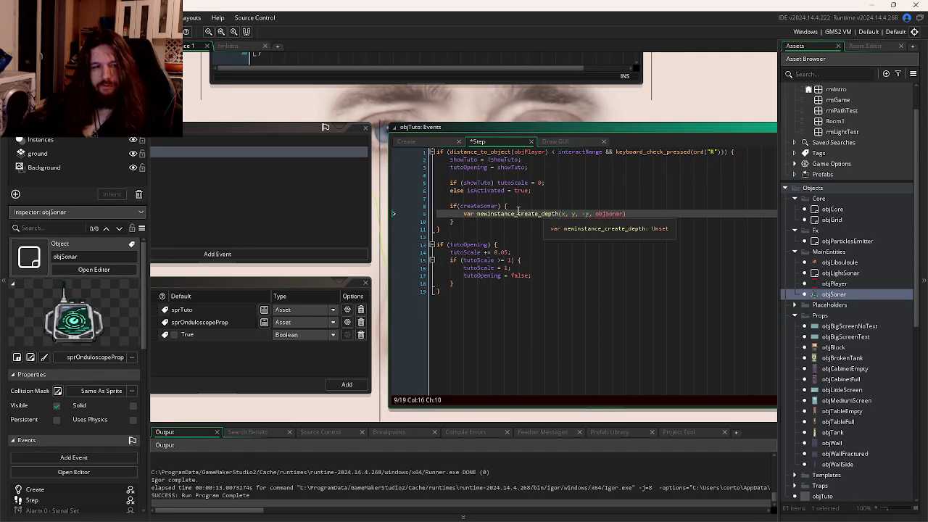
Step: Store the created instance in newSonar and add newSonar.isCarried = true;
type("Sonar =")
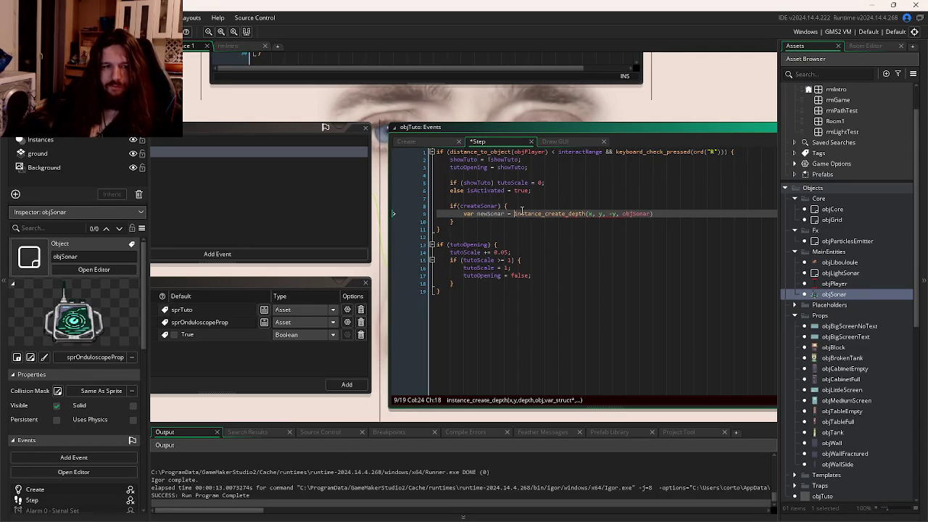
left_click(682, 213)
type(";")
key("Return")
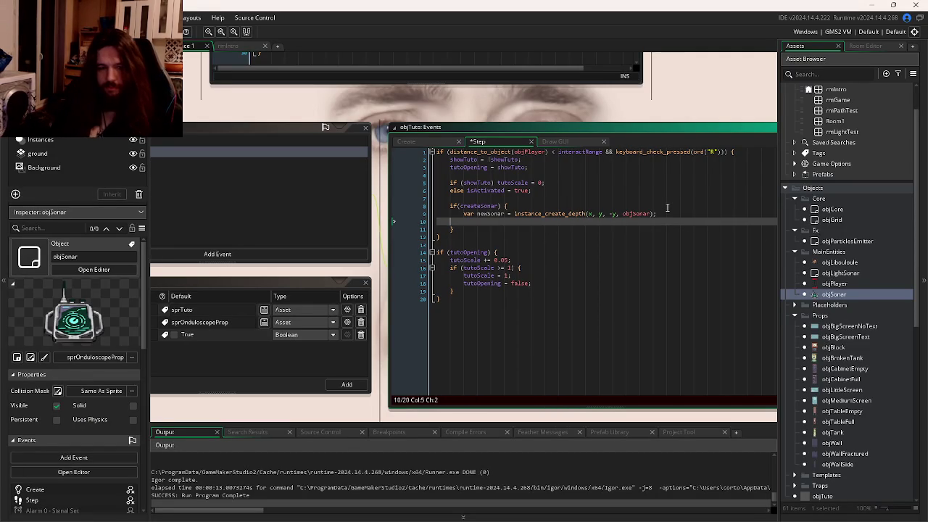
type("newSo")
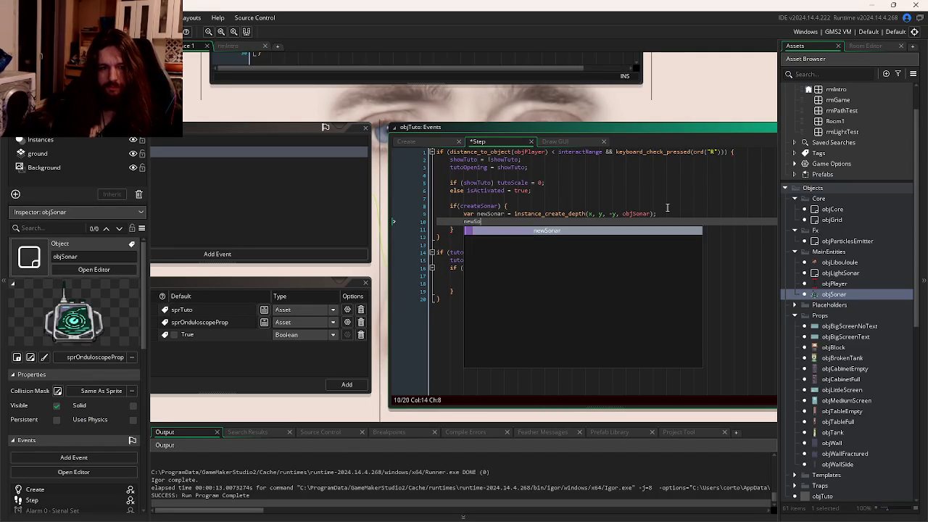
type("nar.isCarried")
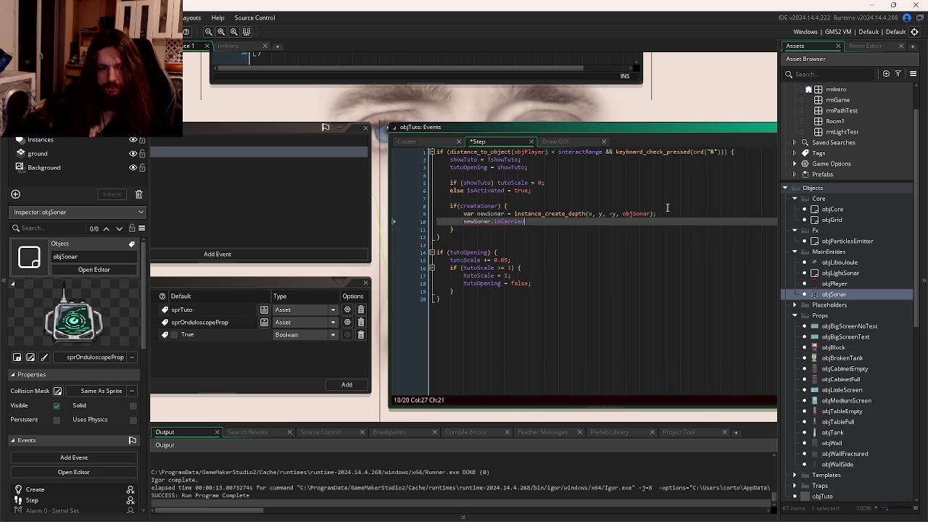
type(" = true;")
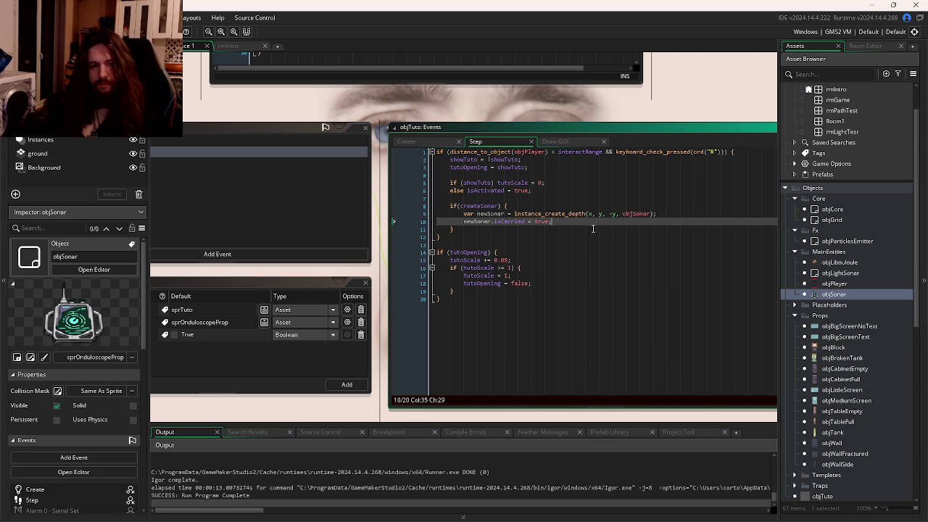
Step: Move the if(createSonar) block inside new braces after the else
left_click(492, 199)
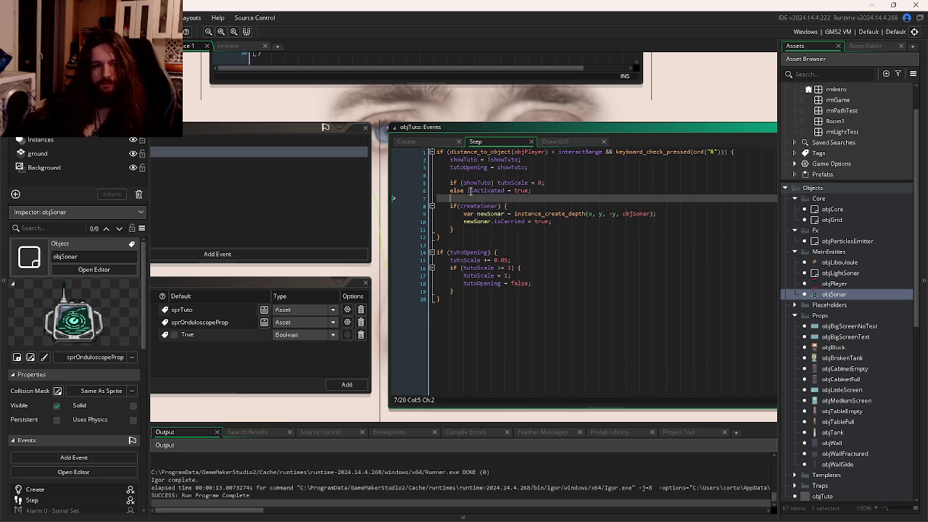
left_click(478, 191)
key("Left")
key("Left")
type("{")
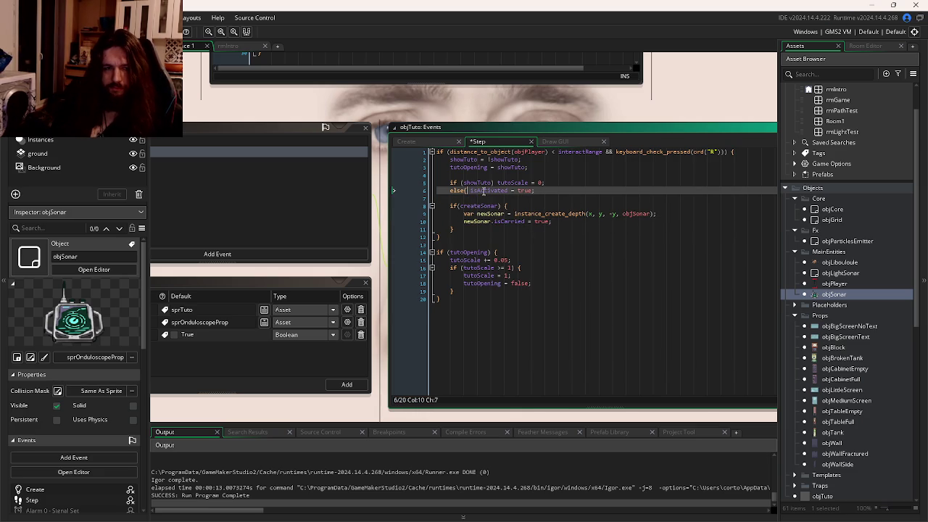
key("Down")
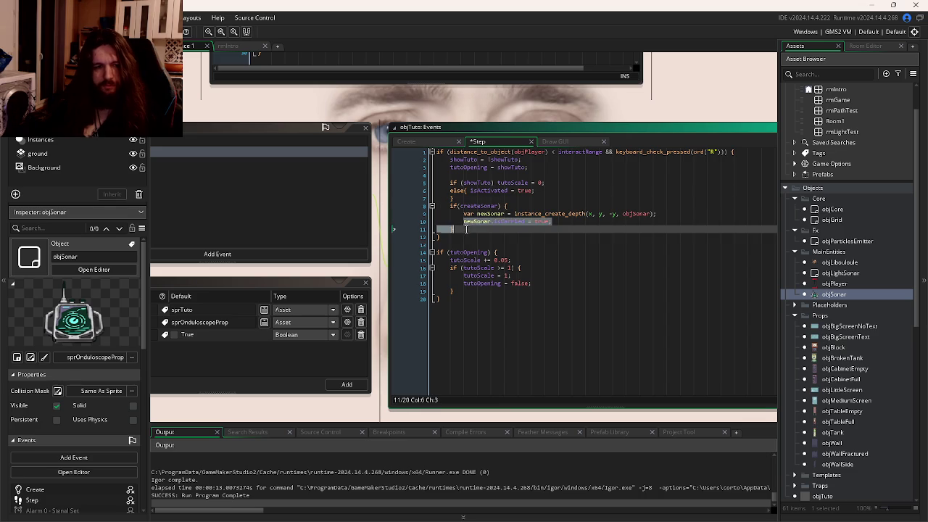
left_click_drag(464, 229, 436, 206)
key("BackSpace")
left_click(556, 193)
key("Return")
type("if(createSonar) {         var newSonar = instance_create_depth(x, y, -y, objSonar);         newSonar.isCarried = true;     }")
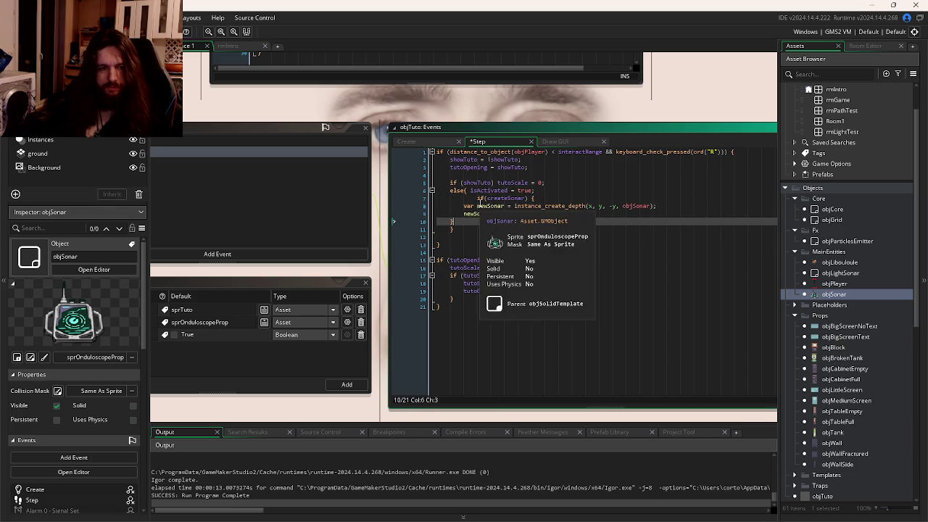
Step: Fix the block's indentation and change else to else if(!isActivated), then show rmIntro
key("shift+Up")
key("shift+Up")
key("Tab")
left_click(479, 197)
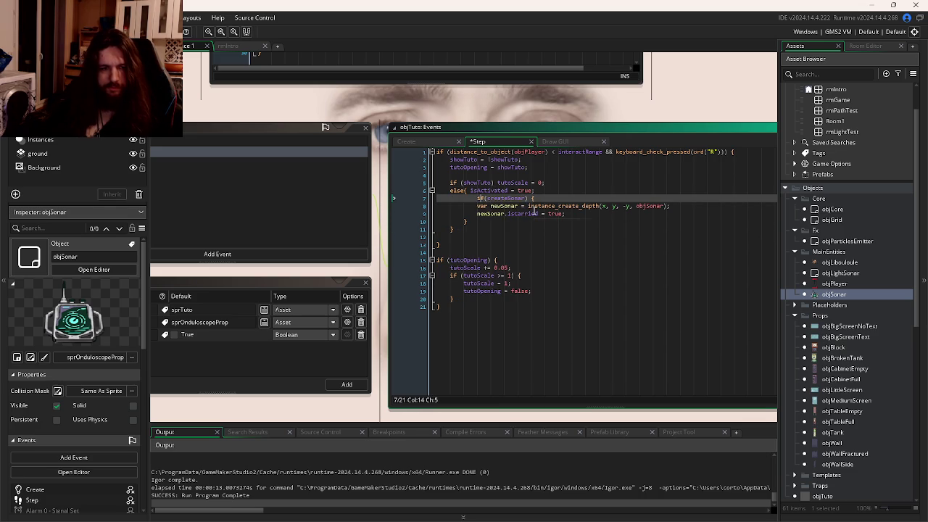
key("BackSpace")
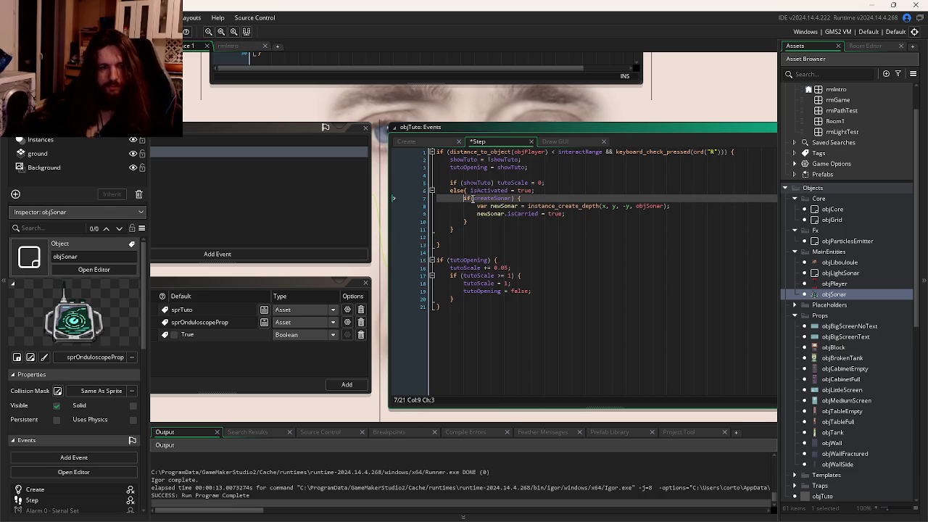
key("Up")
type("if")
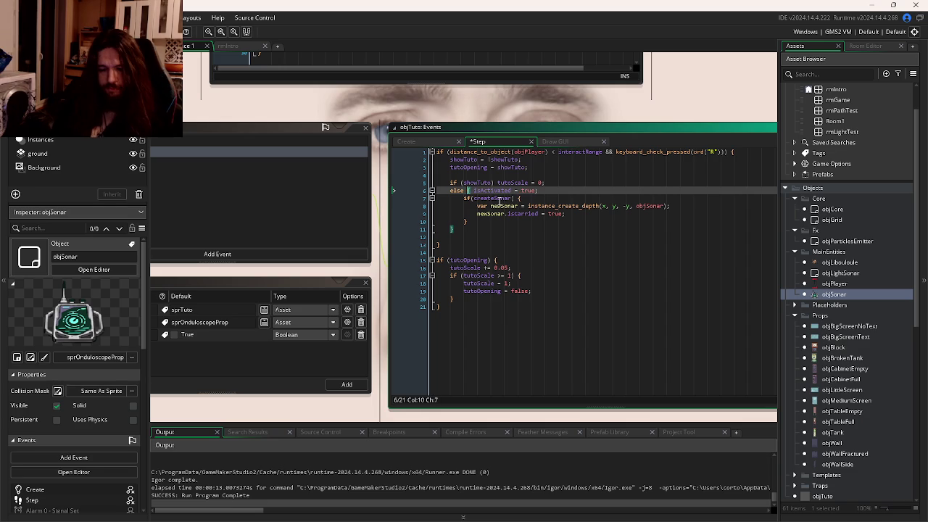
type("(!isActivated")
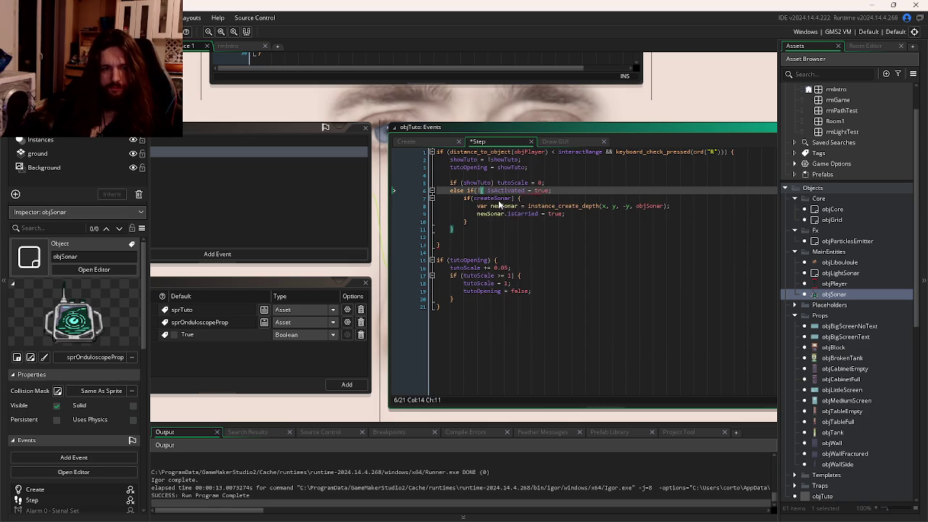
type(")")
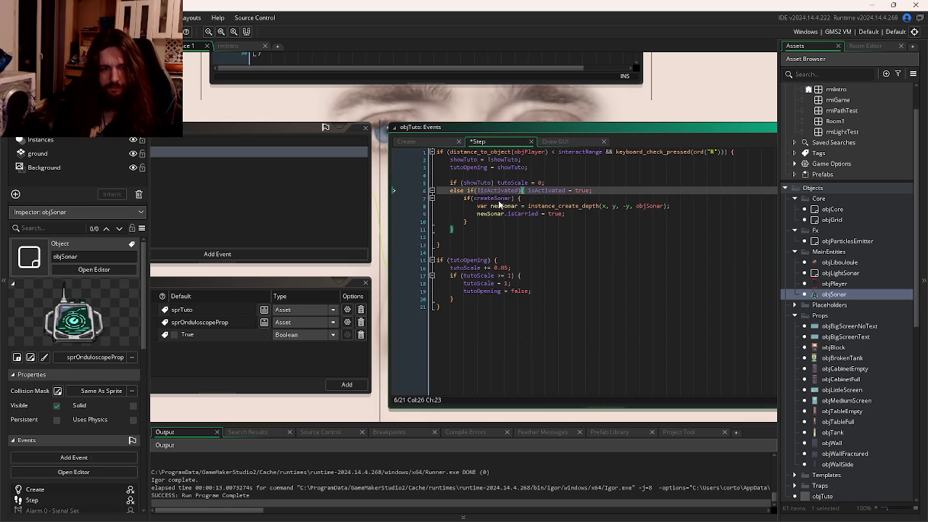
left_click(522, 236)
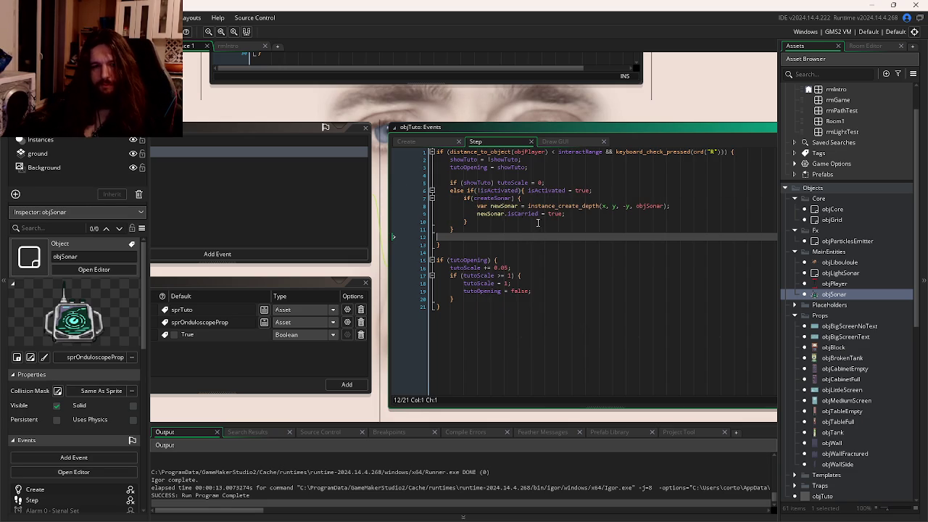
left_click(216, 49)
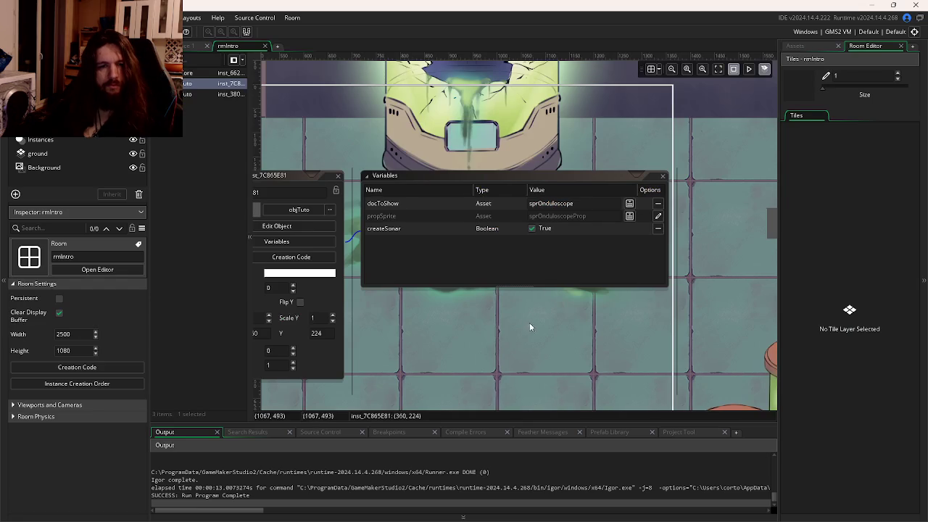
Step: Zoom out of rmIntro and run the game with F5 to test the sonar change
scroll(634, 304, "down", 5)
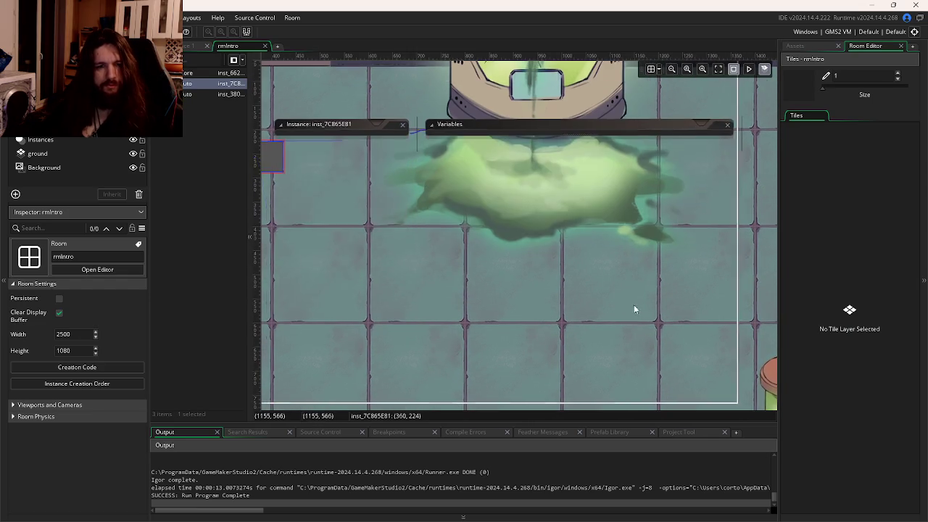
scroll(586, 200, "down", 2, "ctrl")
scroll(586, 200, "down", 2)
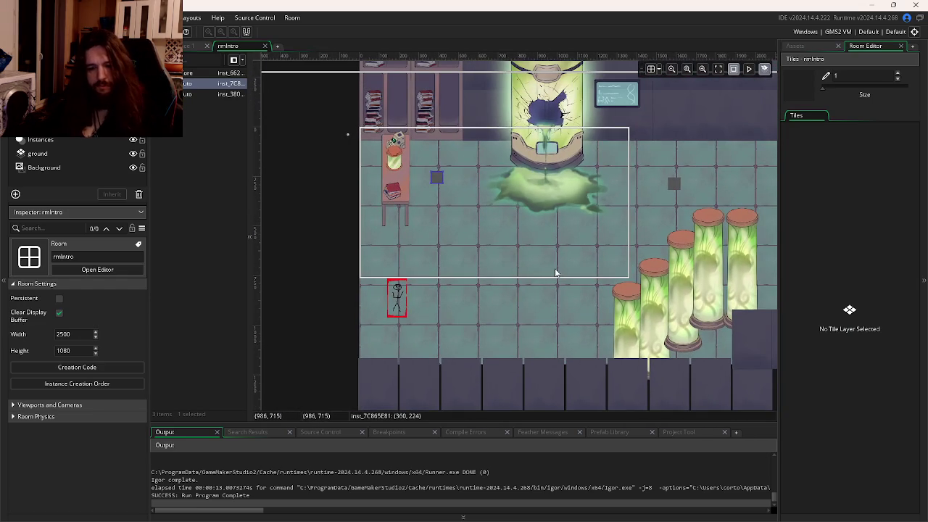
key("F5")
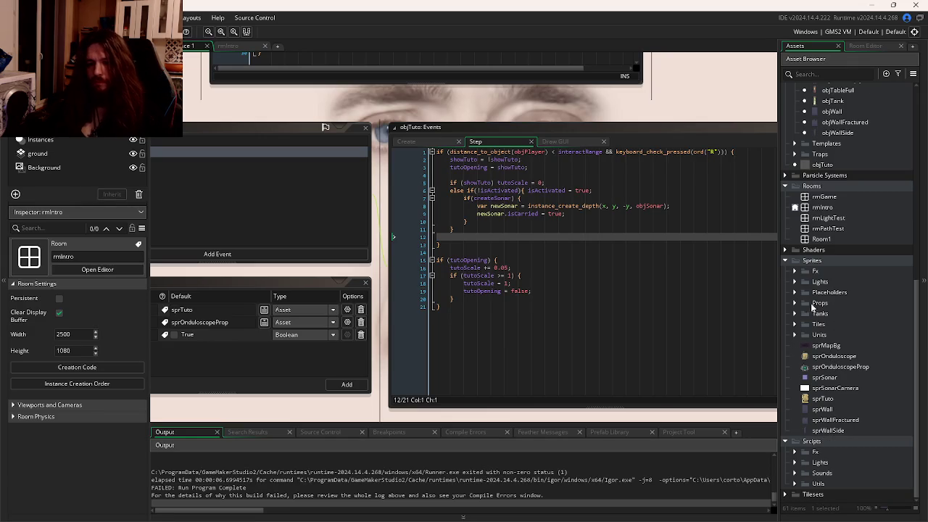
scroll(823, 250, "up", 3)
scroll(823, 250, "up", 5)
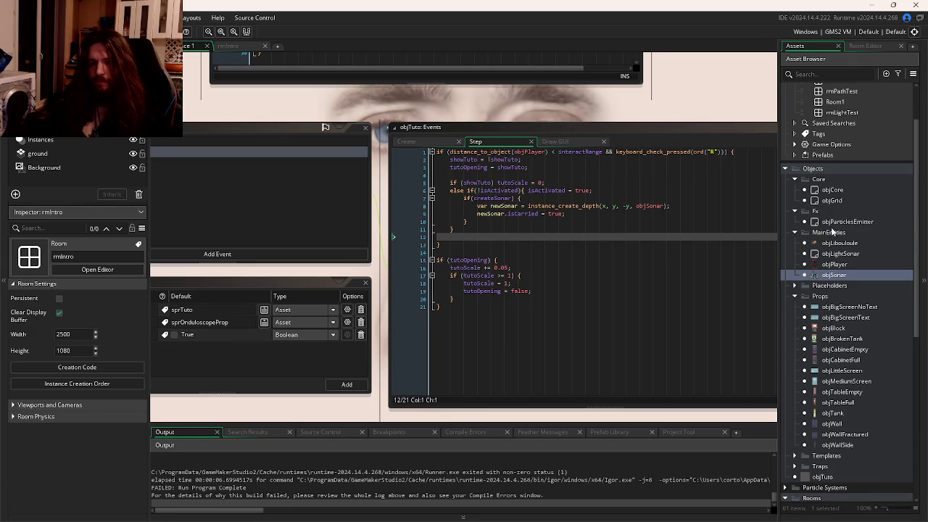
double_click(832, 189)
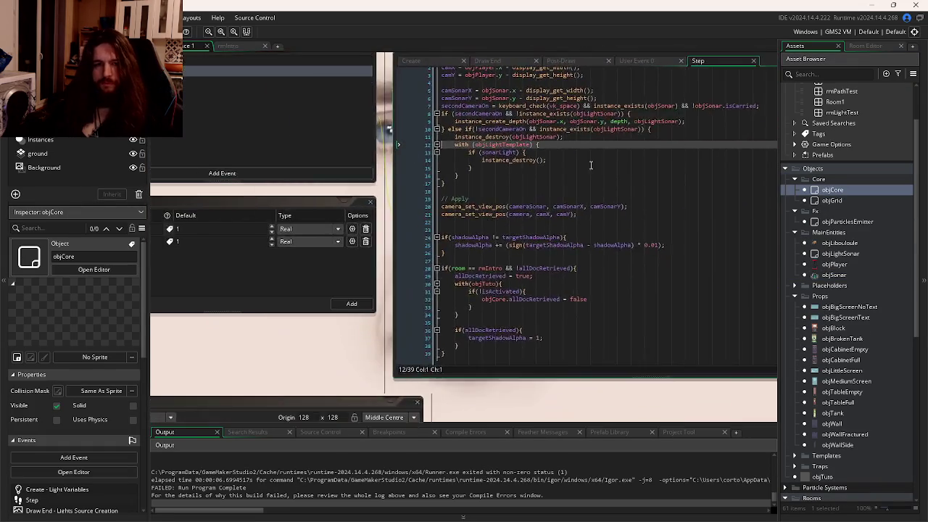
scroll(527, 157, "up", 1)
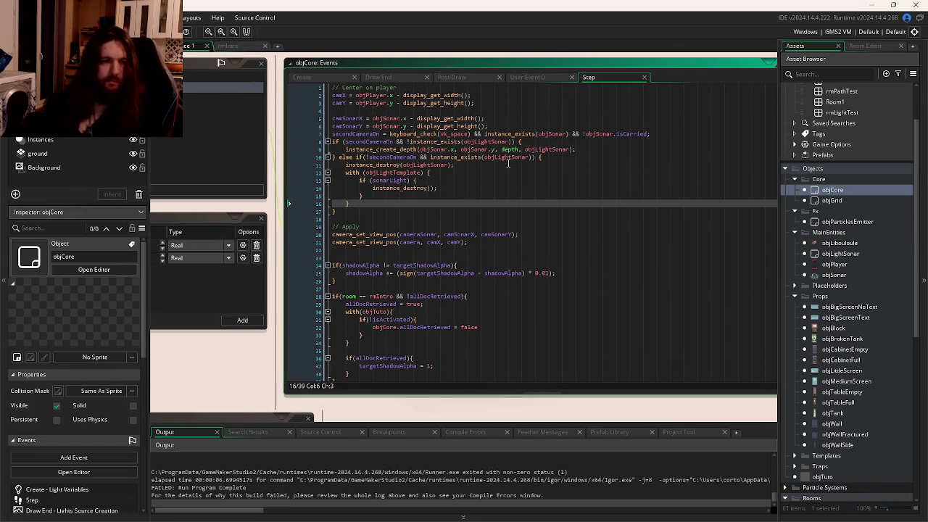
left_click(482, 112)
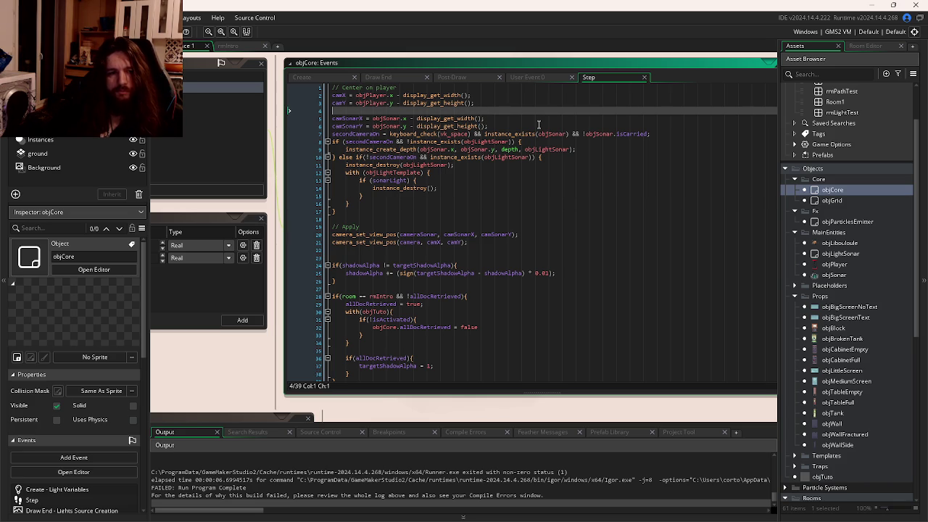
left_click_drag(525, 162, 604, 227)
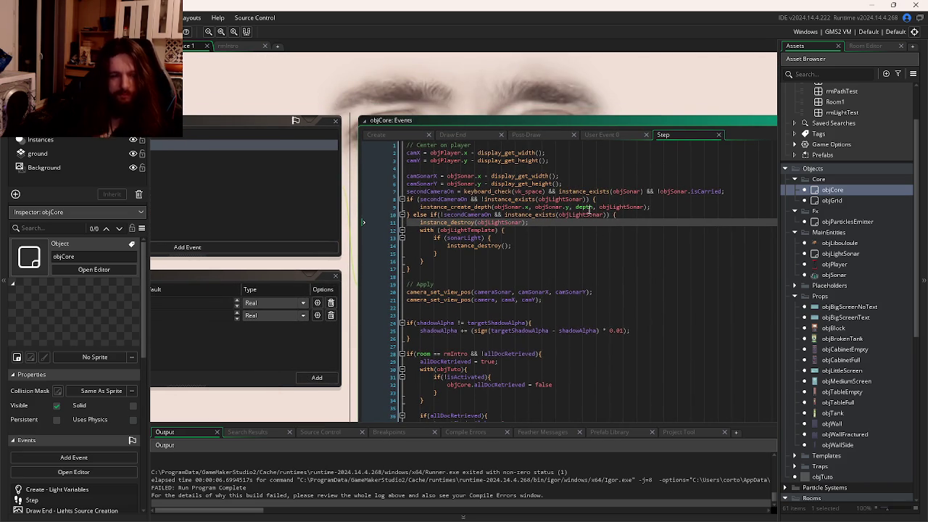
mouse_move(588, 209)
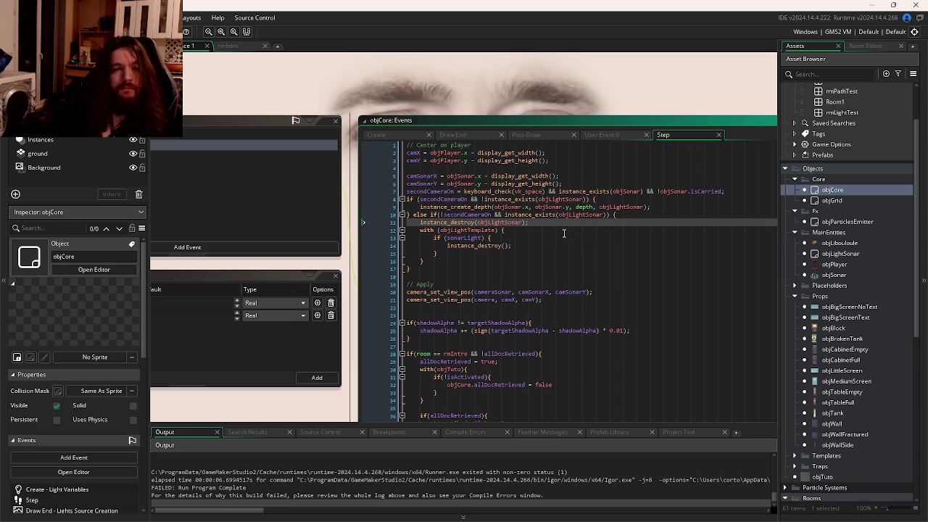
key("ctrl+Tab")
key("ctrl+Tab")
key("ctrl+Tab")
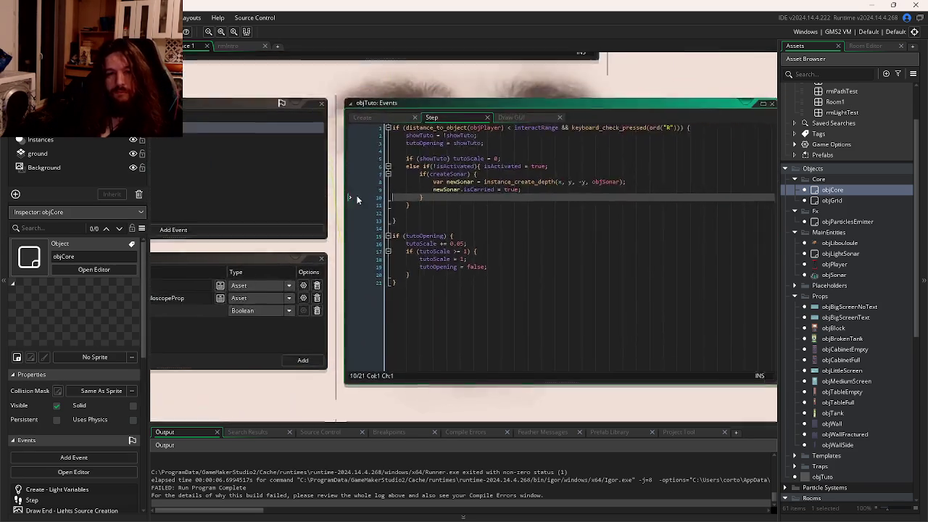
Step: Replace the newSonar creation with objSonar so the line sets objSonar.isCarried = true, and save
left_click(530, 224)
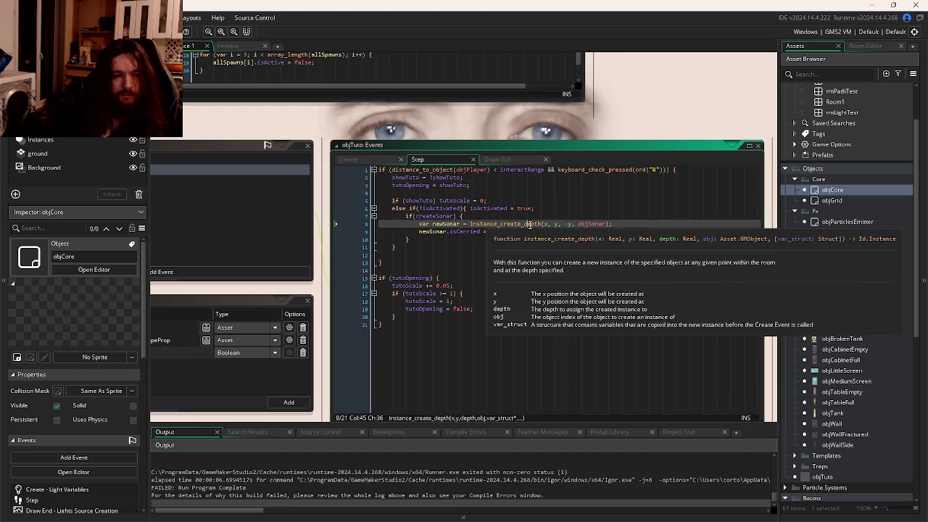
left_click(511, 232)
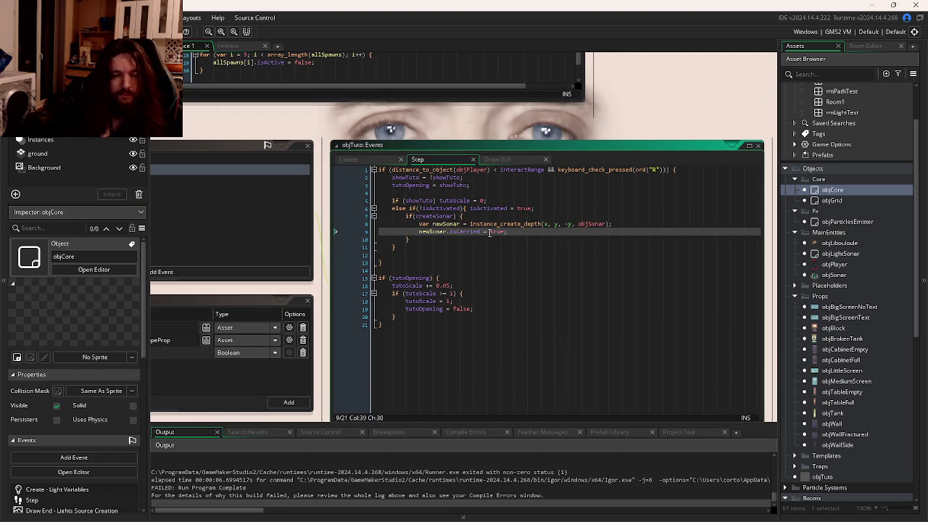
left_click(446, 232)
left_click_drag(445, 233, 419, 224)
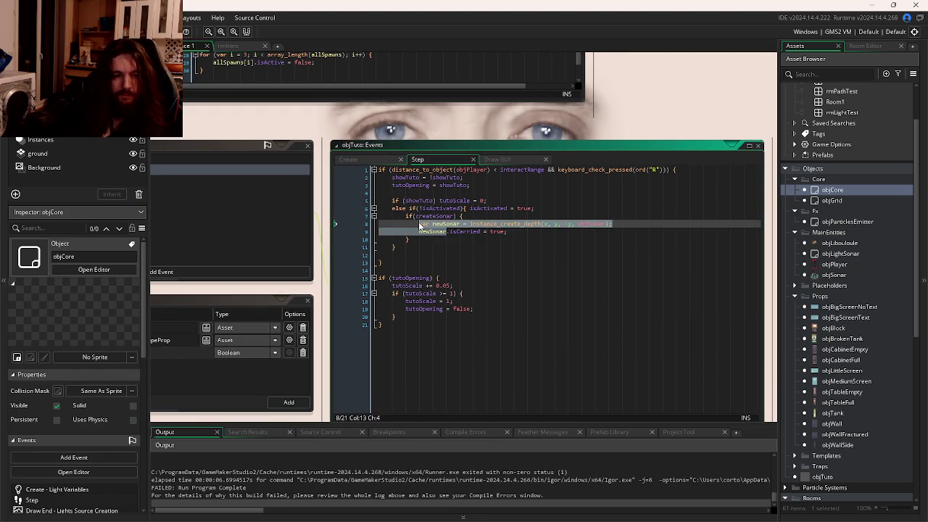
type("obj")
key("Return")
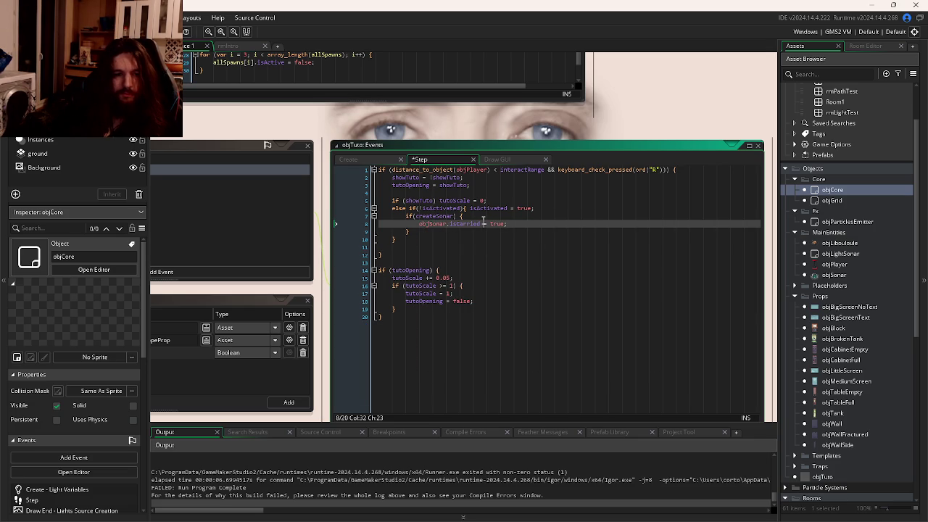
key("Up")
key("ctrl+s")
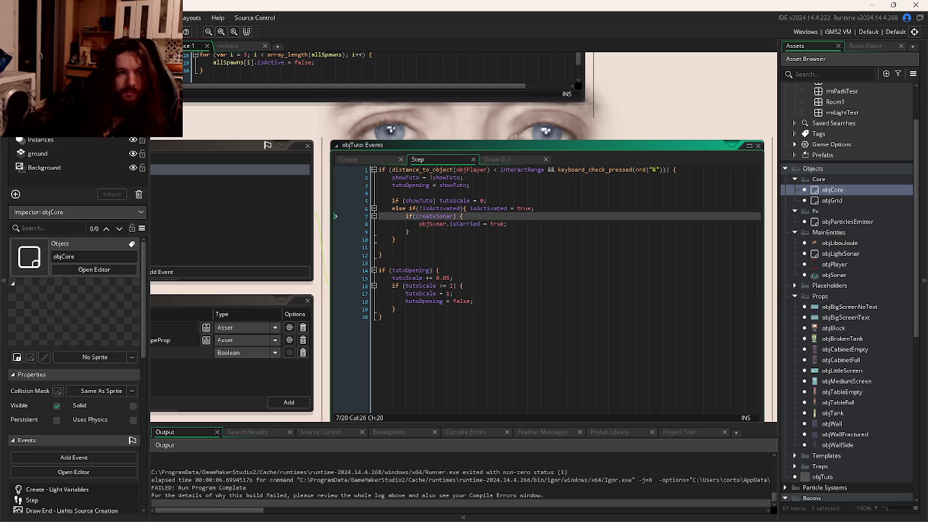
left_click(227, 45)
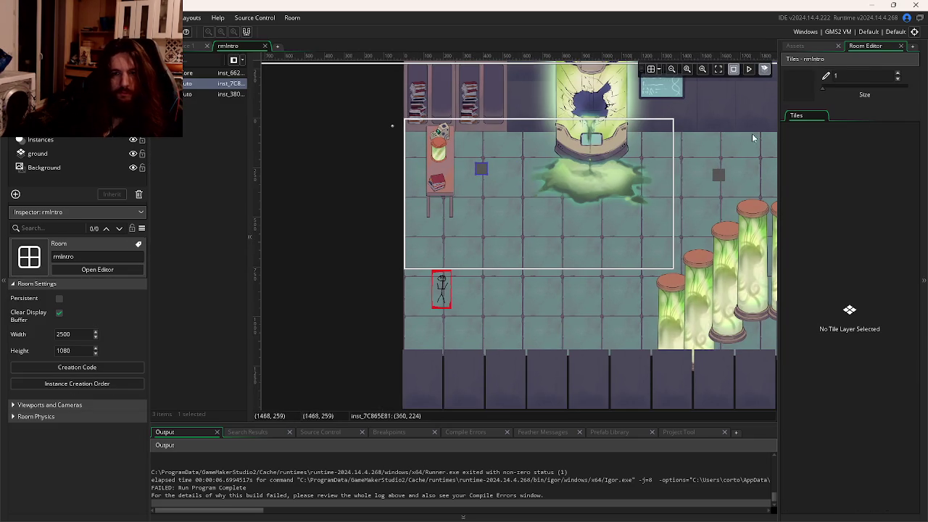
Step: Drag an objSonar instance into rmIntro outside the room's top-left and run the game
left_click(795, 45)
scroll(580, 234, "down", 10)
scroll(464, 201, "up", 8)
scroll(539, 207, "down", 5)
scroll(631, 250, "up", 6)
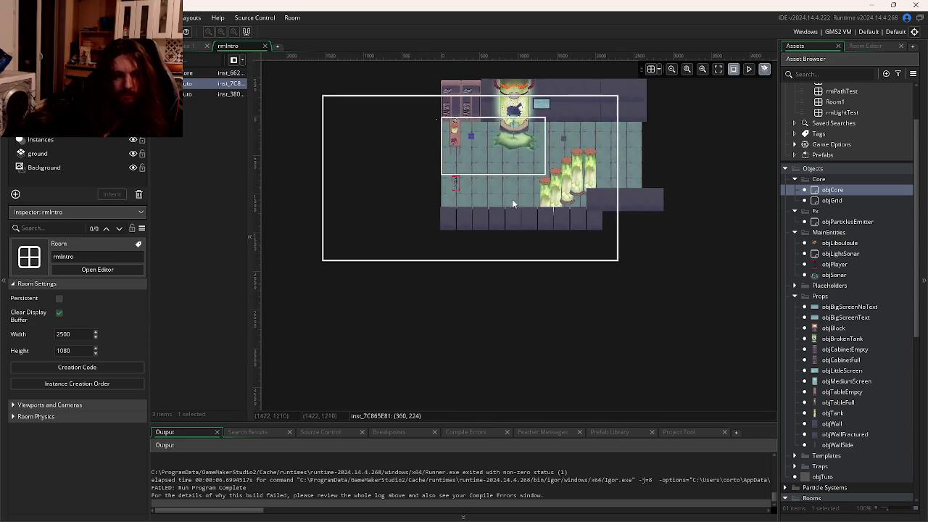
left_click_drag(512, 199, 599, 247)
scroll(834, 226, "down", 2)
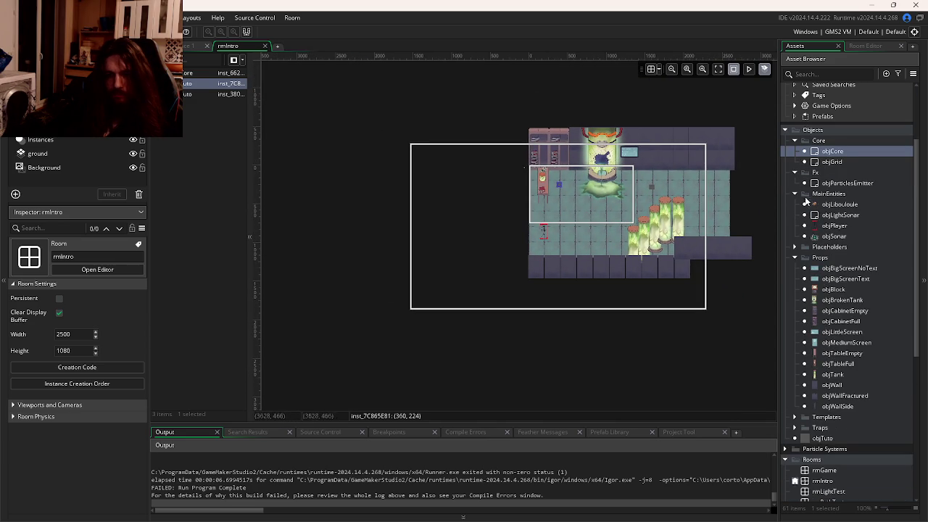
left_click(808, 238)
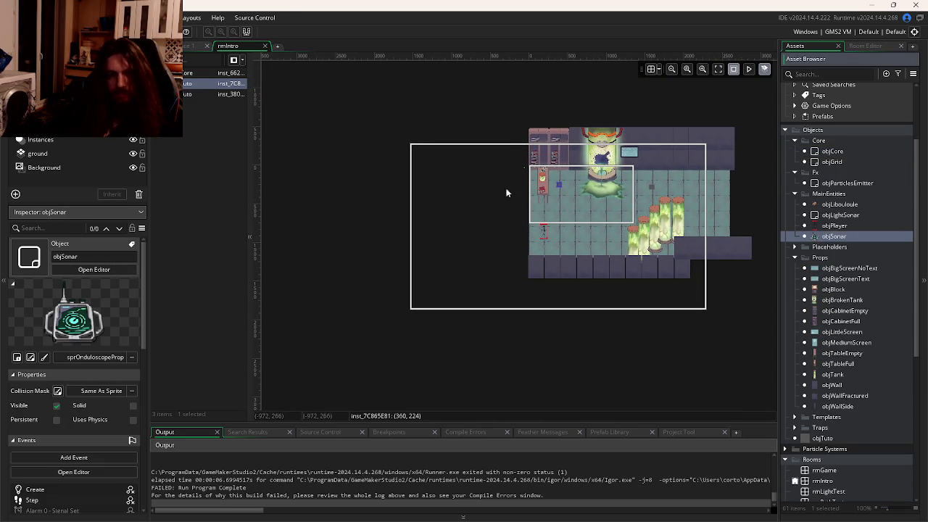
left_click_drag(414, 97, 414, 97)
key("F5")
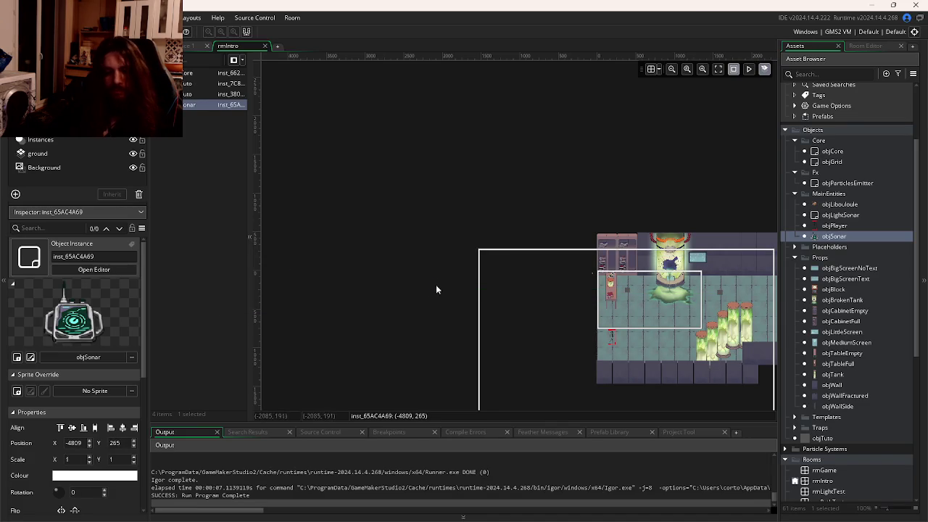
key("F5")
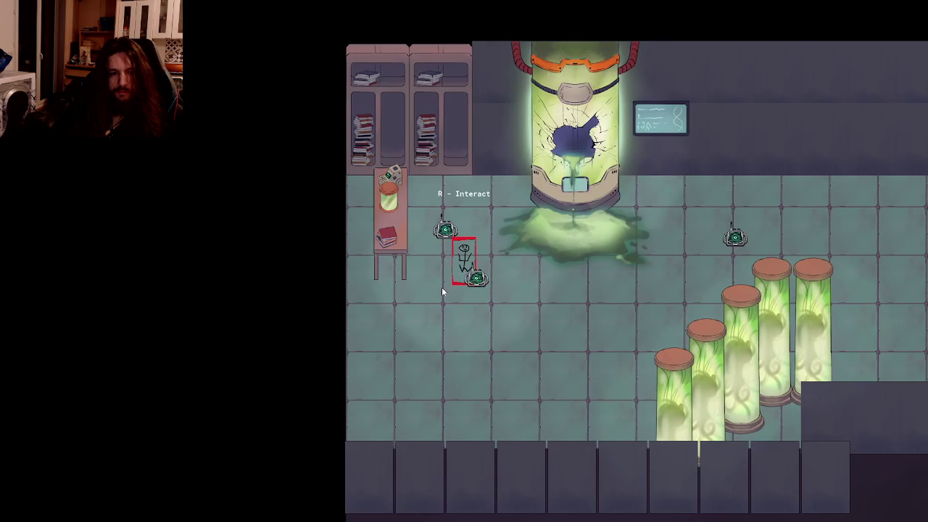
key("w+d")
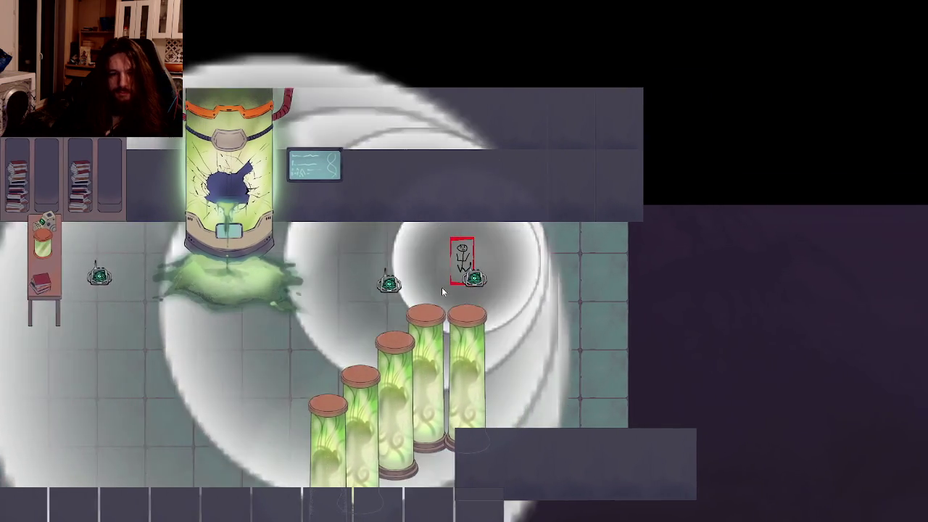
key("a")
key("e")
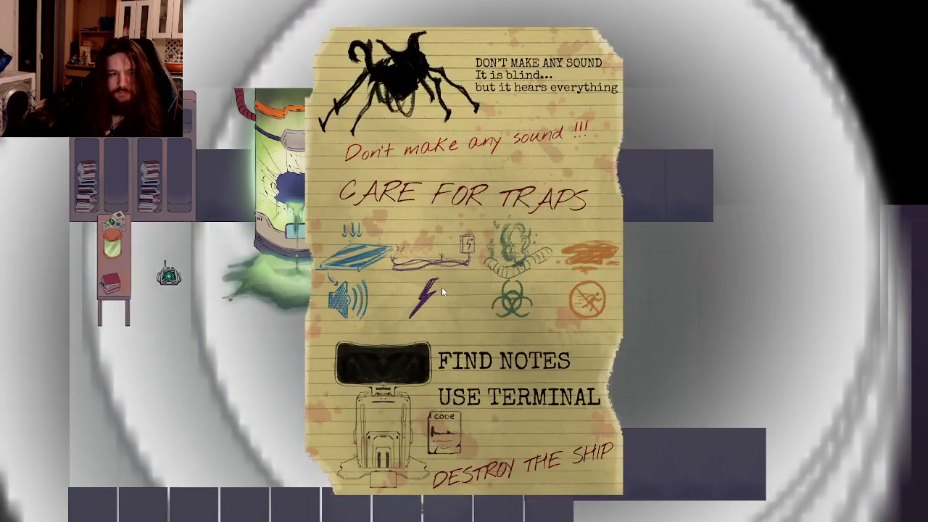
key("Escape")
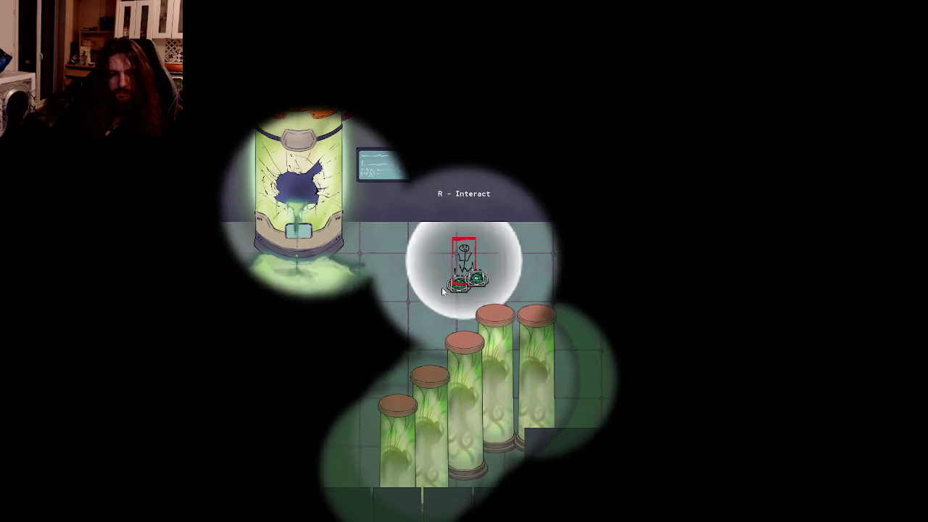
key("d")
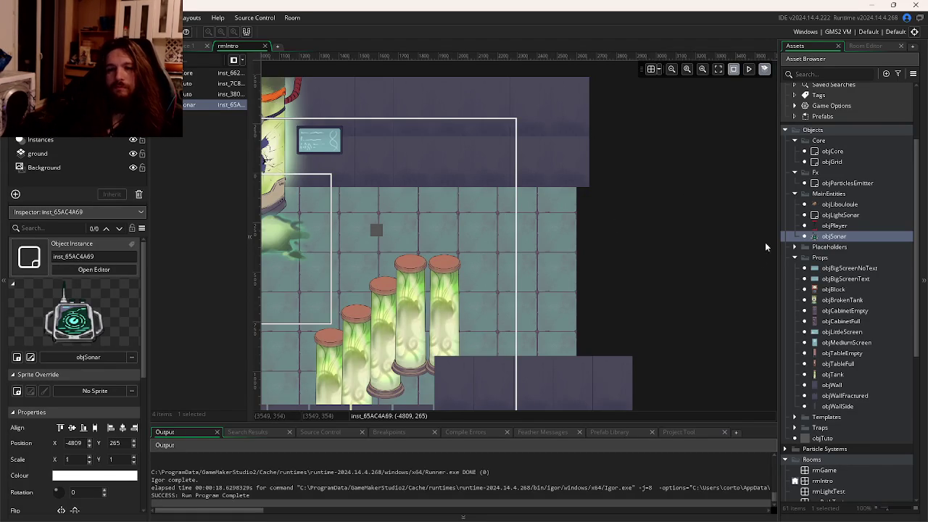
Step: Browse the room objects in the Asset Browser and pick objBlock for placing
scroll(723, 211, "down", 3)
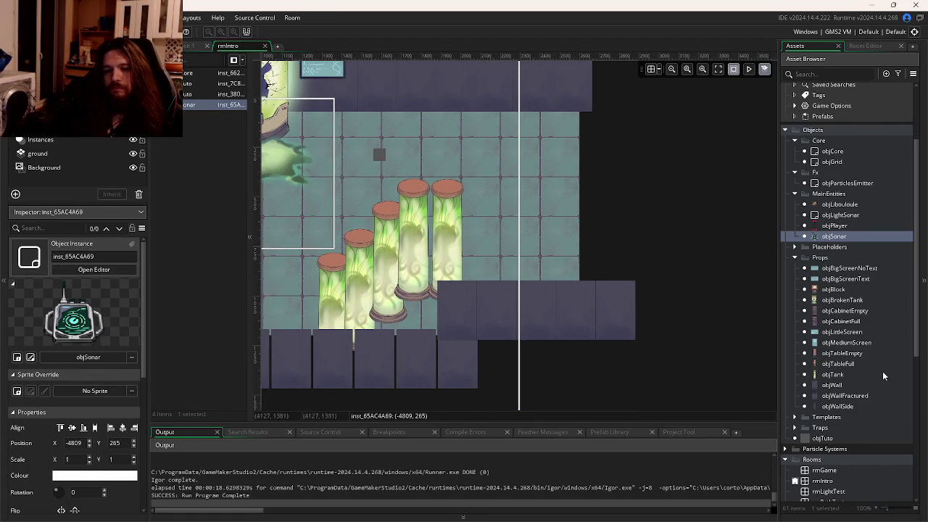
left_click(831, 406)
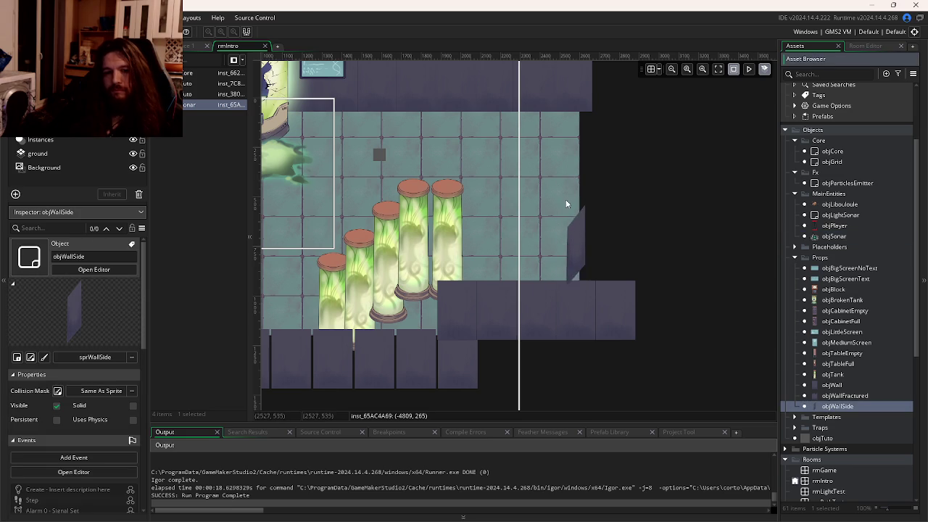
mouse_move(556, 98)
left_mouse_down()
mouse_move(567, 70)
mouse_move(558, 123)
mouse_move(526, 170)
left_mouse_up()
left_click(845, 343)
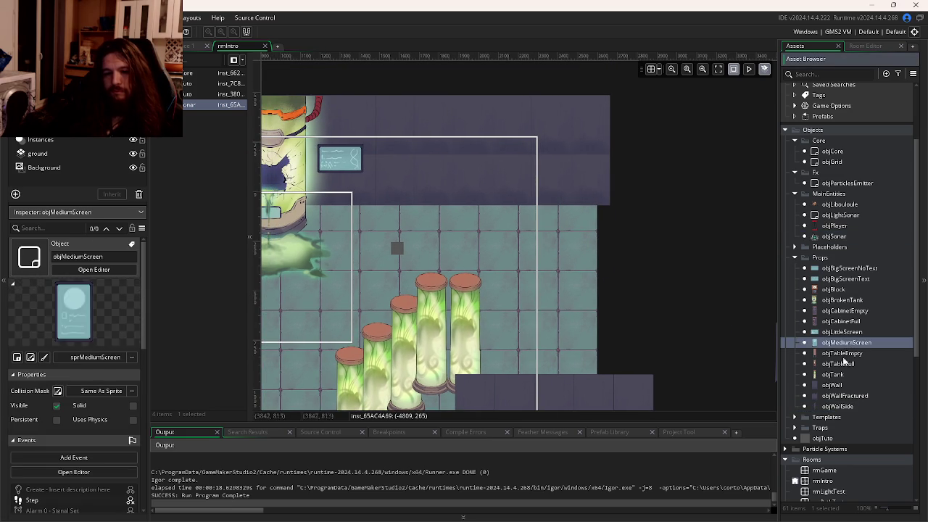
left_click(841, 363)
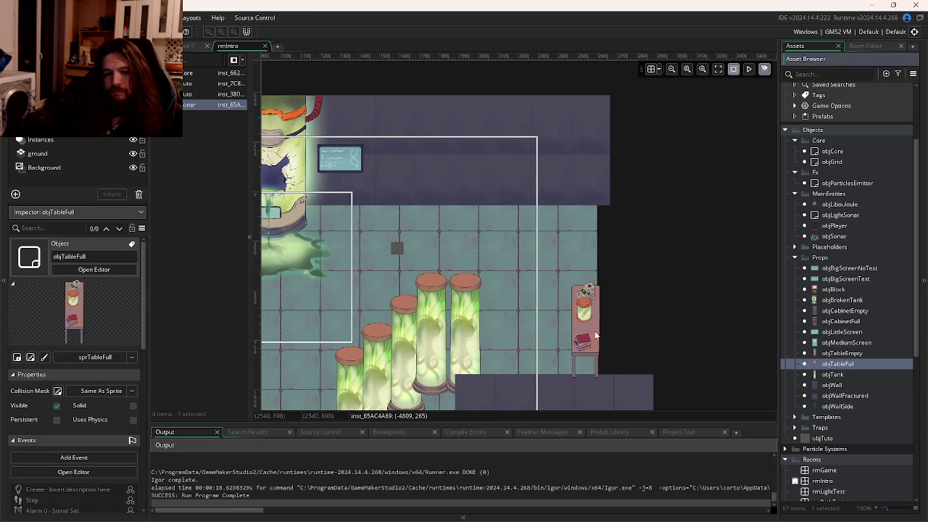
left_click(849, 313)
left_click(835, 291)
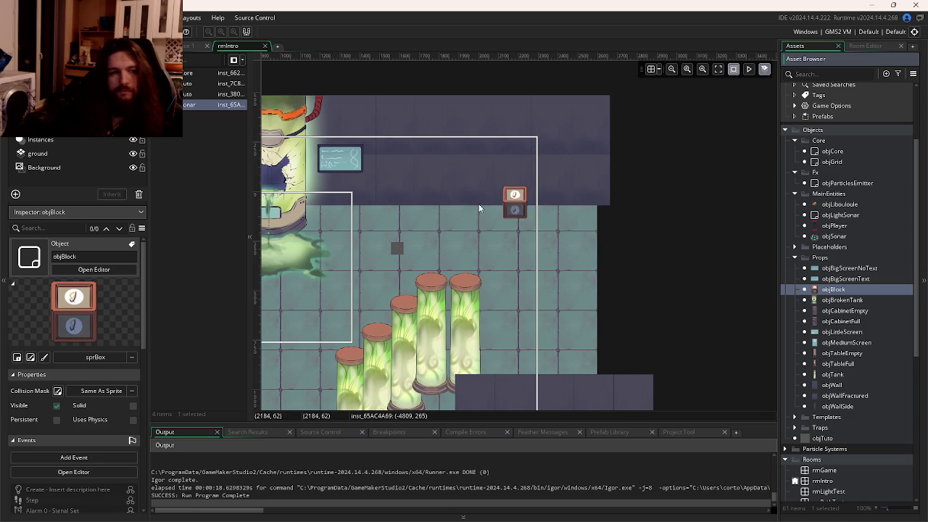
Step: Paint a column of objBlock instances down the right wall on the Instances layer, then test-run
left_click(104, 138)
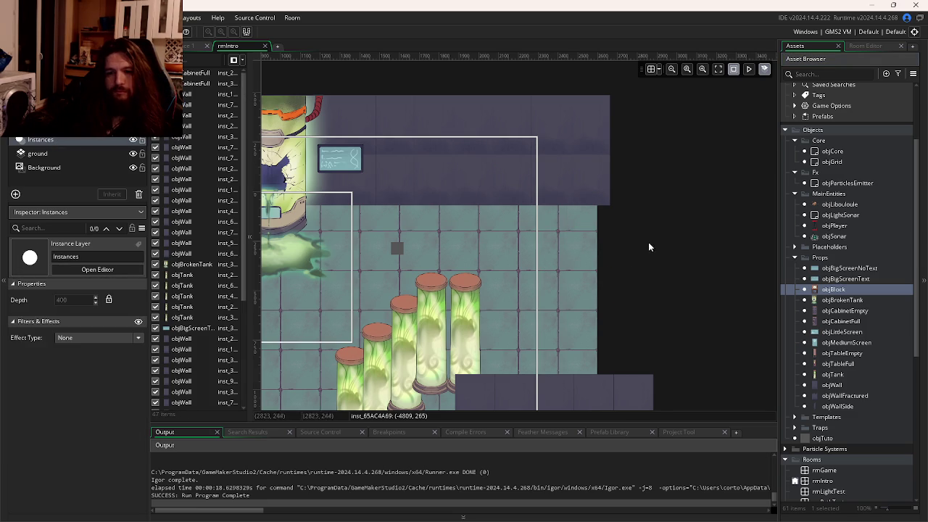
scroll(591, 180, "down", 1)
left_click_drag(591, 180, 599, 339)
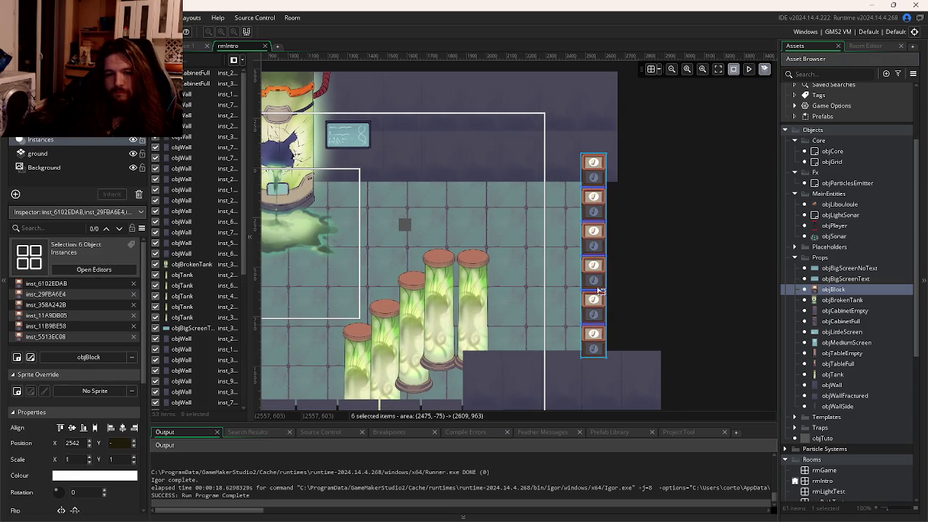
left_click_drag(596, 181, 589, 317)
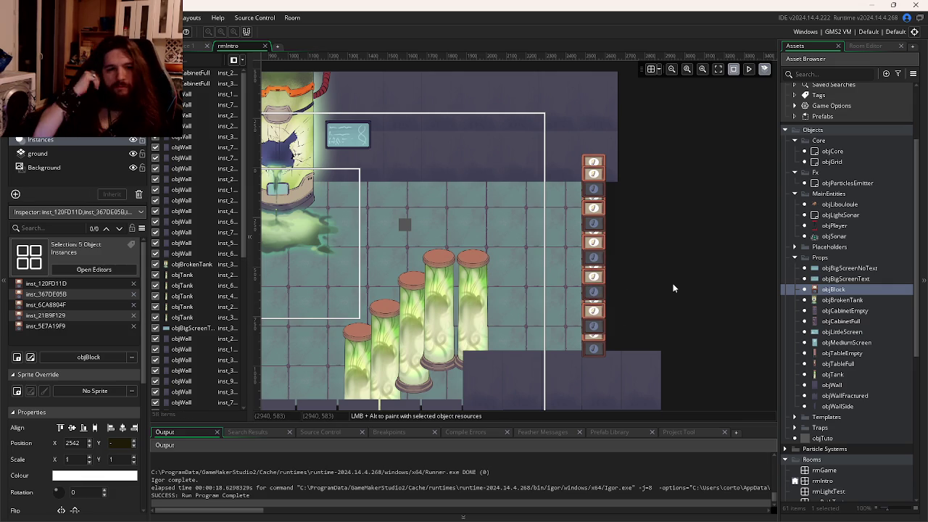
key("F5")
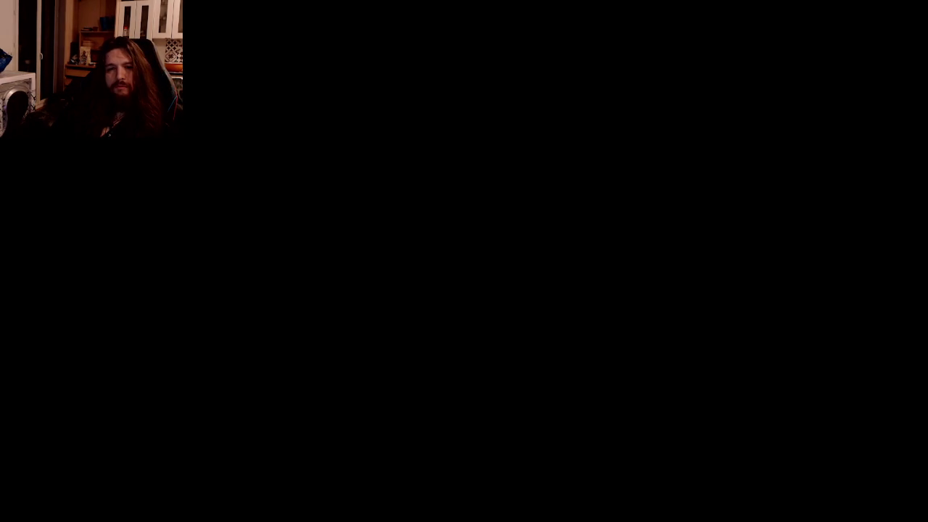
Step: Walk the character to the blocks in the test run, then shift all 11 blocks one tile left
key("d")
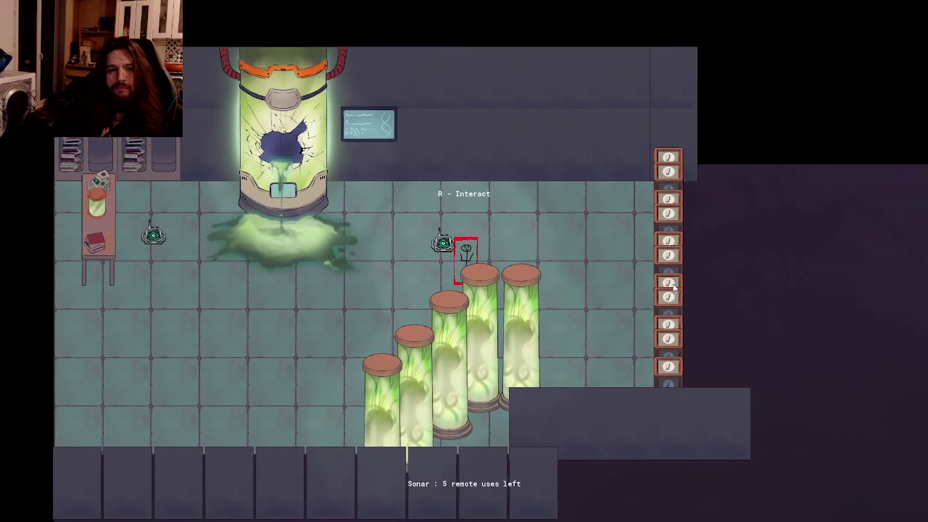
key("d")
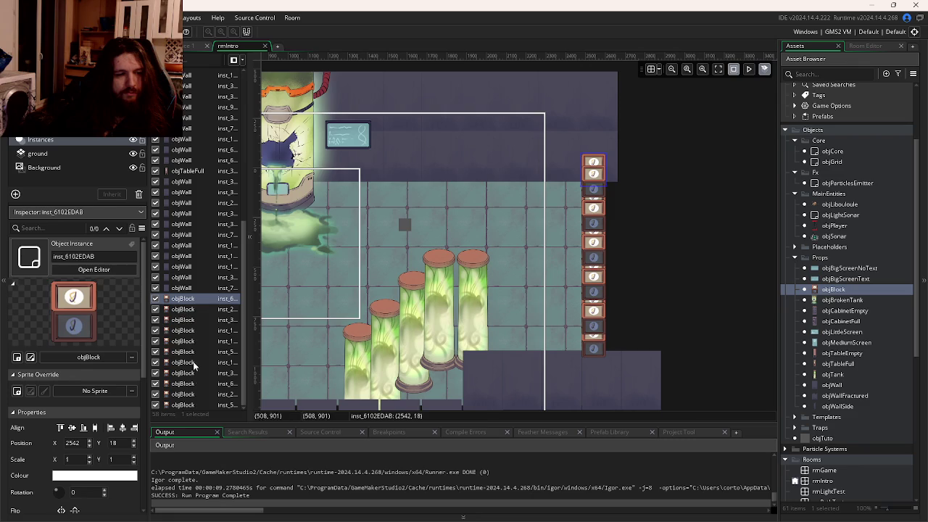
left_click_drag(601, 255, 526, 250)
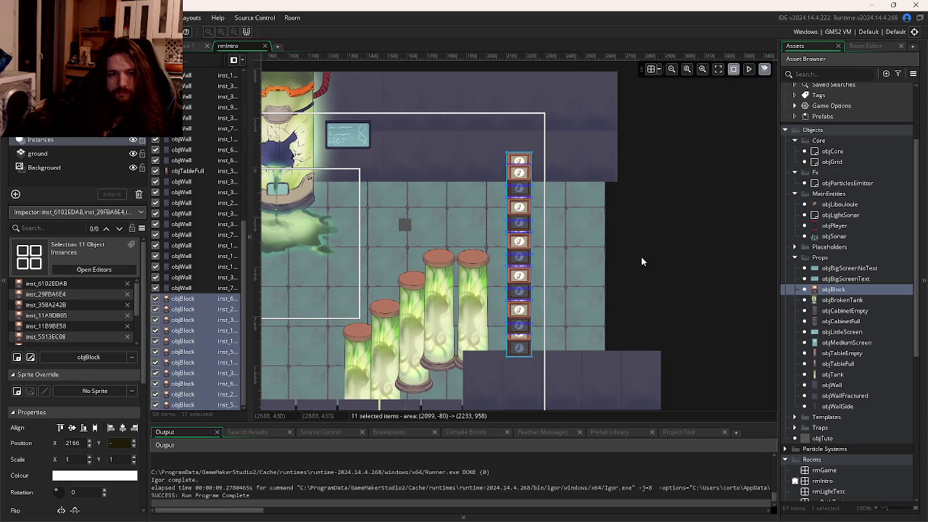
left_click(616, 267)
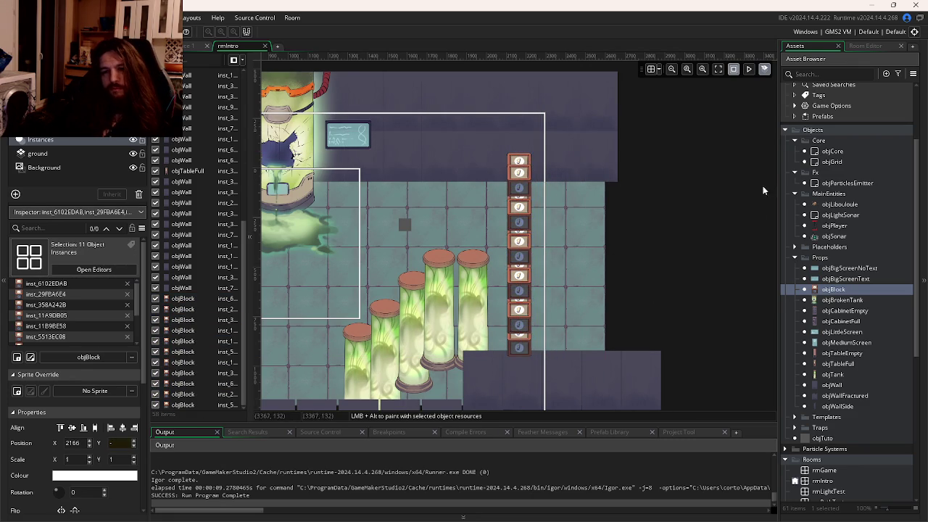
Step: Open the Windows Start menu
scroll(859, 182, "up", 3)
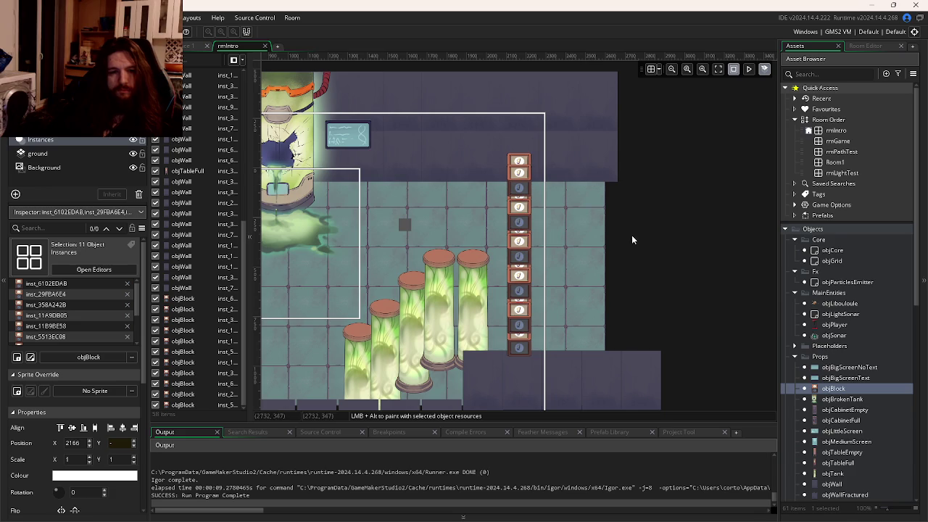
scroll(855, 304, "down", 10)
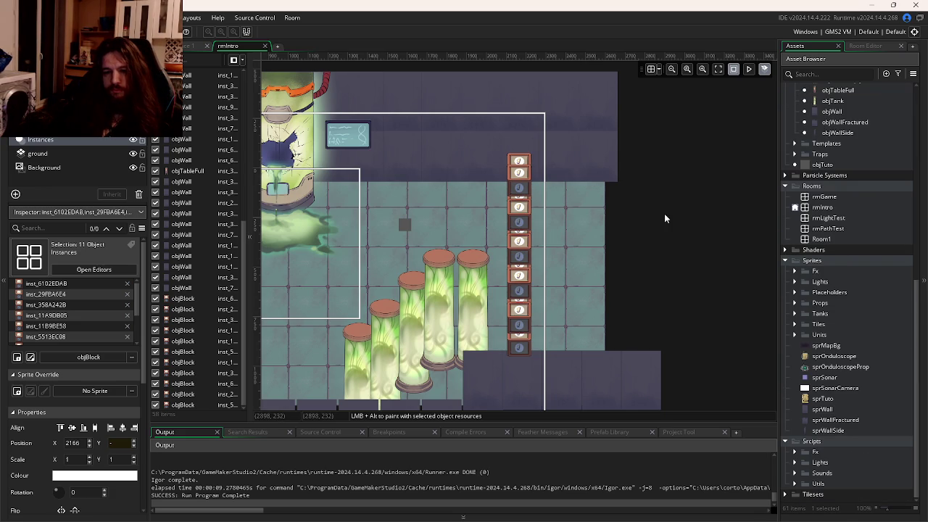
key("super")
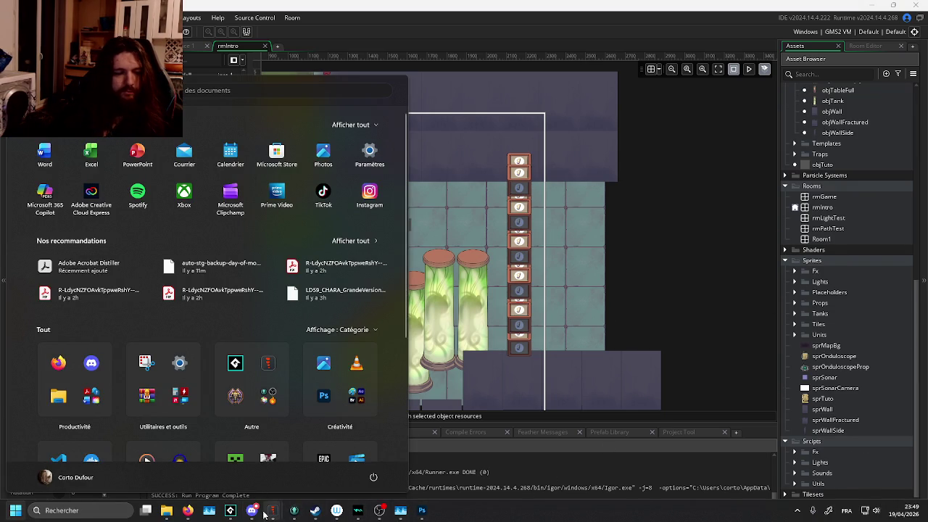
Step: Dismiss the Start menu and GameMaker's recent projects, then switch to GitKraken to commit
mouse_move(187, 510)
right_click(229, 517)
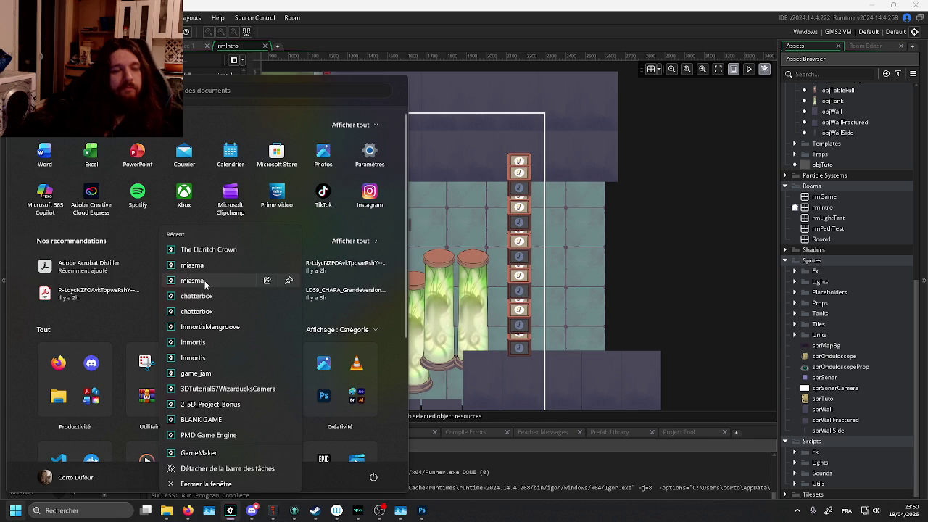
left_click(210, 250)
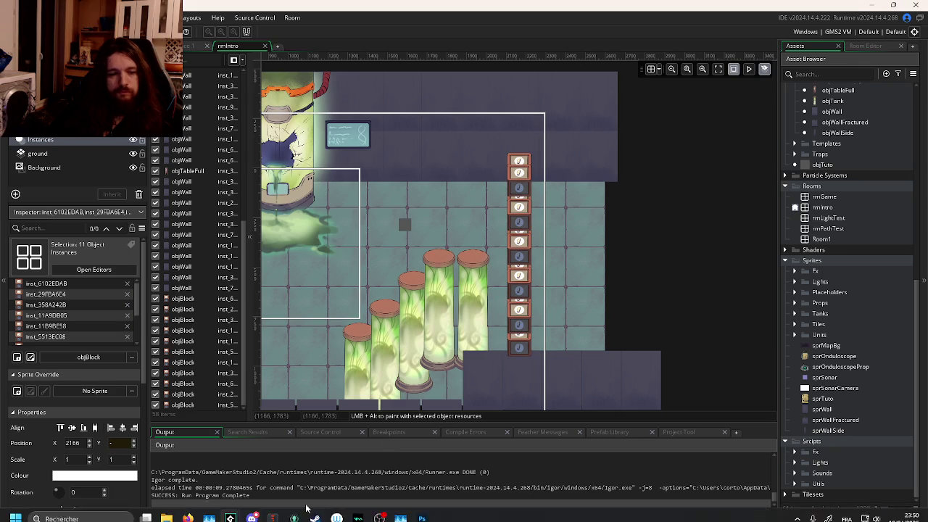
left_click(294, 513)
Step: Stage all 10 changed files, commit them as 'Update: IntroRoom', and push to Feat/Intro
left_click(437, 83)
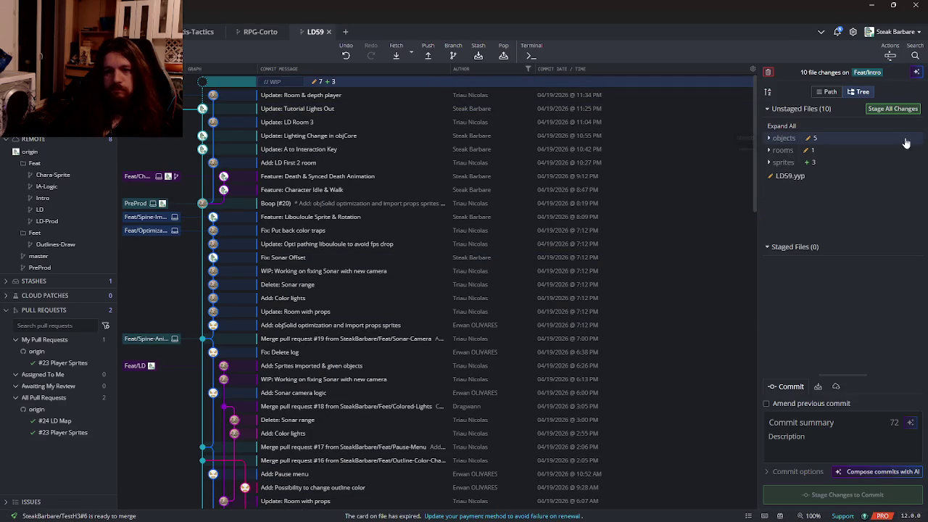
left_click(891, 108)
type("U")
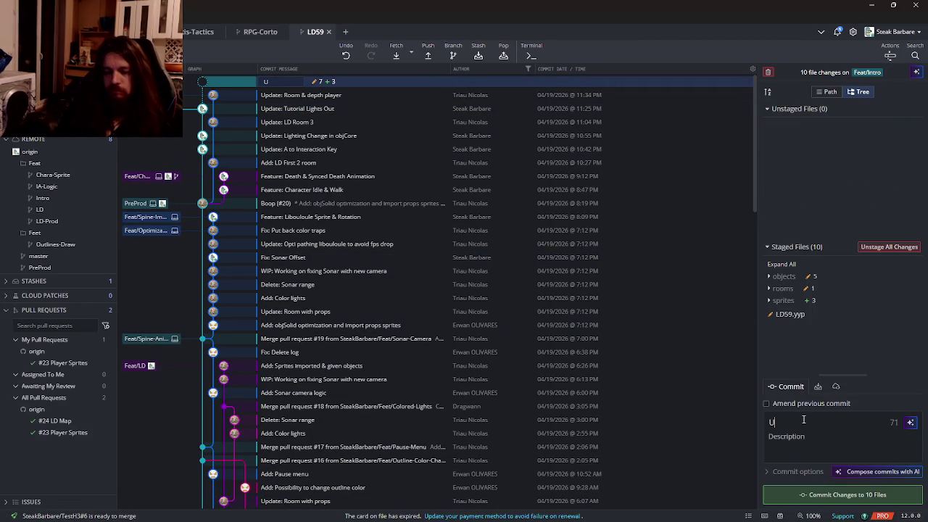
type("pdate: IntroRoom")
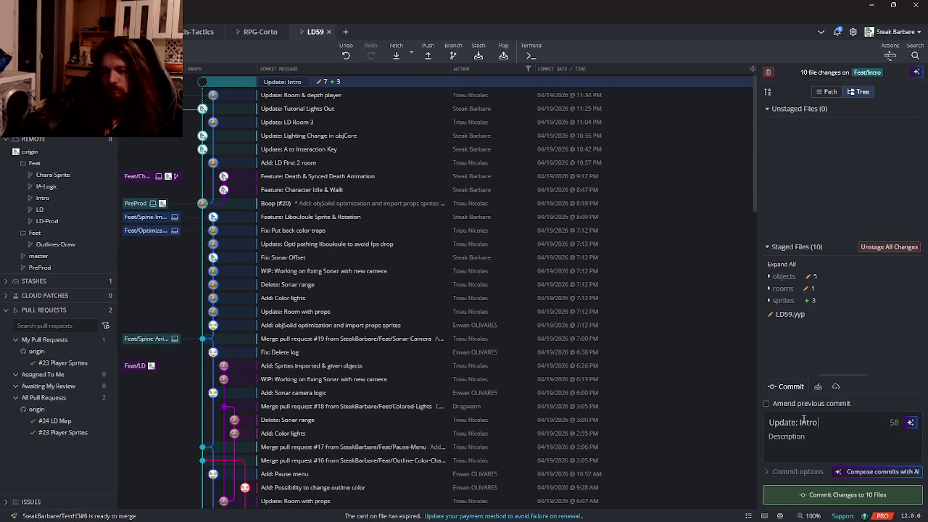
left_click(841, 494)
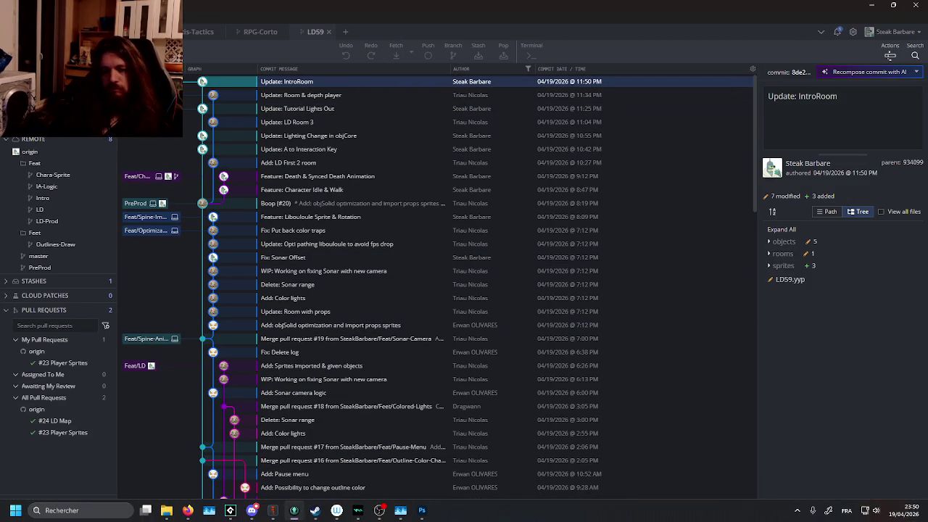
left_click(366, 503)
key("alt+Tab")
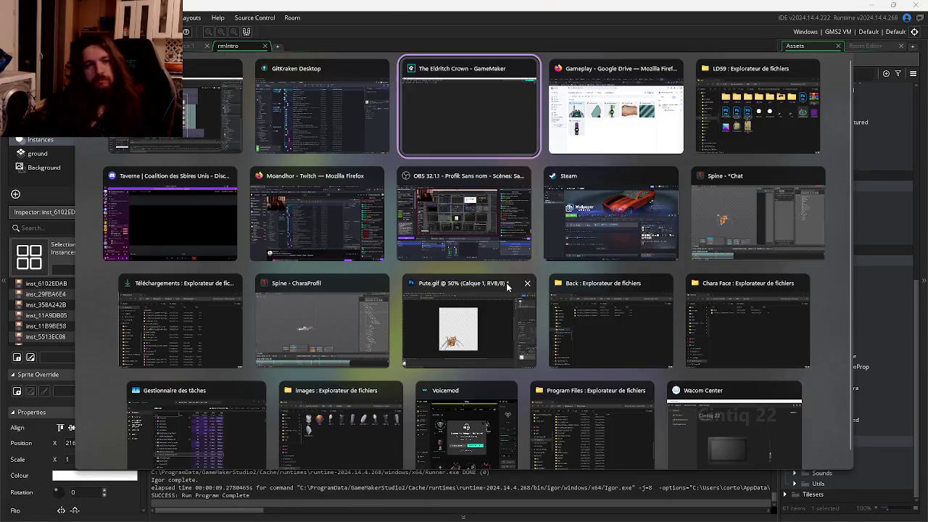
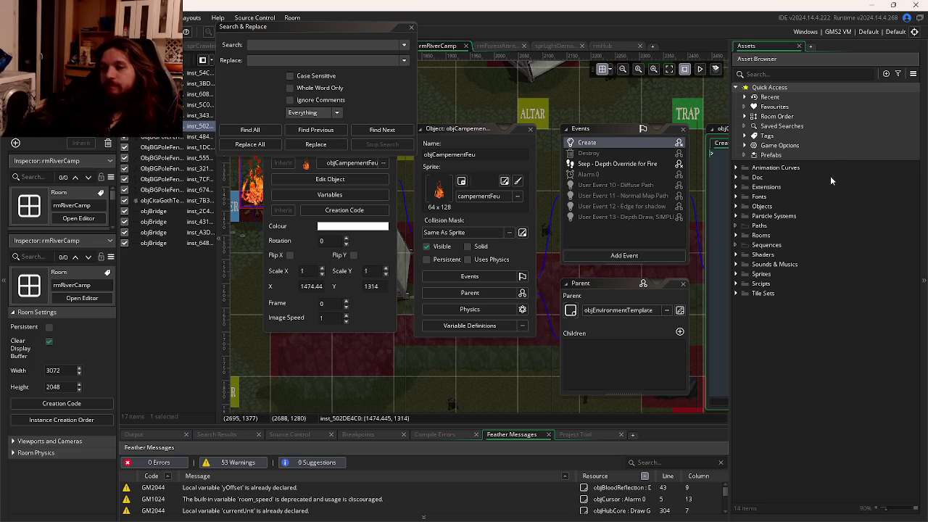
Step: Search the assets for 'transit' and open the objTransition object
left_click(779, 74)
type("trans")
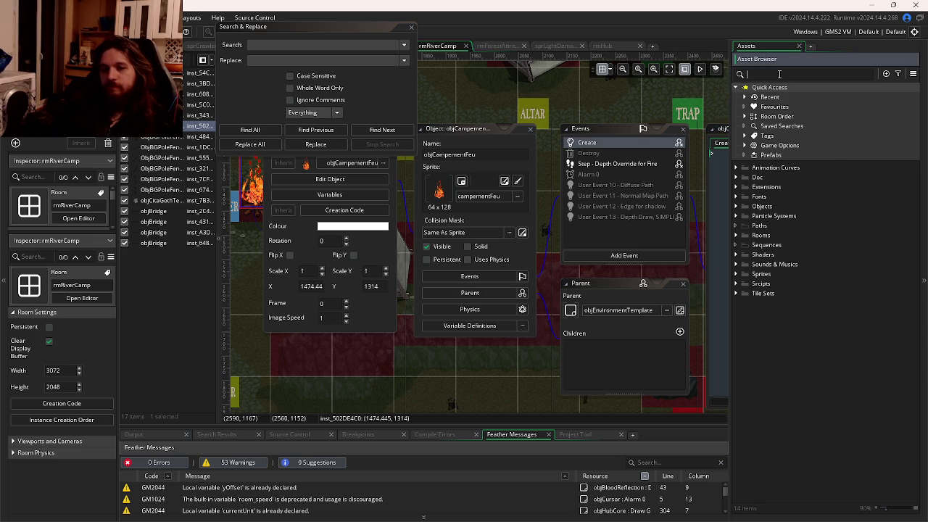
type("iti")
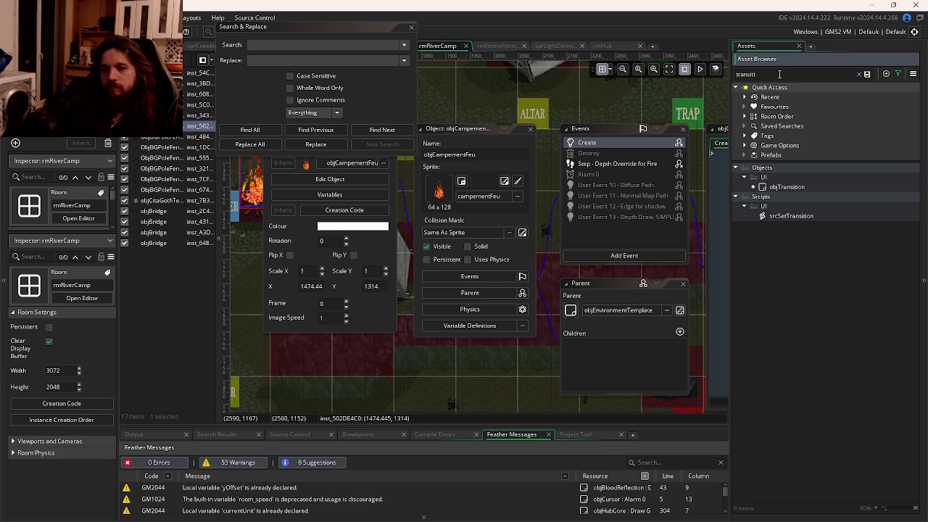
double_click(776, 187)
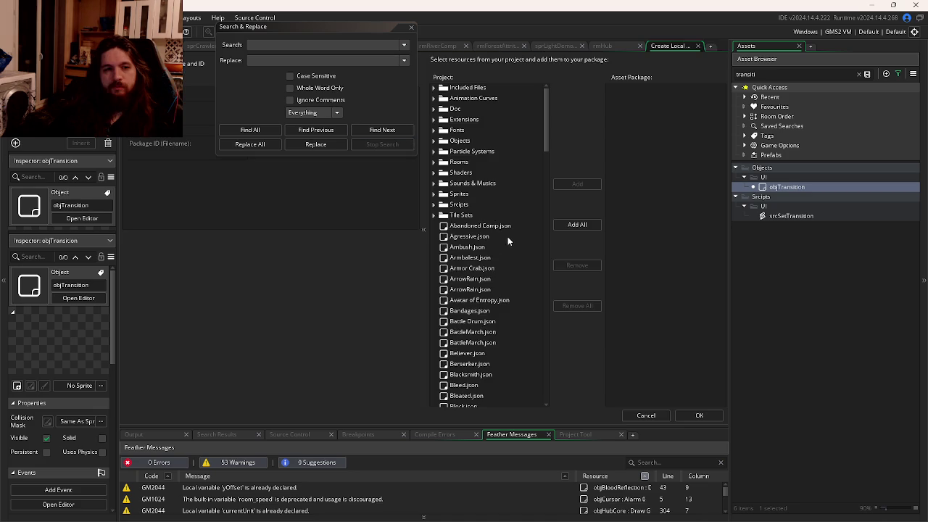
key("Escape")
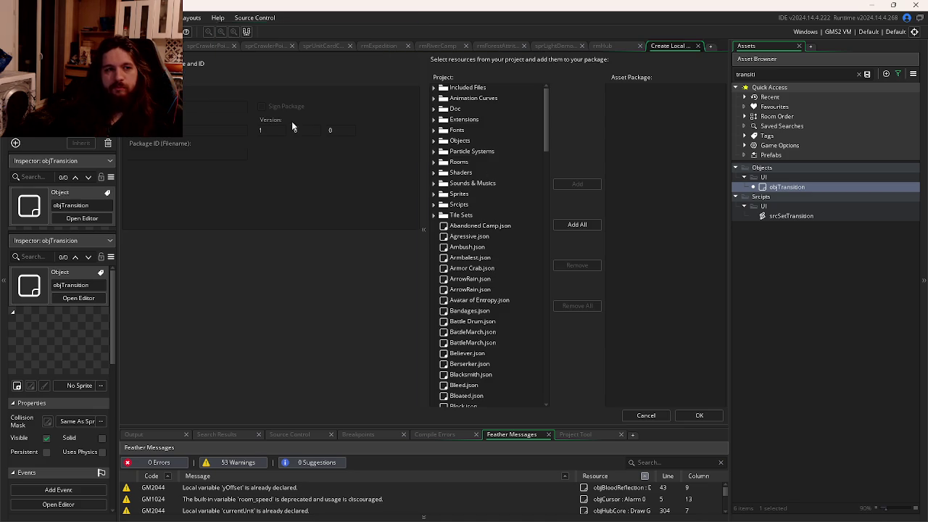
scroll(529, 203, "down", 2)
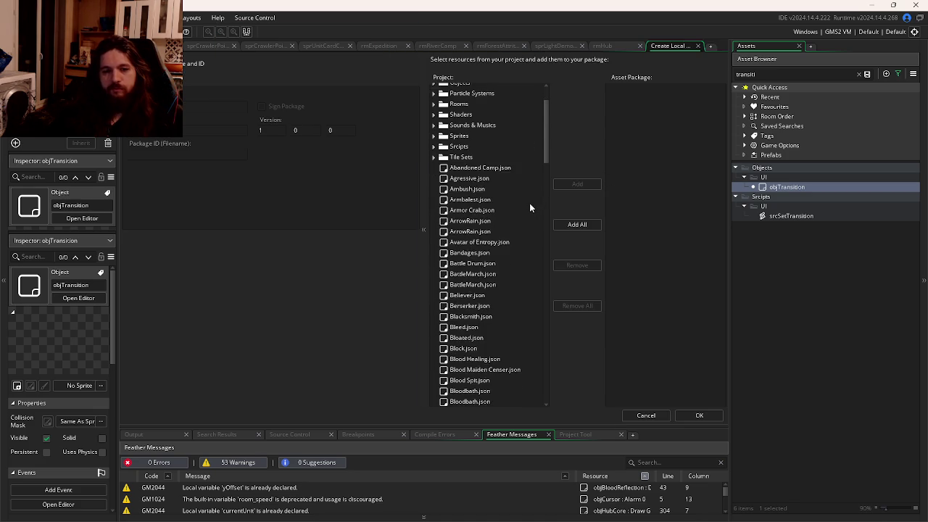
scroll(531, 194, "up", 1)
scroll(535, 193, "up", 2)
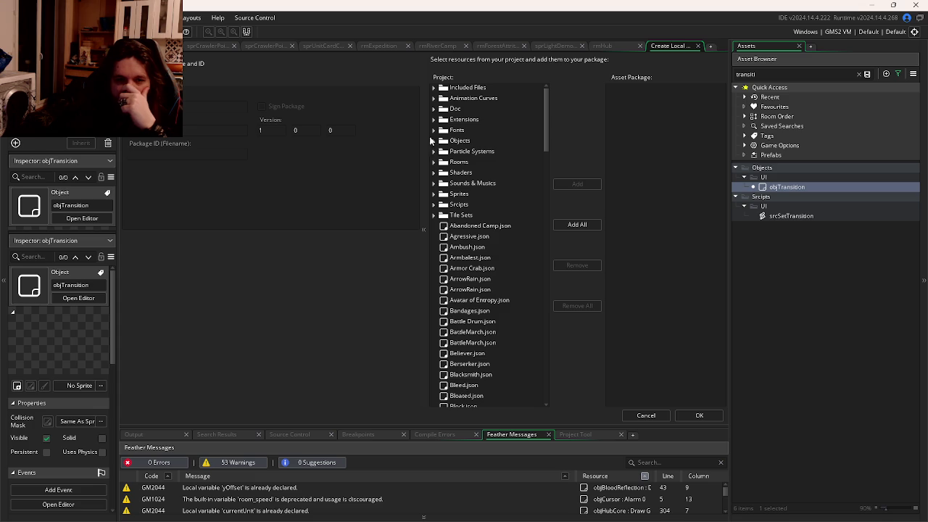
Step: Add objTransition (Objects > UI) and srcSetTransition (Scripts > UI) to the local package
double_click(459, 141)
double_click(457, 205)
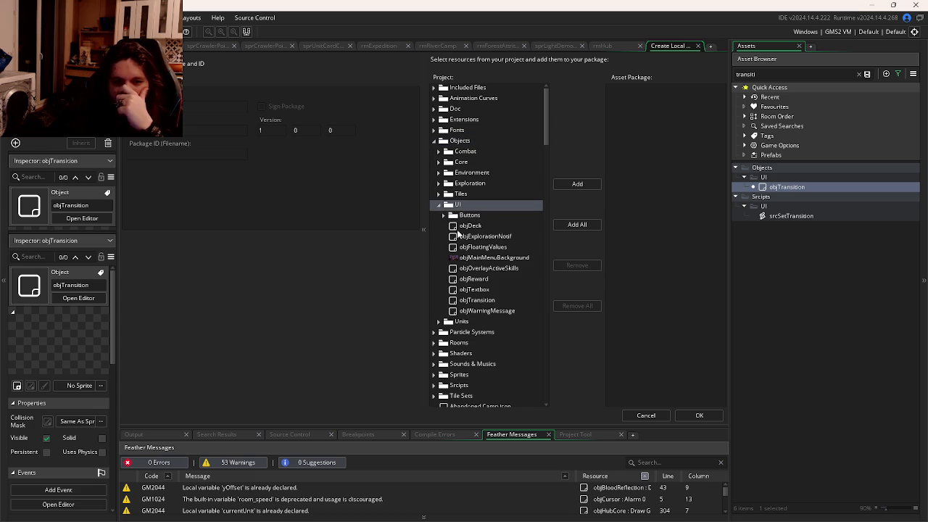
double_click(471, 300)
scroll(467, 303, "down", 10)
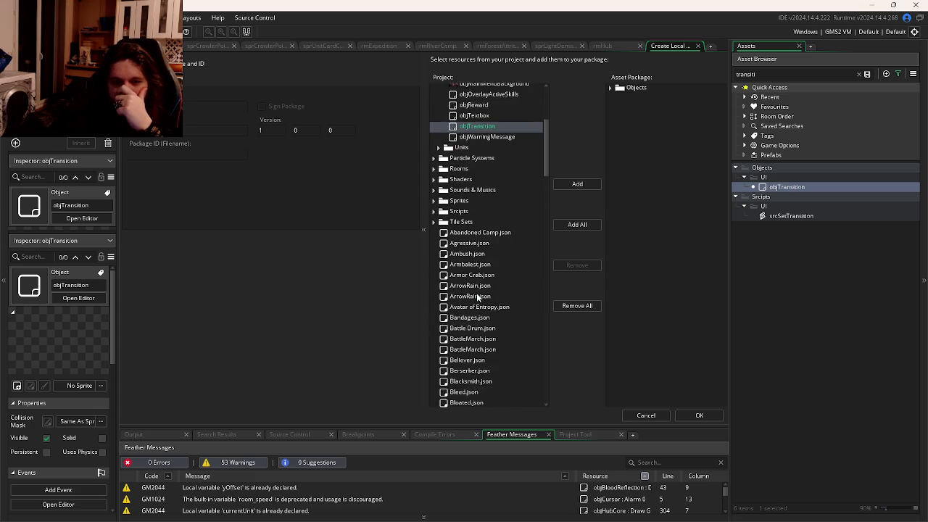
scroll(464, 305, "up", 5)
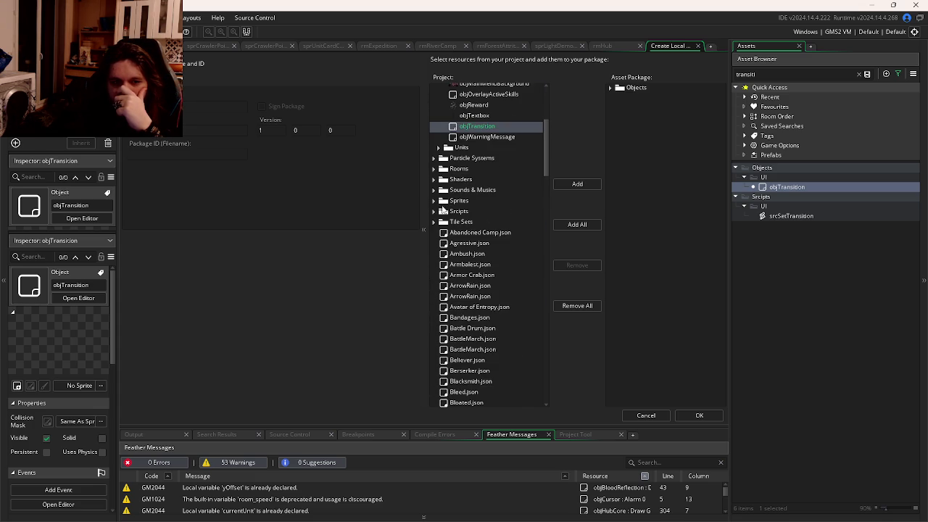
double_click(439, 211)
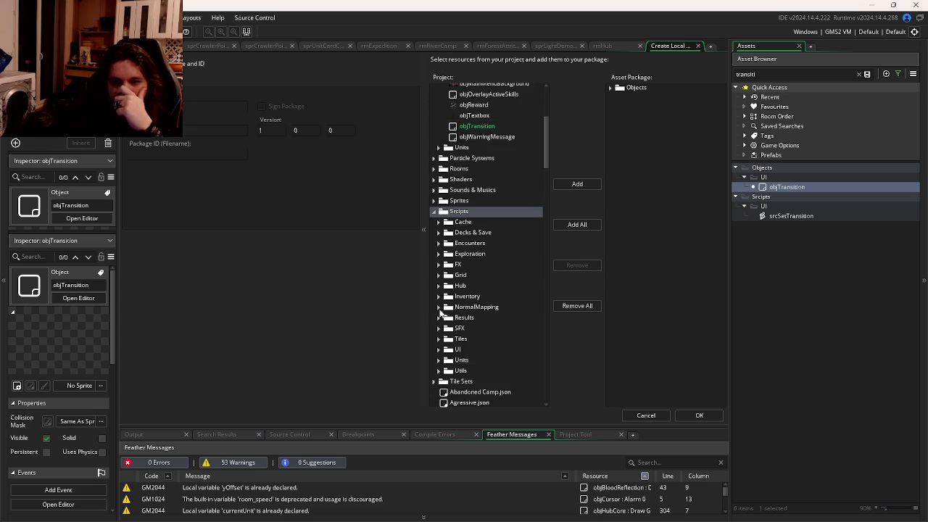
left_click(439, 351)
scroll(479, 340, "down", 10)
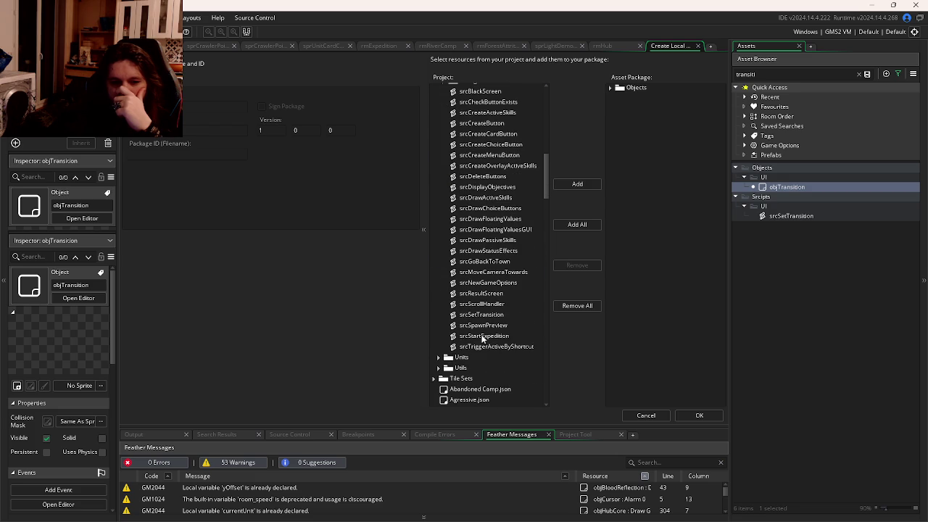
left_click(482, 315)
left_click(577, 184)
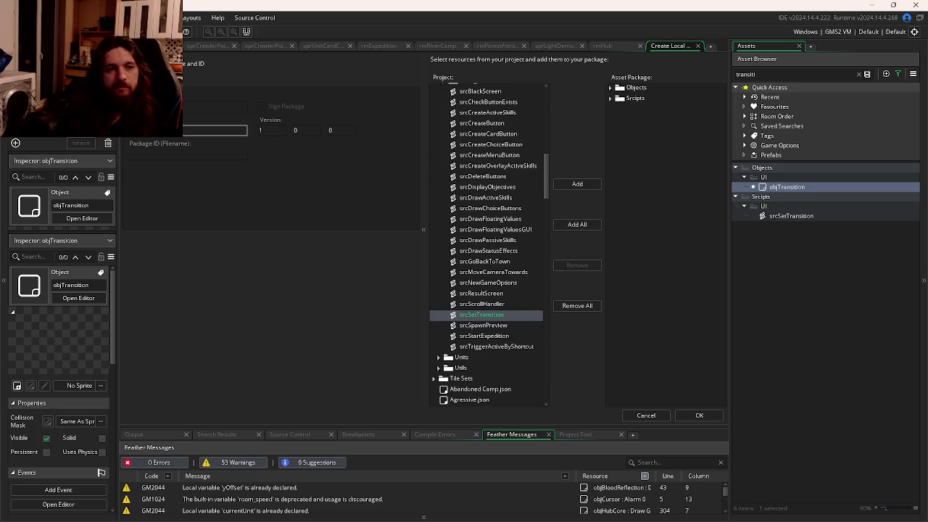
Step: Set the package ID to Transitions, confirm, and save the exported package file
key("Tab")
key("Tab")
key("Tab")
type("T")
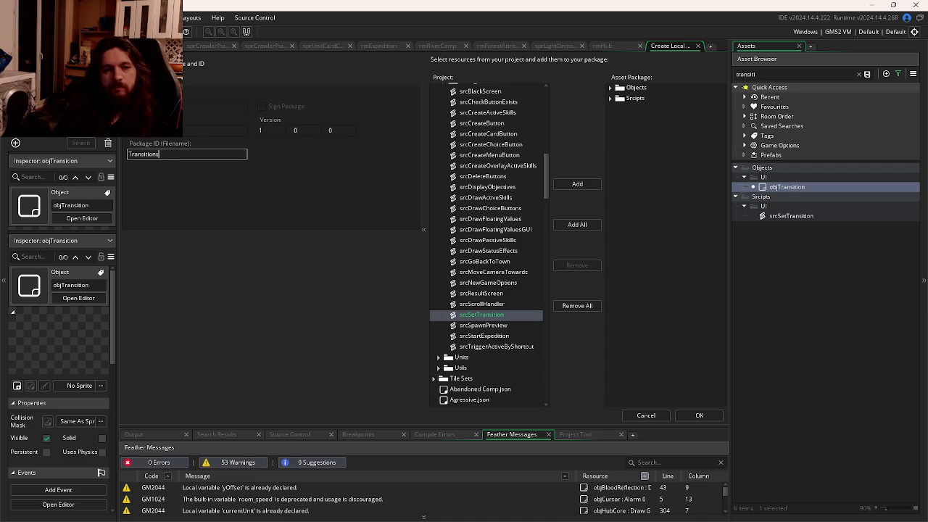
left_click(696, 415)
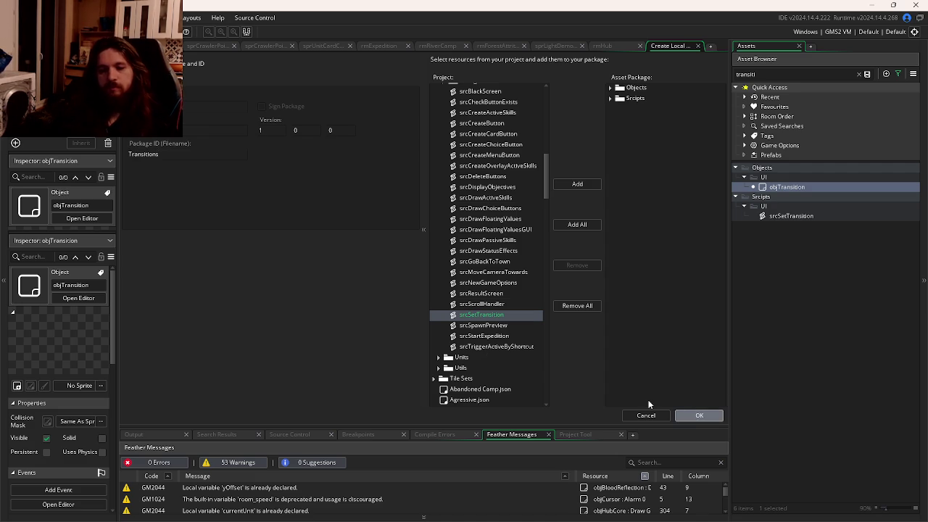
left_click(380, 254)
key("alt+Tab")
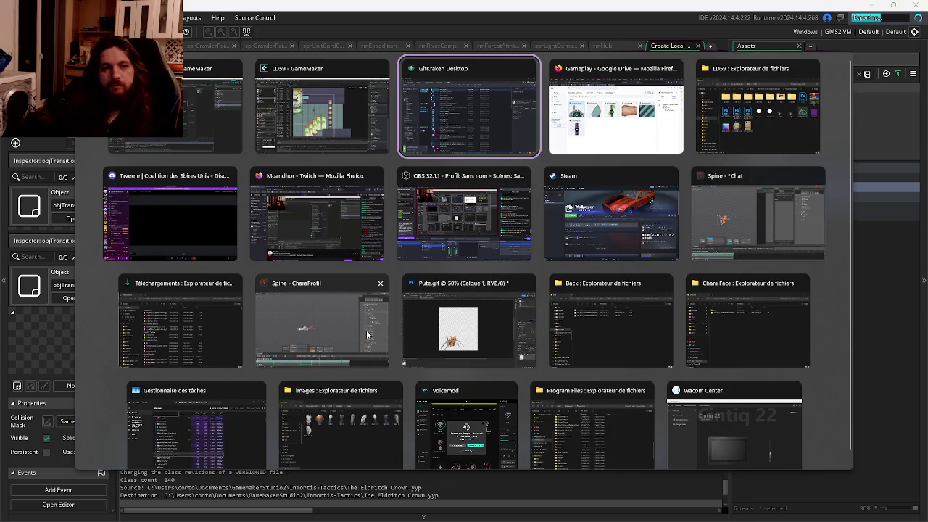
Step: Import Objects and Scripts from Transitions.yymps into the LD59 project and expand the UI scripts folder
left_click(322, 109)
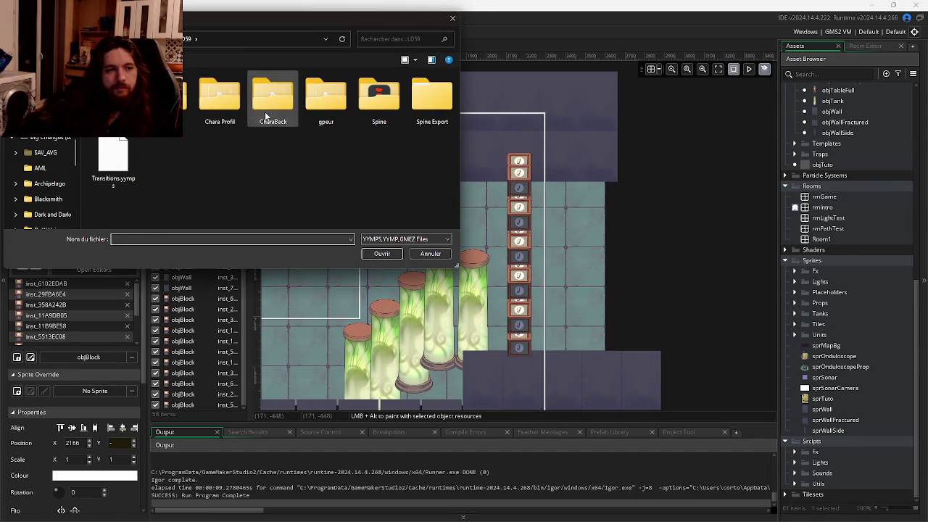
double_click(113, 156)
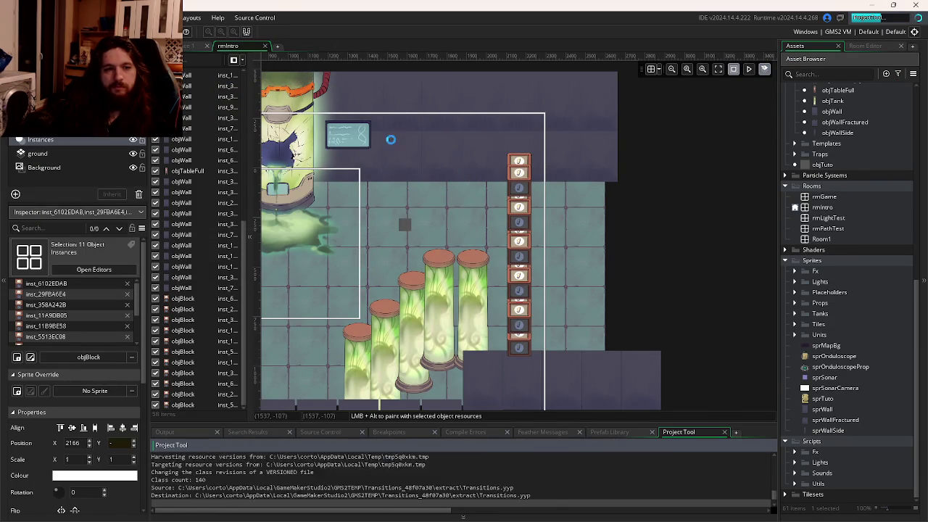
double_click(309, 165)
double_click(308, 177)
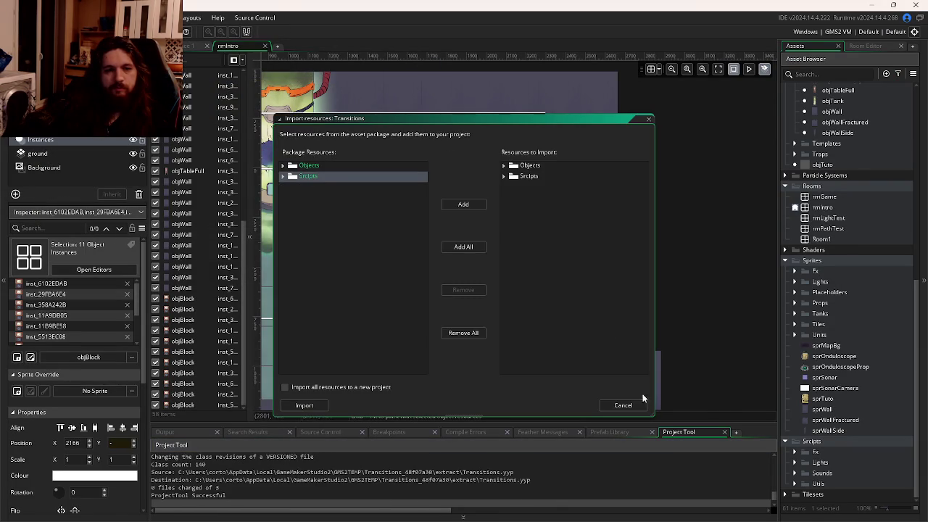
left_click(314, 406)
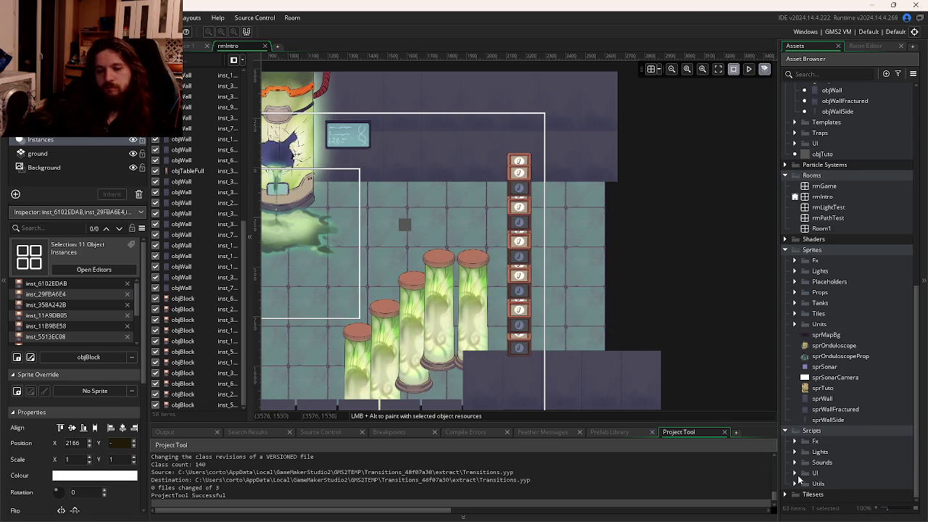
left_click(795, 473)
double_click(841, 483)
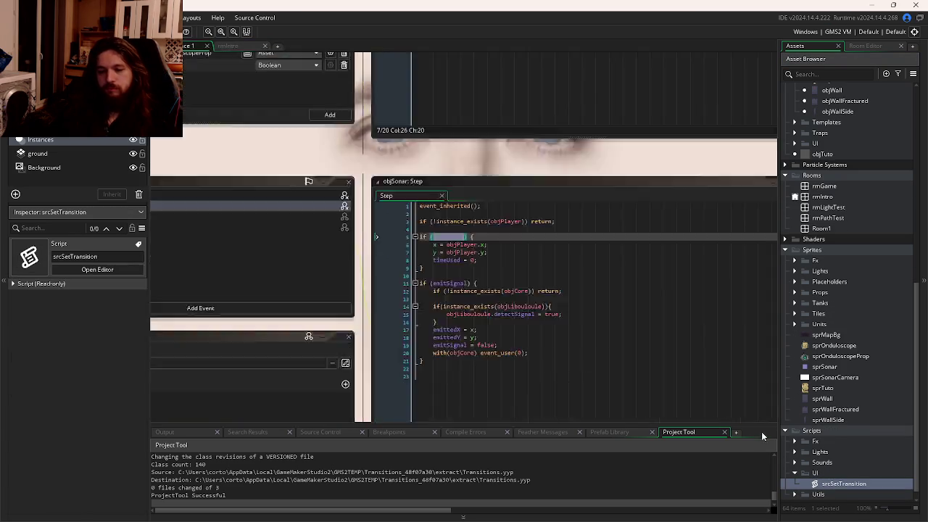
left_click(461, 187)
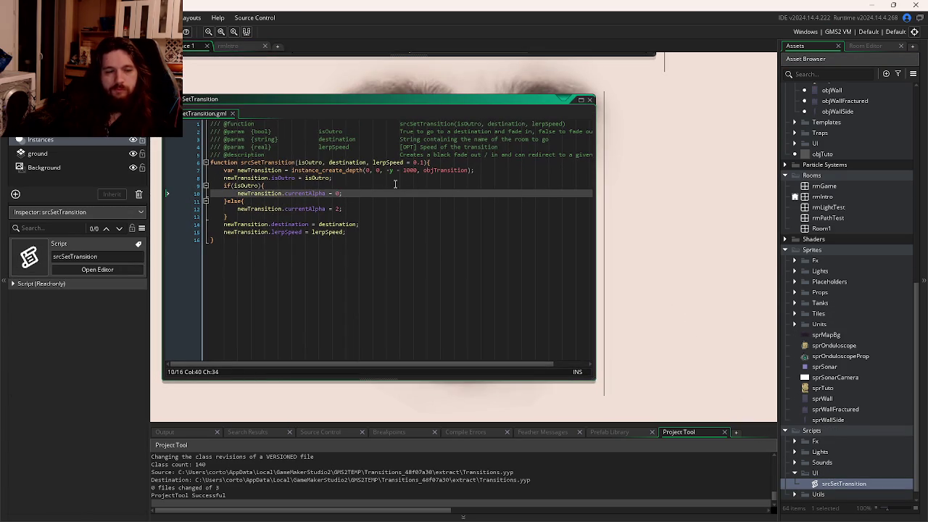
middle_click(430, 169)
left_click(325, 143)
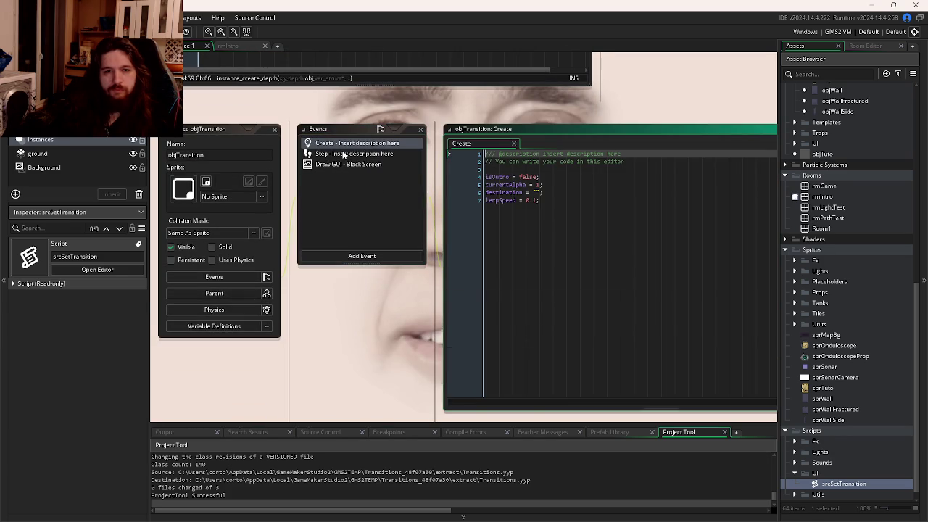
left_click(341, 154)
left_click(345, 165)
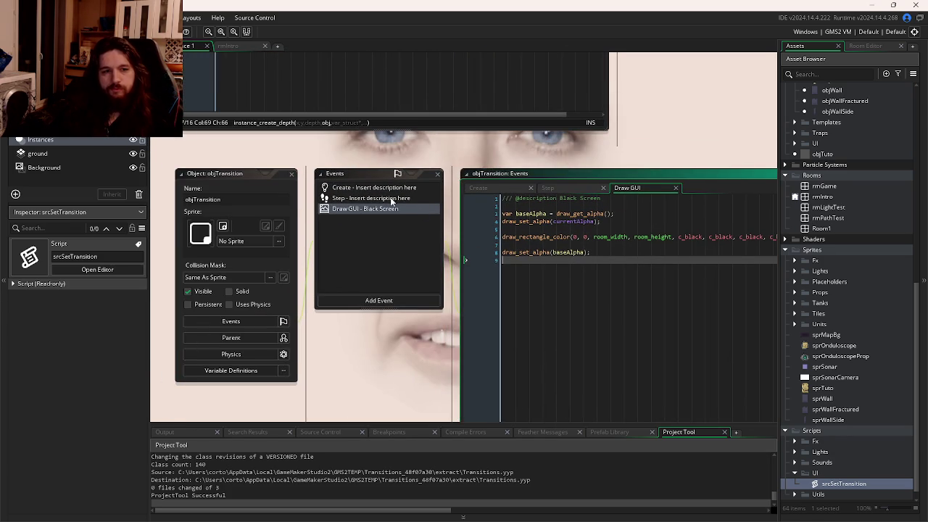
left_click(230, 371)
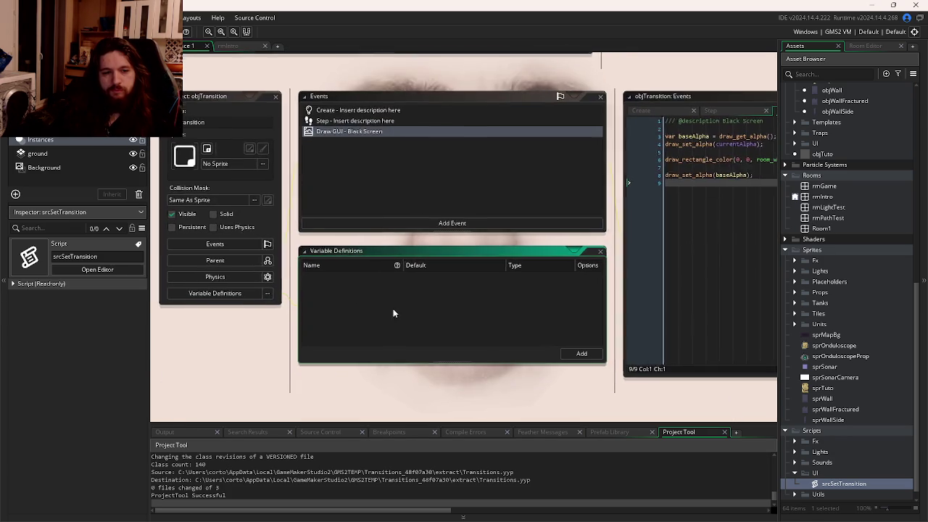
left_click(600, 248)
key("ctrl+Tab")
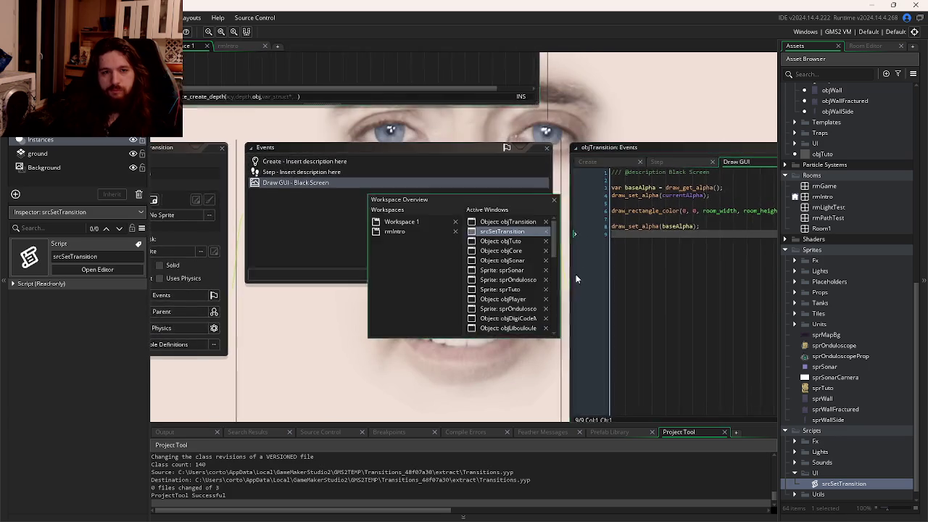
left_click(334, 180)
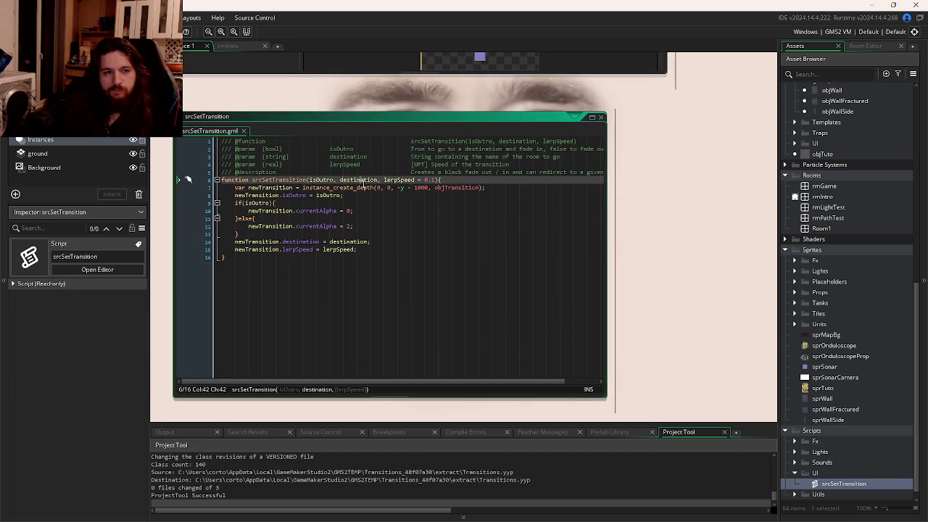
left_click(460, 220)
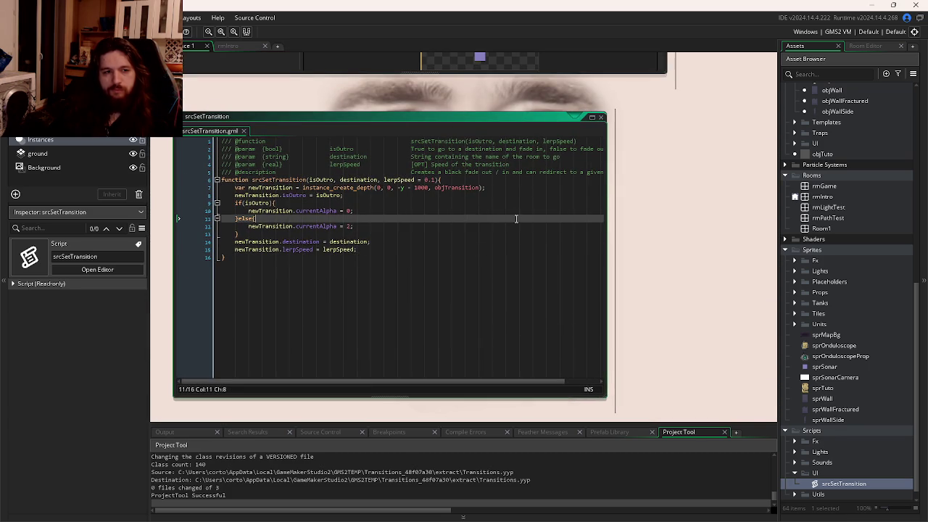
double_click(279, 180)
left_click(228, 46)
scroll(274, 142, "down", 1)
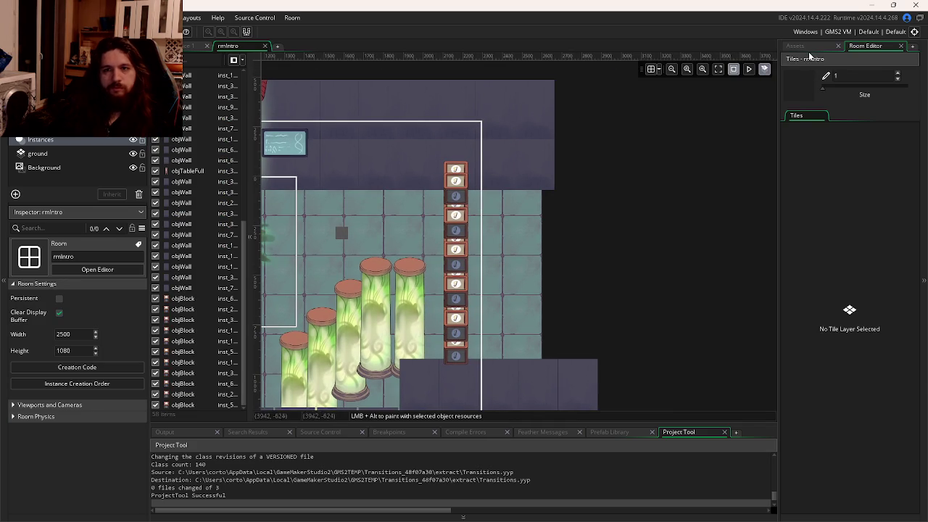
Step: Create a new object in the Placeholders folder named objTransitionDetector
left_click(806, 46)
scroll(825, 315, "down", 1)
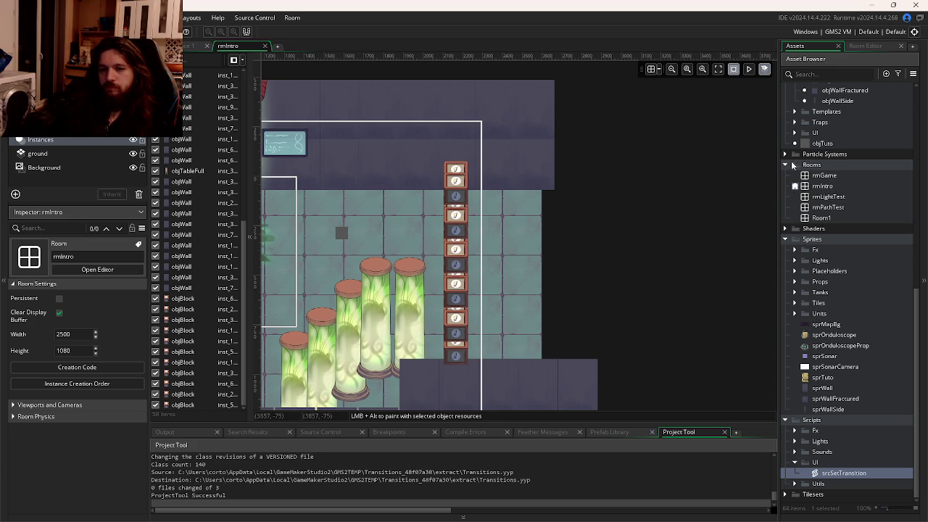
scroll(797, 181, "up", 10)
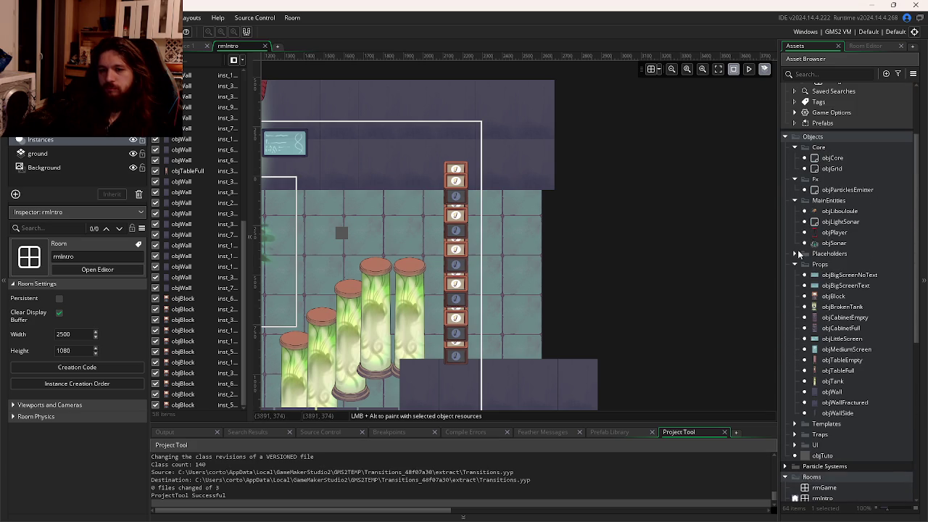
left_click(795, 253)
right_click(798, 254)
mouse_move(767, 258)
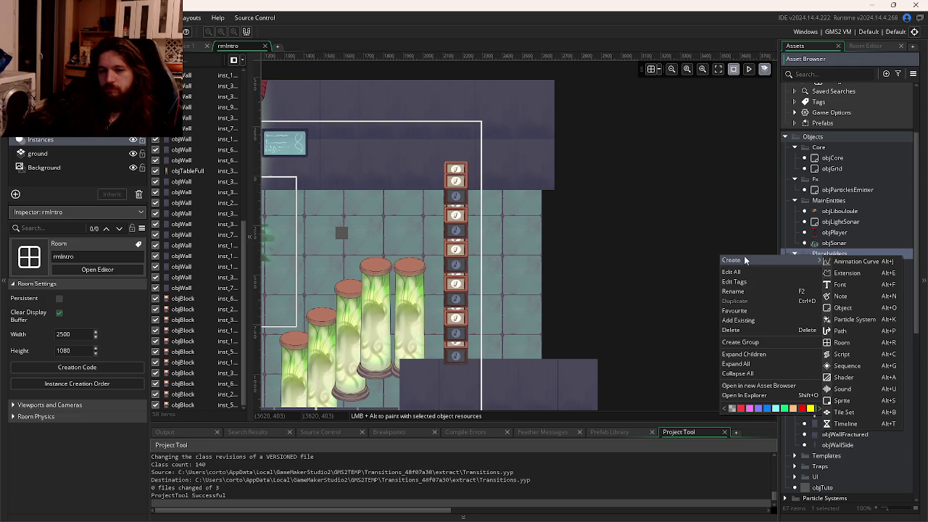
left_click(842, 307)
type("objTransit")
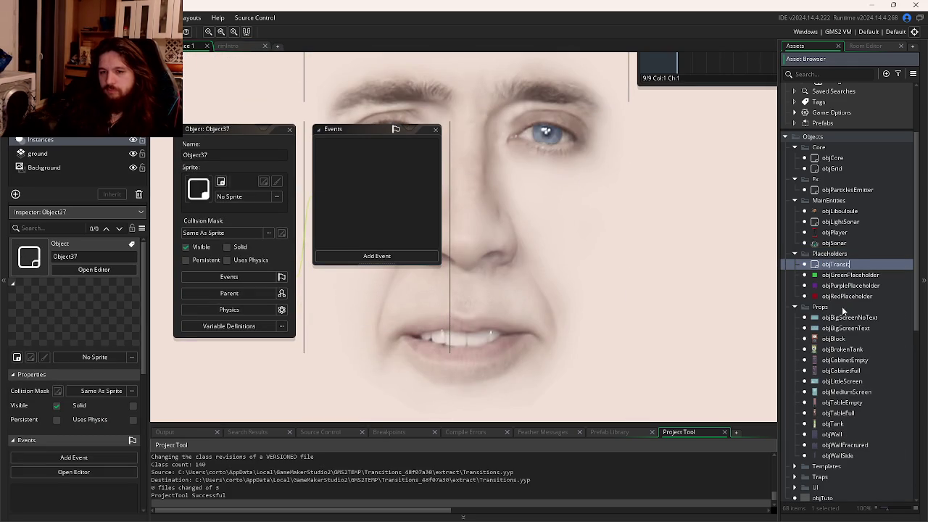
type("ion")
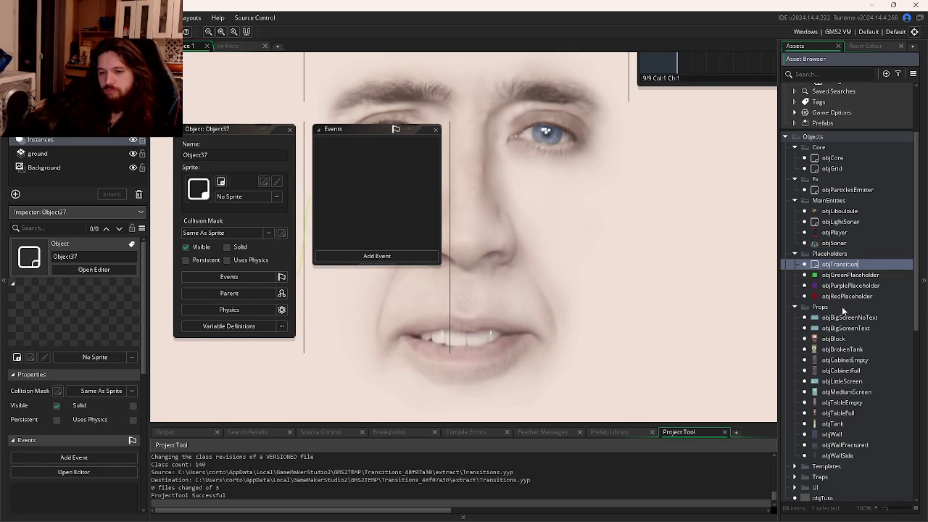
type("Detector")
key("Return")
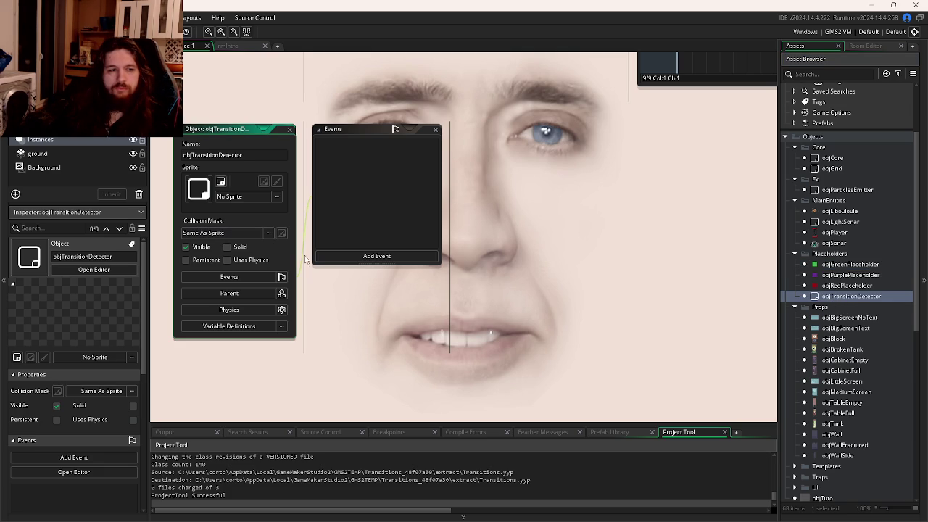
Step: Assign sprPurpleRec from Sprites > Placeholders as the object's sprite
left_click(375, 256)
left_click(220, 182)
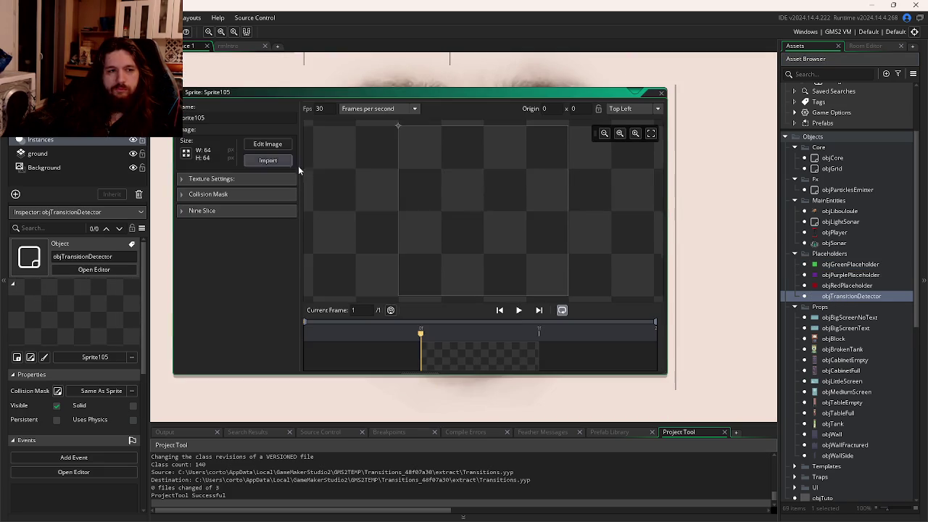
left_click(661, 94)
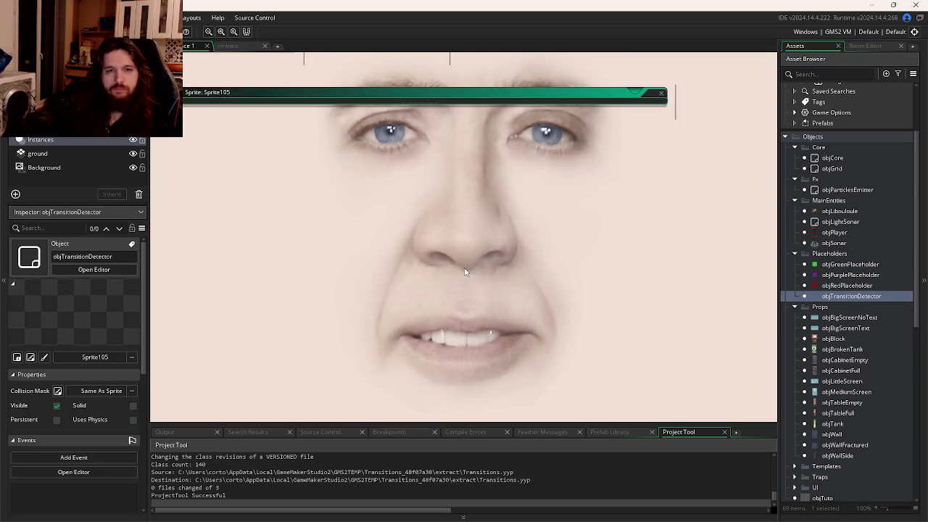
left_click(336, 207)
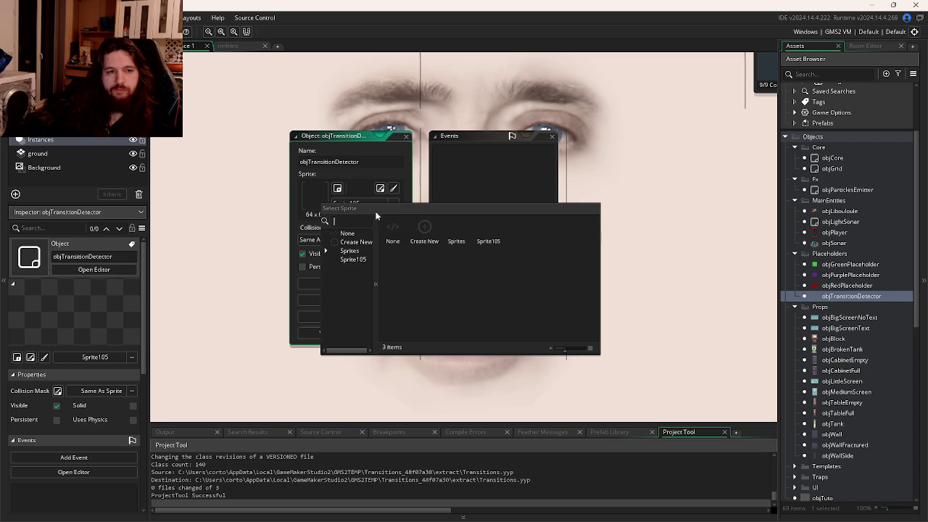
double_click(451, 233)
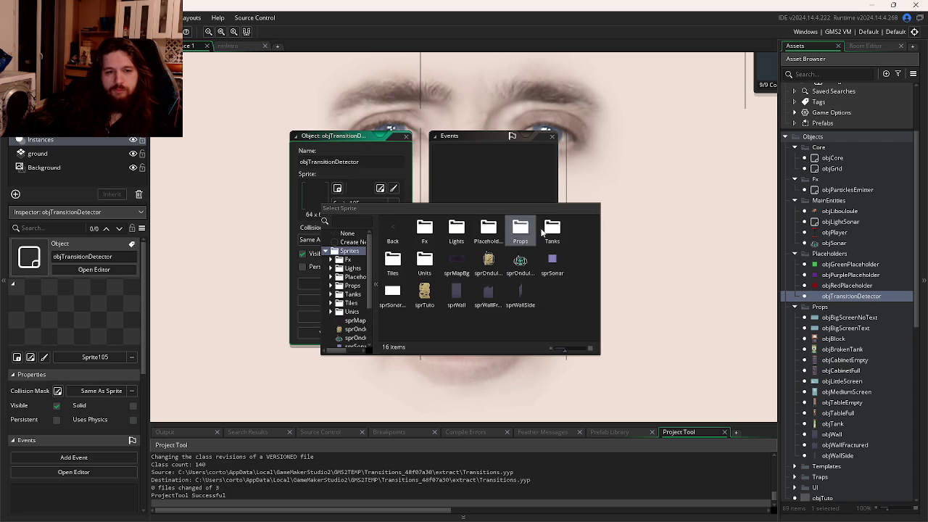
double_click(488, 230)
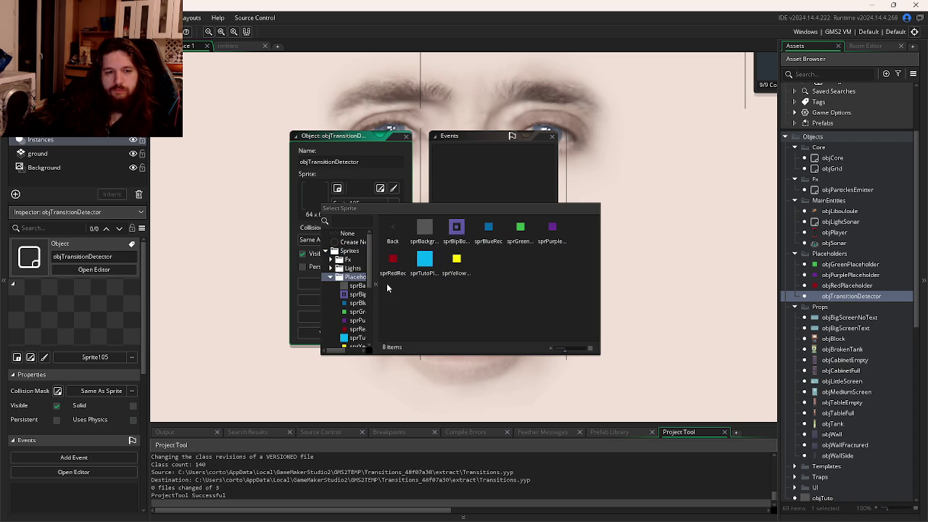
left_click(552, 229)
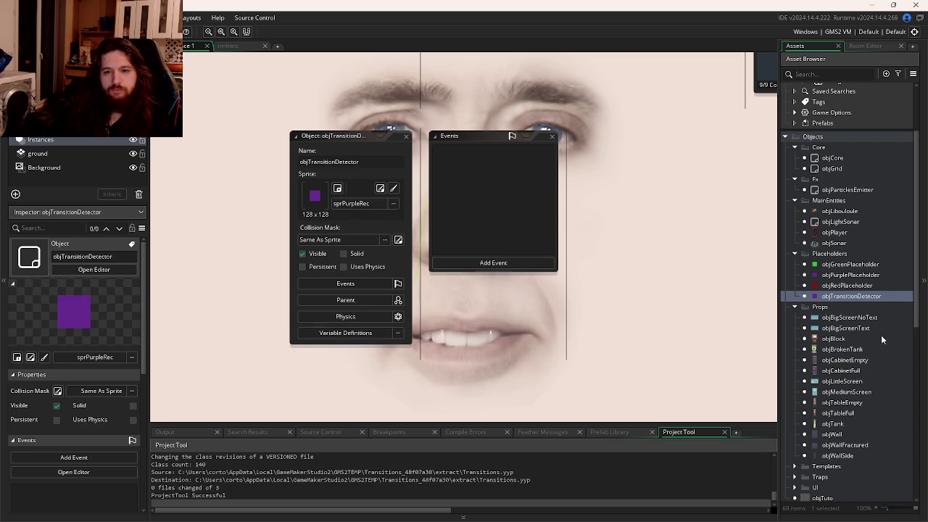
Step: Delete the leftover Sprite105 asset and return to the rmIntro room
scroll(877, 341, "down", 9)
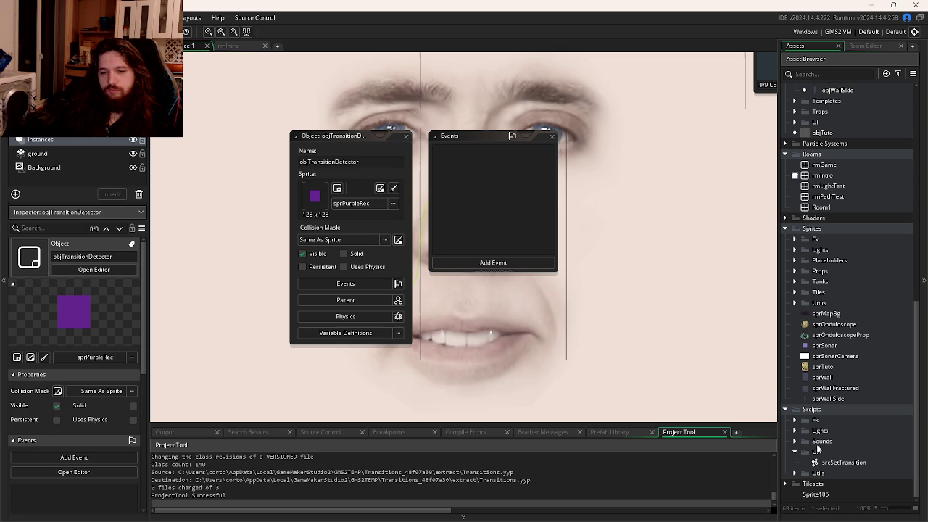
left_click(814, 496)
key("Delete")
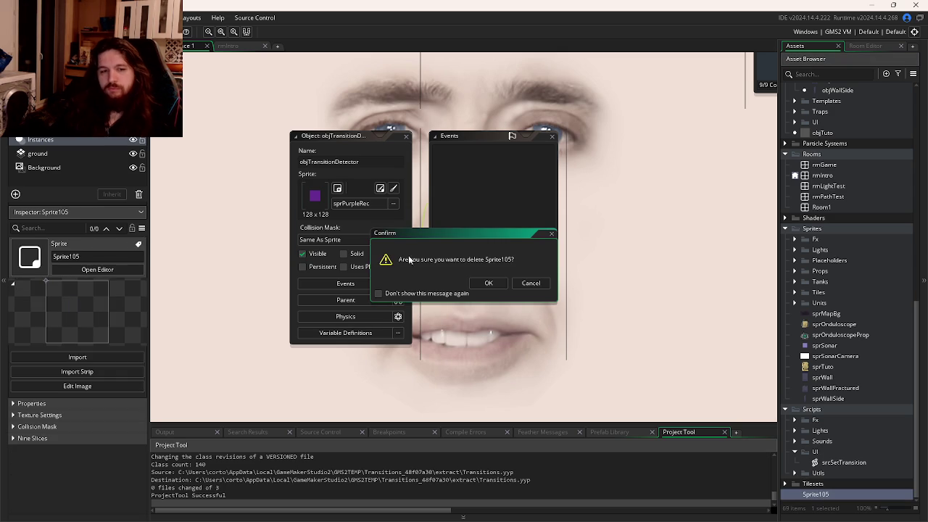
left_click(495, 286)
left_click(227, 45)
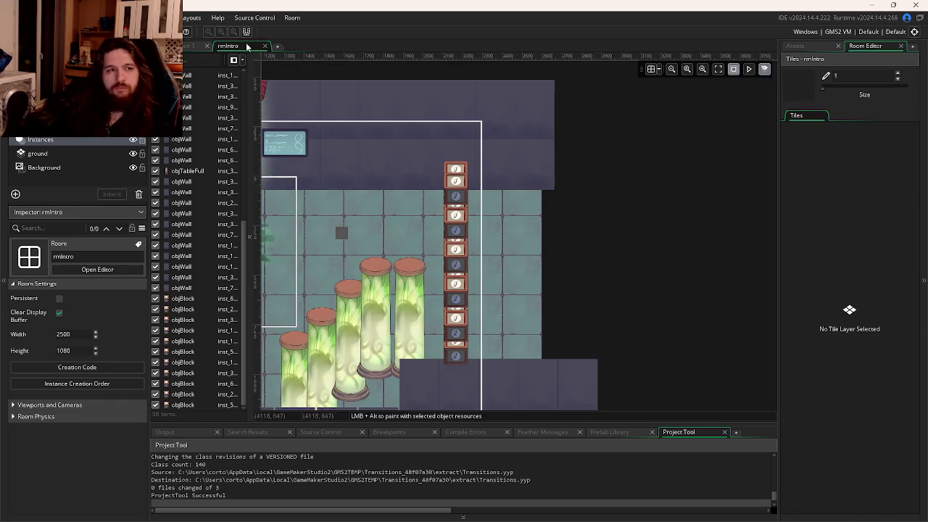
Step: Place an objTransitionDetector instance in rmIntro and move it to 2458, 497
left_click(795, 46)
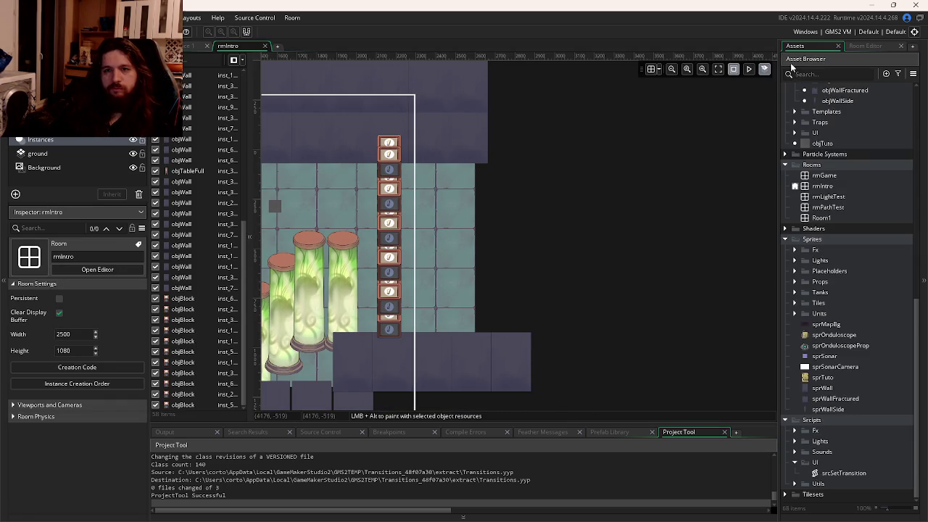
scroll(817, 211, "up", 7)
mouse_move(848, 294)
left_mouse_down()
mouse_move(459, 163)
mouse_move(424, 142)
mouse_move(533, 407)
left_mouse_up()
mouse_move(490, 282)
left_mouse_down()
mouse_move(480, 224)
mouse_move(462, 228)
left_mouse_up()
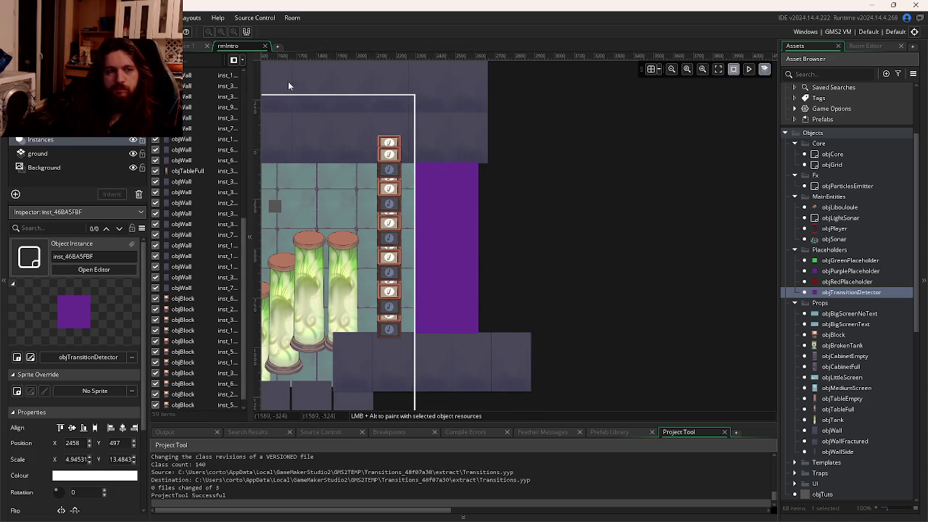
Step: Add a Draw event to objTransitionDetector
left_click(190, 46)
left_click(481, 264)
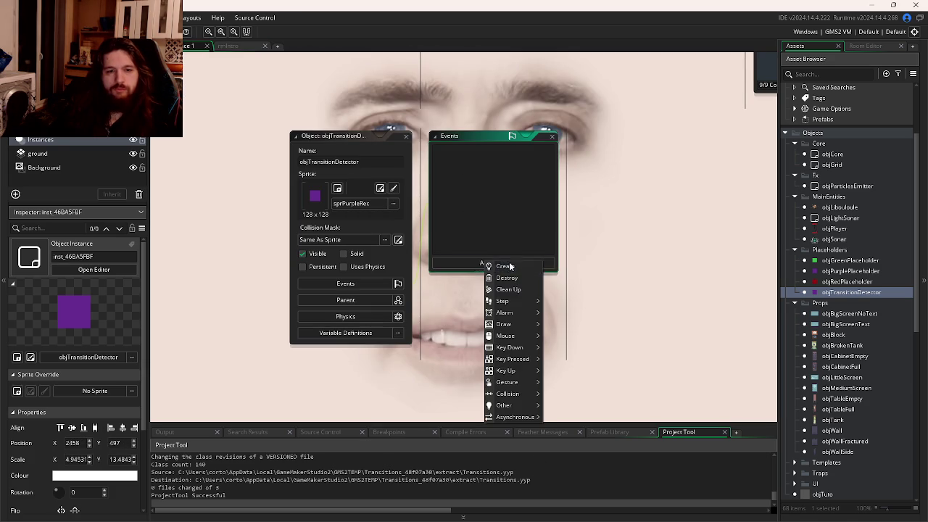
mouse_move(507, 324)
left_click(562, 325)
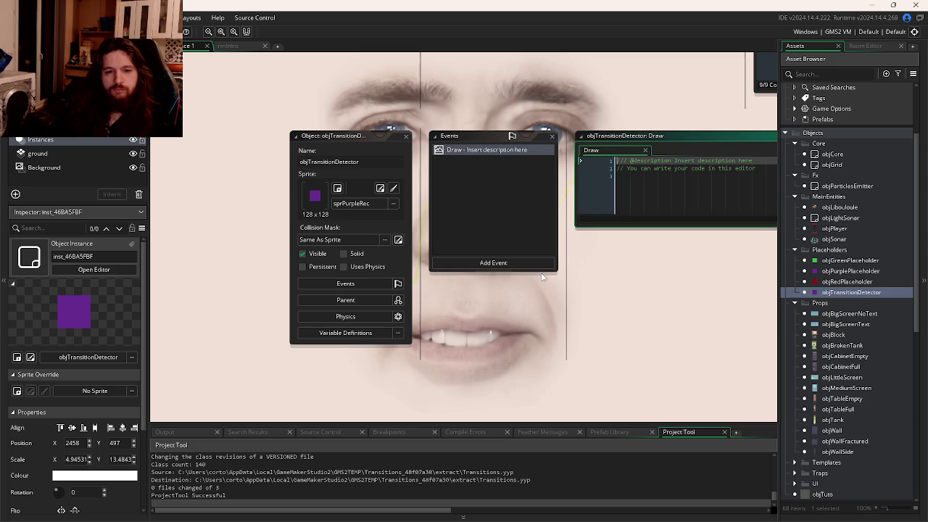
Step: Add a collision event with MainEntities > objPlayer to objTransitionDetector
left_click(524, 268)
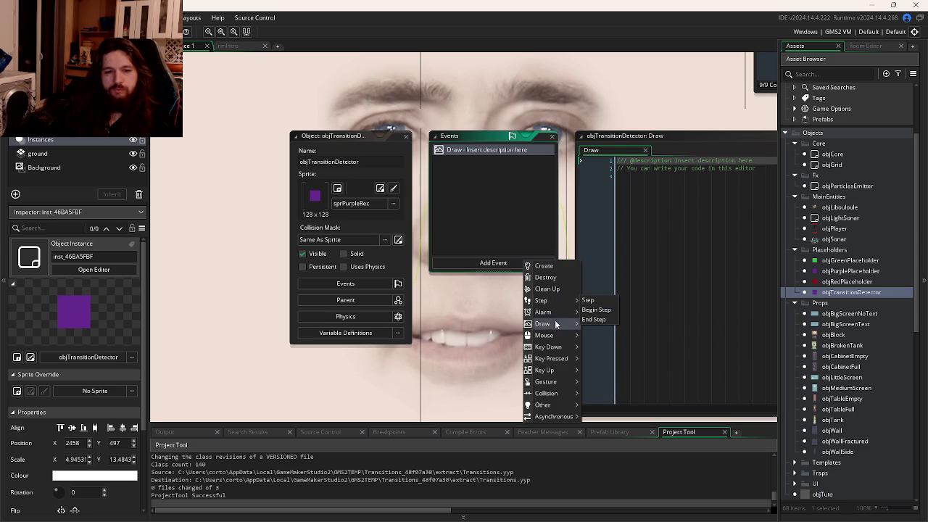
mouse_move(549, 337)
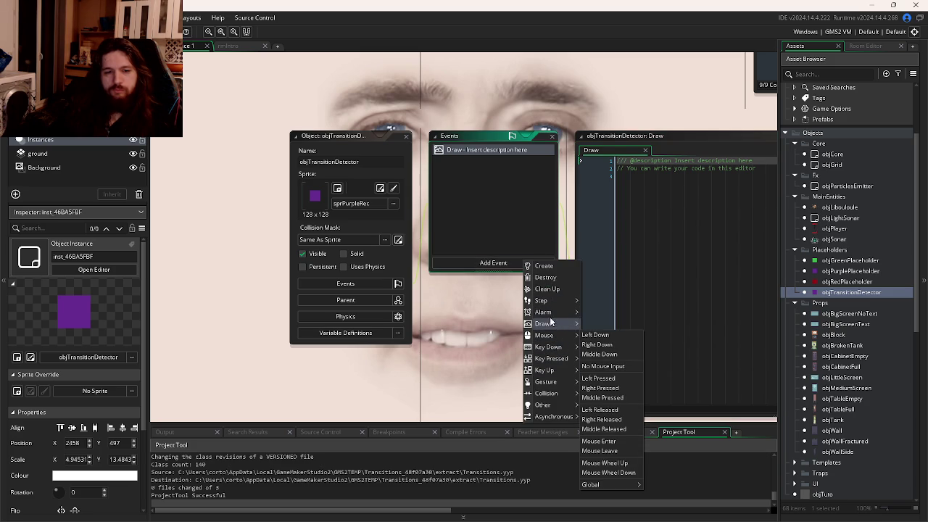
mouse_move(547, 393)
mouse_move(593, 393)
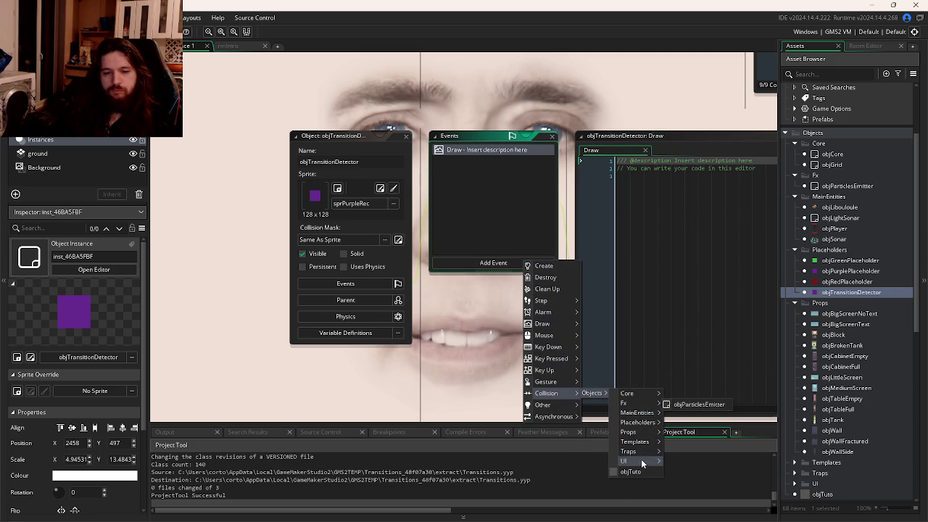
mouse_move(642, 462)
mouse_move(642, 396)
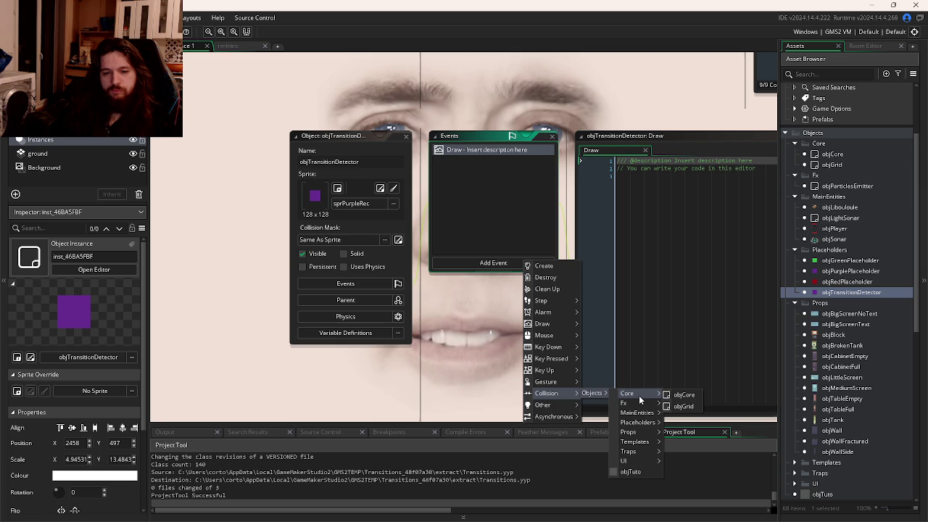
mouse_move(640, 433)
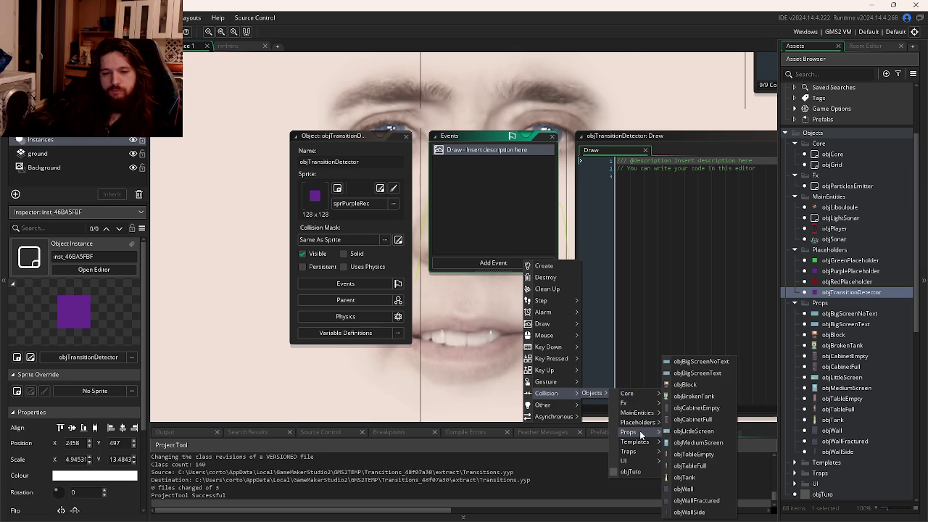
mouse_move(638, 412)
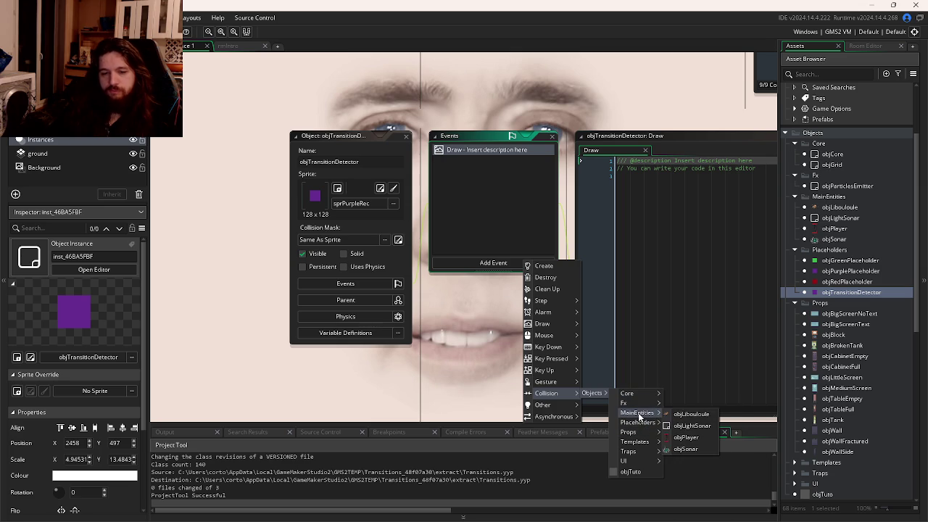
left_click(693, 435)
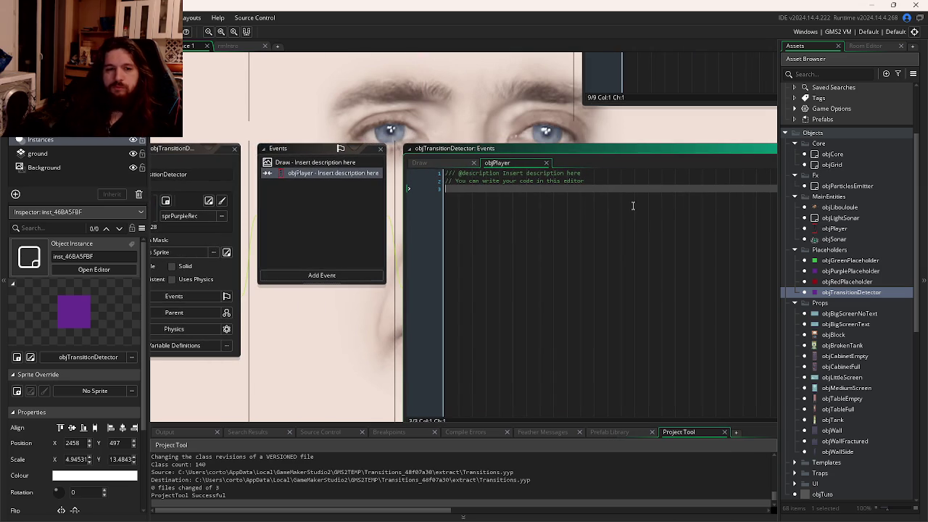
Step: Write srcSetTransition(true, rmGame) in the collision event code
left_click(633, 206)
key("Return")
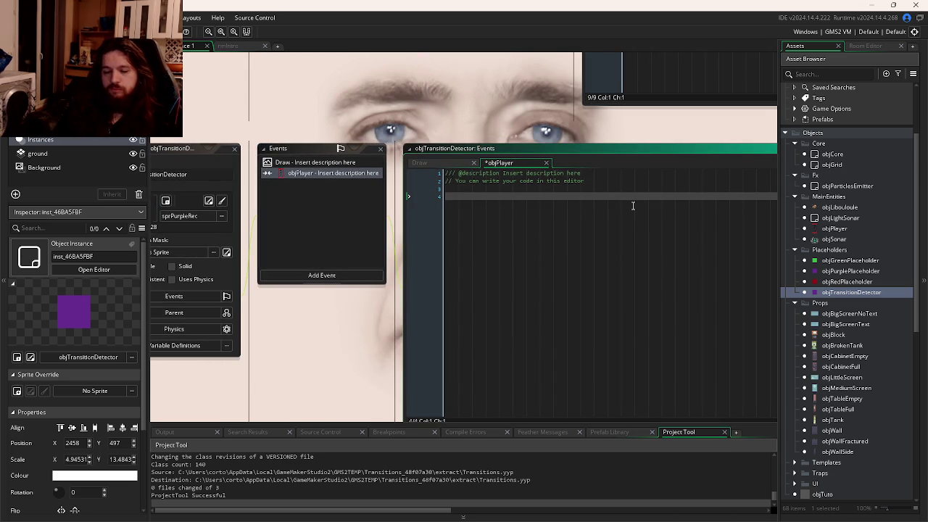
type("src")
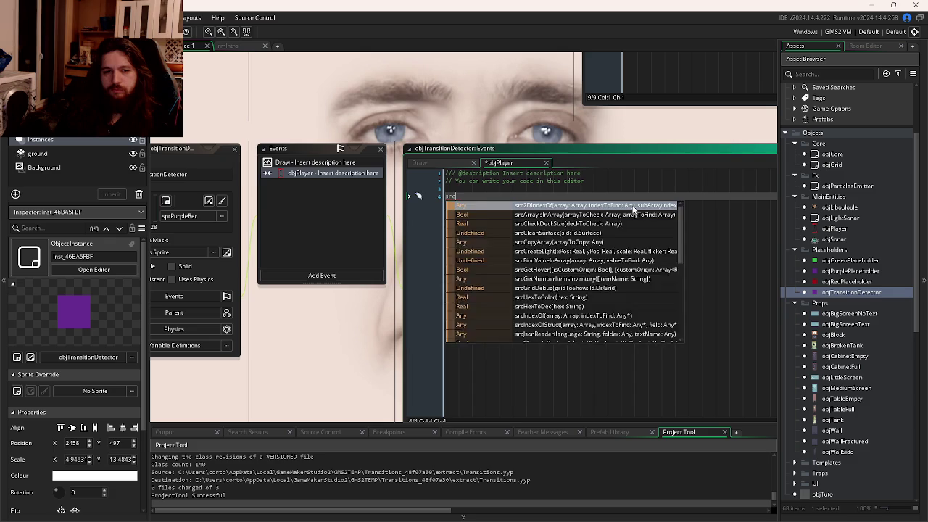
type("set")
key("Return")
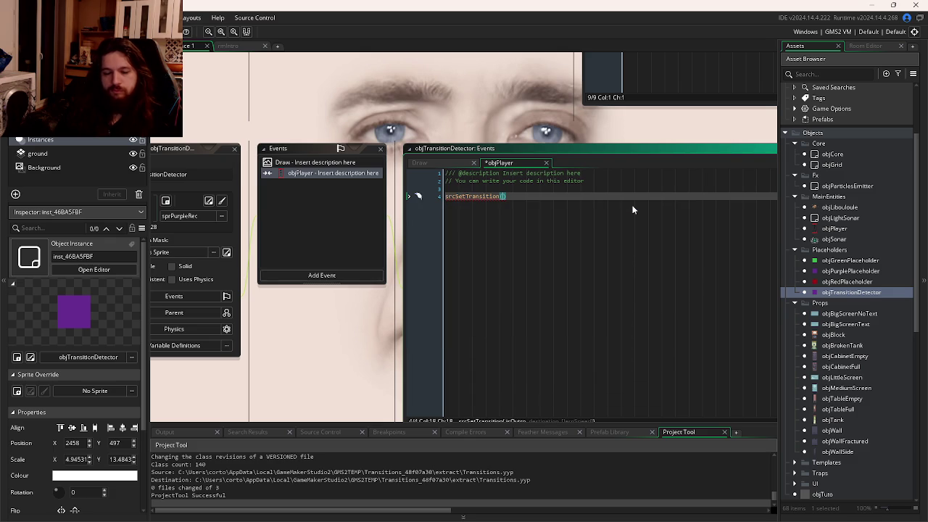
type("true, ")
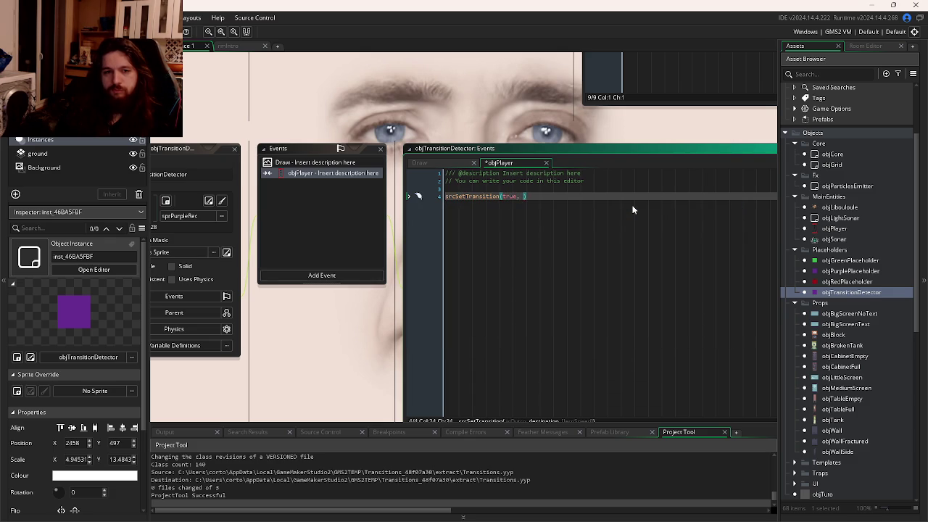
type("rmGame")
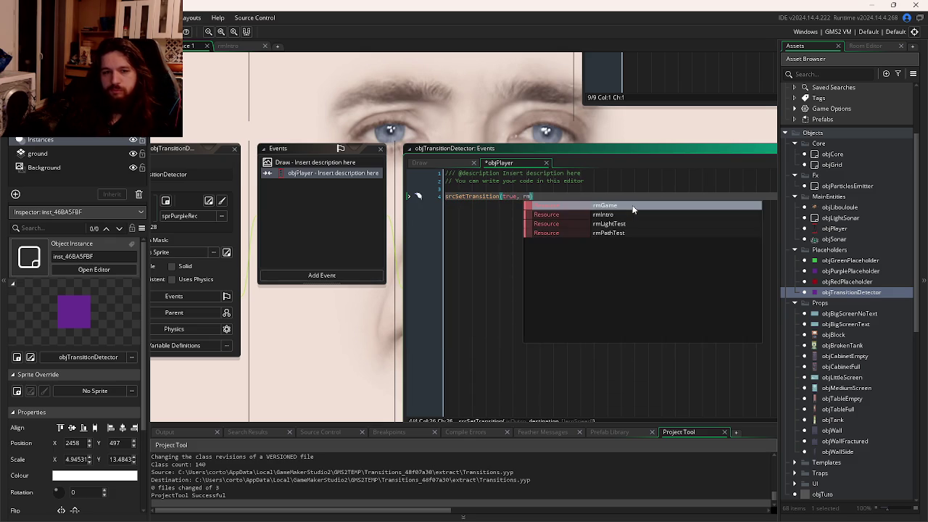
key("Return")
type(",")
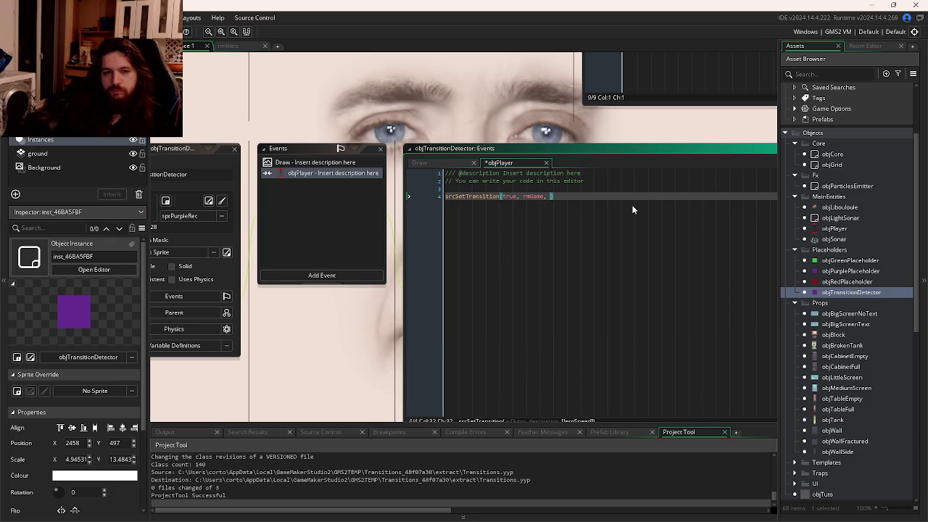
key("BackSpace")
key("BackSpace")
type(")")
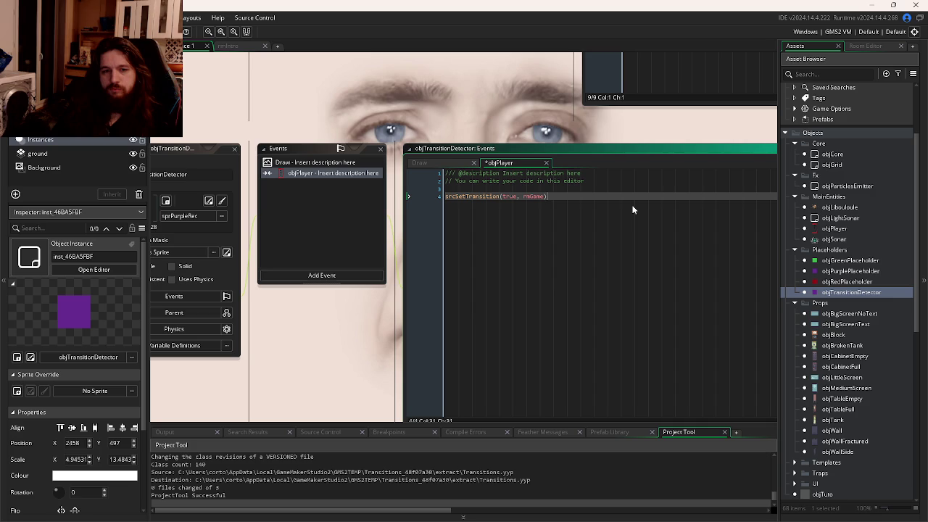
Step: Add instance_destroy(); after it, save the code, and launch a test build
key("Return")
type("inst")
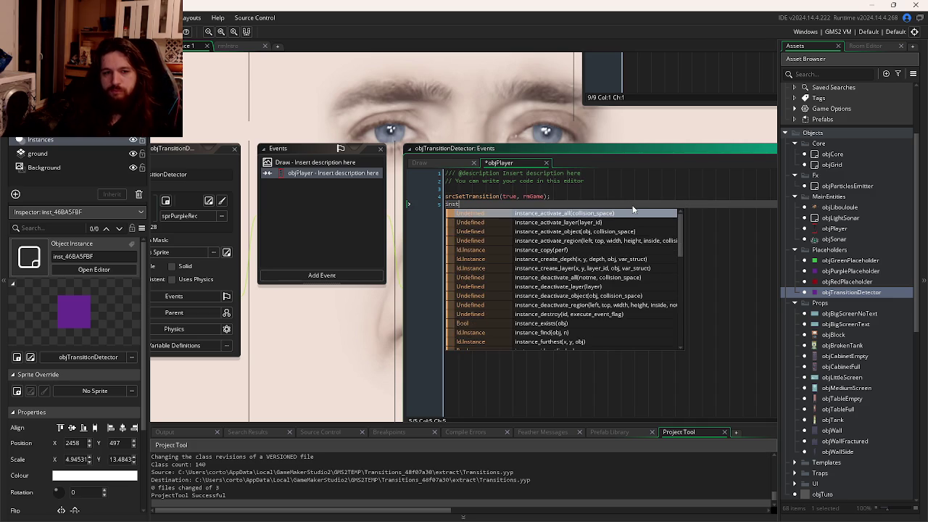
type("ance_des")
key("Return")
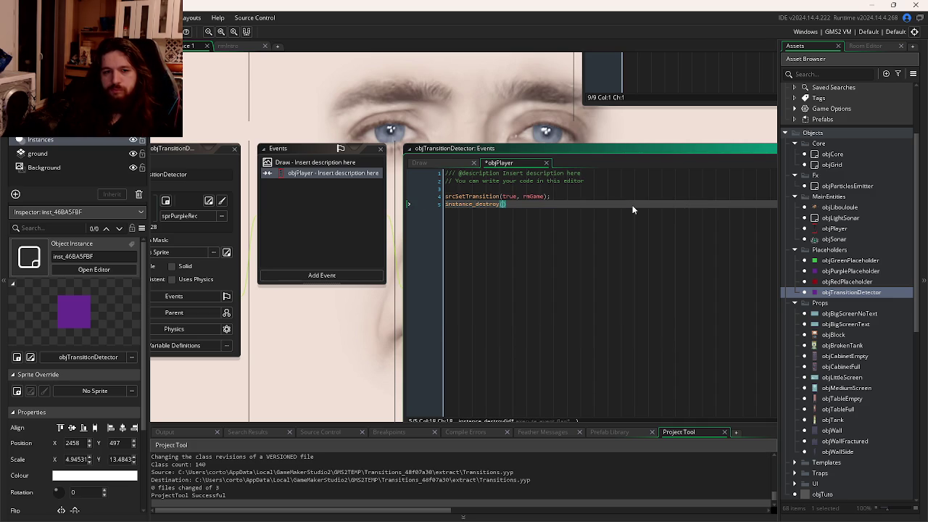
type(");")
key("ctrl+s")
key("F5")
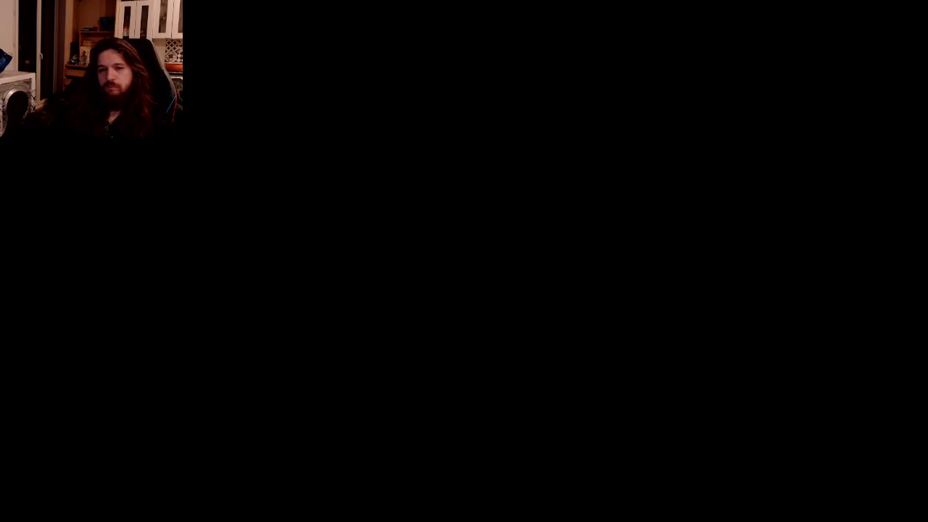
Step: Leave the running game and bring up the Workspace Overview of open windows
key("ctrl+Tab")
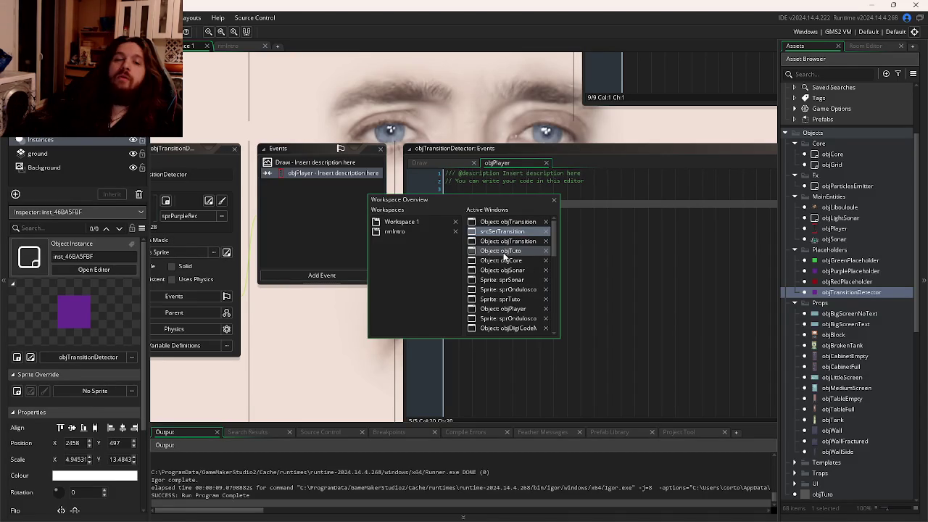
Step: Go to the targetShadowAlpha = 1; line in objCore's Step event code
left_click(522, 251)
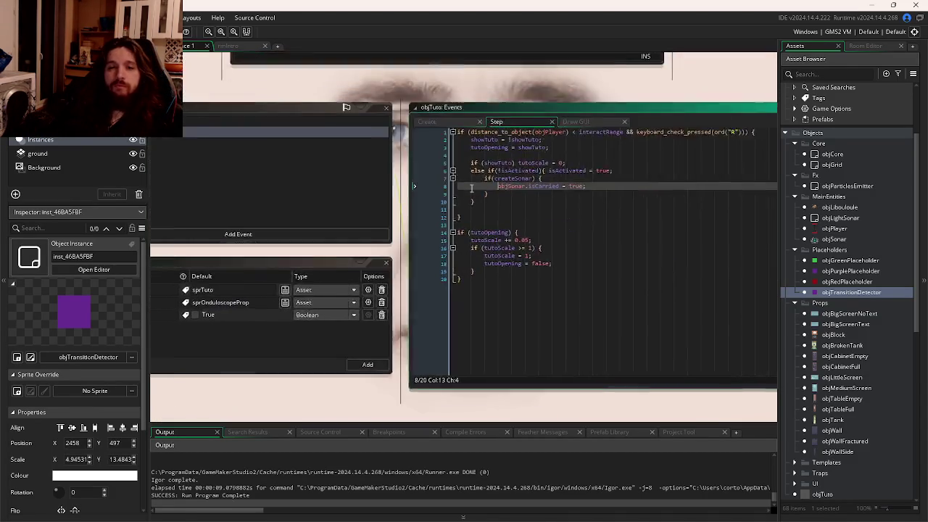
key("ctrl+Tab")
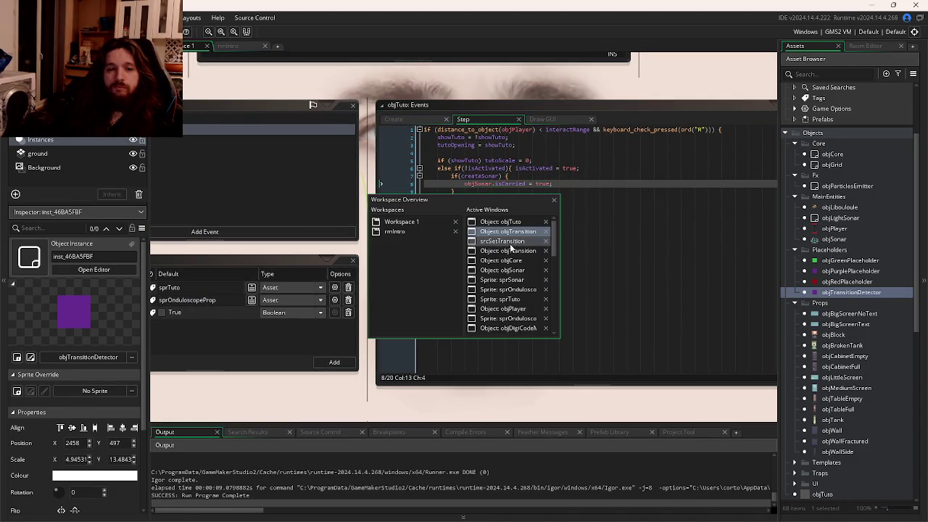
left_click(508, 260)
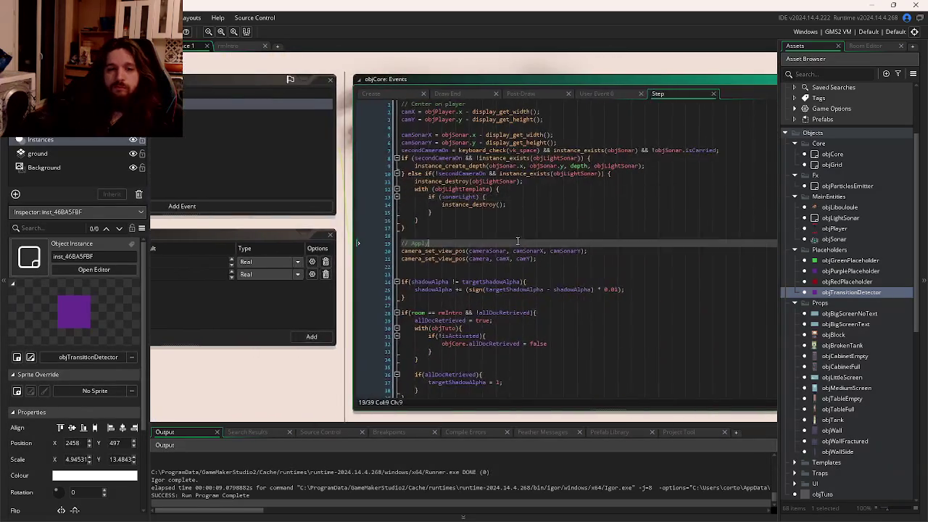
left_click(457, 178)
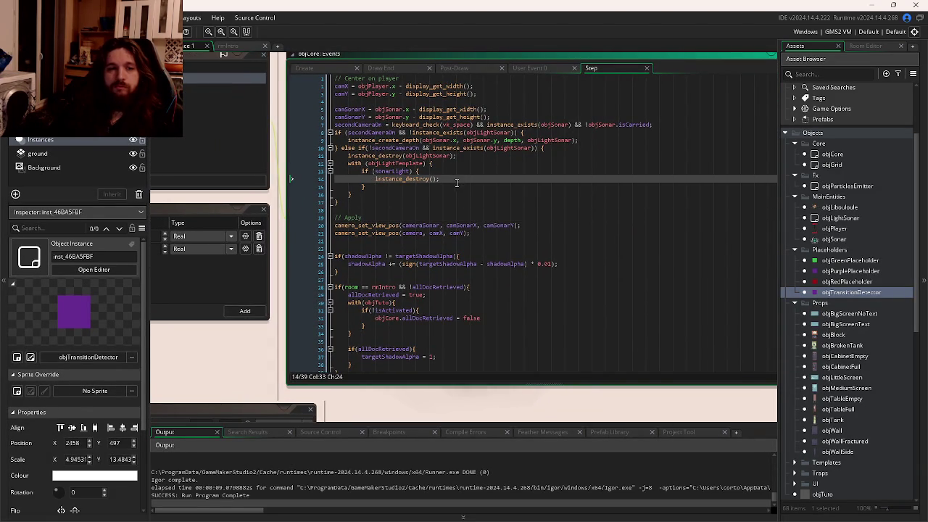
key("Down")
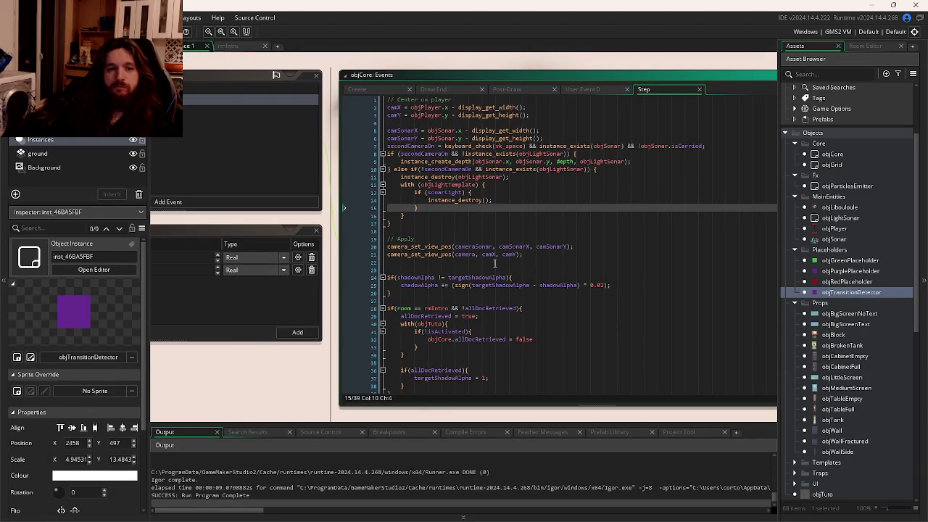
scroll(514, 232, "down", 1)
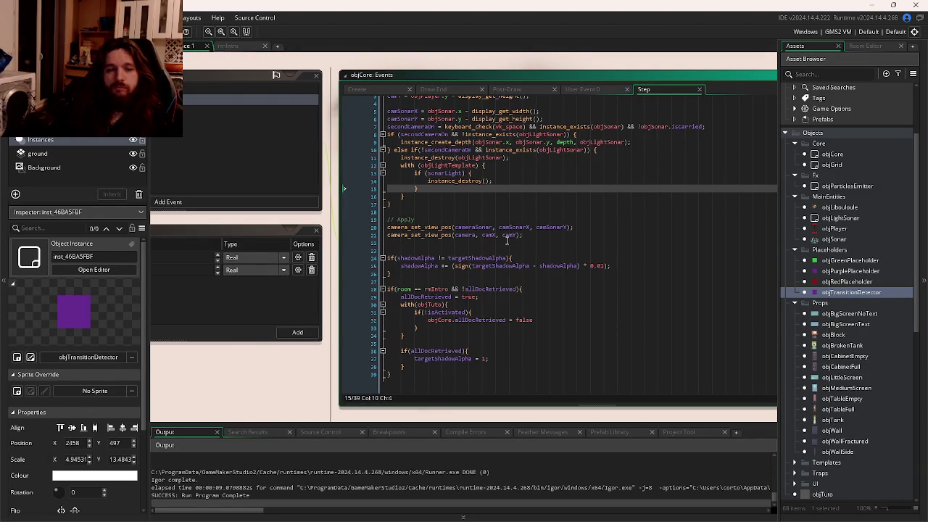
left_click(392, 89)
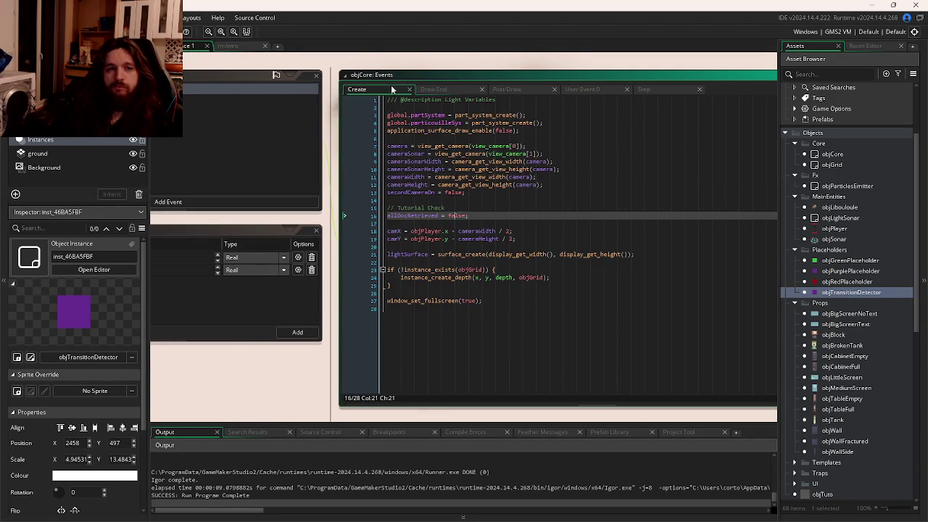
left_click(656, 89)
left_click(464, 365)
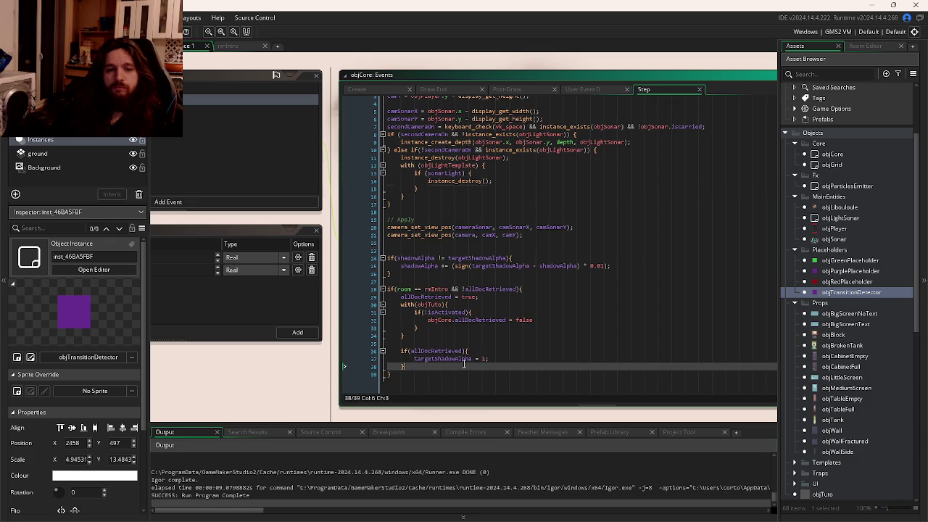
left_click(511, 358)
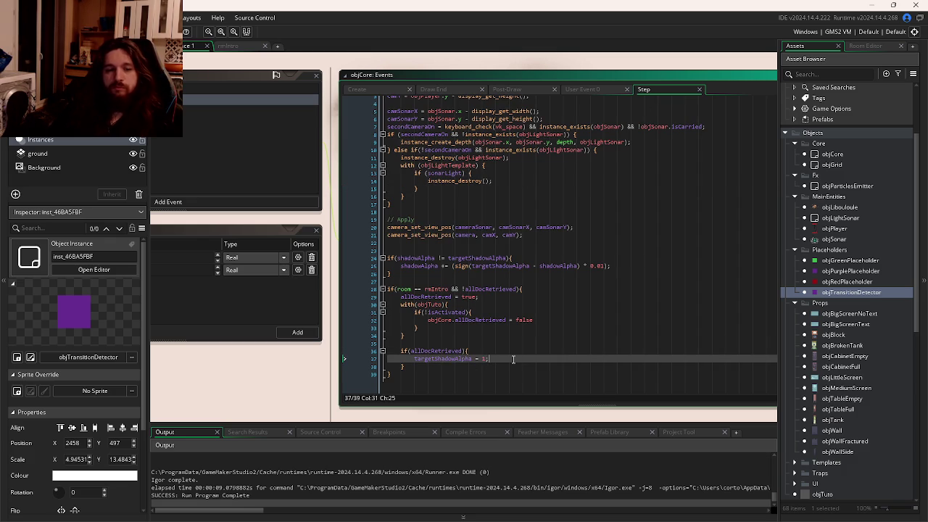
Step: Add with(objBlock){ instance_destroy(); } after that line, then save and run the game
key("Return")
type("with(")
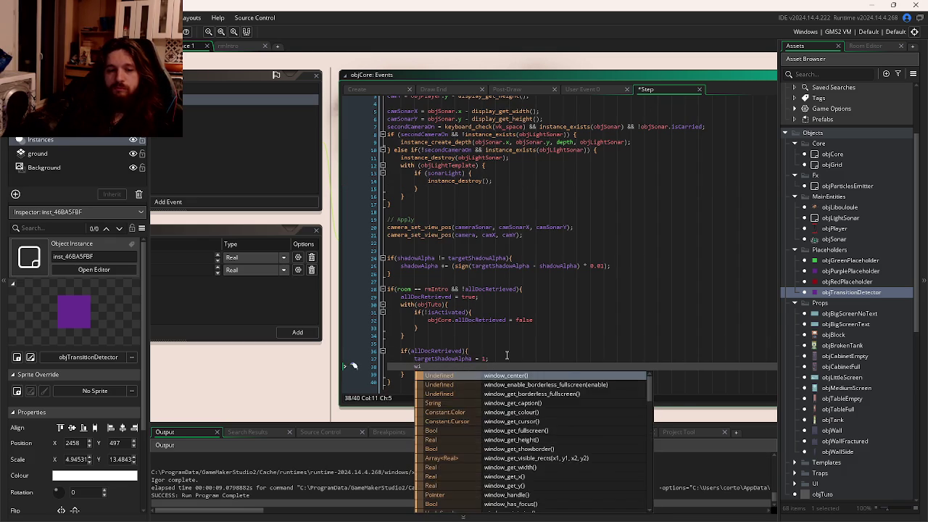
type("obj")
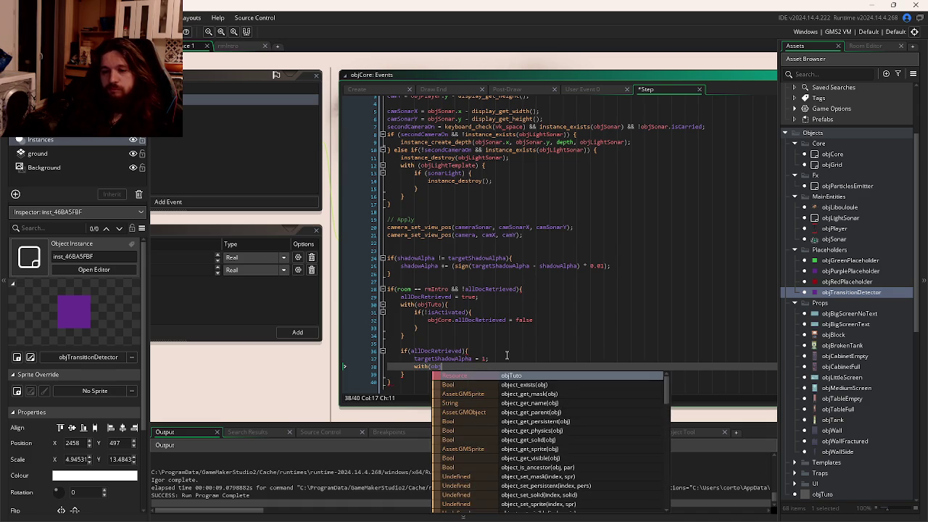
type("Blo")
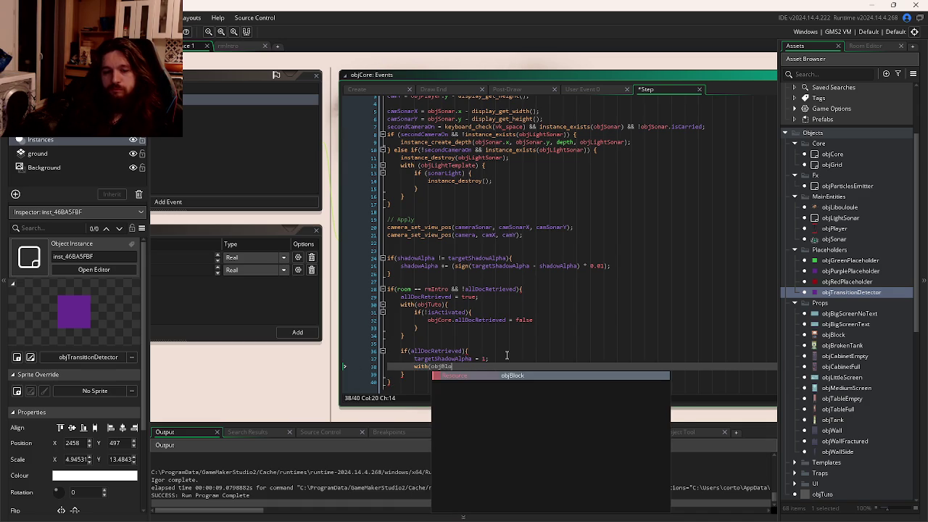
key("Return")
type("){")
key("Return")
key("Return")
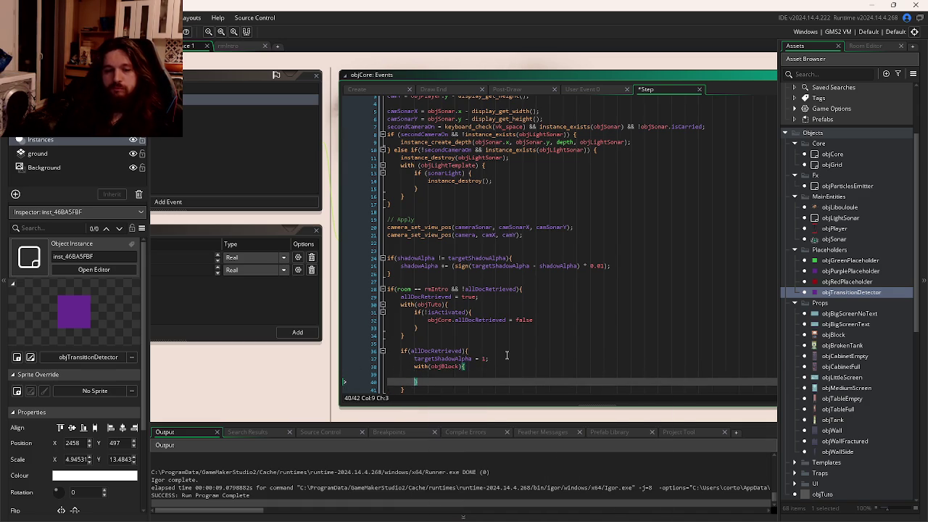
type("ez")
key("BackSpace")
key("BackSpace")
type("in")
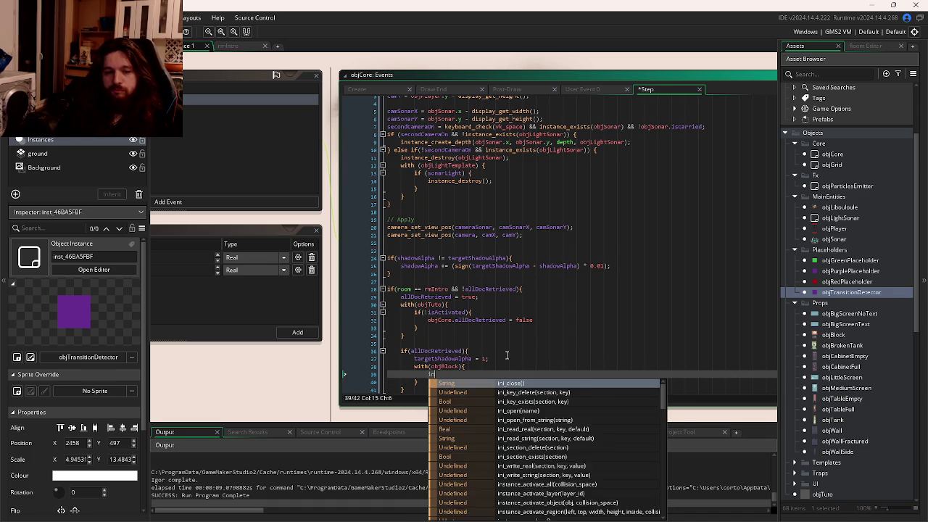
type("stance_destroy(")
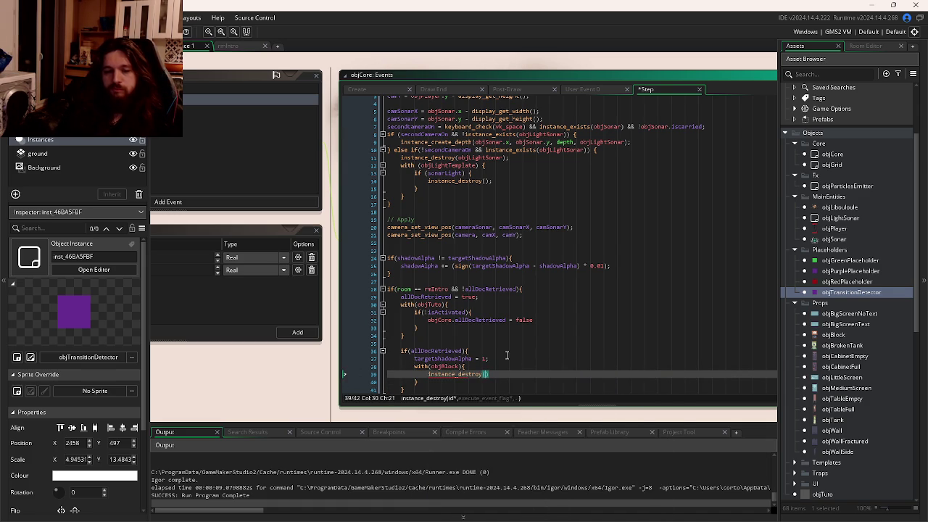
type(");")
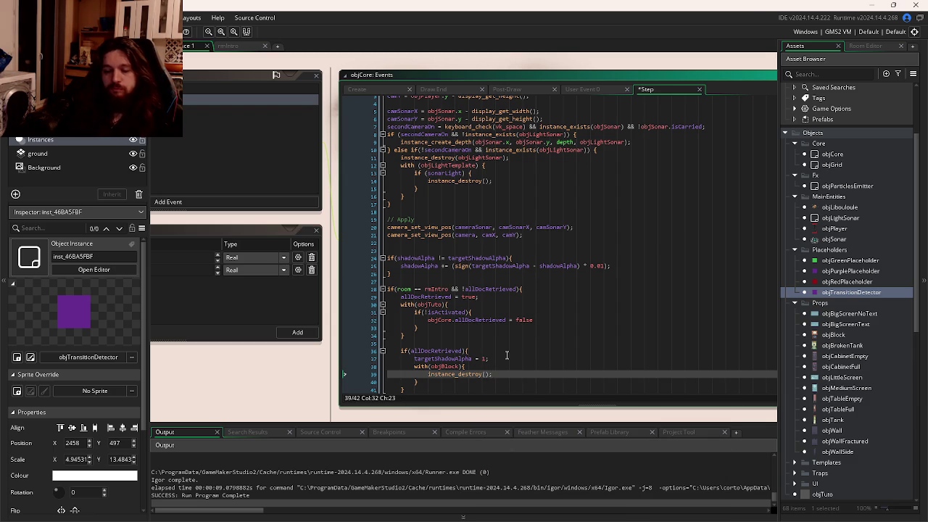
key("F5")
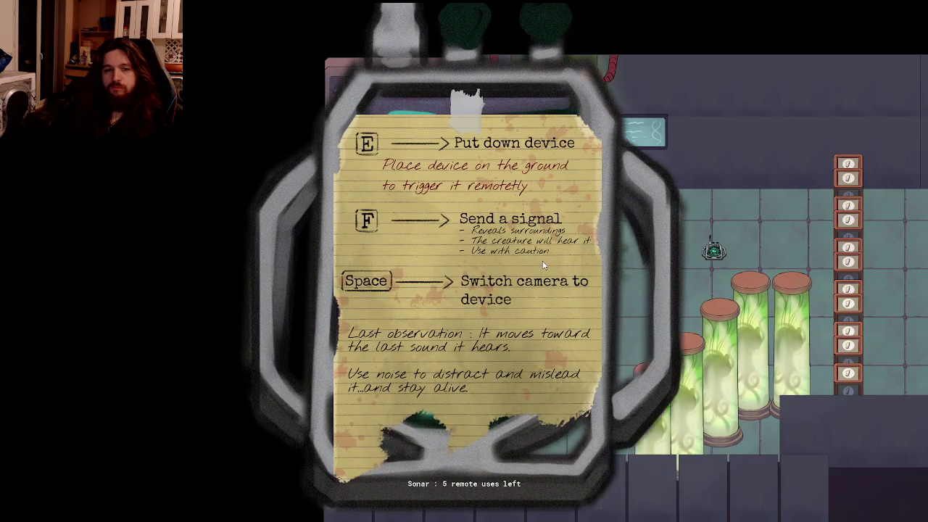
Step: Walk the player past the table and among the crates, sending sonar pulses
key("d")
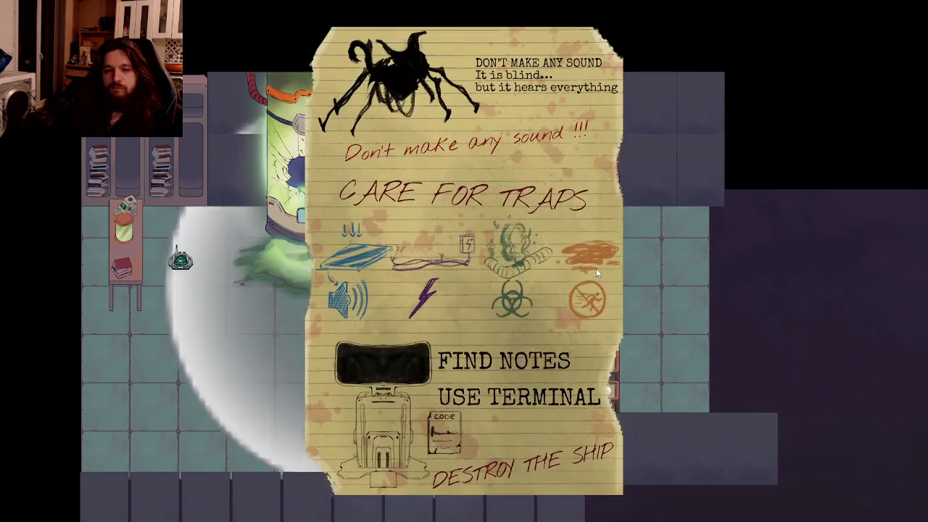
key("d")
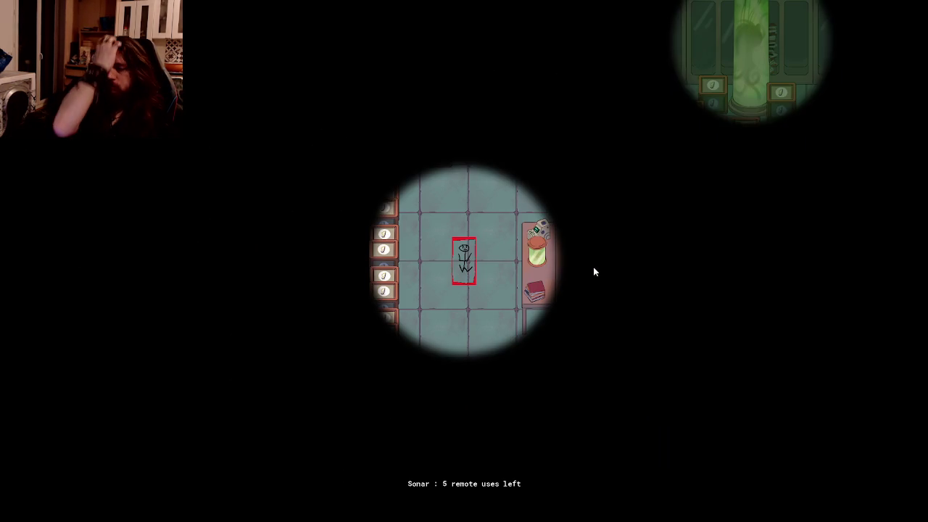
key("a")
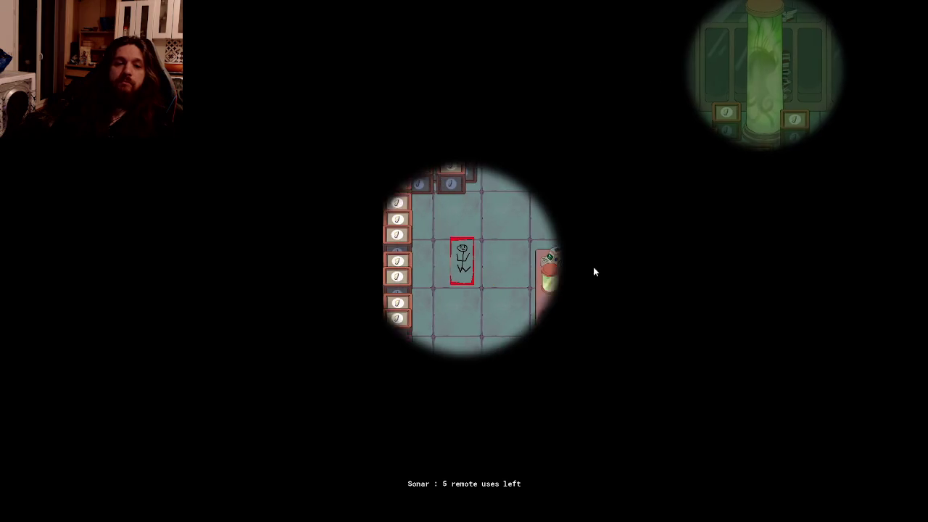
key("d")
key("d")
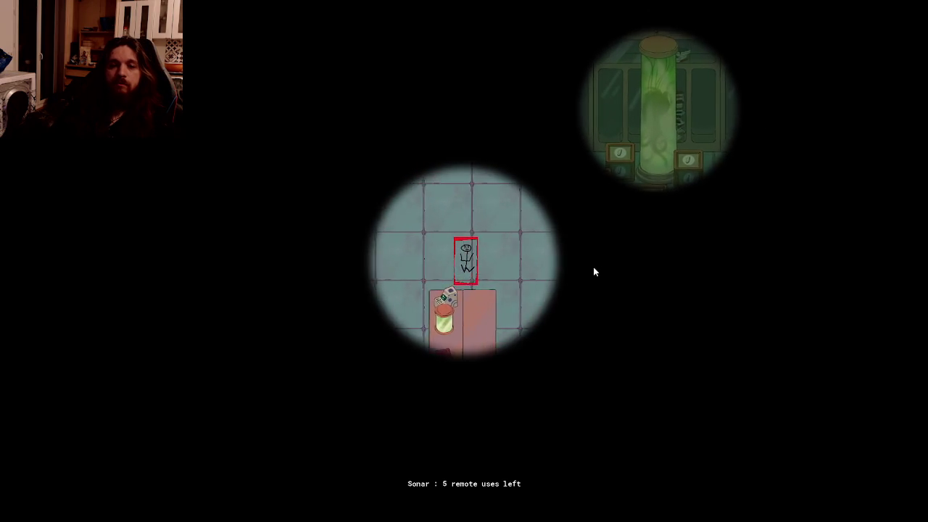
key("d")
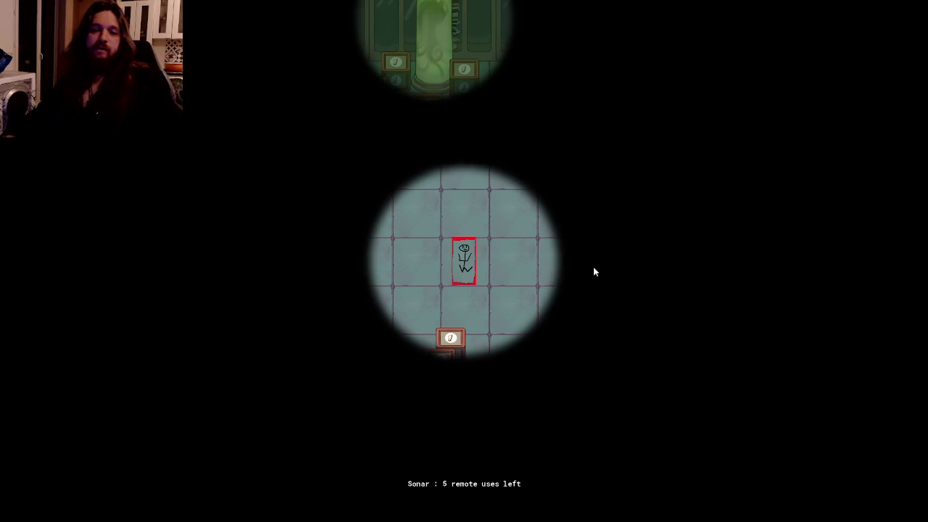
left_click(460, 233)
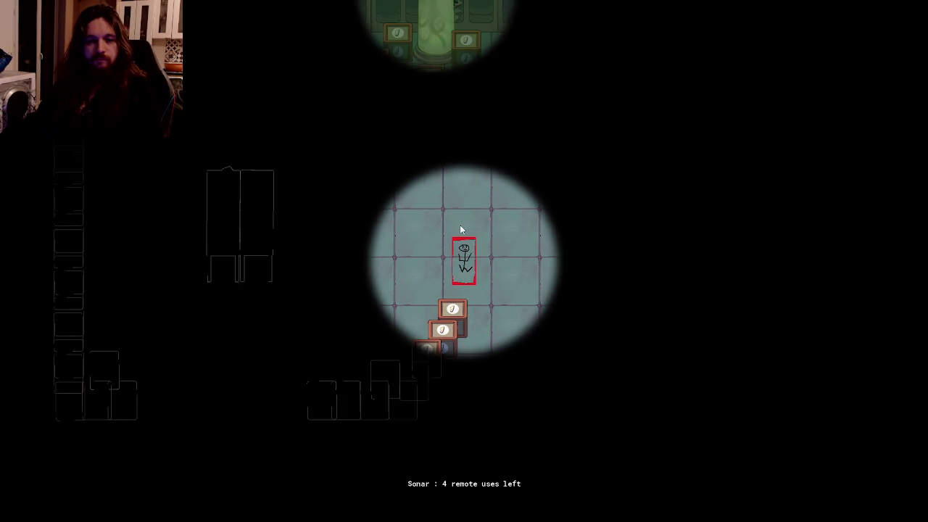
left_click(459, 224)
key("a")
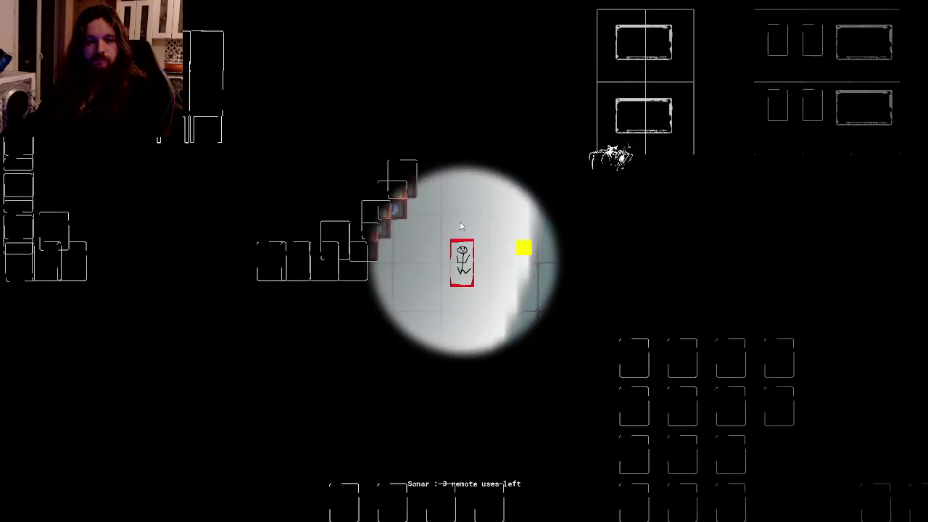
key("s")
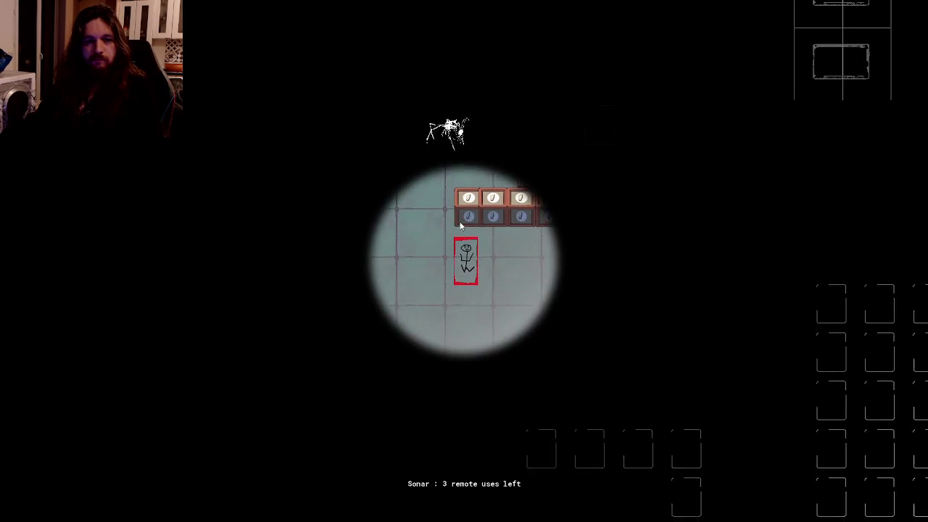
key("w")
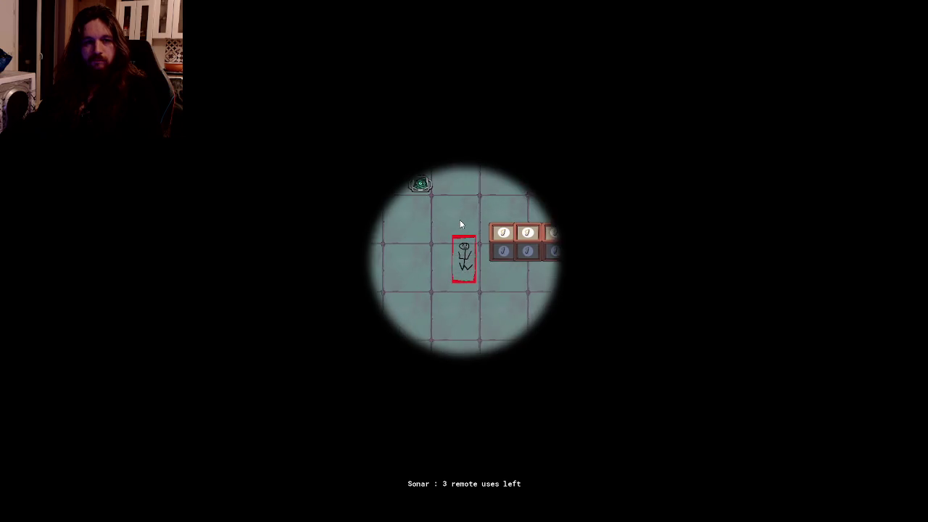
key("s")
key("w")
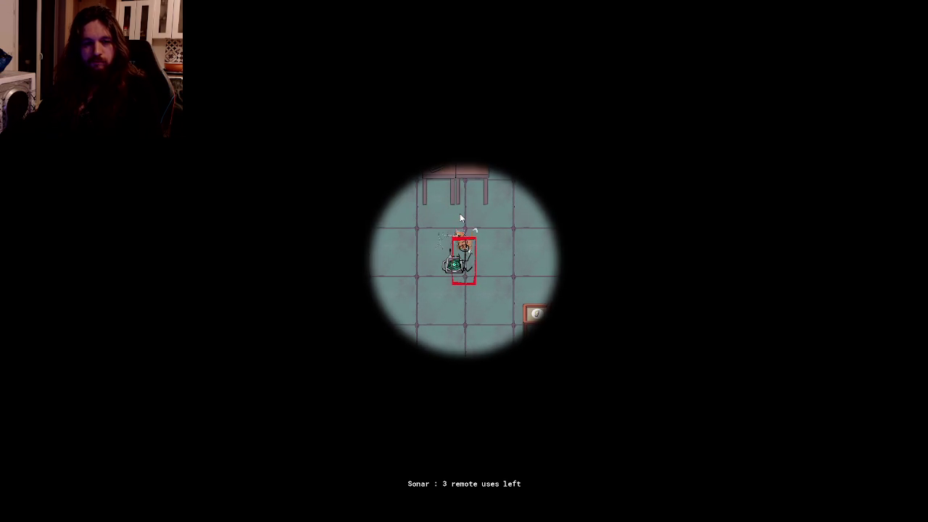
key("s")
left_click(459, 213)
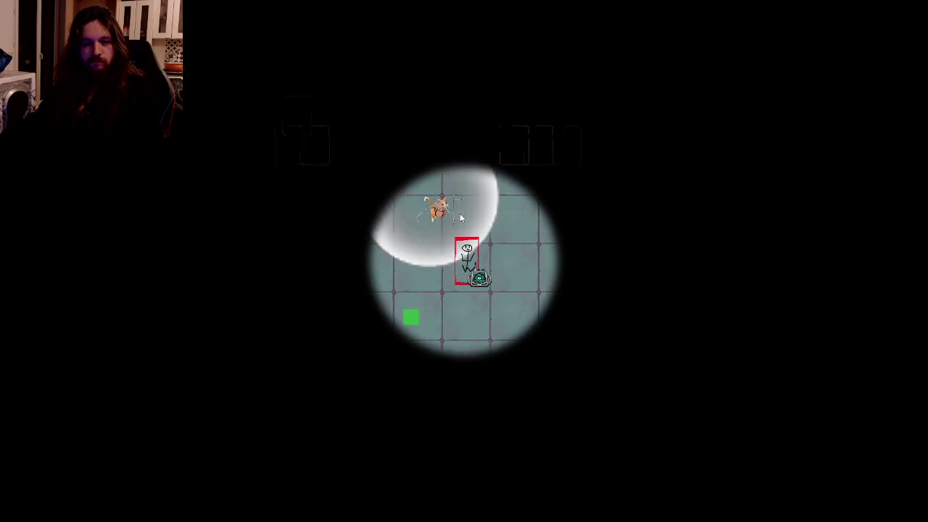
Step: Walk the player right through the dark room past the spider, then down and left
key("d")
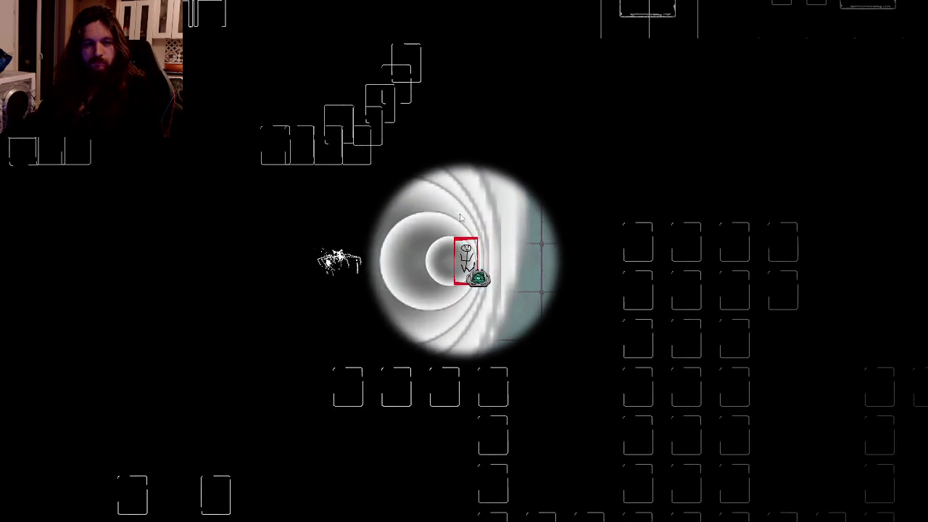
key("w")
key("d")
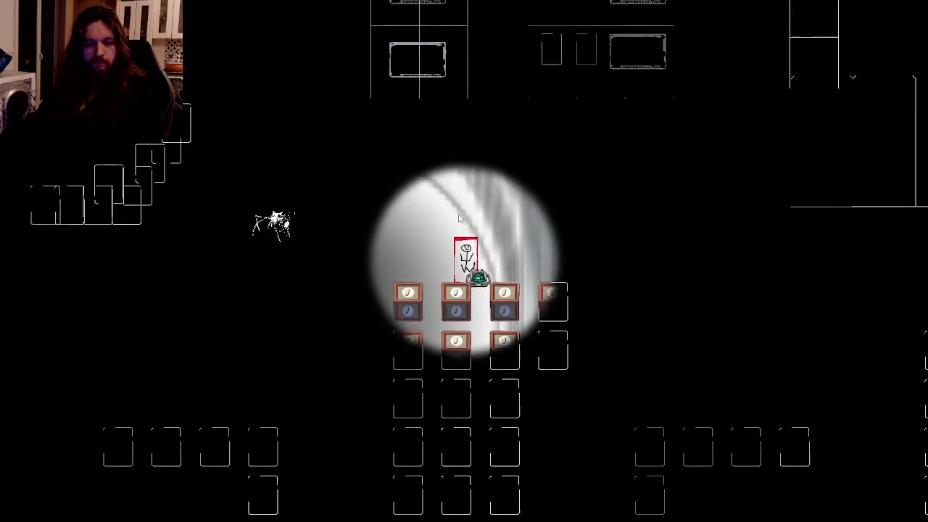
key("d")
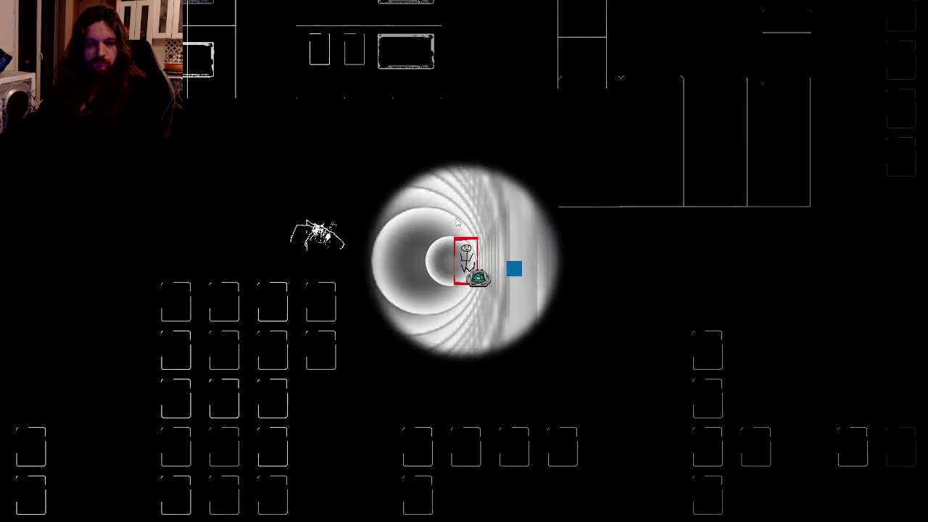
key("d")
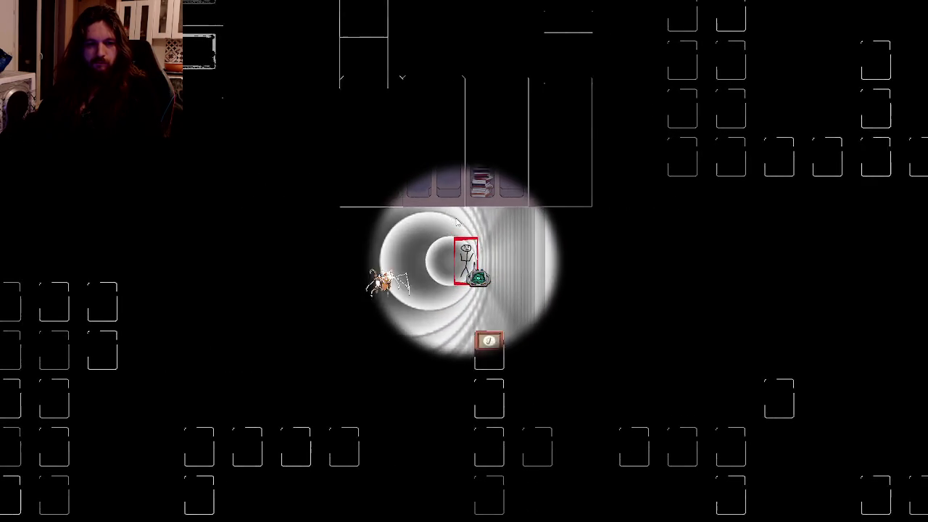
key("d")
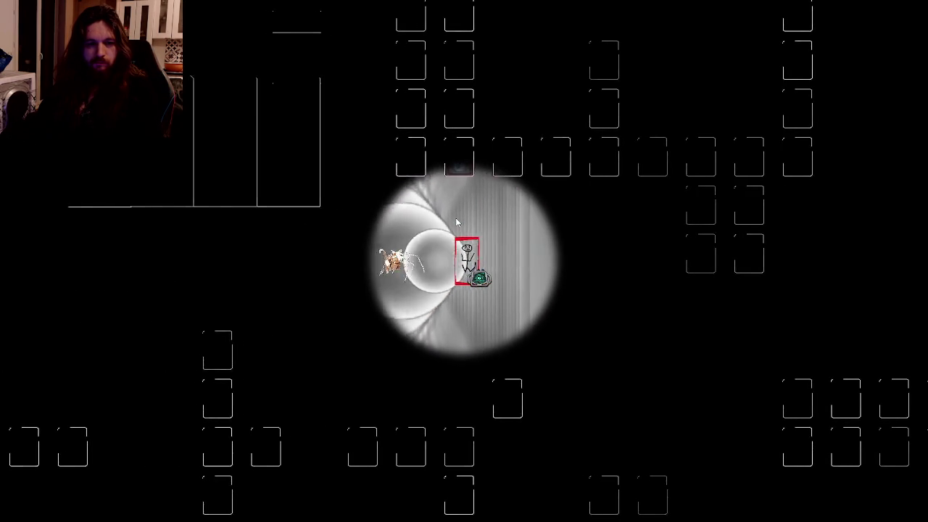
key("d")
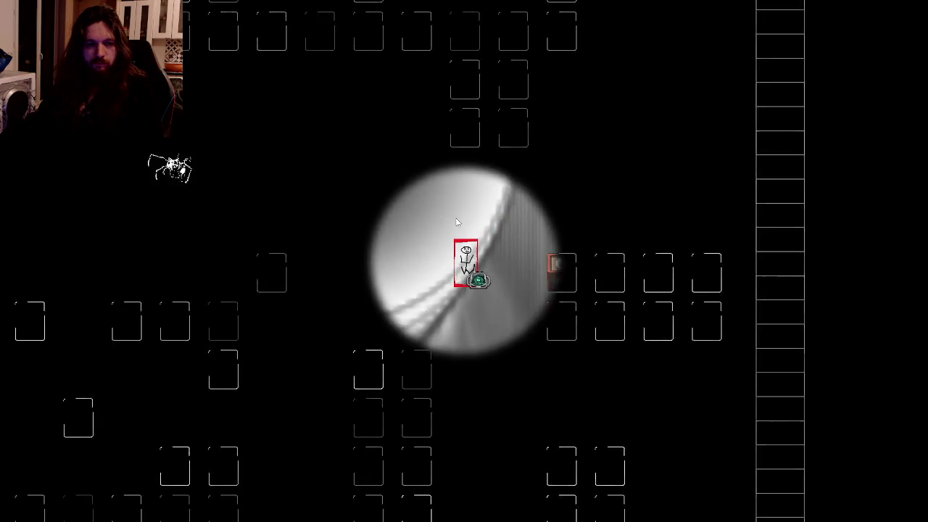
key("s")
key("s")
key("a")
key("a")
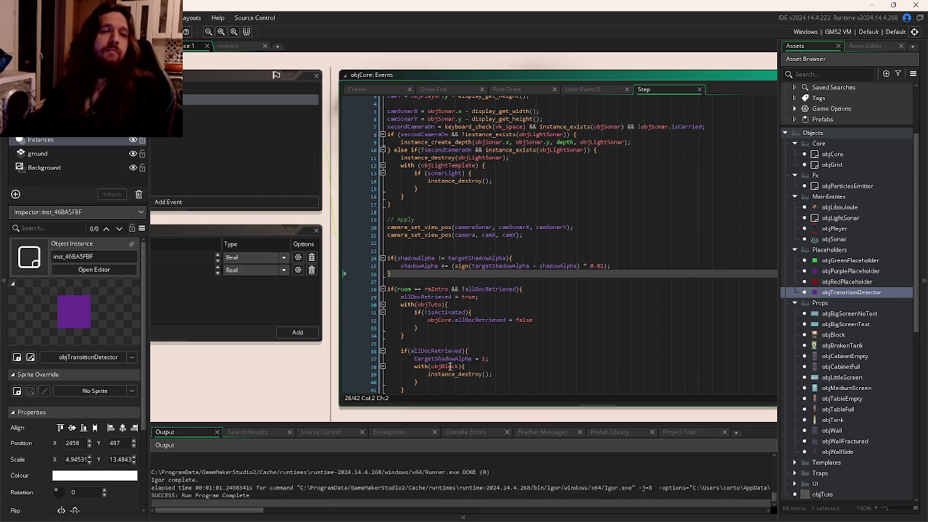
Step: Open the LD59 uncommitted changes in GitKraken and enter the summary 'Feature: Transition Between Rooms'
left_click(472, 312)
key("super+Tab")
left_click(417, 86)
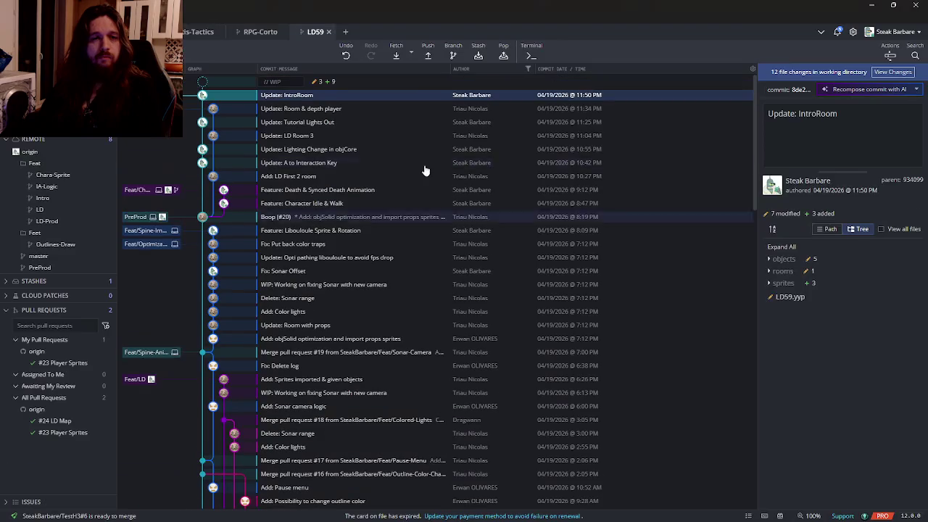
left_click(418, 84)
left_click(843, 415)
type("Feature")
type(": Transition B")
type("etween Rooms")
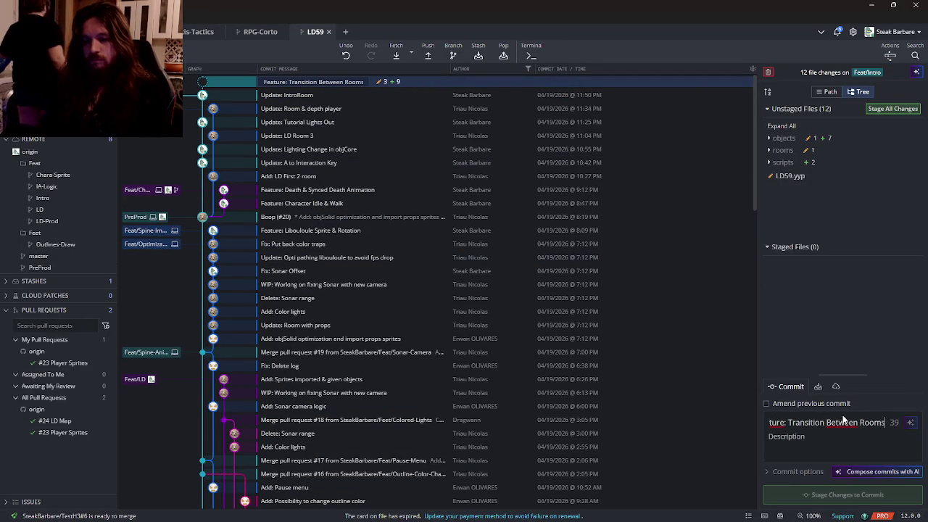
Step: Stage all 12 files, commit them, and push Feat/Intro to origin
left_click(893, 108)
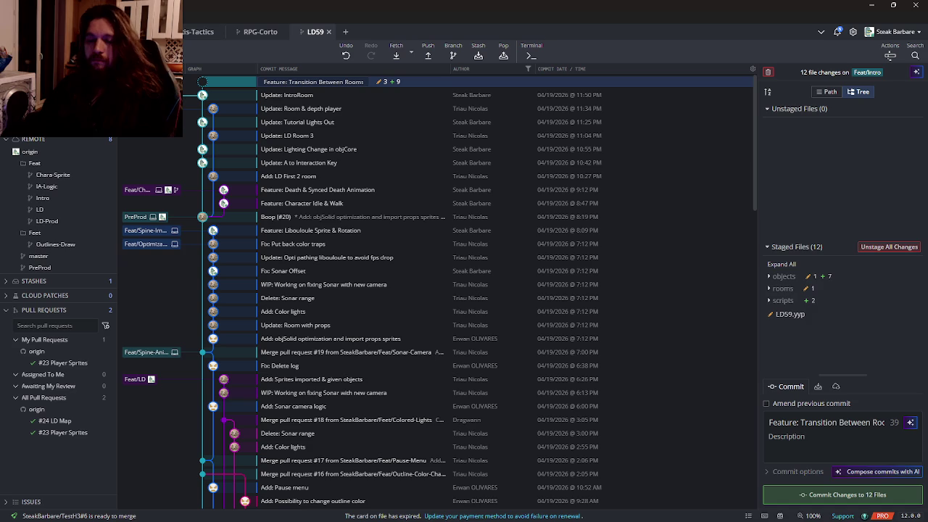
left_click(887, 491)
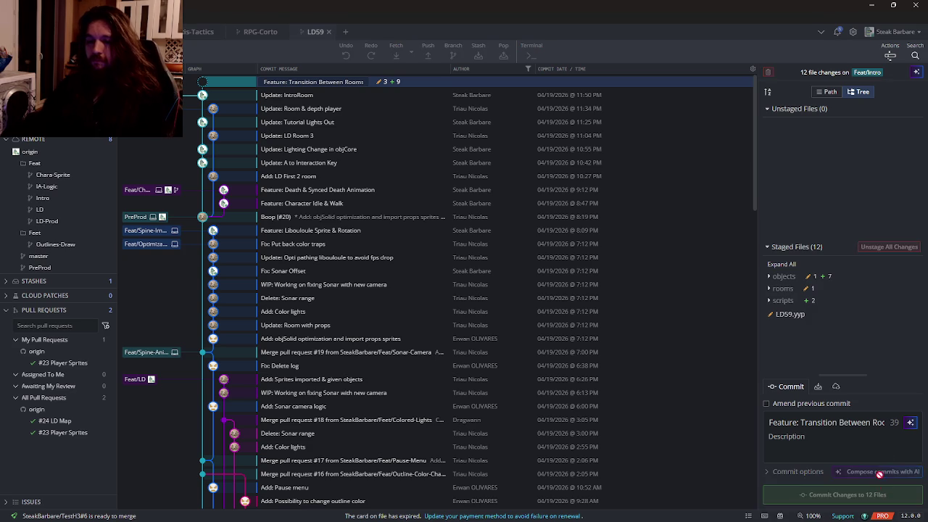
left_click(427, 56)
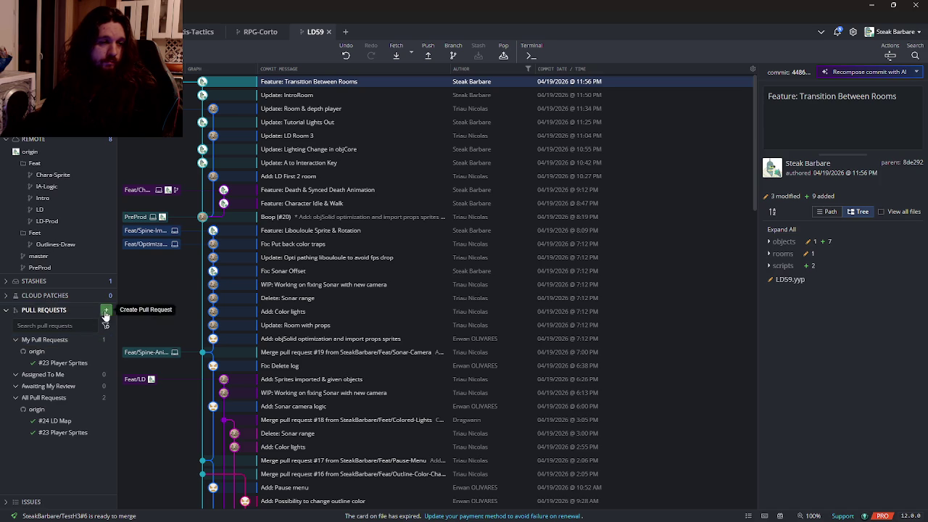
Step: Start a new pull request in LD59 from branch Feat/Intro into PreProd
left_click(105, 311)
left_click(189, 154)
left_click(163, 175)
left_click(343, 153)
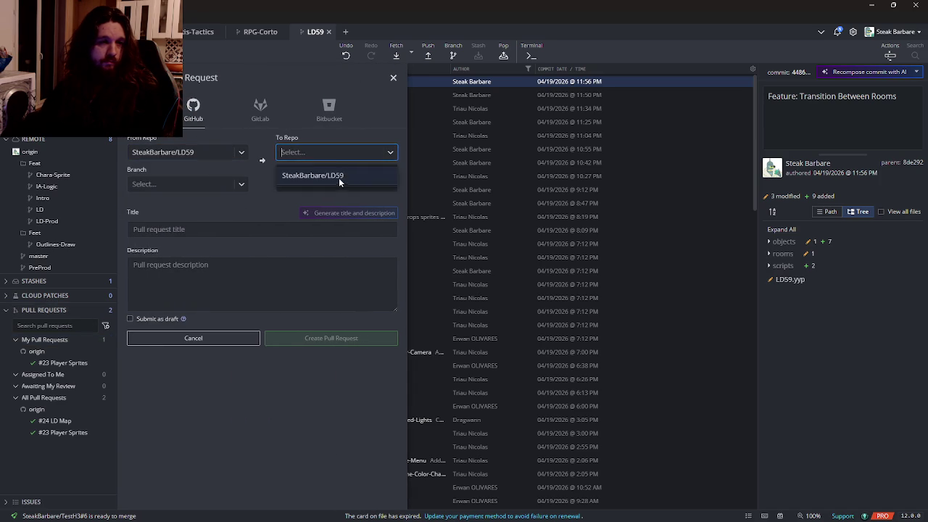
left_click(313, 175)
left_click(206, 185)
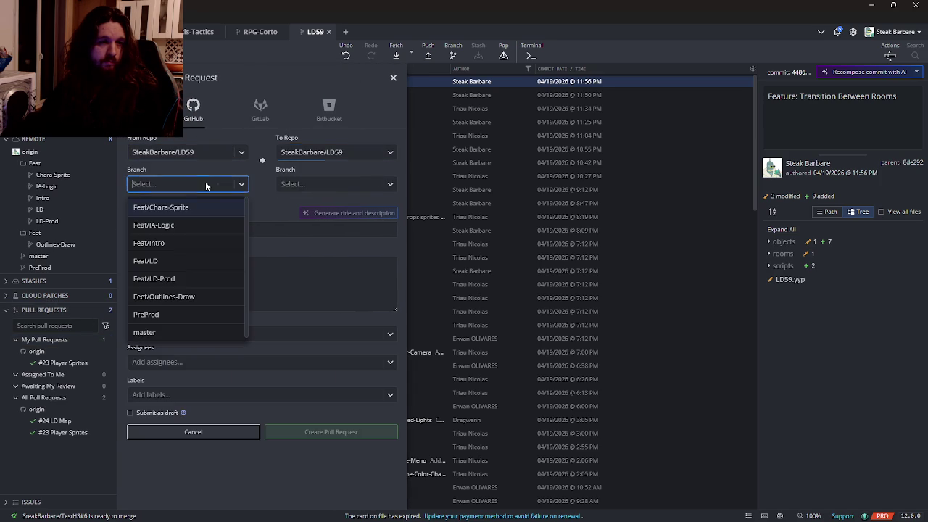
left_click(198, 246)
left_click(308, 186)
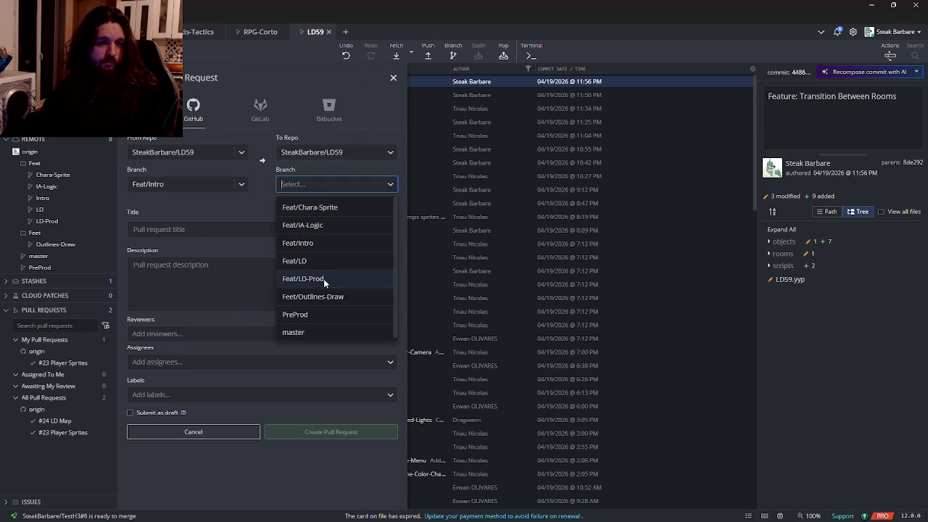
left_click(323, 314)
Step: Title the pull request 'Intro Room & Logic' and begin a '# Features' description list
left_click(206, 232)
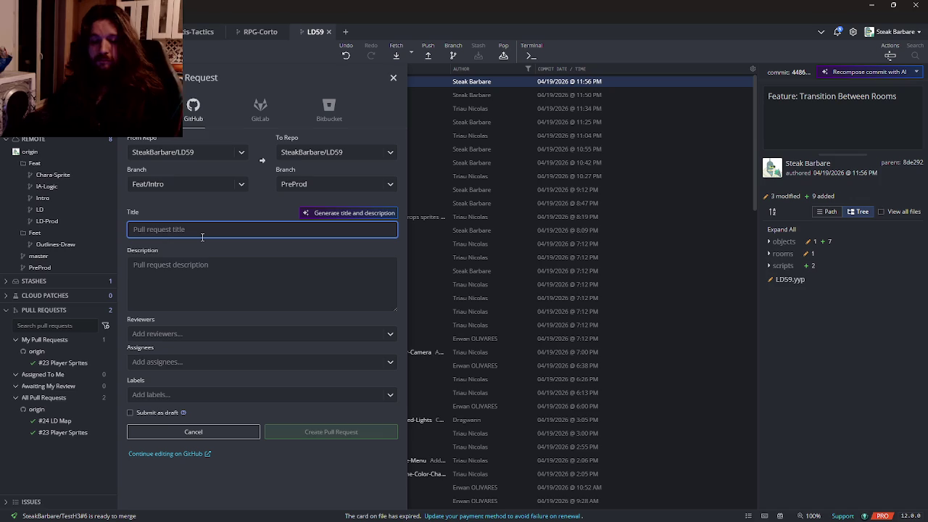
type("Intro Room ")
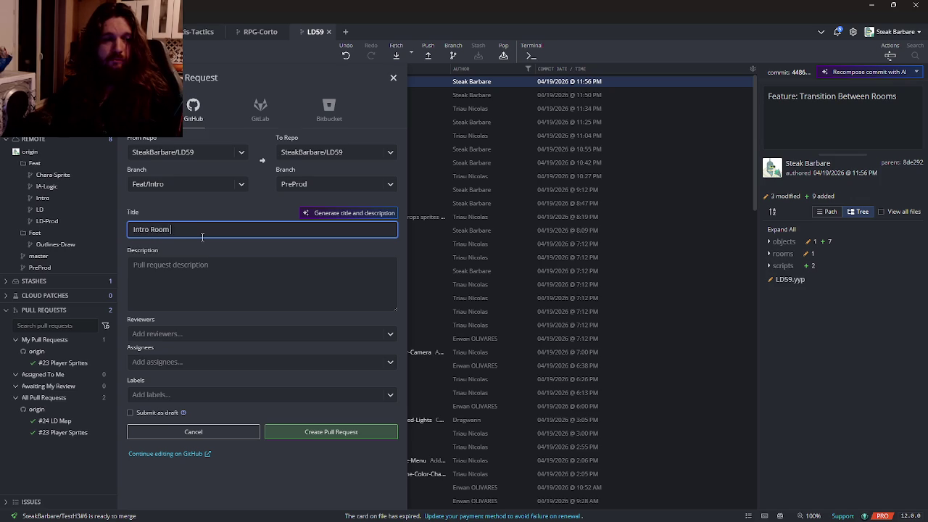
type("& Logic")
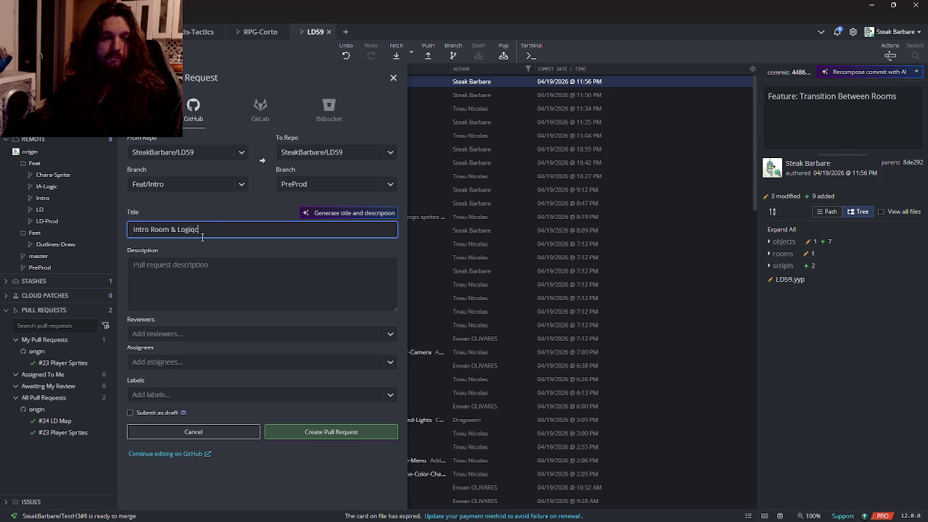
left_click(169, 274)
type("# Features")
key("Return")
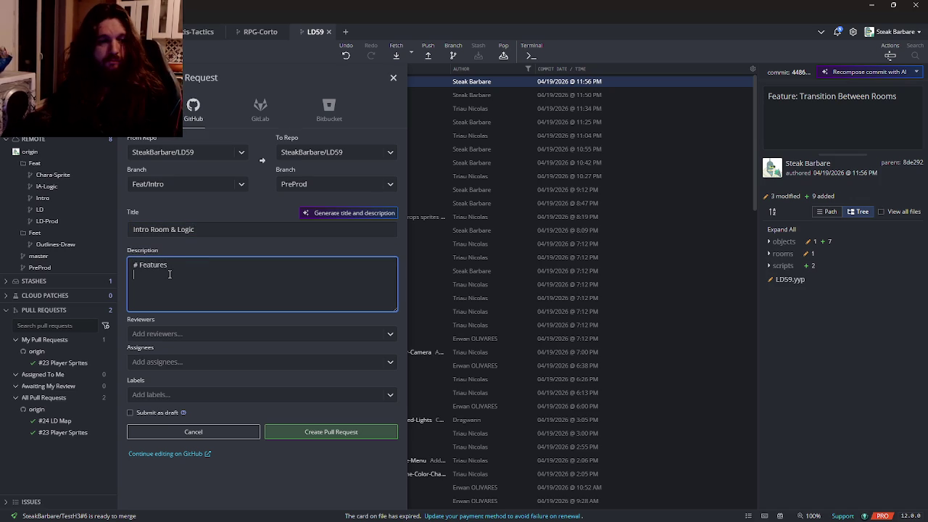
type("- New Intro Room")
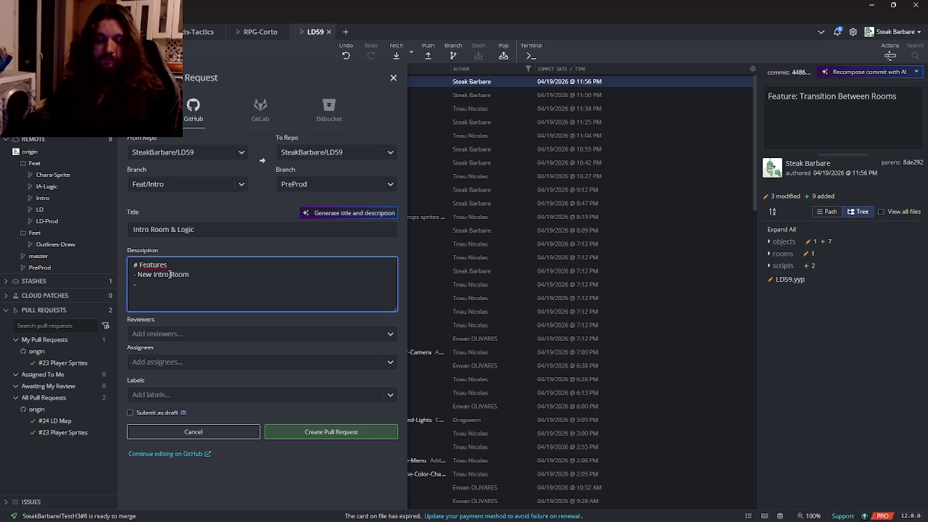
key("BackSpace")
key("BackSpace")
key("BackSpace")
type("Transition Object & Sricpt")
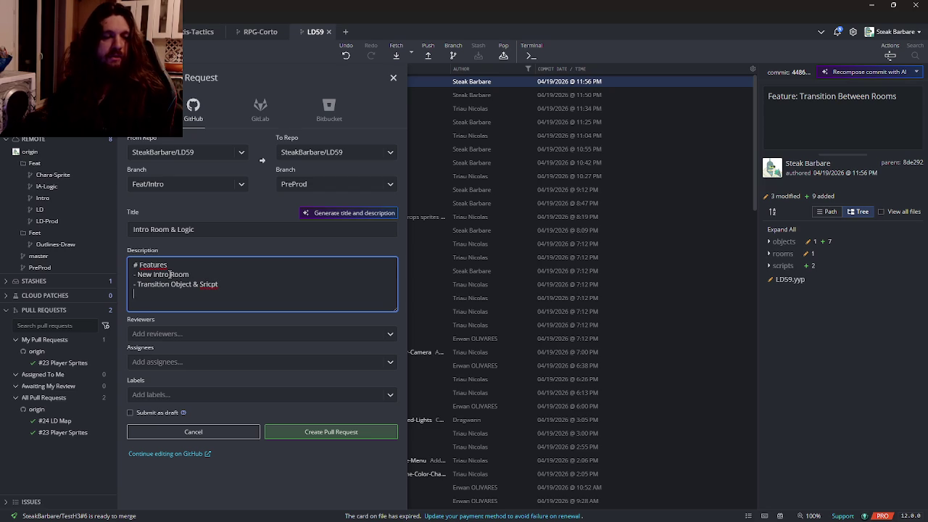
Step: Write the Updates section of the pull request description with its bullet lines
type("pdates")
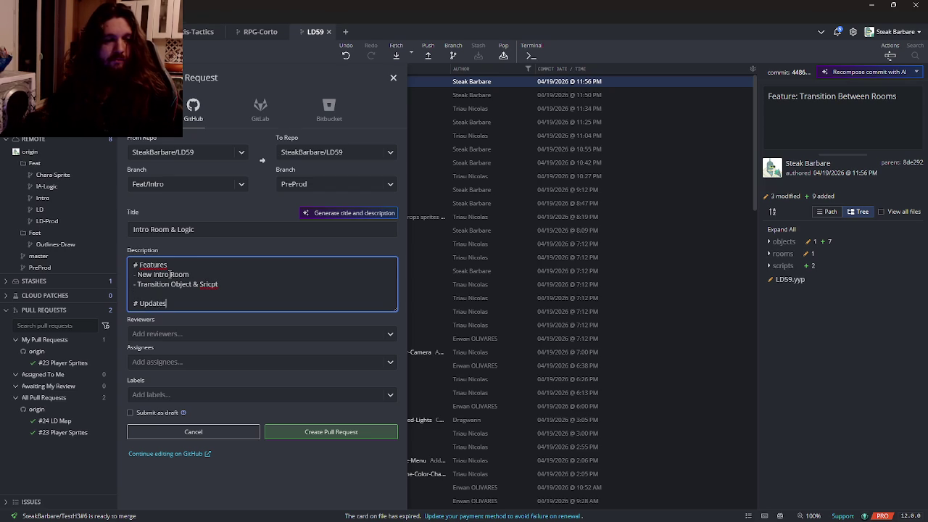
key("Return")
type("- Tuto rewor")
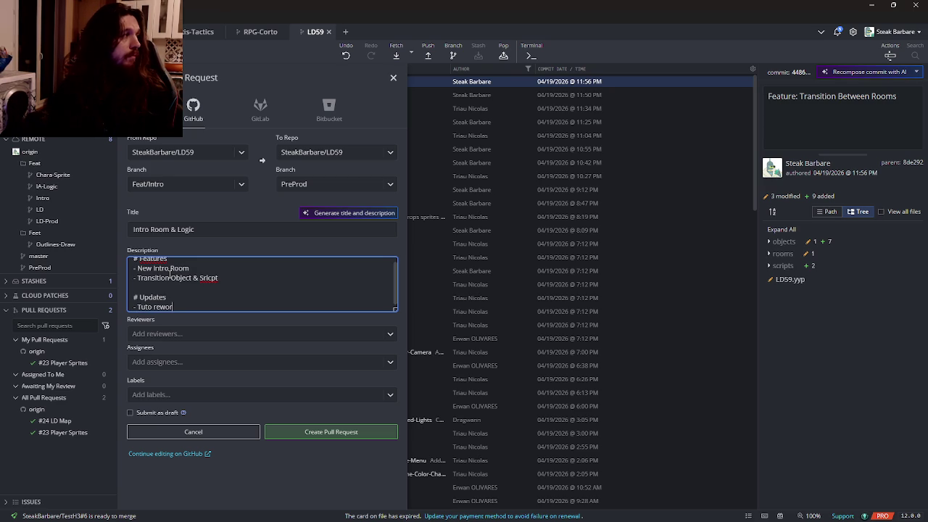
type("ked")
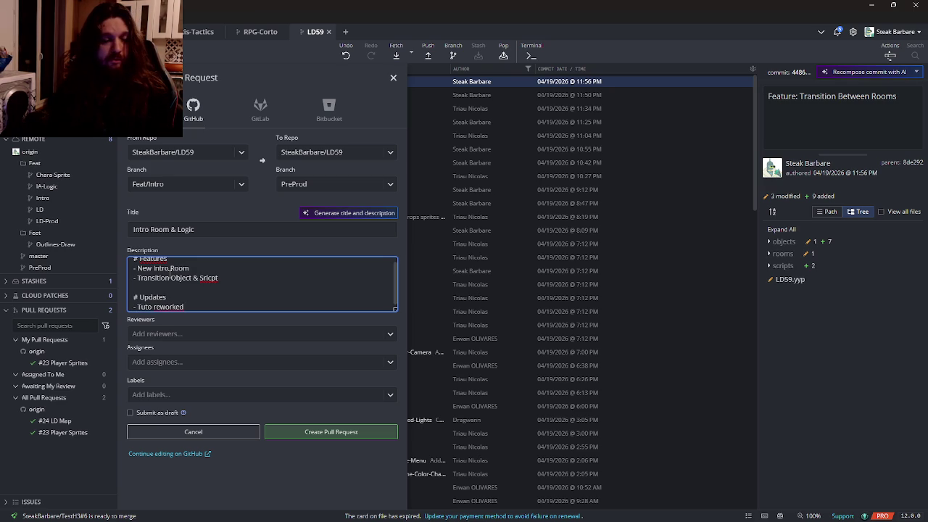
type("ore")
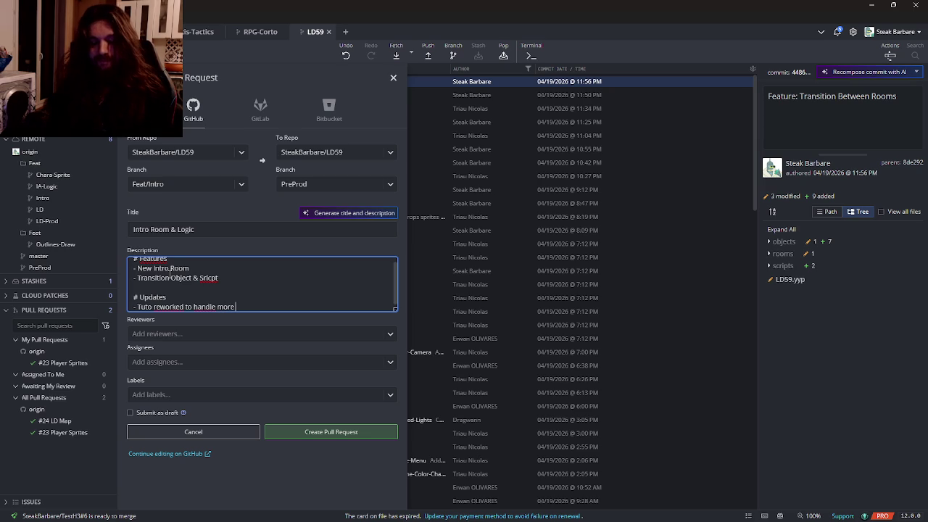
key("BackSpace")
key("BackSpace")
key("BackSpace")
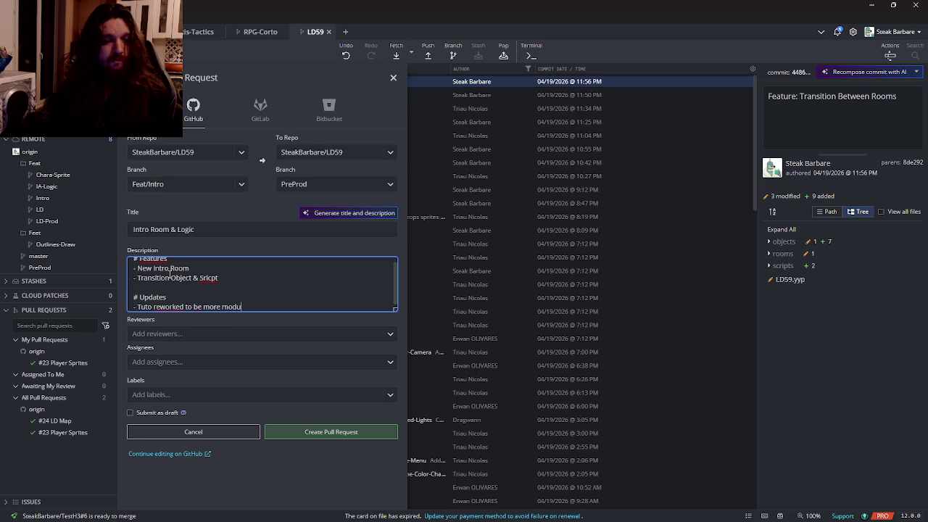
type("lar (ex: mul")
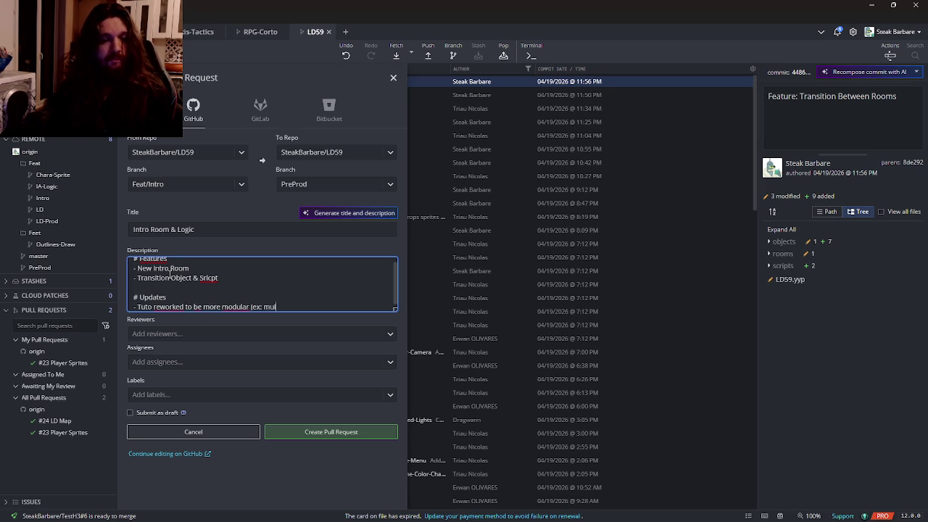
type("tiple do")
type("cuments)")
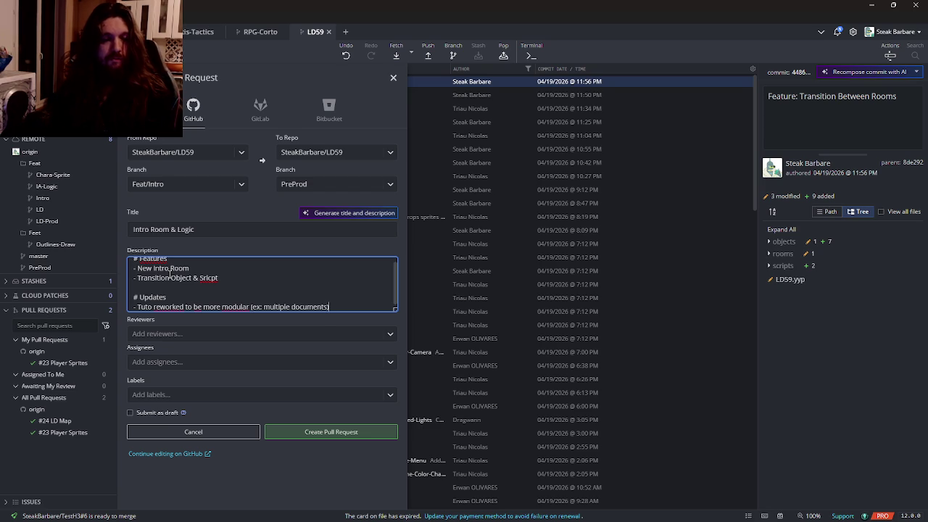
key("Up")
key("Up")
key("Up")
key("Return")
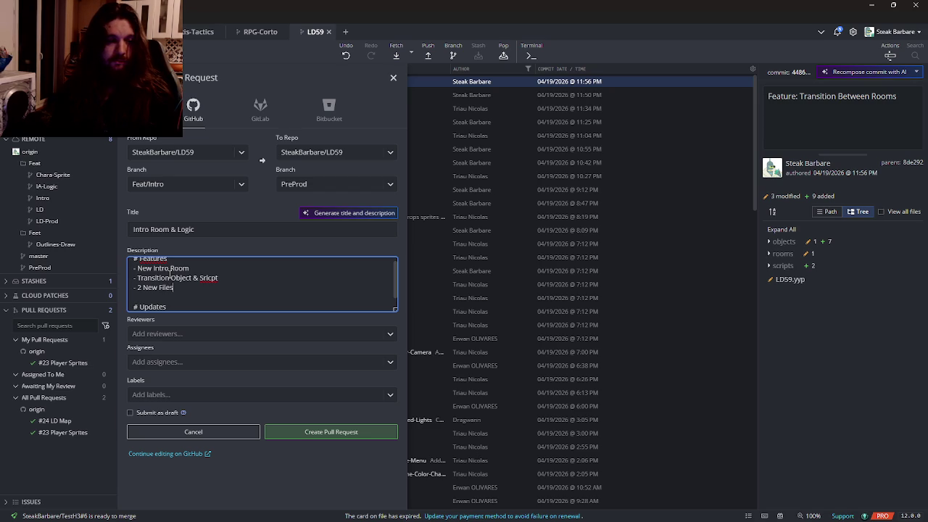
type("s to ")
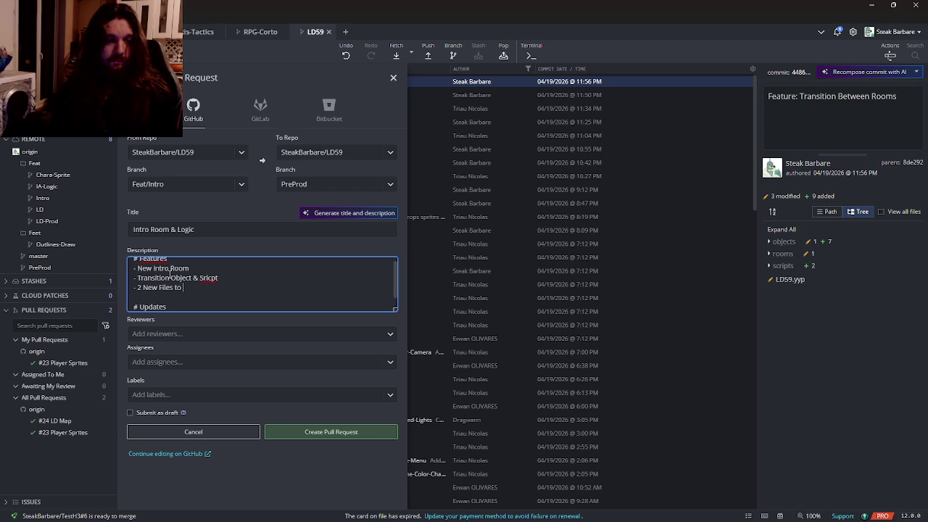
type("view")
Step: Add a final bullet about the Intro object and create pull request #25
scroll(170, 276, "down", 2)
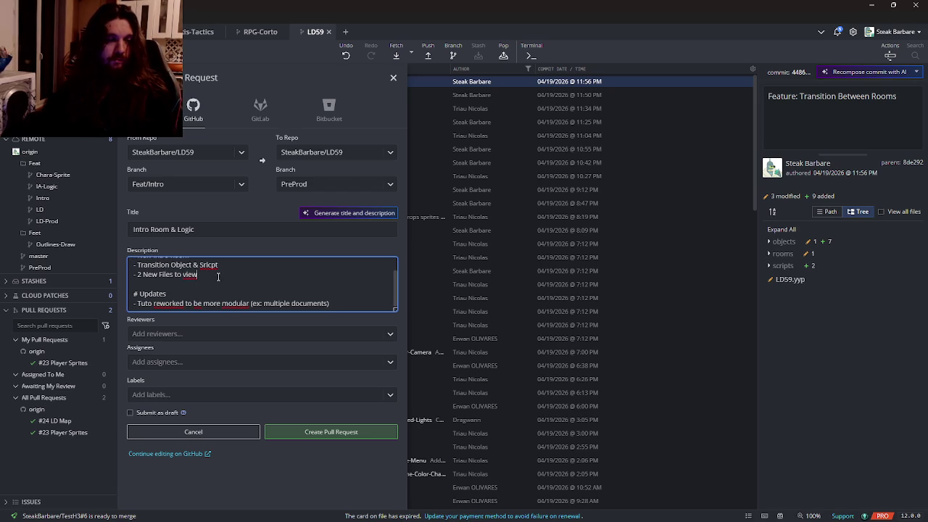
left_click(348, 298)
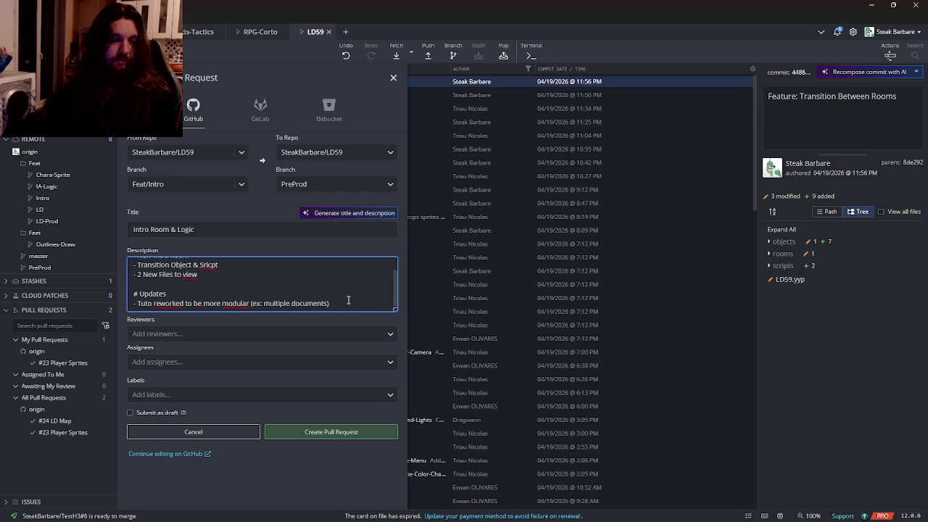
key("Return")
type("o")
type("jC")
type("w ha")
type("pecial property in o")
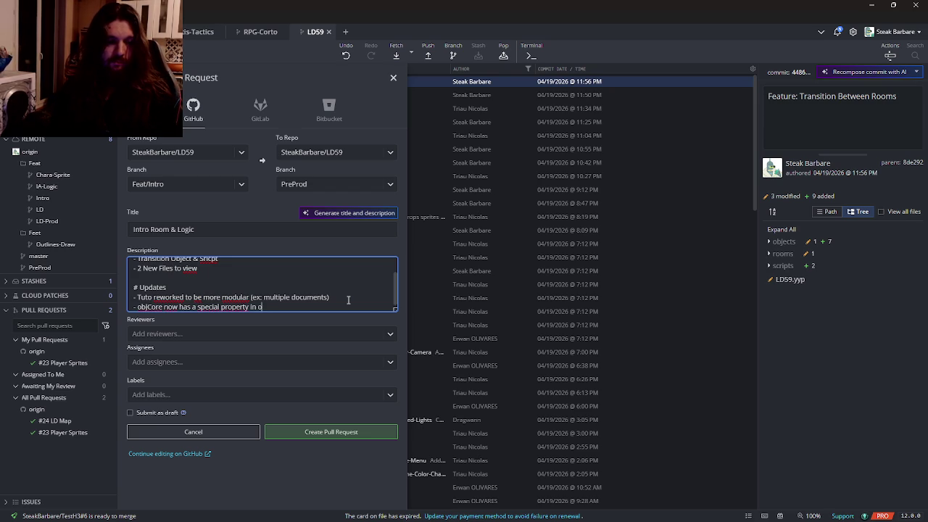
type("Intro")
key("BackSpace")
key("BackSpace")
key("BackSpace")
type("ndle the")
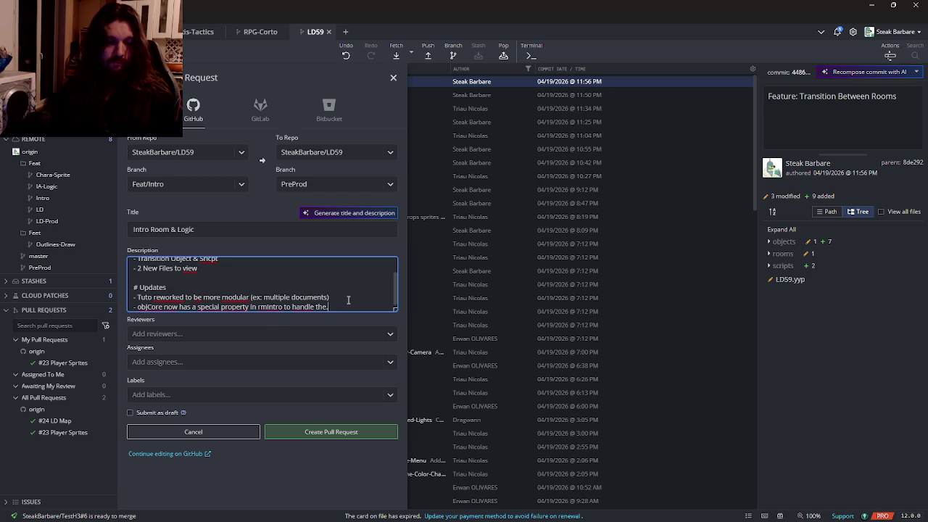
type(".. Well, Intro")
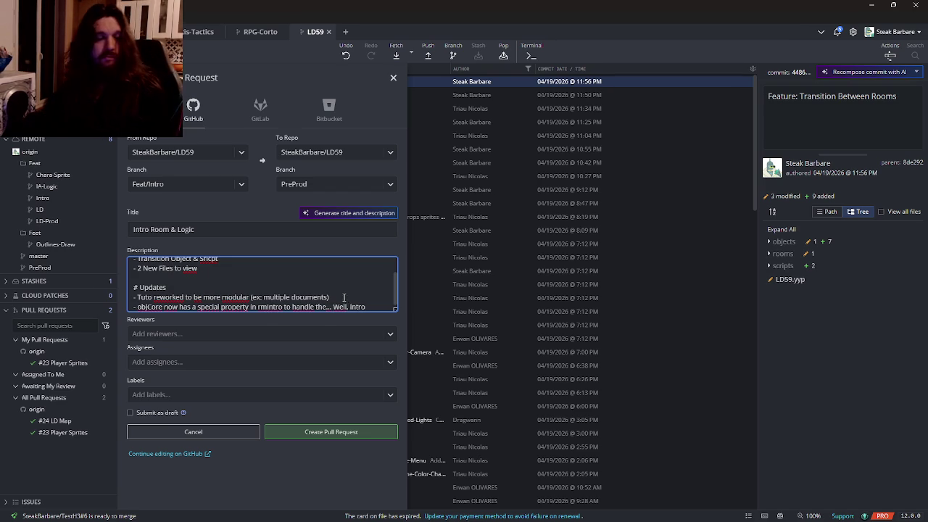
key("ctrl+Return")
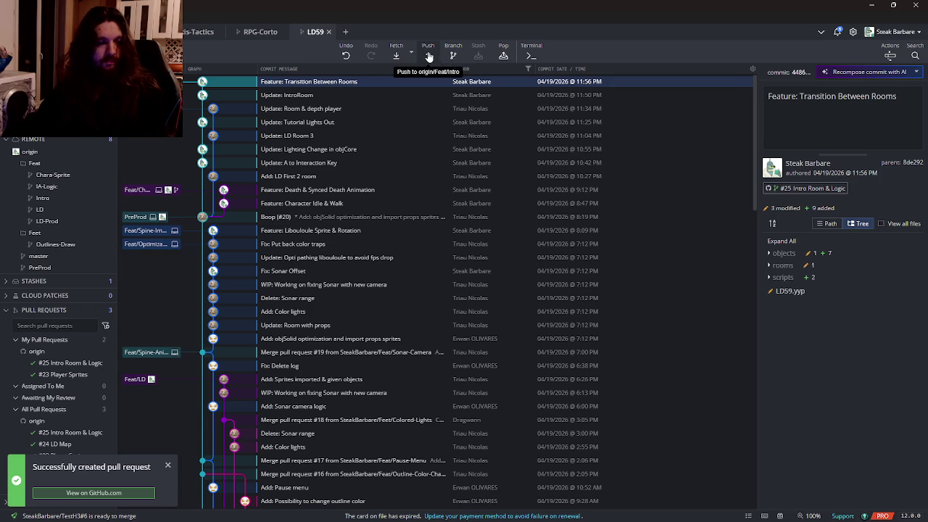
Step: Bring GameMaker back to the front, showing objCore's Step event code
key("alt+Tab")
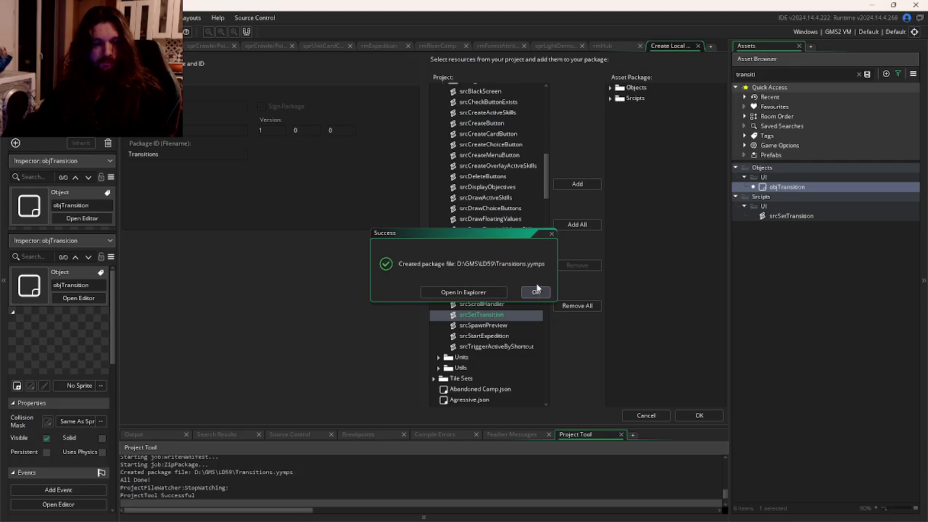
key("alt+Tab")
key("alt+Tab")
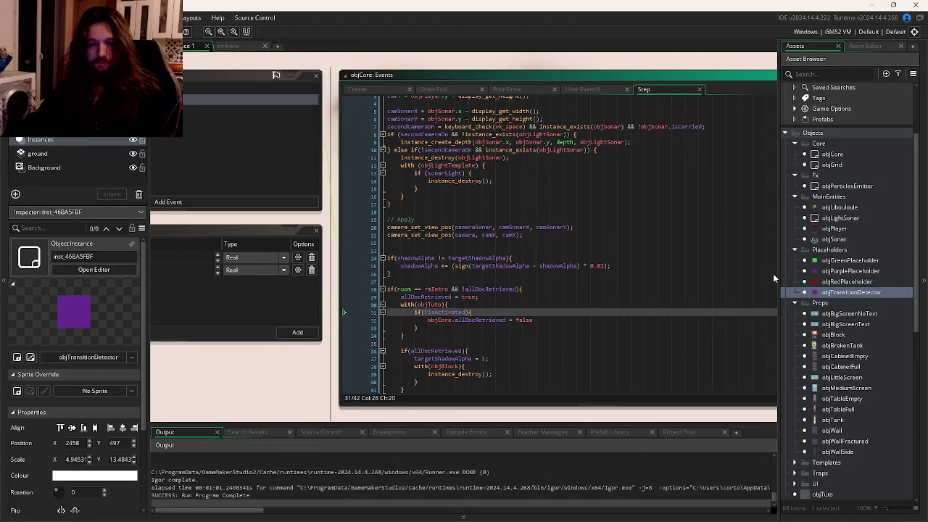
Step: Open the rmGame room in the room editor
left_click(226, 47)
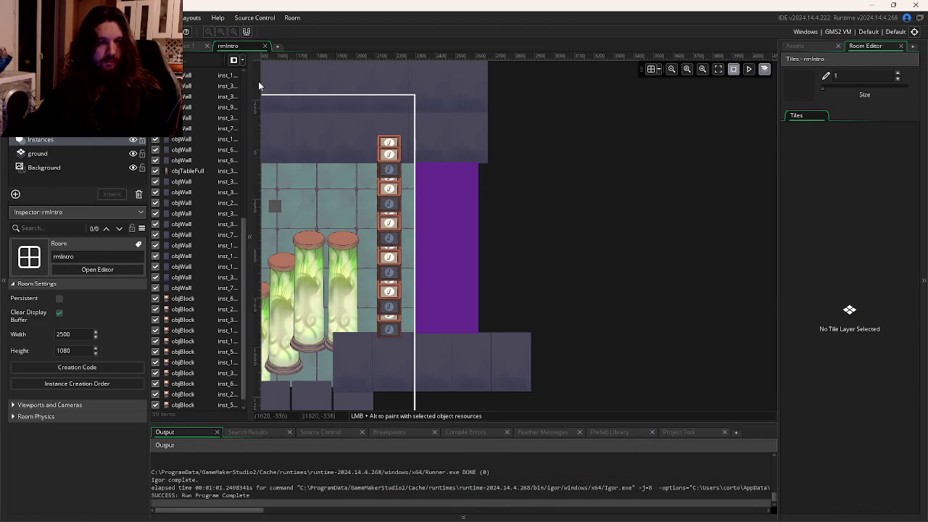
left_click(194, 47)
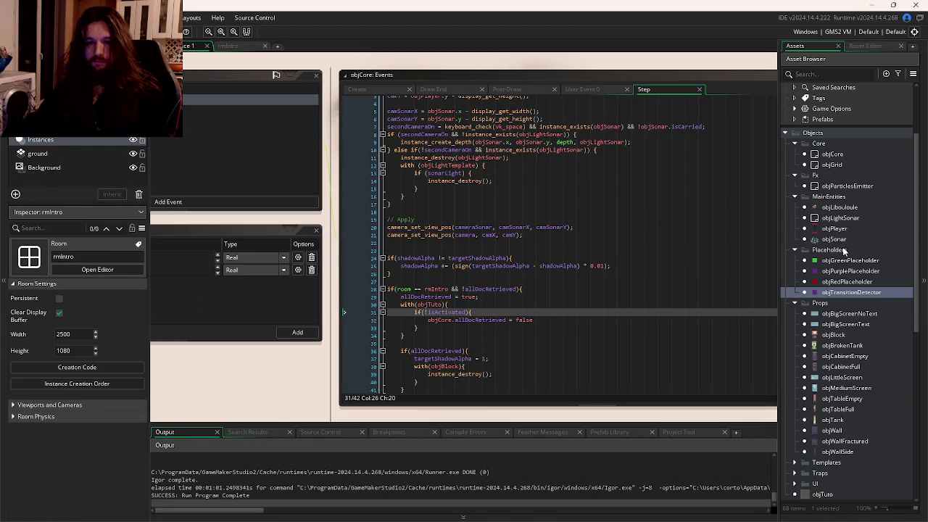
scroll(840, 206, "up", 3)
double_click(840, 143)
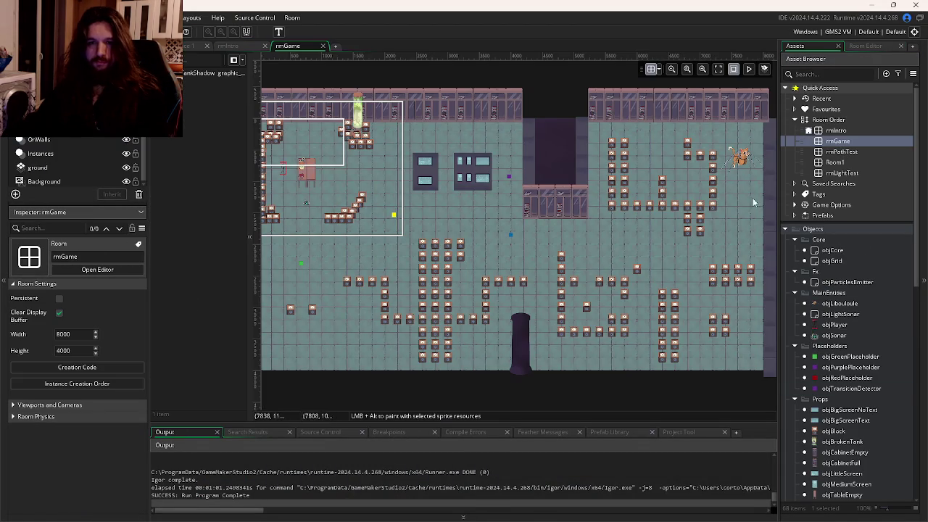
scroll(335, 217, "up", 6)
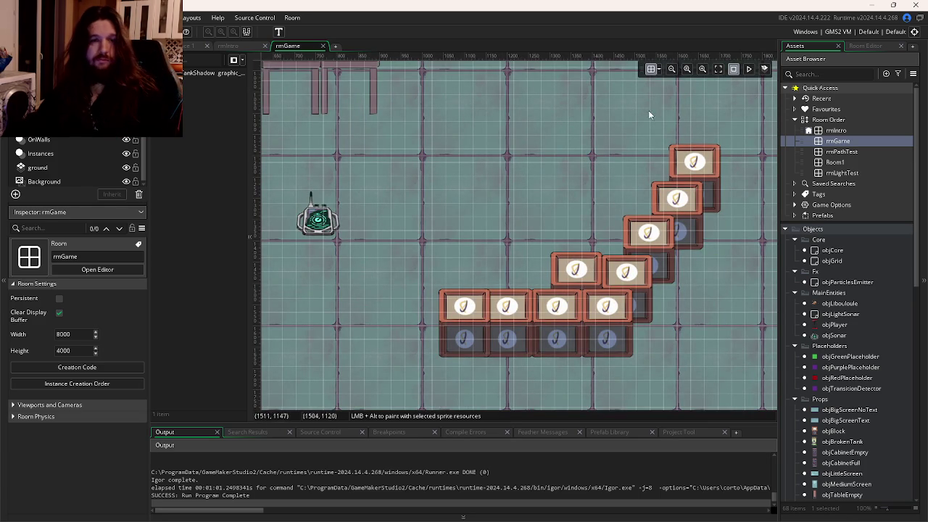
scroll(560, 139, "up", 2)
Step: Give the objSonar instance creation code 'isCarried = true;', save, and run the game
left_click(319, 268)
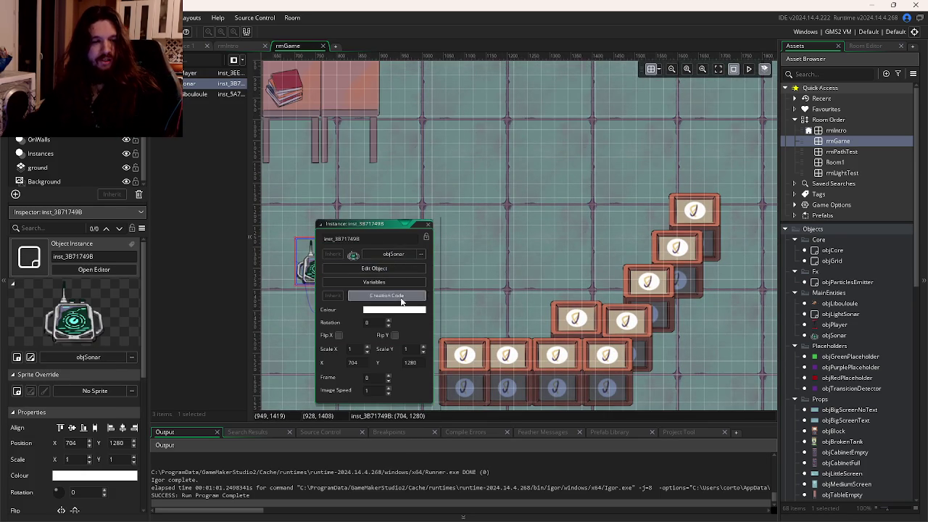
left_click(386, 295)
type("isCarried = true;")
key("ctrl+s")
key("F5")
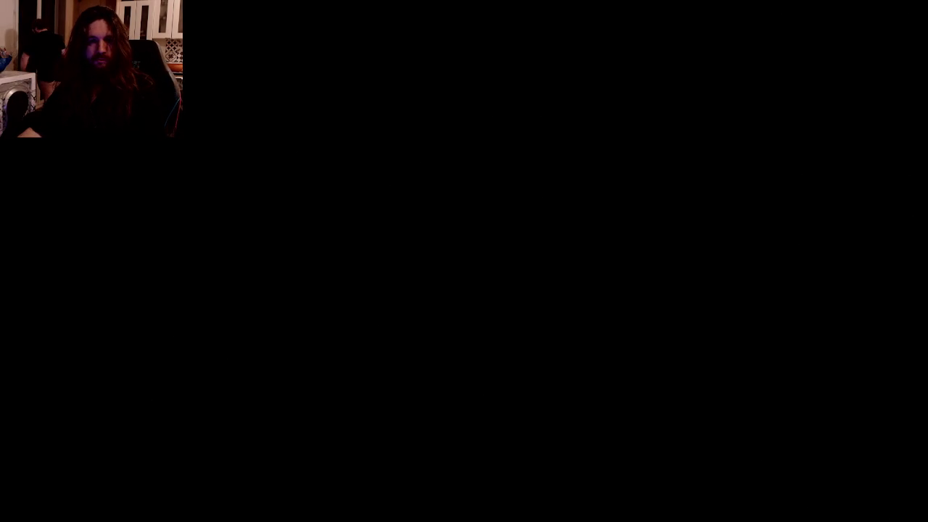
Step: Close the game, commit 'Update: Sonar carried by default in rmGame', and open PR #25 on GitHub
key("alt+F4")
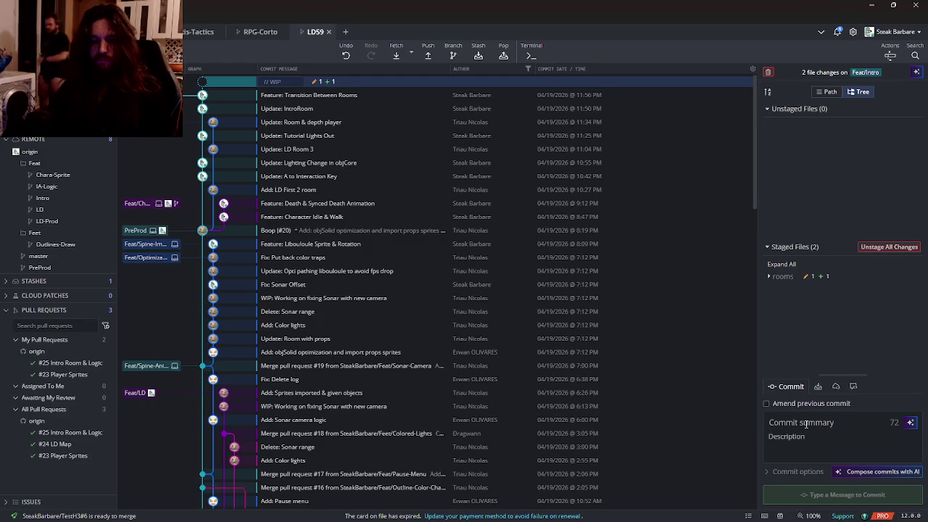
type("Update: ")
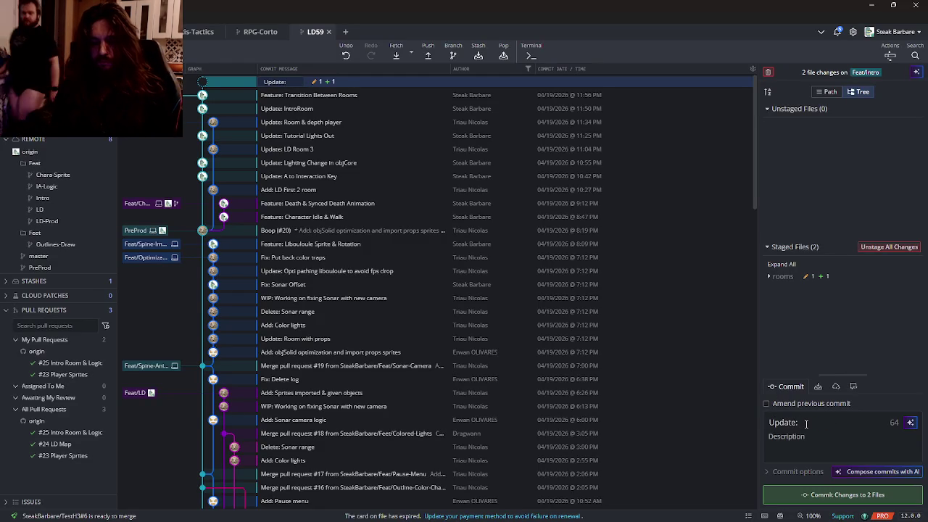
type("Sonar carried by defau")
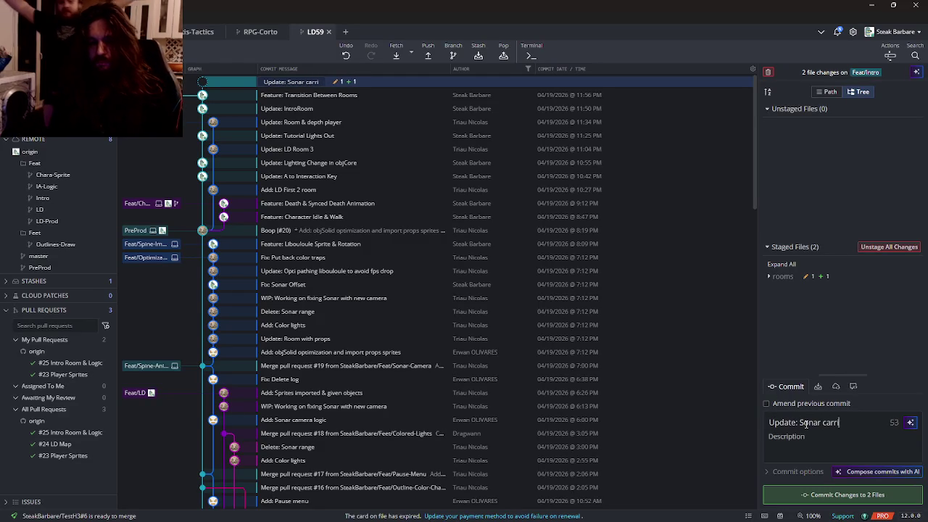
type("lt in ")
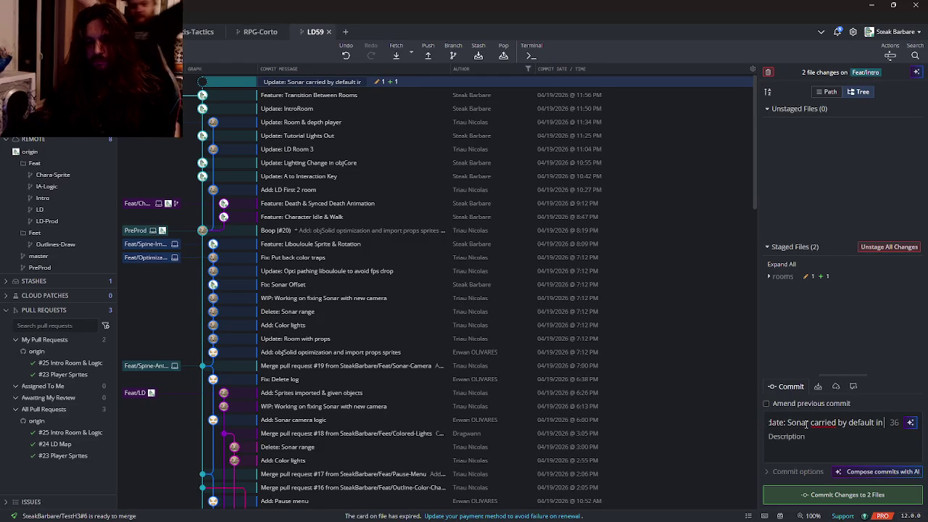
type("rmGame")
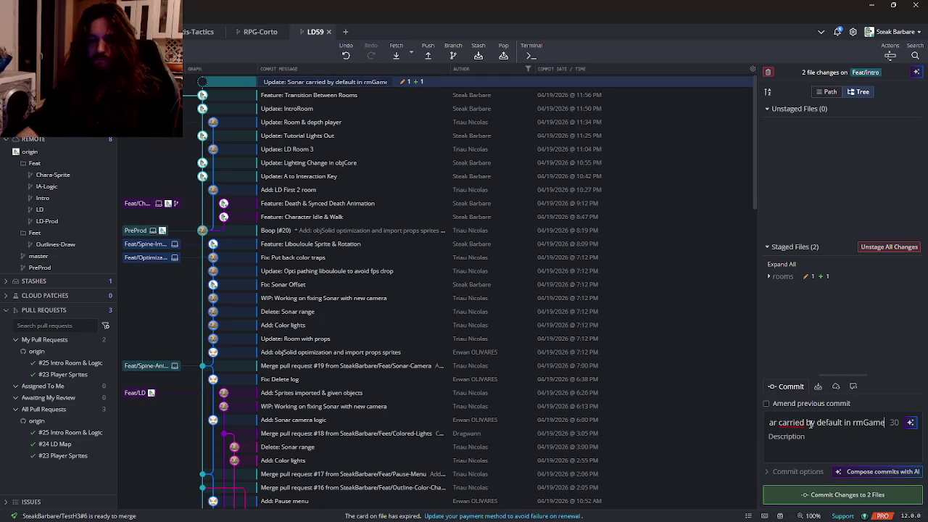
left_click(844, 493)
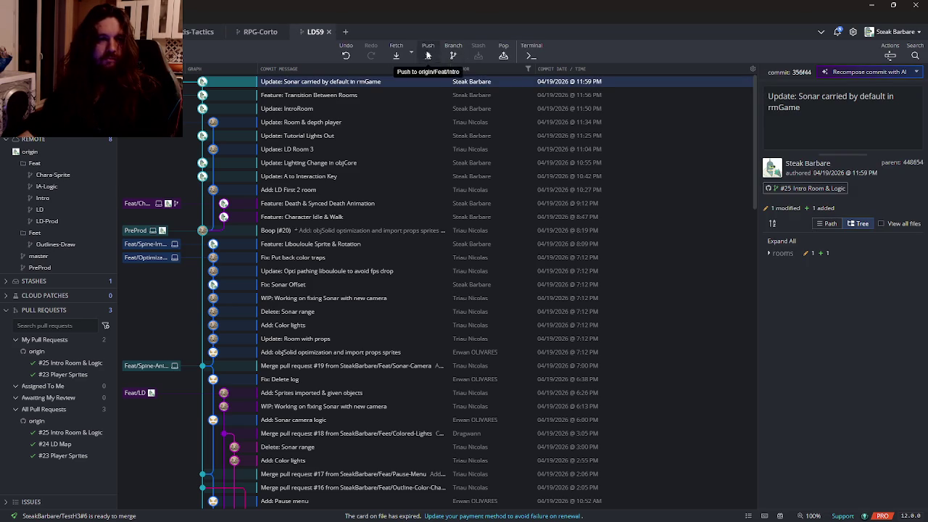
right_click(82, 363)
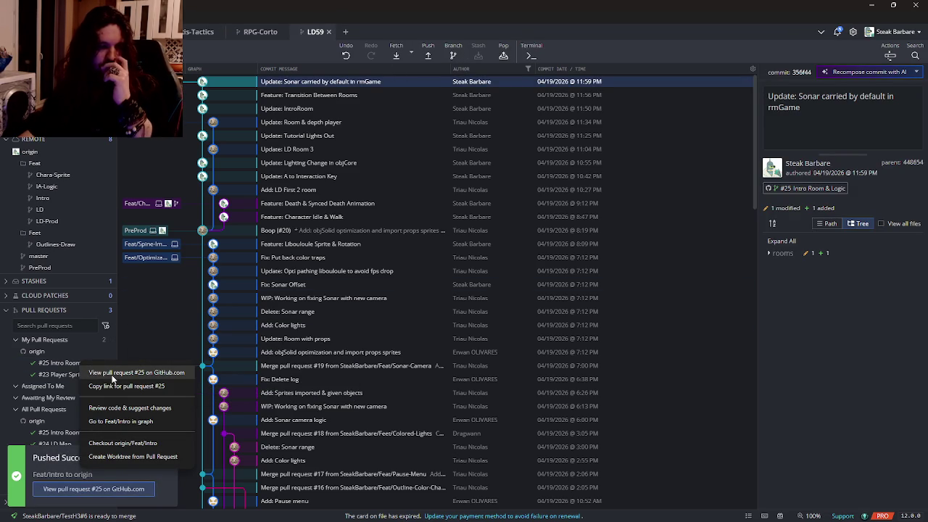
left_click(112, 374)
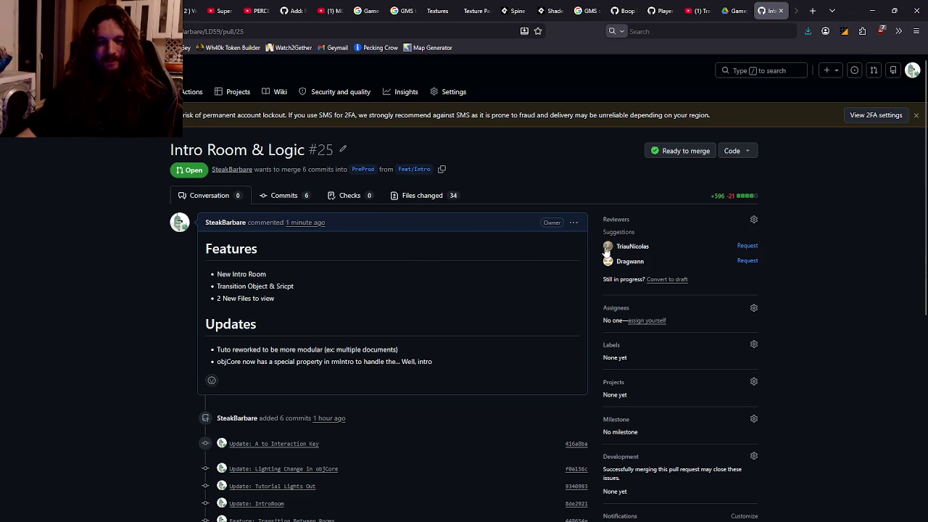
Step: Add the Updates bullet 'Sonar now carried by default in rmGame' to PR #25's description
left_click(573, 222)
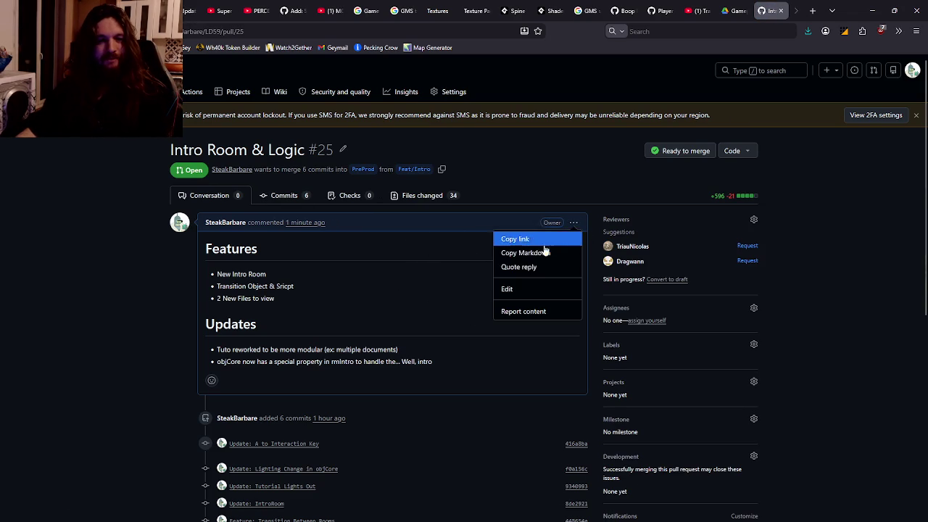
left_click(516, 290)
key("Return")
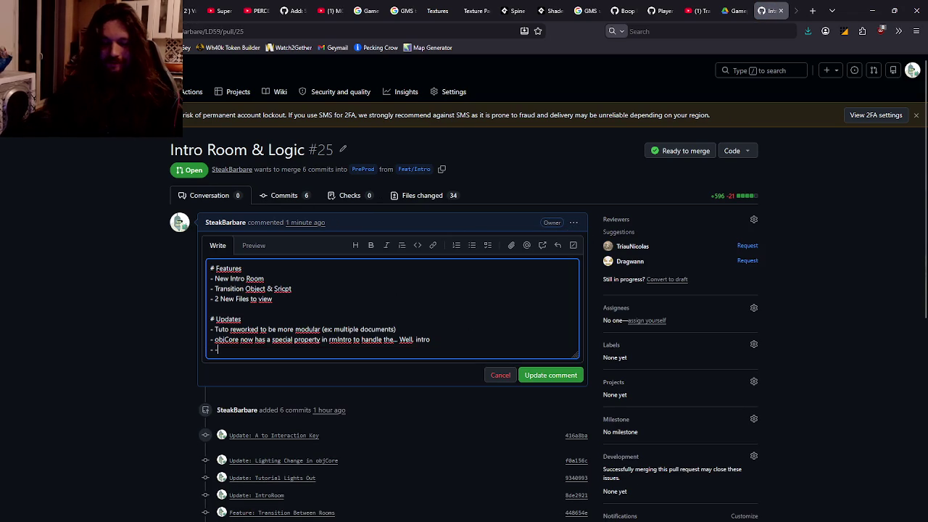
key("BackSpace")
key("BackSpace")
key("BackSpace")
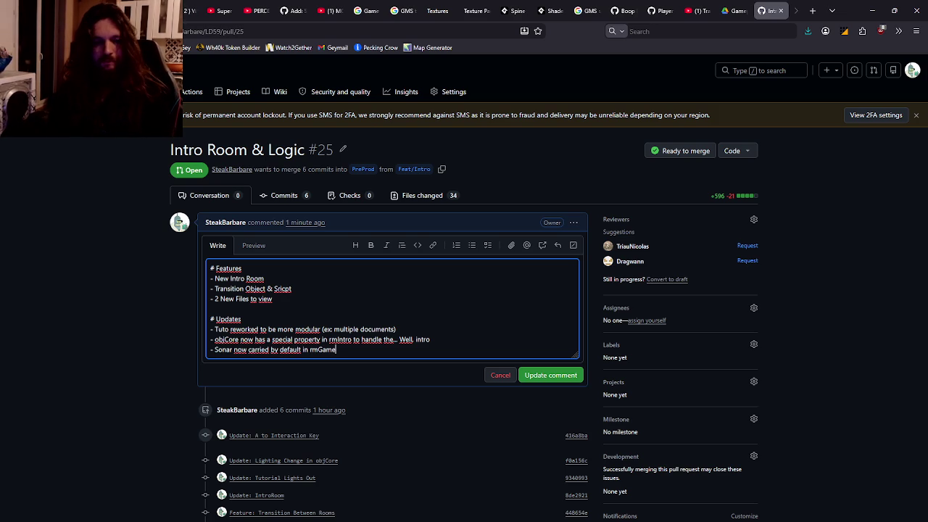
key("ctrl+Return")
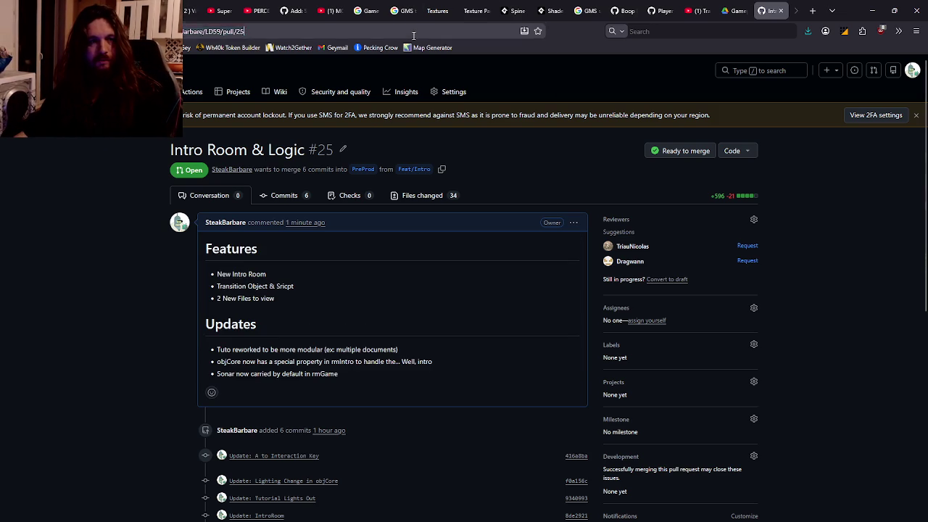
left_click(414, 31)
key("alt+Tab")
key("alt+Tab")
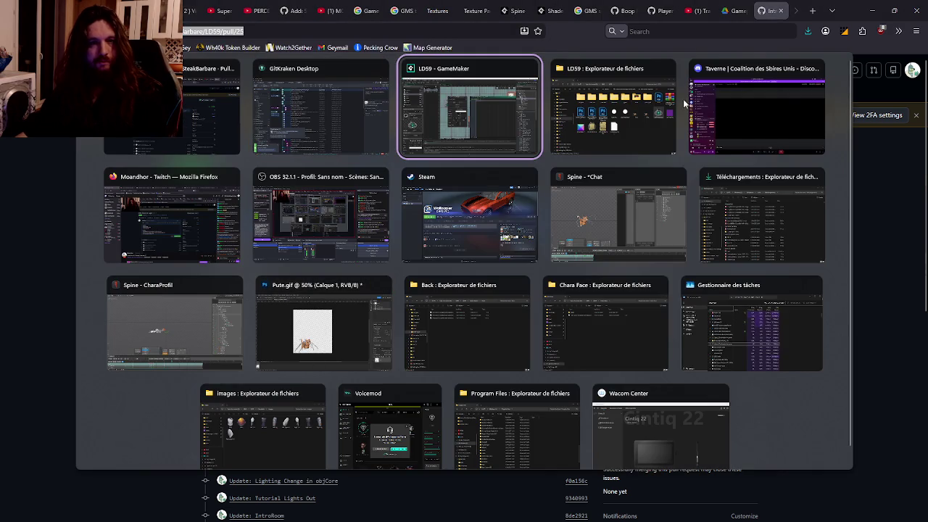
Step: Go to Discord's ld59 channel and open the LD Map pull request #24 link
left_click(689, 105)
scroll(87, 343, "down", 5)
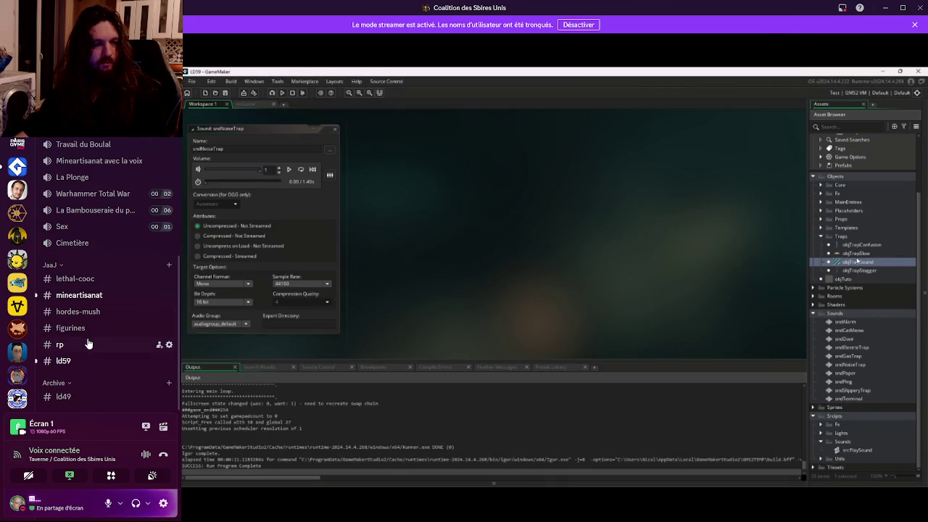
left_click(69, 361)
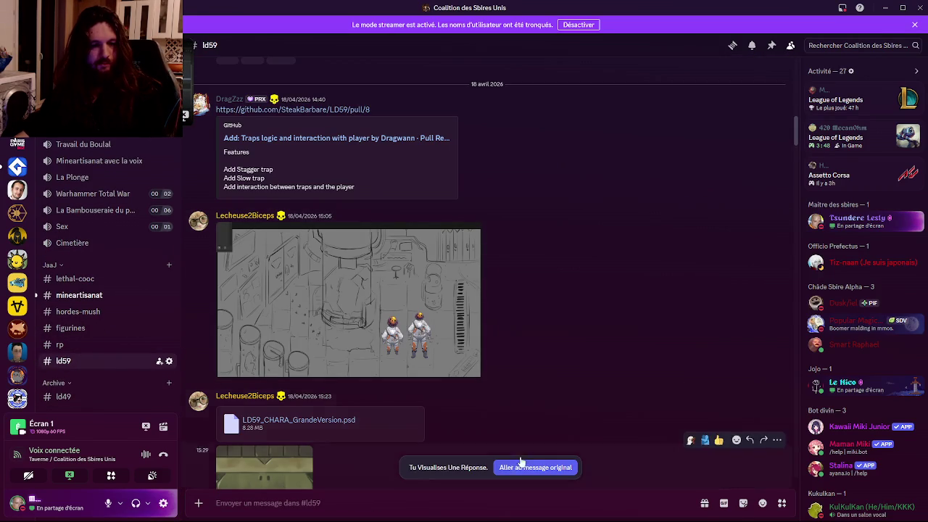
scroll(527, 435, "down", 15)
scroll(548, 451, "down", 15)
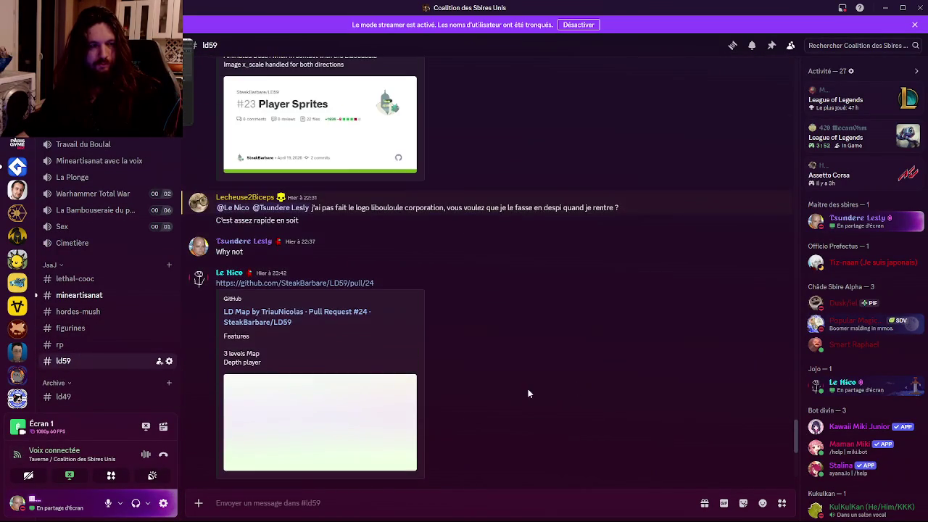
left_click(285, 288)
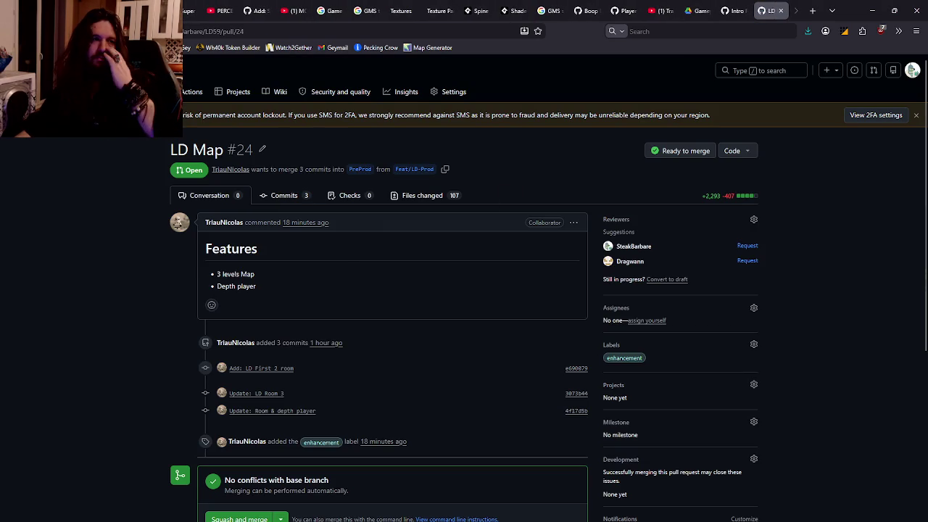
Step: Open the Files changed view of the LD Map pull request #24
left_click(145, 91)
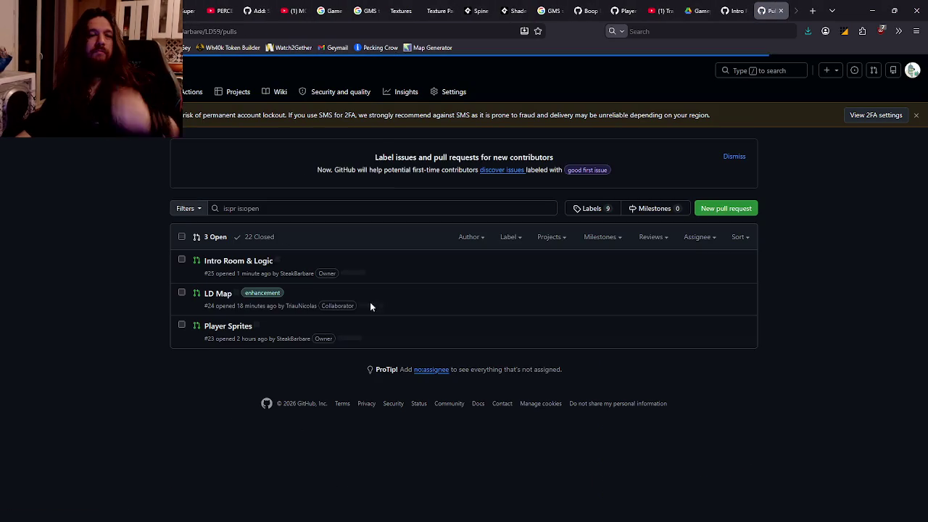
left_click(218, 293)
scroll(477, 254, "down", 2)
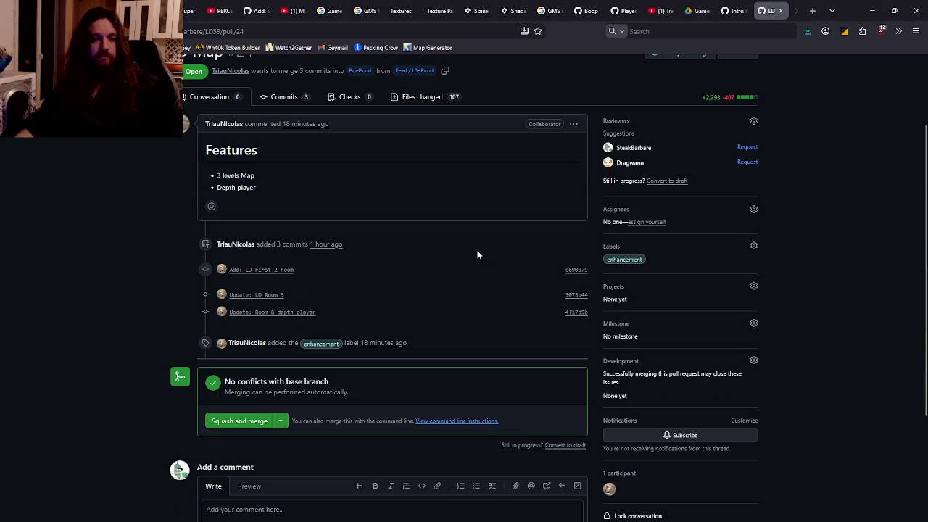
left_click(411, 102)
scroll(432, 222, "down", 2)
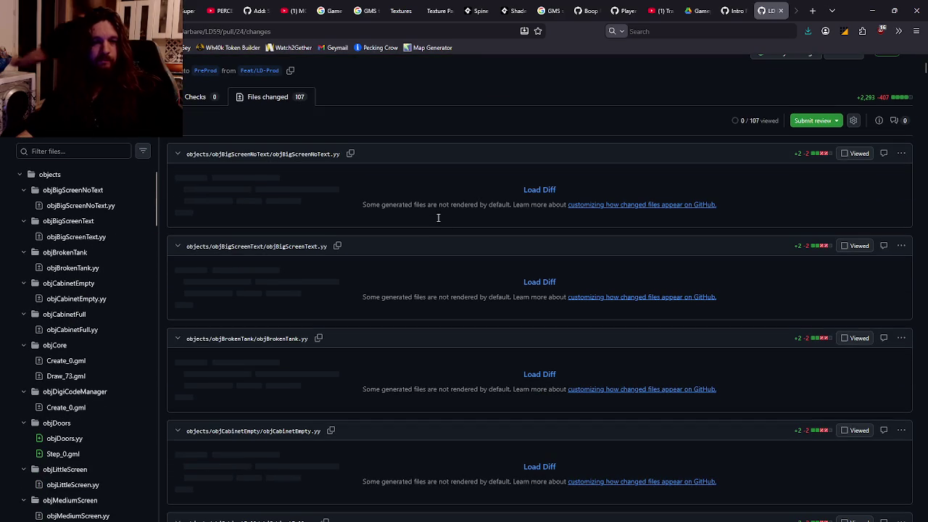
scroll(436, 215, "down", 1)
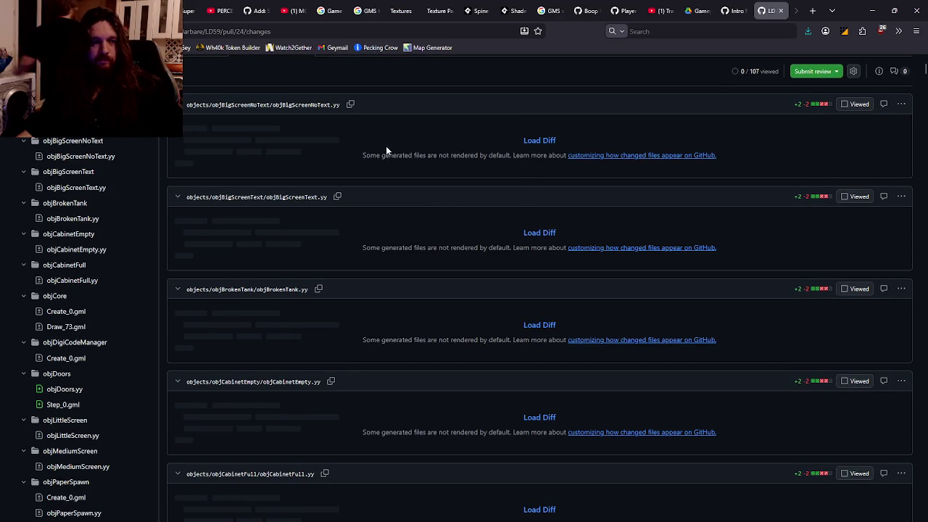
scroll(125, 151, "up", 2)
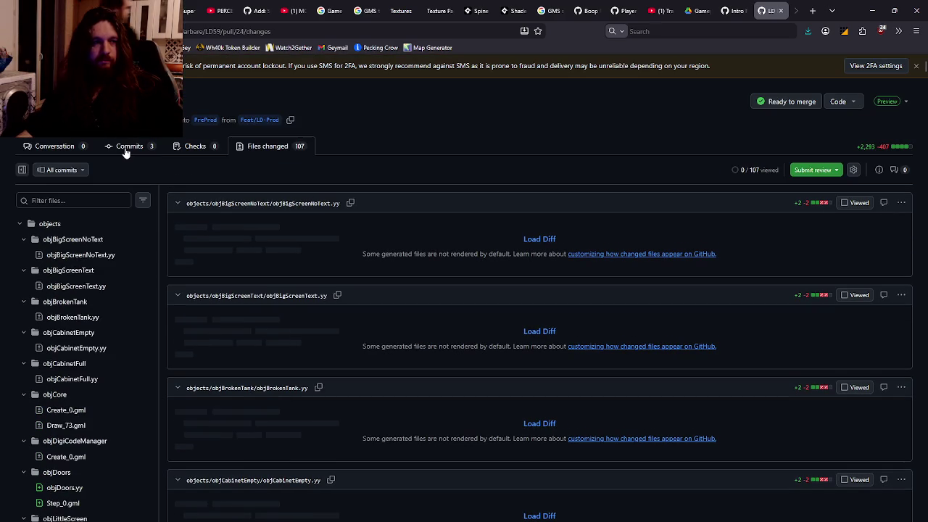
Step: Filter out .png and .yy files and mark objCore Create_0.gml as viewed
left_click(143, 200)
left_click(177, 253)
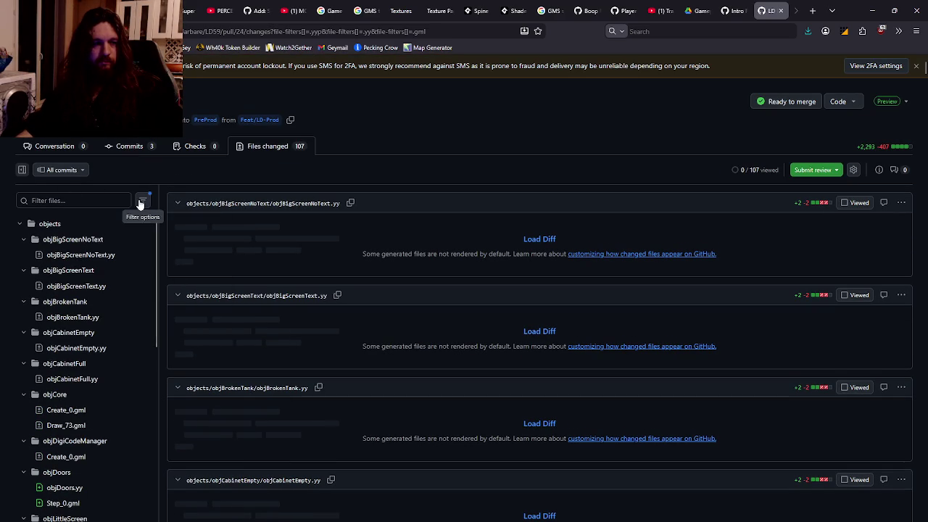
left_click(140, 203)
left_click(179, 268)
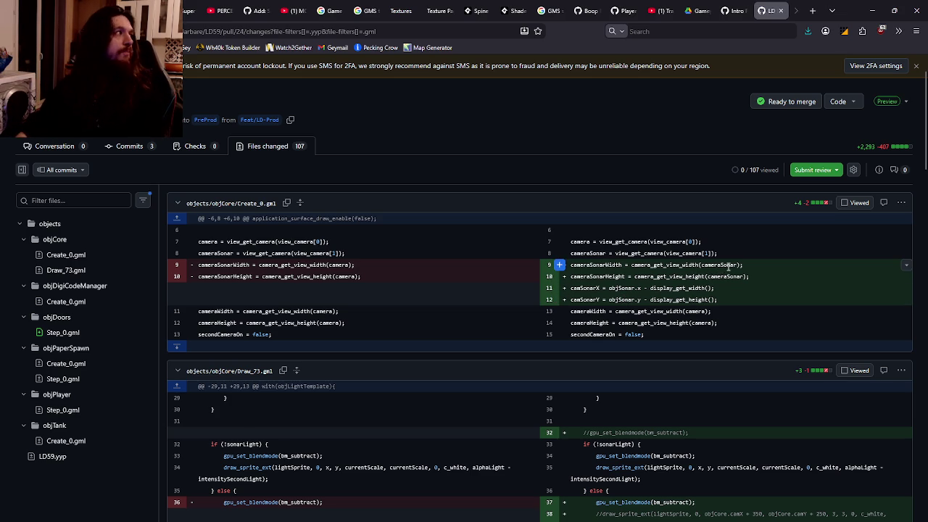
scroll(732, 279, "down", 2)
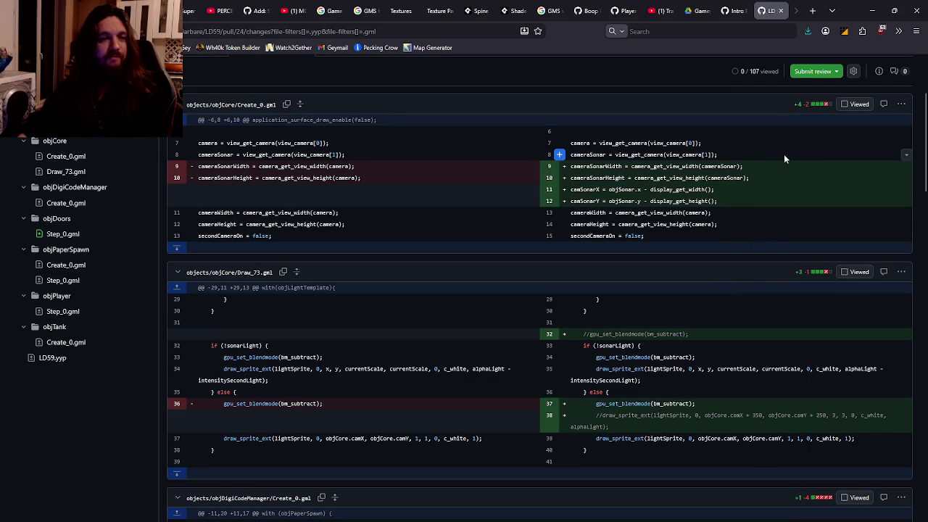
left_click(846, 106)
scroll(822, 145, "down", 1)
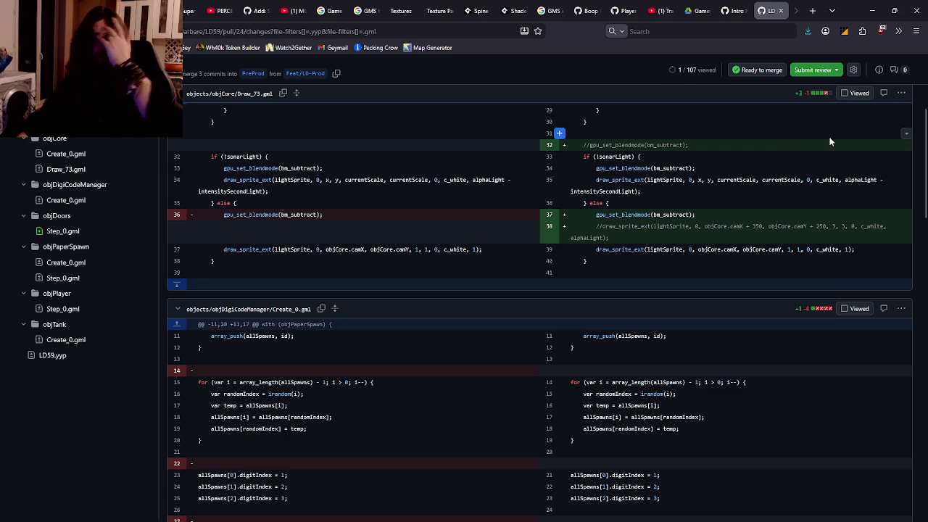
Step: Mark Draw_73, objDigiCodeManager, objDoors, objPaperSpawn, objPlayer and objTank .gml files as viewed
left_click(845, 95)
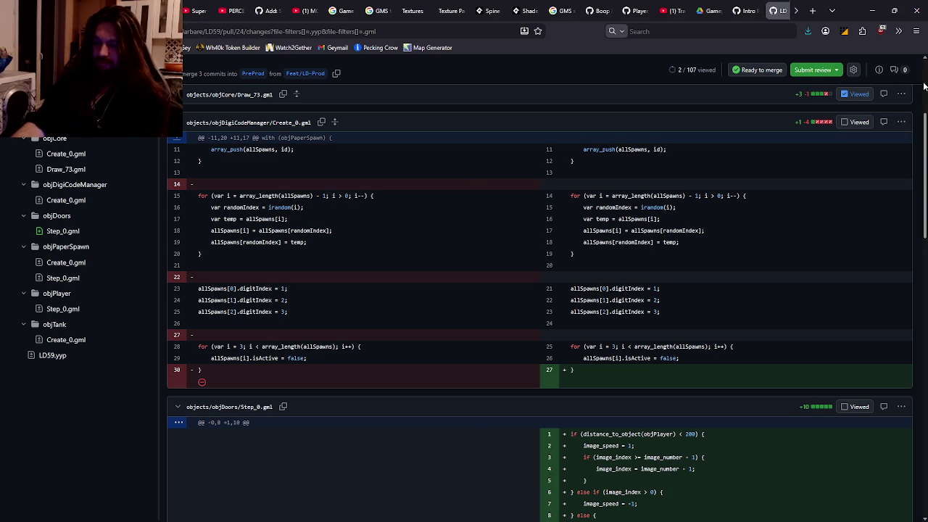
left_click(845, 122)
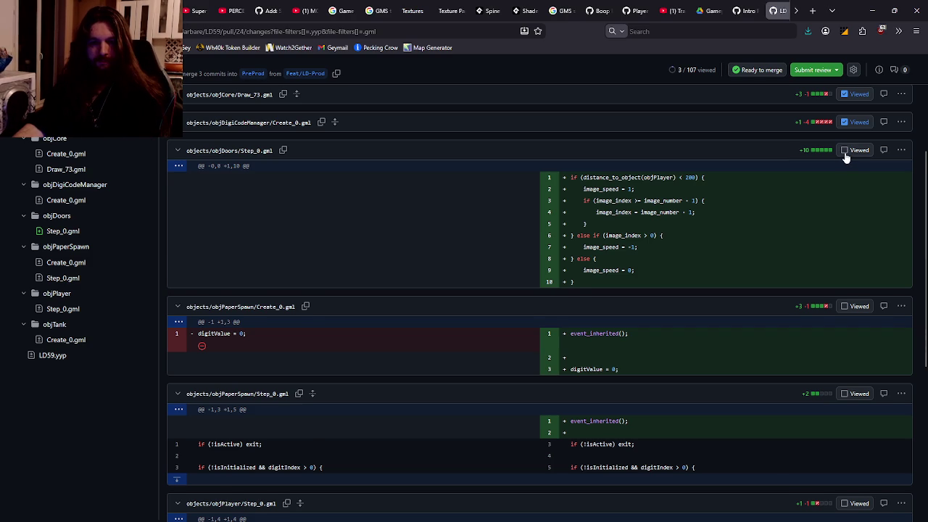
left_click(845, 151)
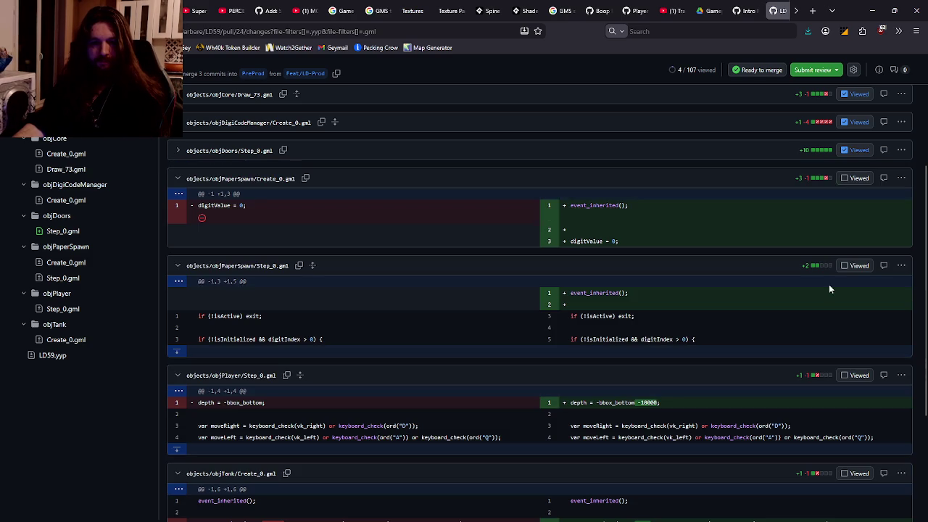
left_click(843, 179)
left_click(845, 206)
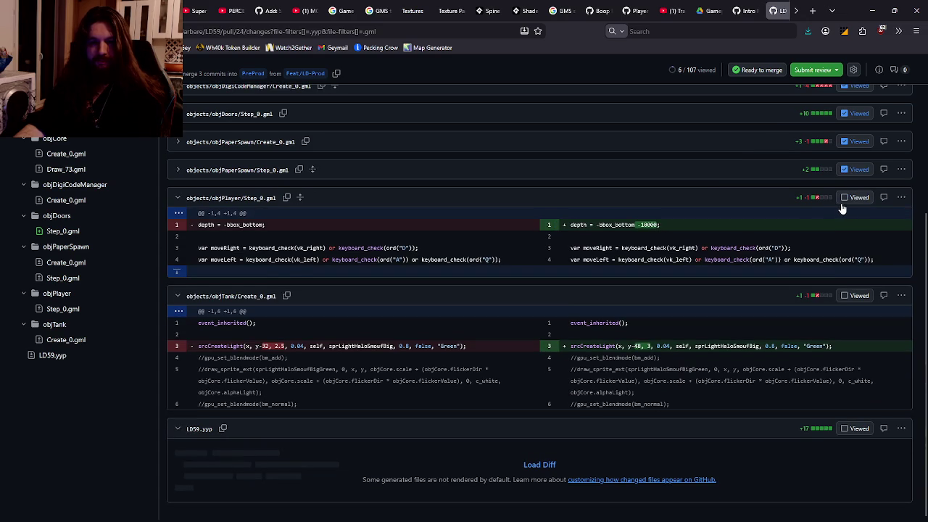
left_click(844, 198)
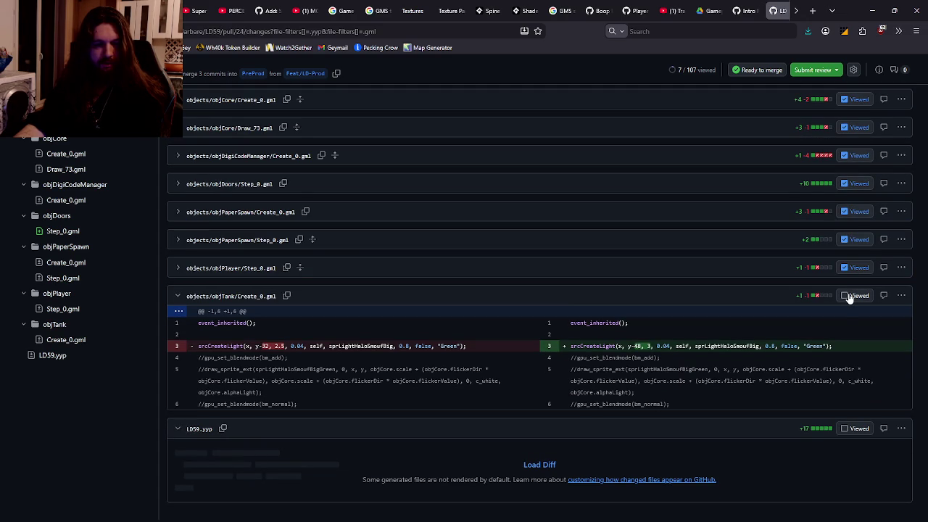
left_click(845, 296)
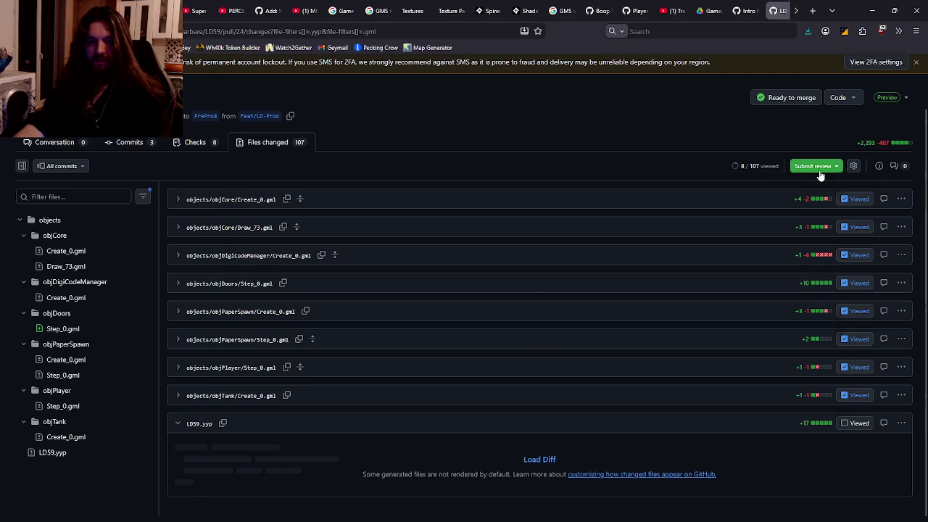
Step: Submit an approving review on pull request #24
left_click(815, 167)
left_click(554, 345)
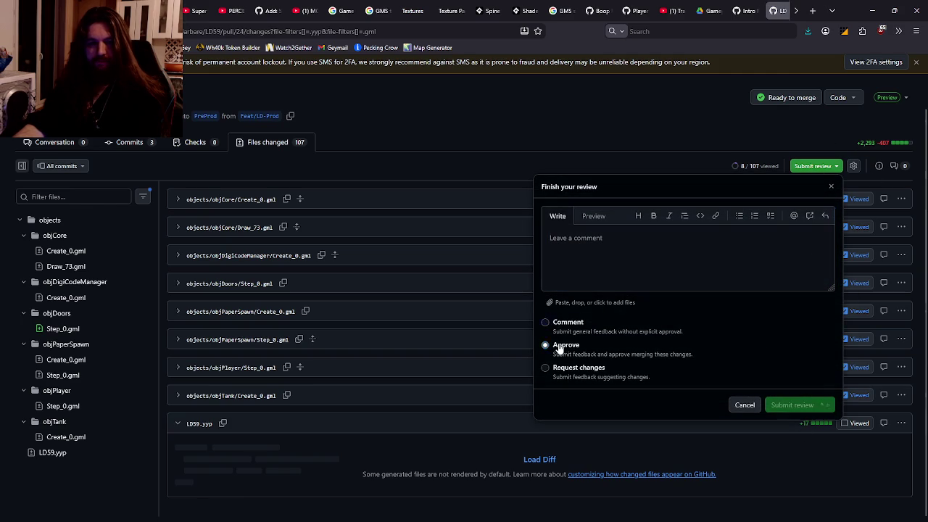
left_click(770, 404)
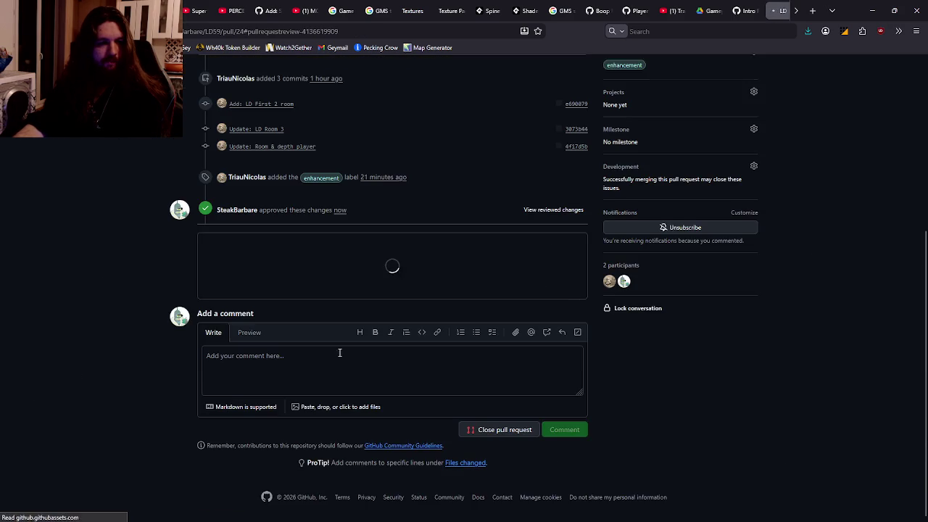
Step: Squash-merge pull request #24 into PreProd, delete Feat/LD-Prod, and return to Discord
left_click(249, 346)
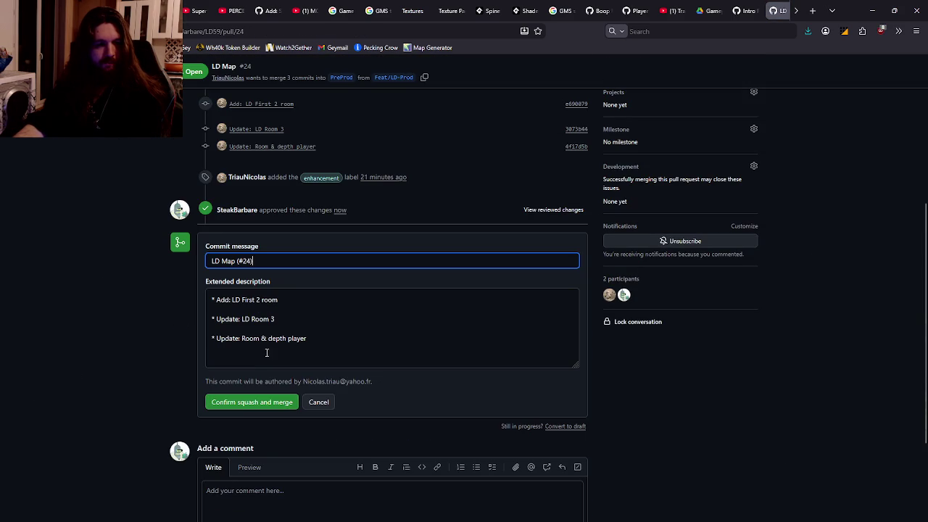
left_click(264, 401)
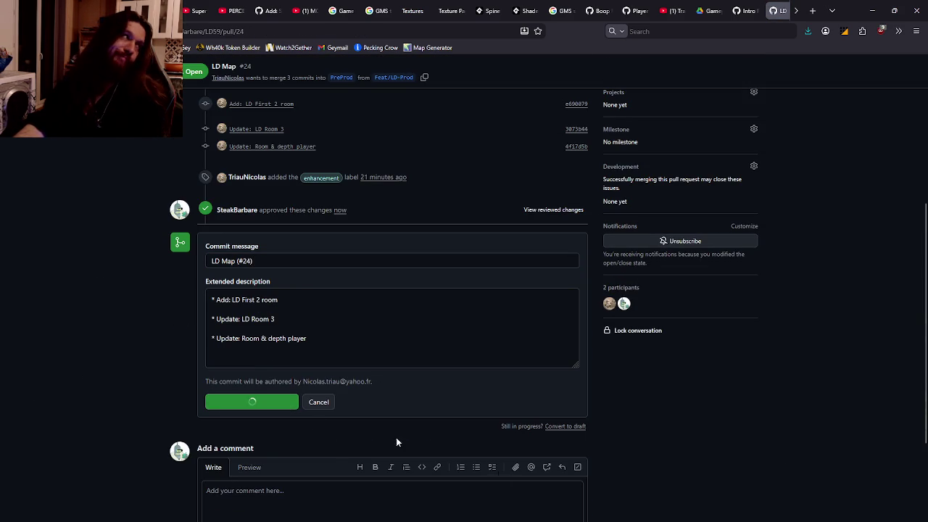
left_click(561, 283)
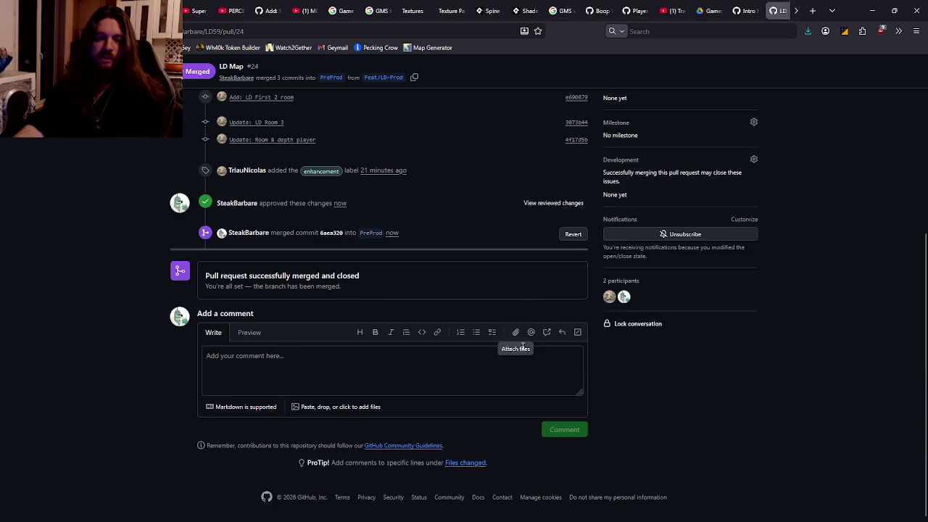
scroll(524, 337, "down", 3)
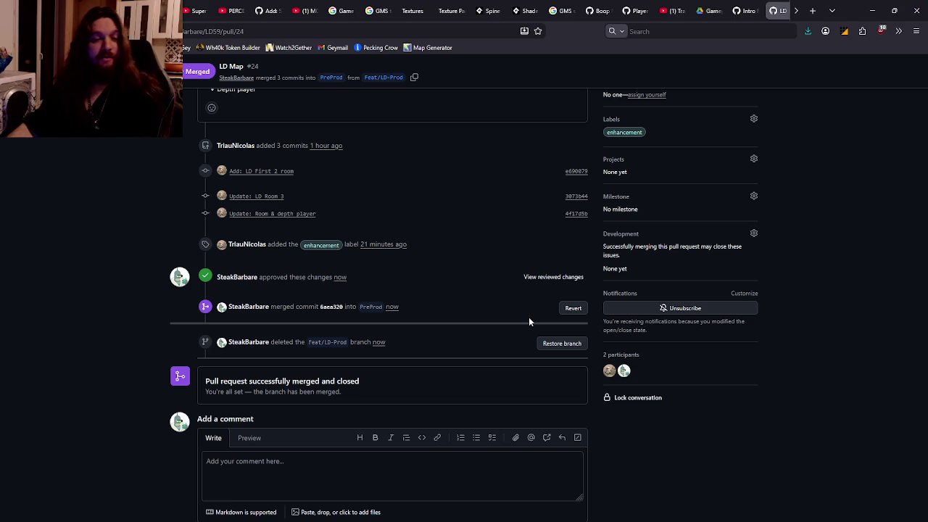
key("alt+Tab")
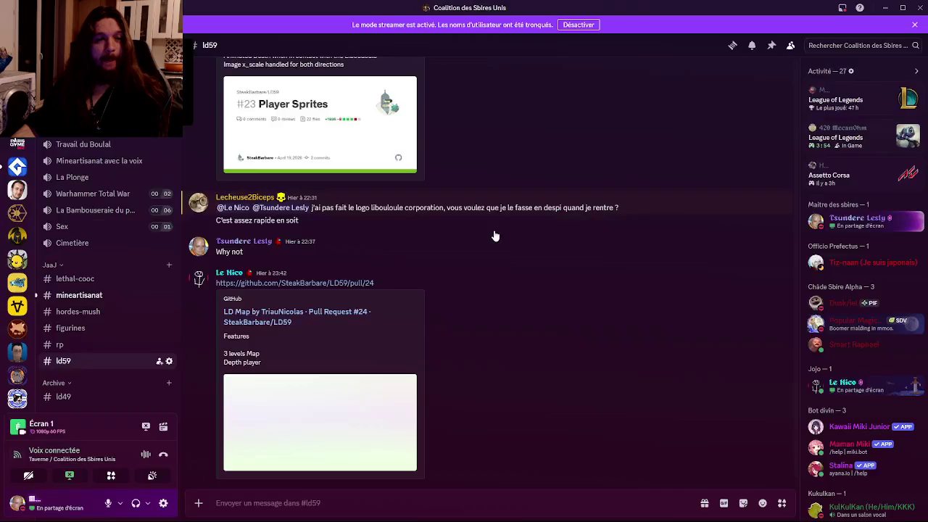
Step: Check out PreProd at the merged LD Map (#24) commit, then bring GameMaker forward
key("alt+Tab")
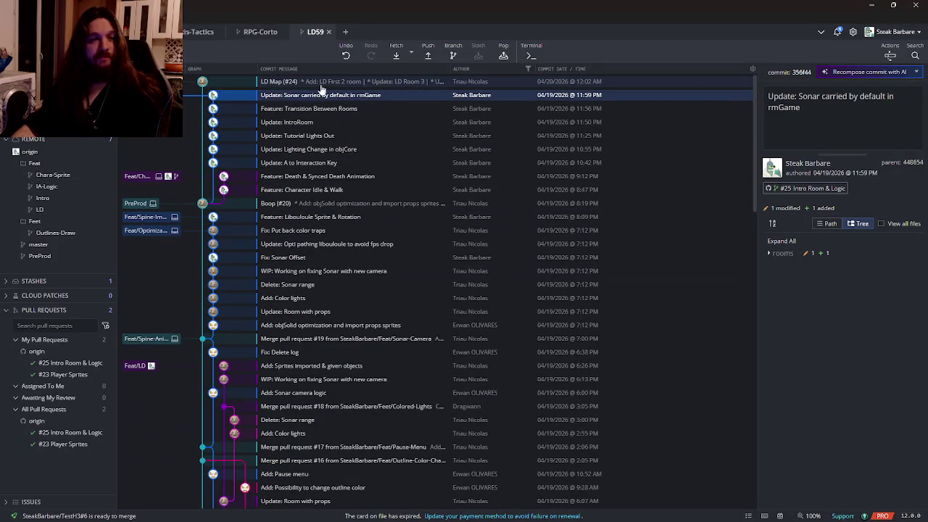
double_click(327, 81)
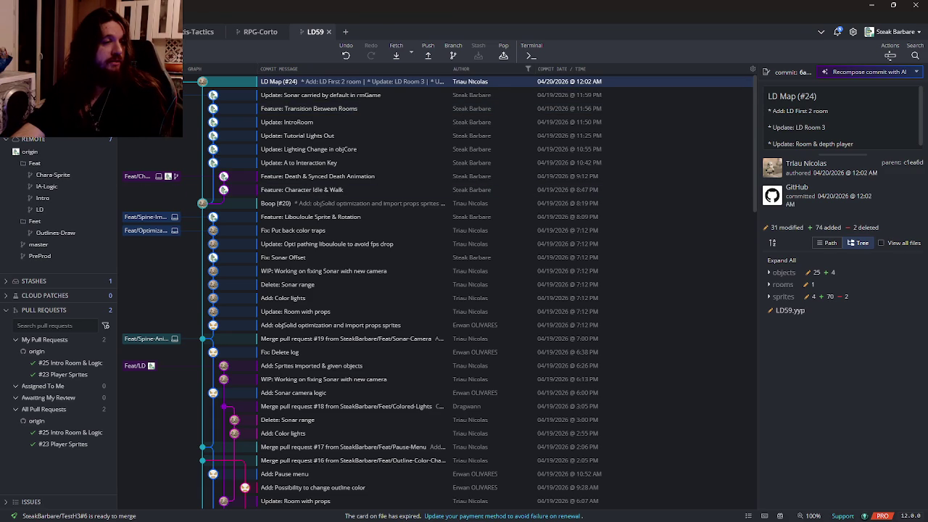
key("Down")
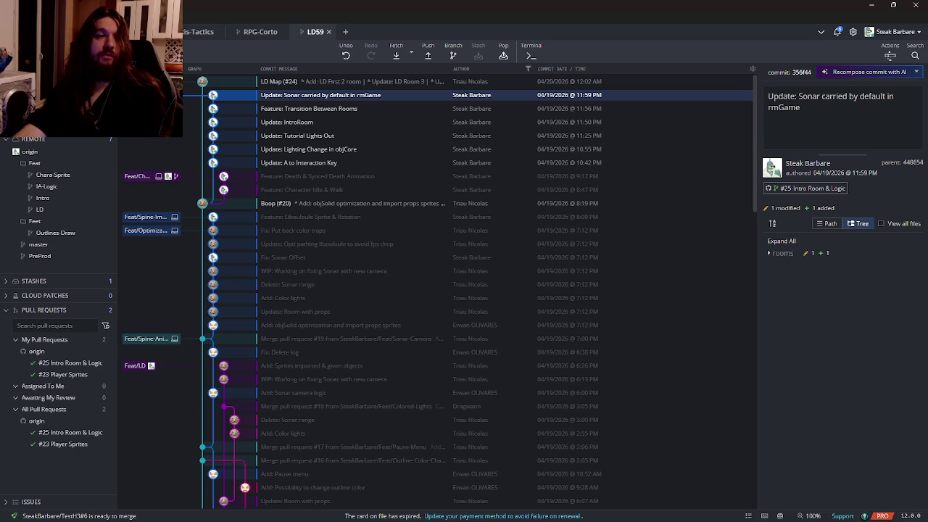
double_click(290, 82)
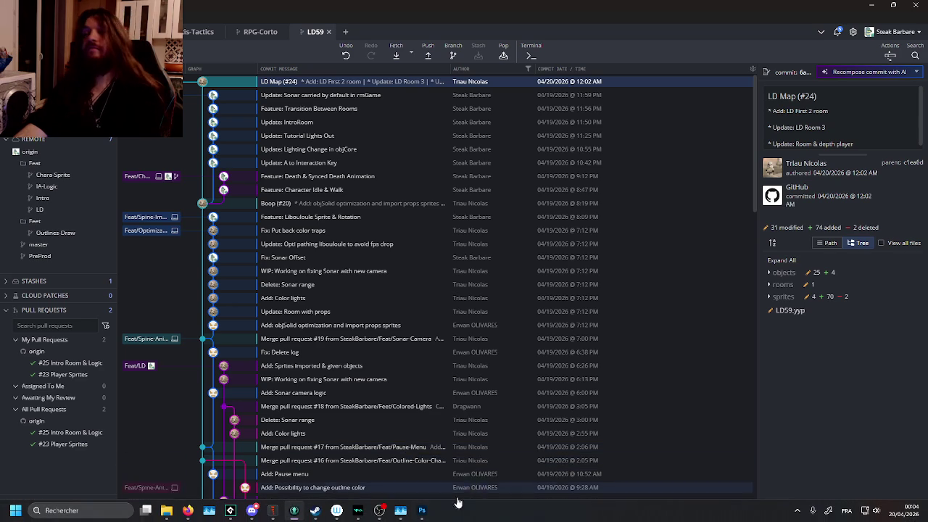
left_click(335, 511)
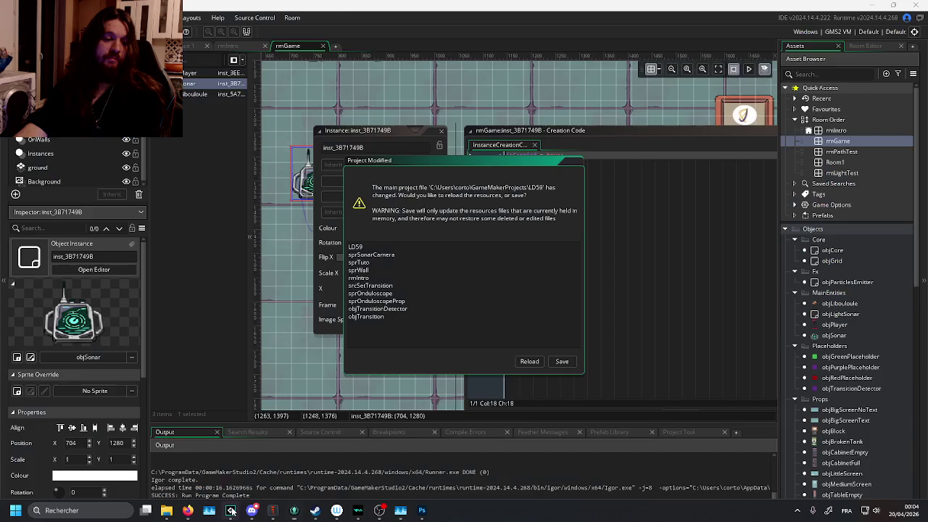
Step: Reload the LD59 project, expand Room Order and Sprites, then drag Feat/Intro onto PreProd
left_click(520, 363)
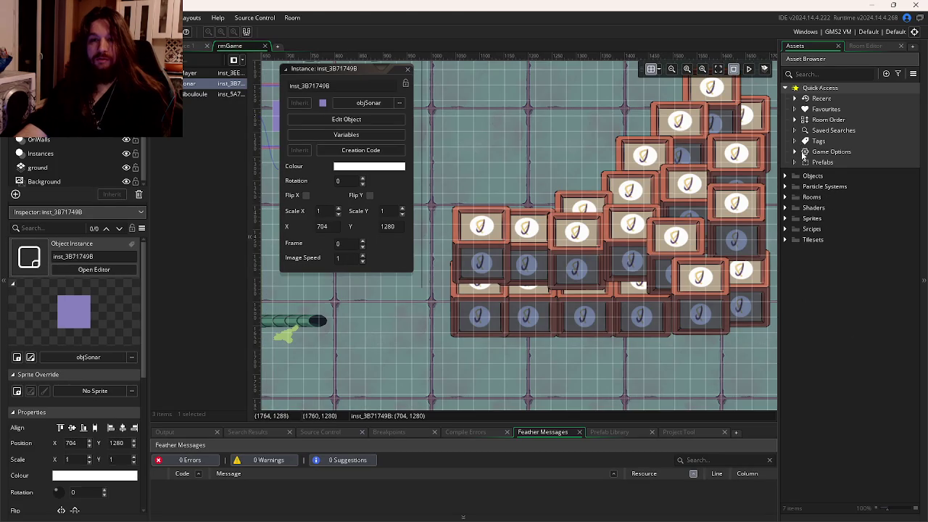
left_click(796, 121)
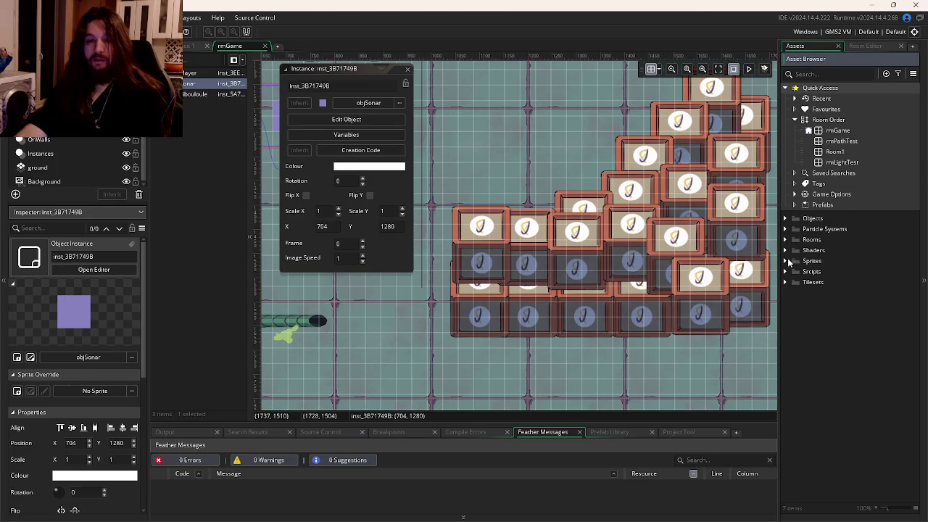
left_click(786, 261)
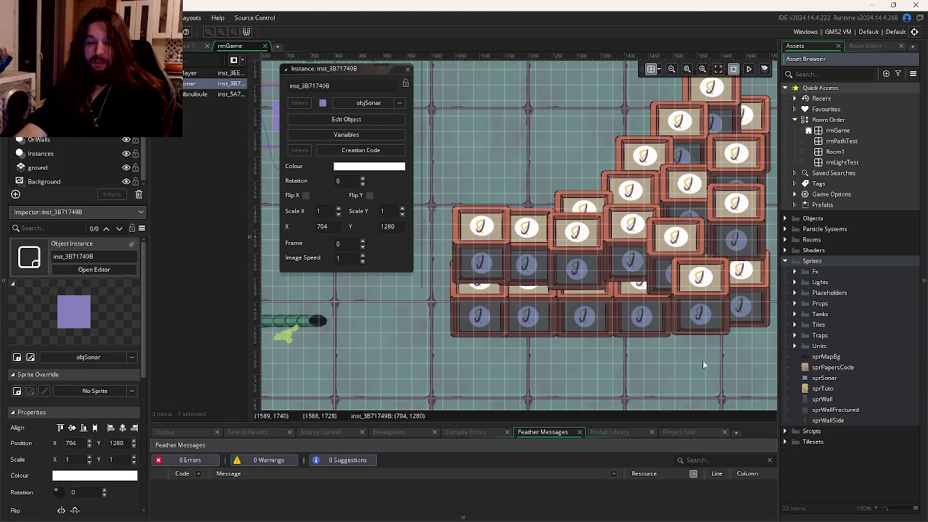
key("alt+Tab")
mouse_move(145, 95)
left_mouse_down()
mouse_move(108, 217)
mouse_move(212, 187)
left_mouse_up()
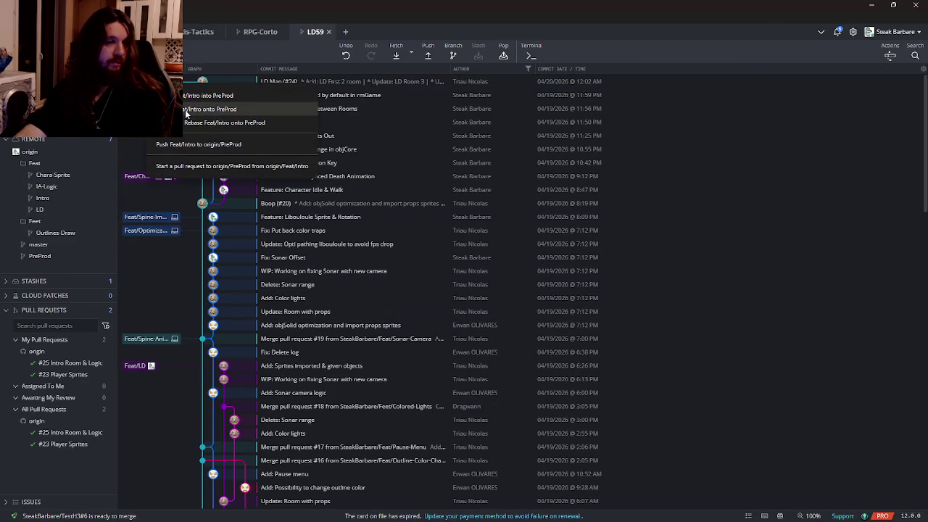
Step: Check out Feat/Intro and start rebasing it onto PreProd
left_click(225, 122)
left_click(593, 53)
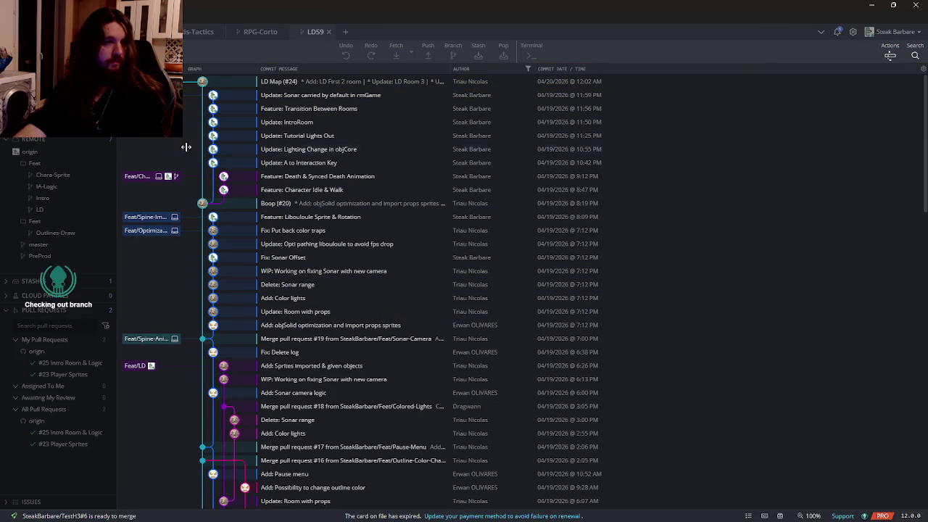
mouse_move(145, 95)
left_mouse_down()
mouse_move(109, 181)
mouse_move(145, 83)
left_mouse_up()
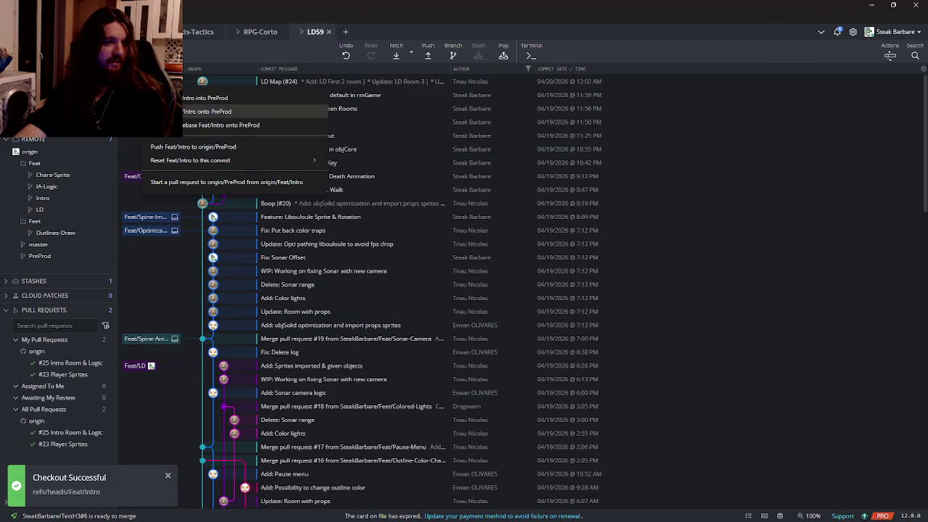
left_click(207, 111)
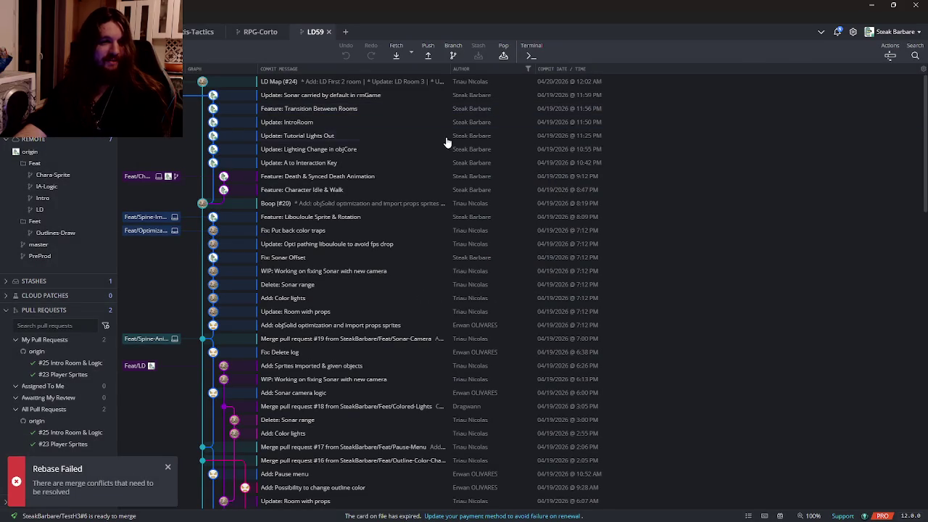
Step: Resolve the first LD59.yyp conflict keeping both sprOnduloscope and sprPapersCode lines, then continue
left_click(736, 141)
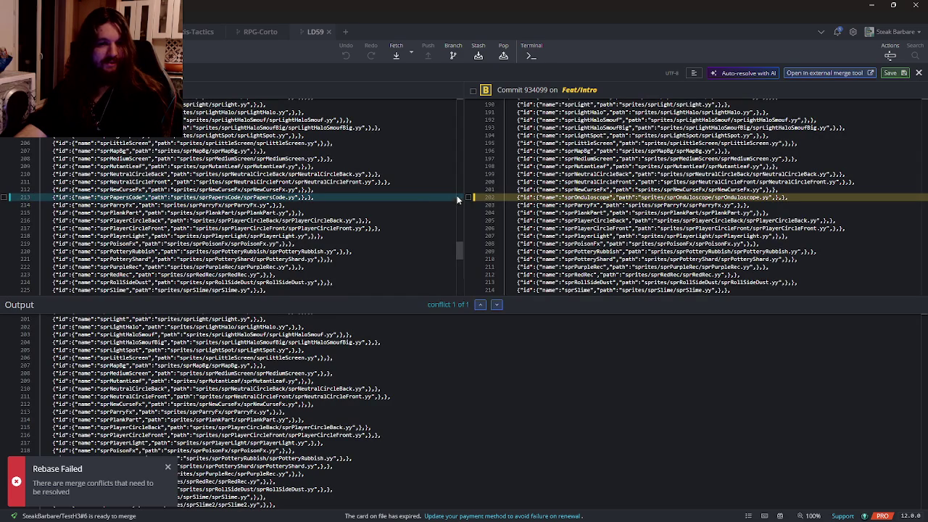
left_click(469, 197)
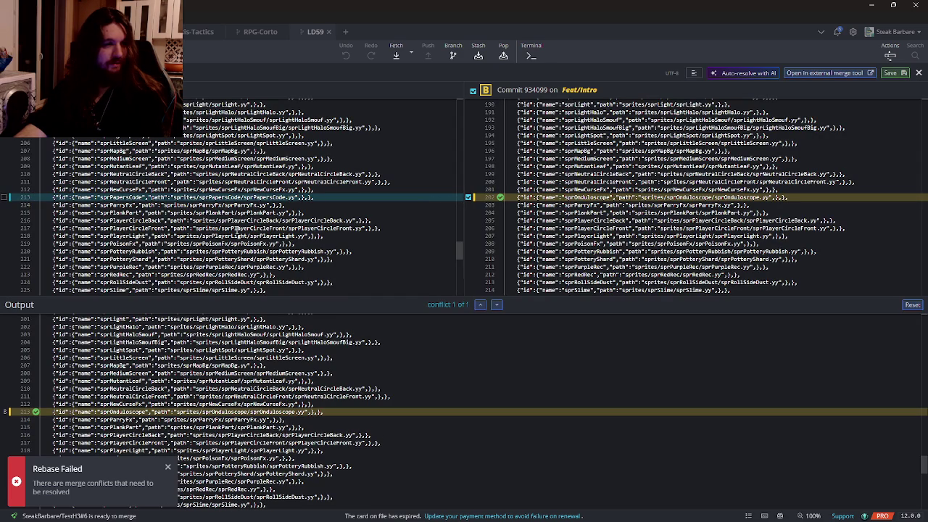
left_click(4, 198)
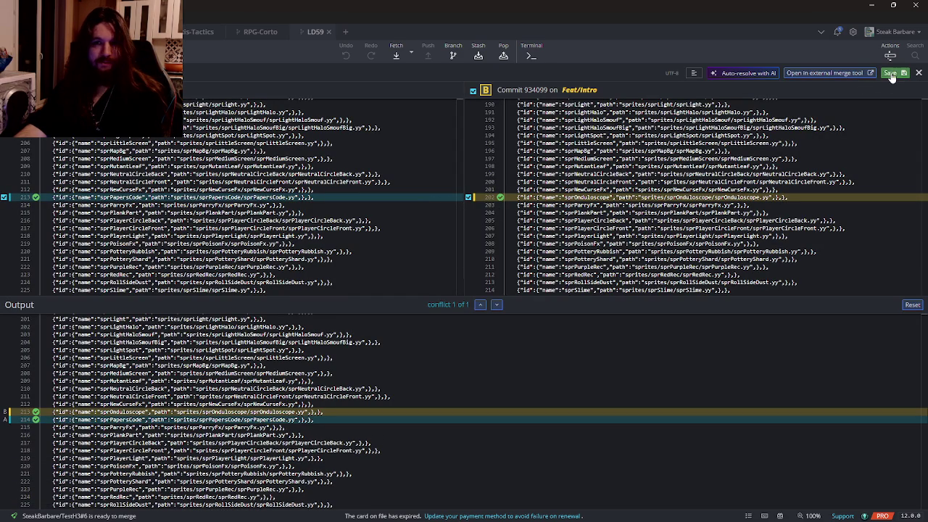
key("ctrl+s")
left_click(790, 494)
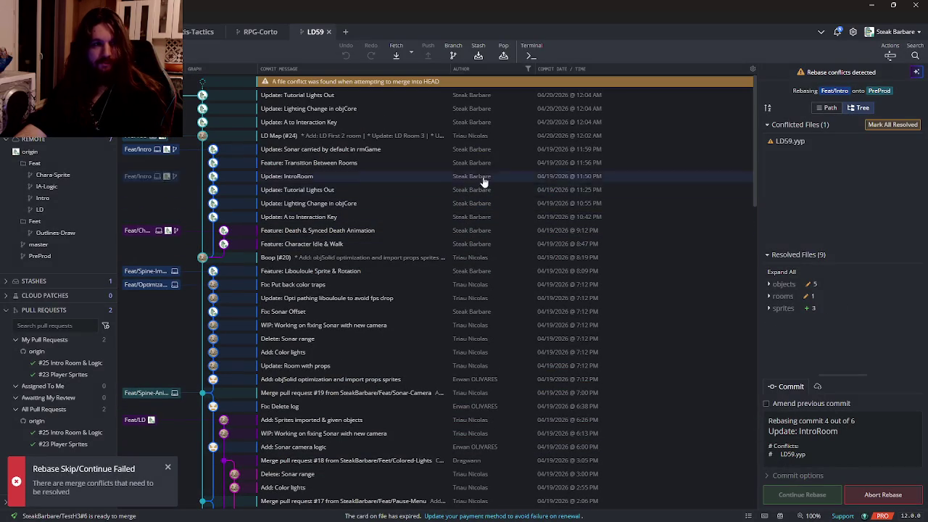
Step: Resolve the next LD59.yyp conflict keeping both sprOnduloscopeProp and sprPapersCode lines, then continue
left_click(782, 142)
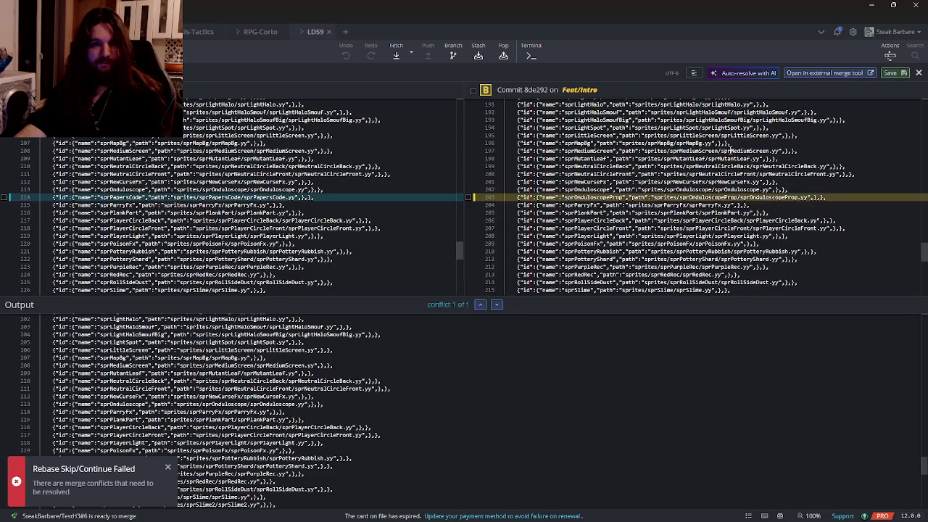
left_click(468, 197)
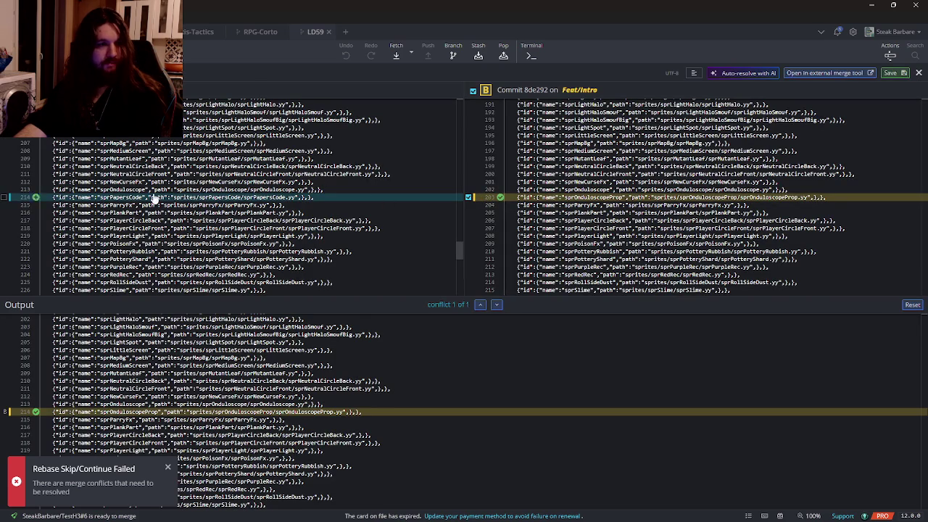
left_click(5, 198)
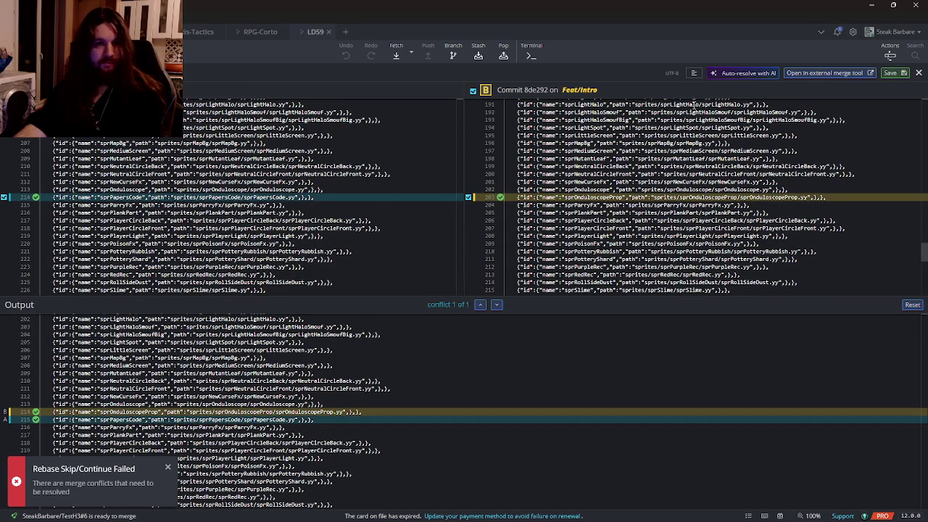
left_click(894, 74)
left_click(799, 494)
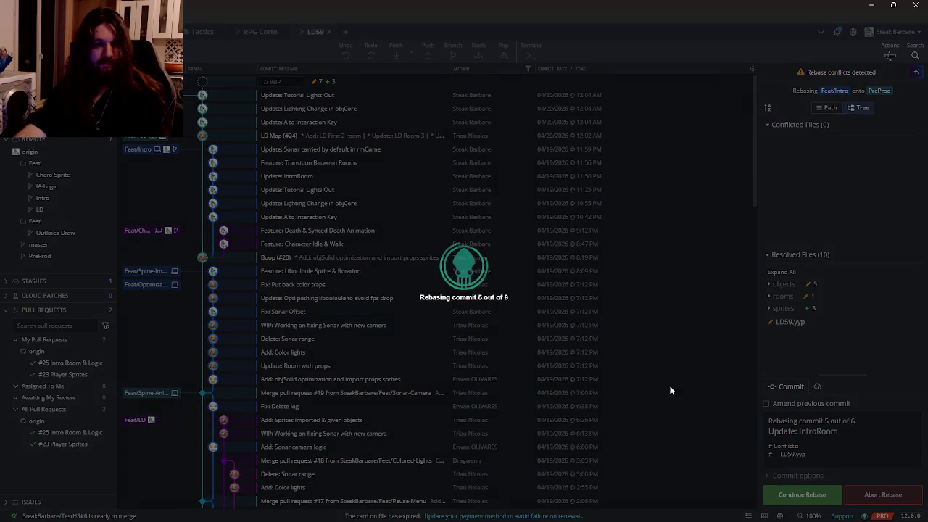
Step: Merge the third LD59.yyp conflict keeping objTransition, objTransitionDetector, objTankShadow and objTerminal lines
left_click(790, 137)
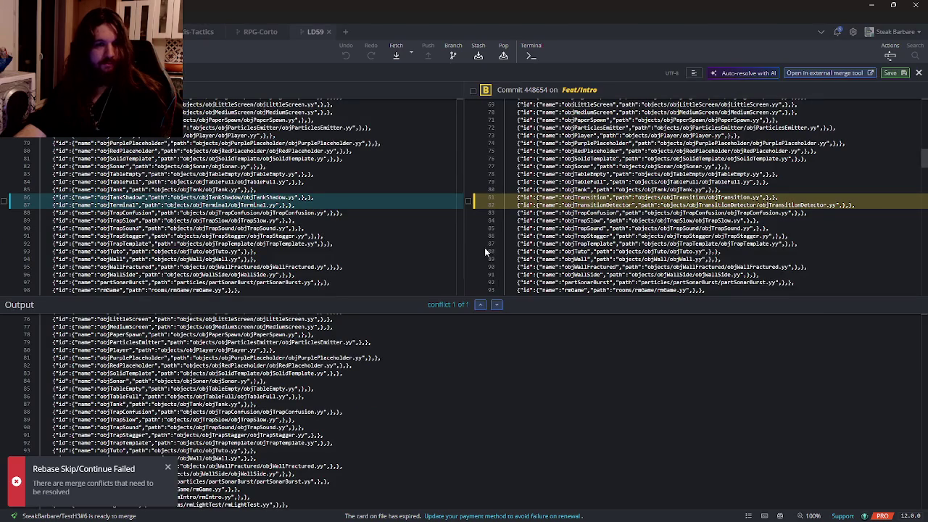
left_click(469, 201)
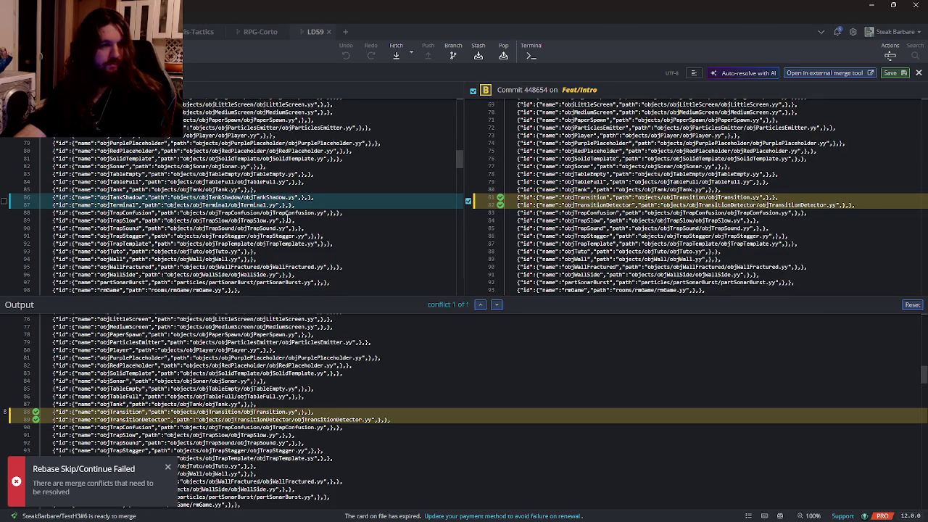
left_click(4, 201)
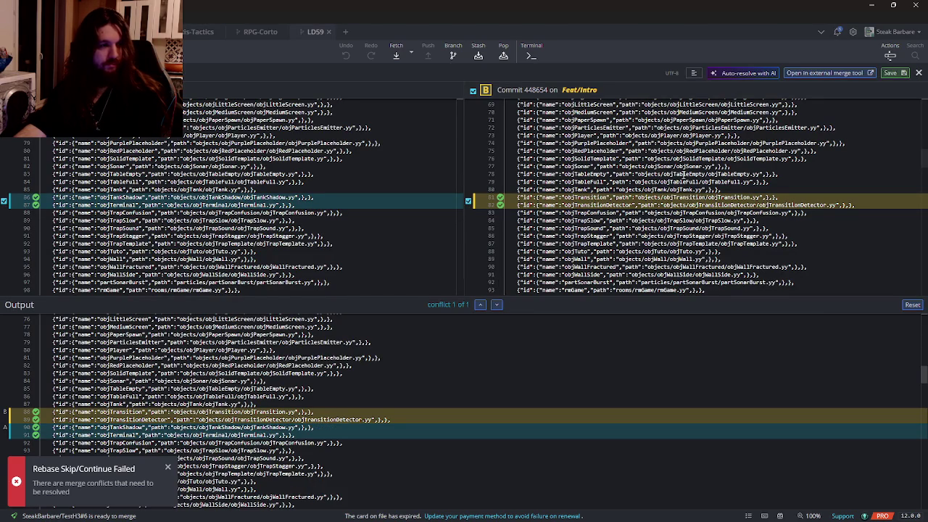
key("ctrl+s")
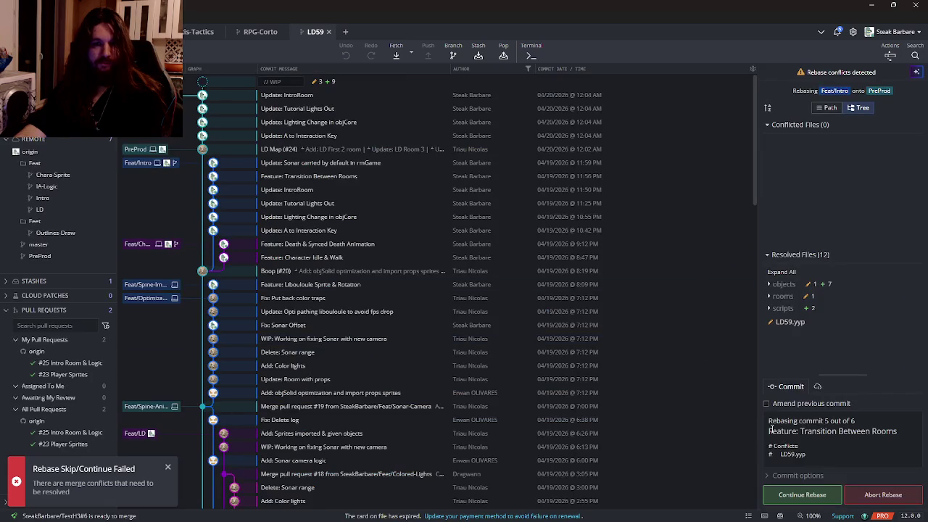
Step: Resolve rmGame.yy with Feat/Intro's instances and finish the rebase, then bring GameMaker forward
left_click(780, 493)
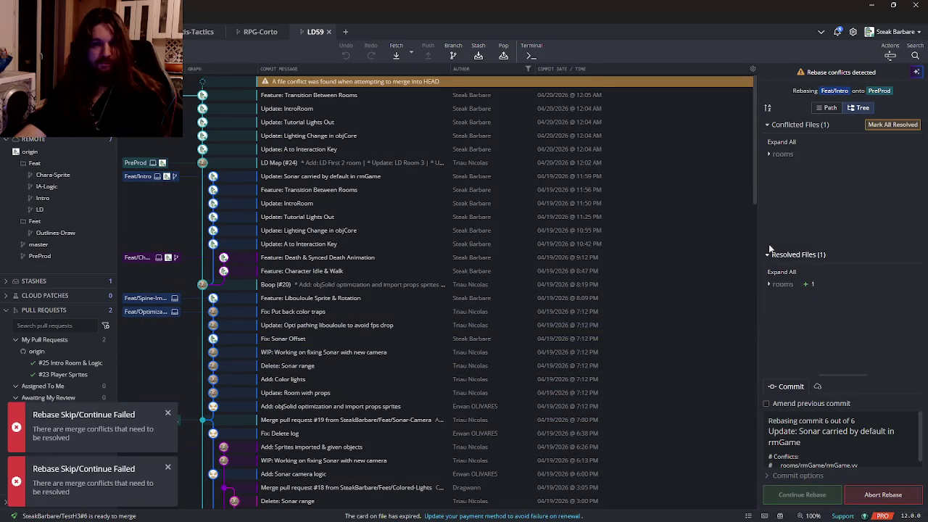
left_click(794, 181)
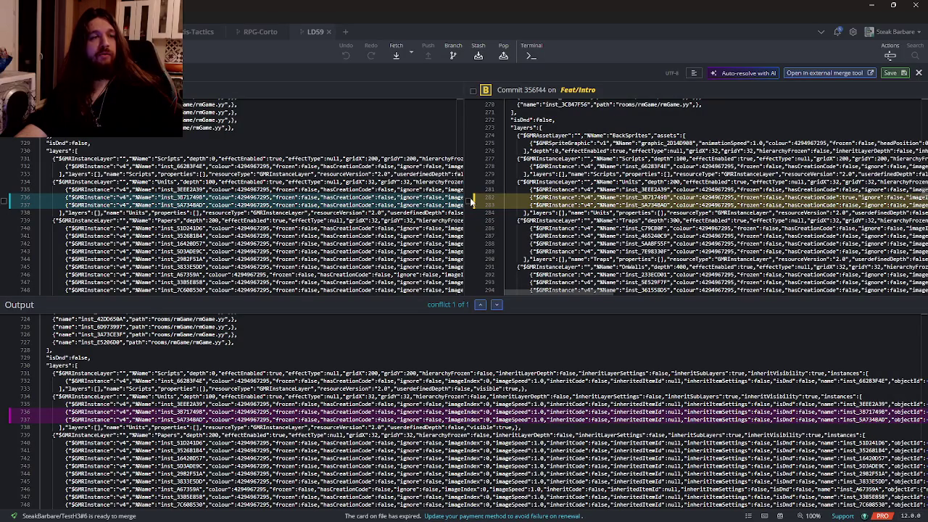
left_click(469, 201)
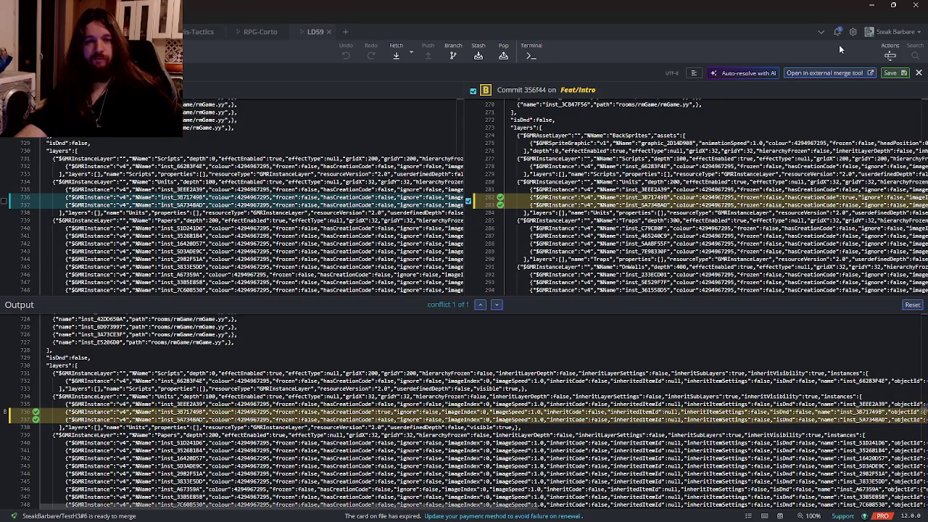
left_click(893, 73)
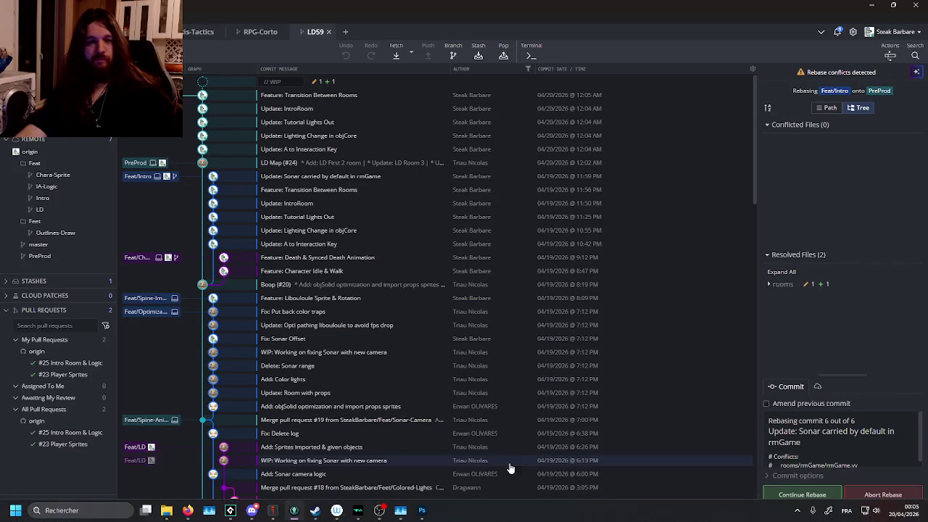
left_click(803, 494)
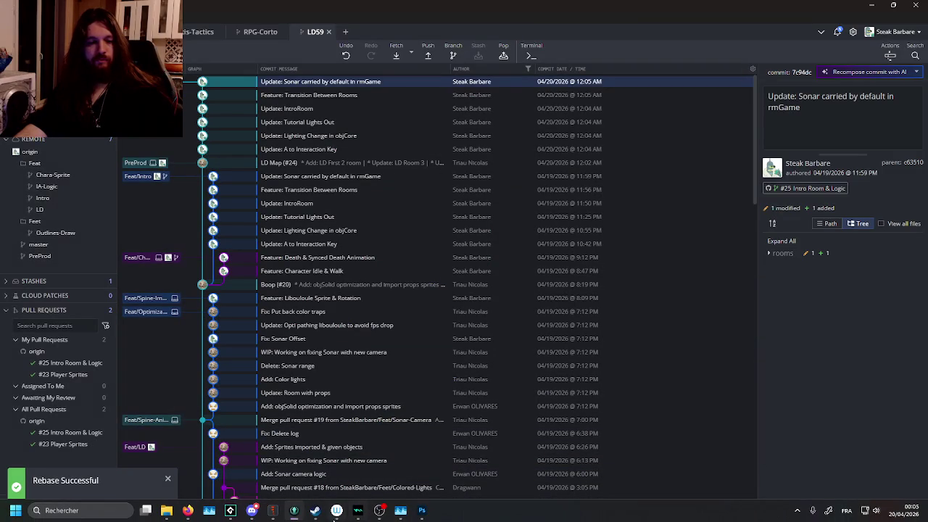
mouse_move(231, 510)
left_click(225, 461)
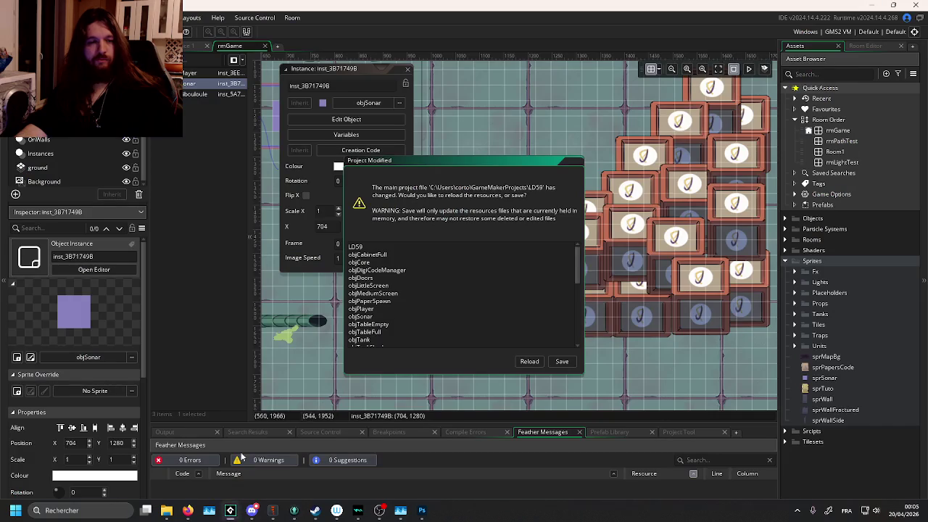
Step: Reload the rebased project, show the Room Order list, and run the game with F5
left_click(525, 361)
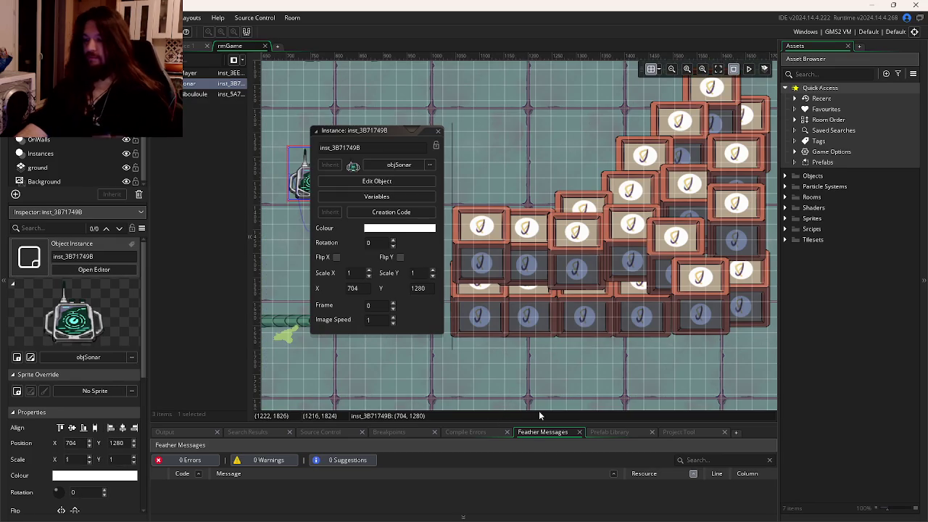
left_click(795, 120)
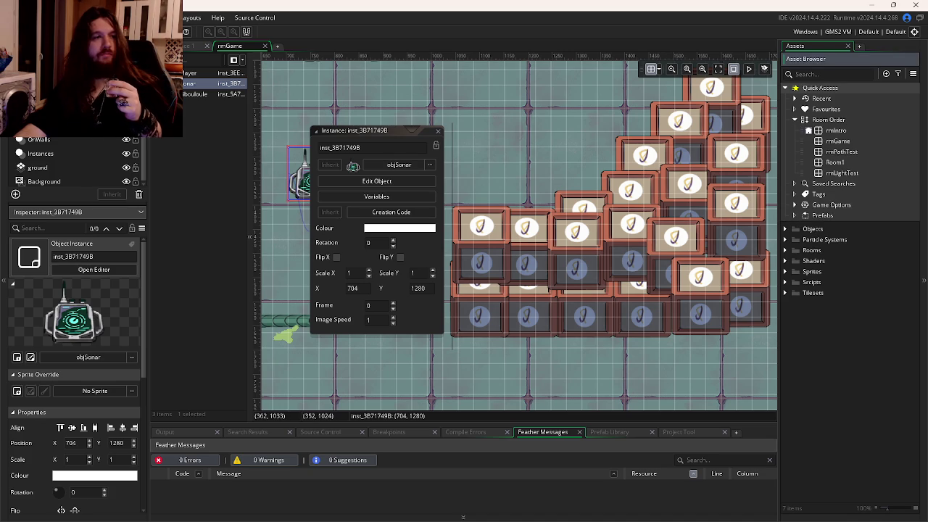
key("F5")
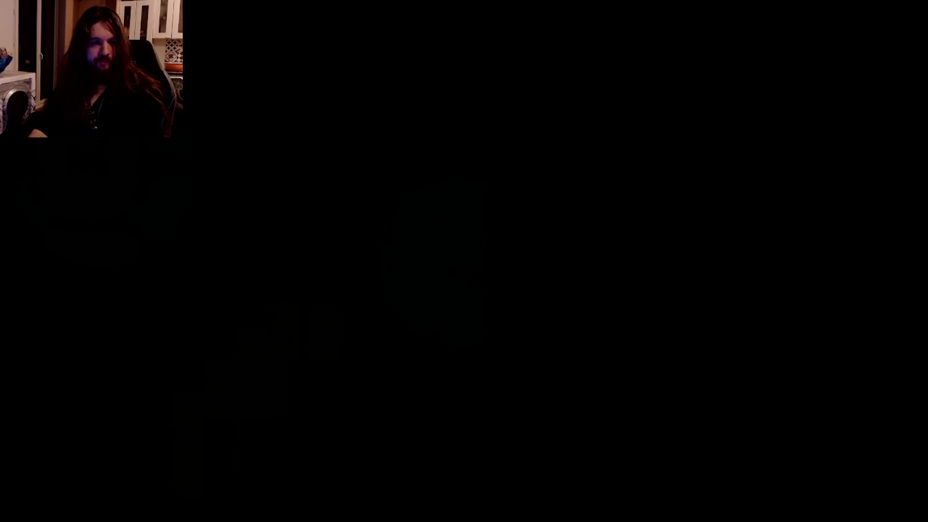
Step: Walk the player around the start area past the music blocks and green tank, then return to GitKraken
key("s+d")
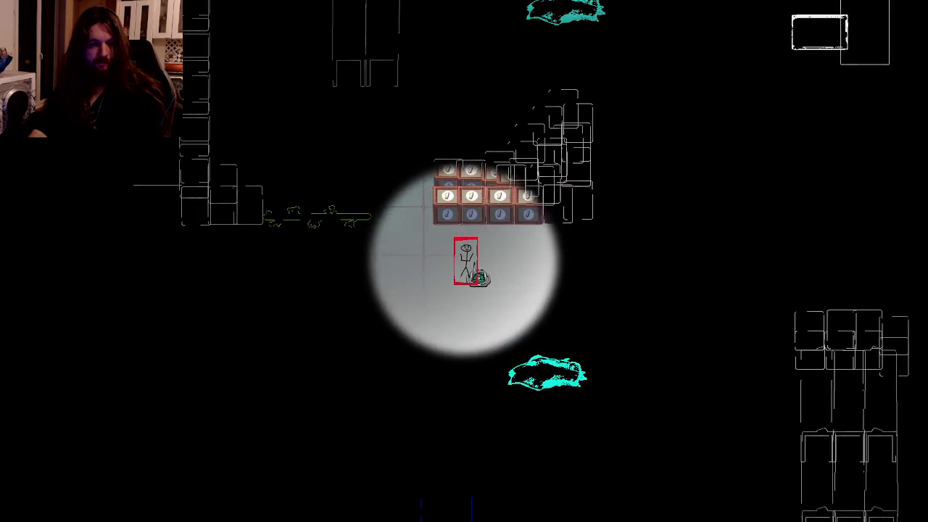
key("d")
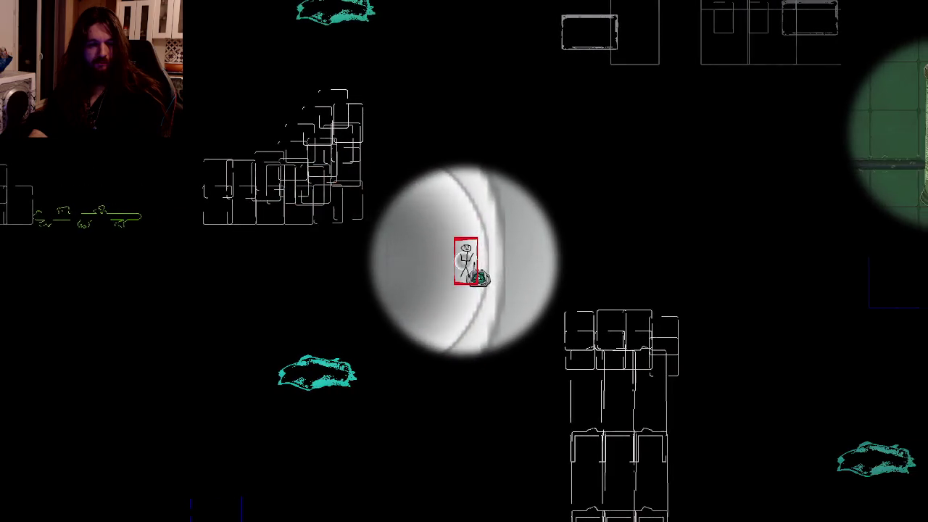
key("w+a")
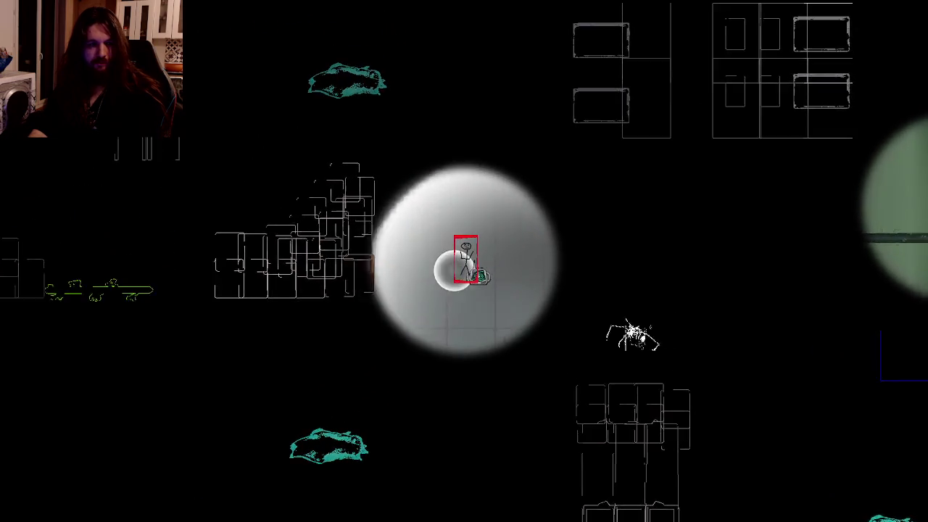
key("d")
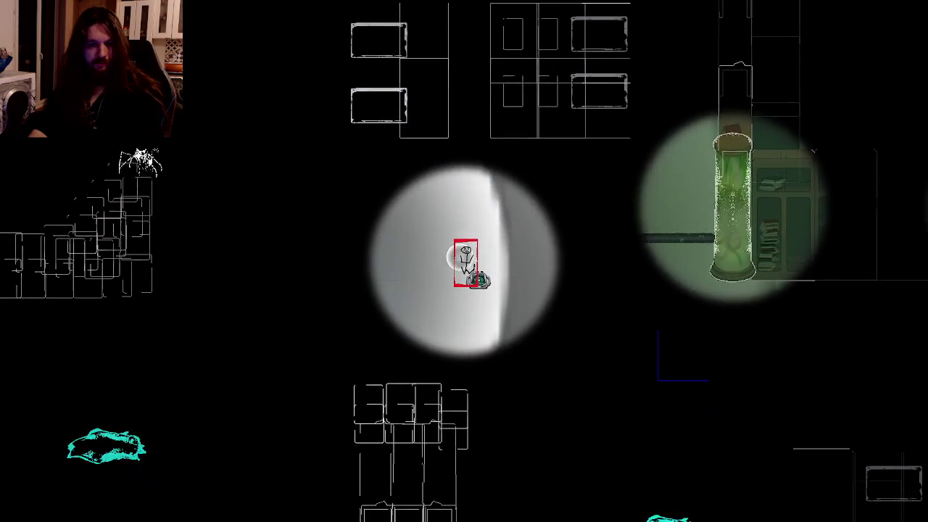
key("d+s")
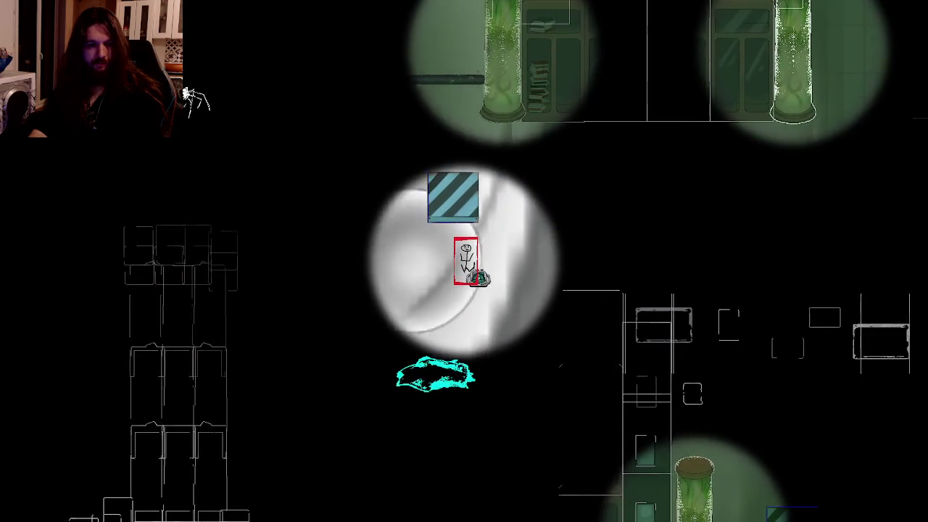
key("d+w")
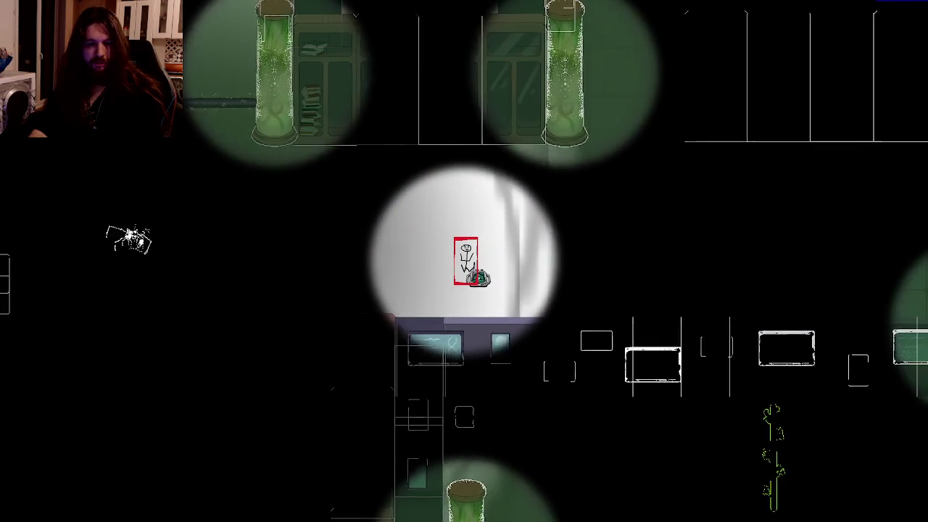
key("d")
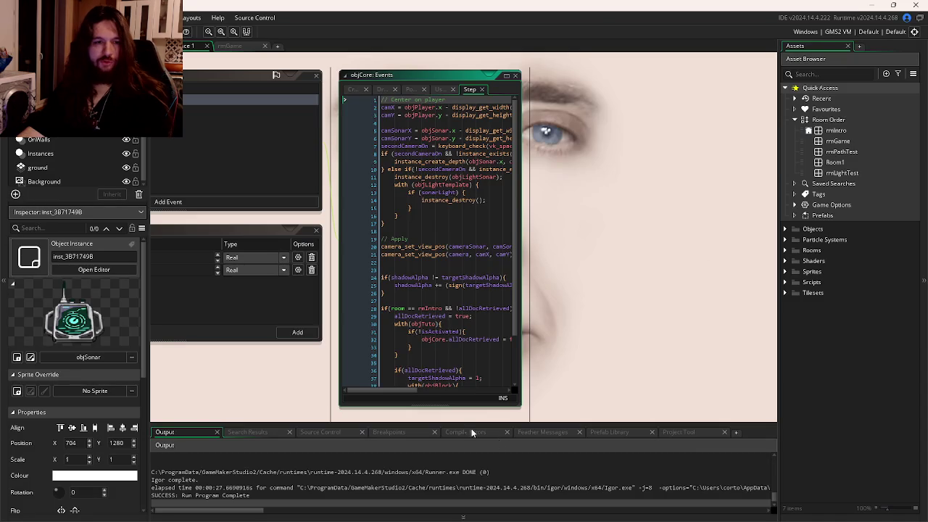
key("alt+Tab")
Step: Force-push the rebased Feat/Intro branch to origin, then return to GameMaker
left_click(427, 55)
left_click(618, 56)
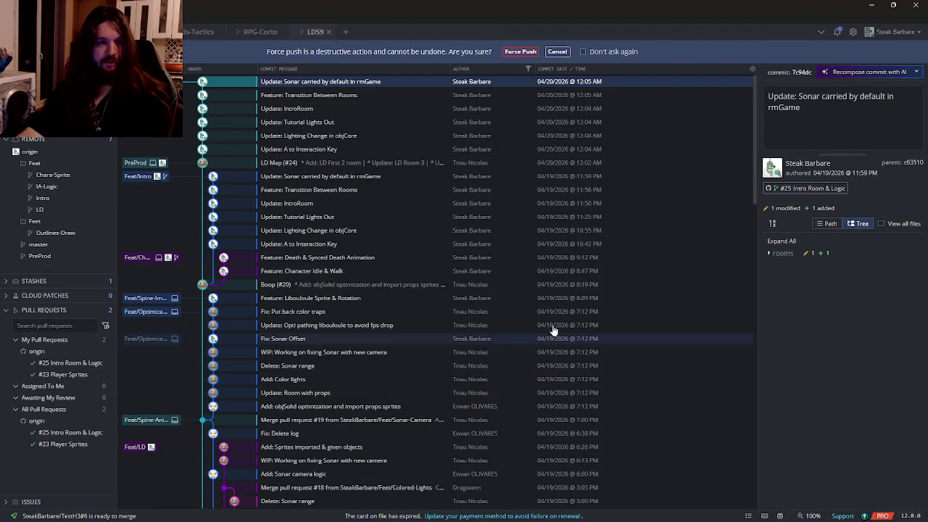
left_click(527, 56)
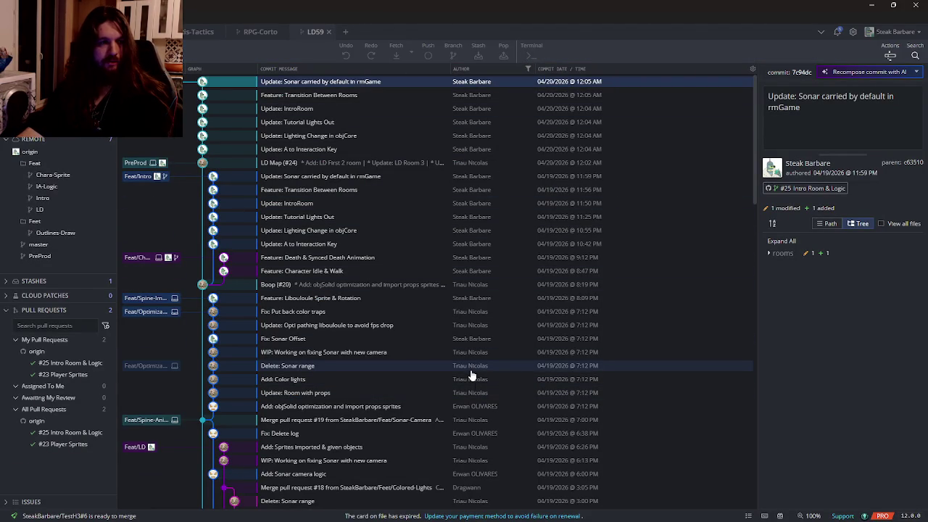
key("alt+Tab")
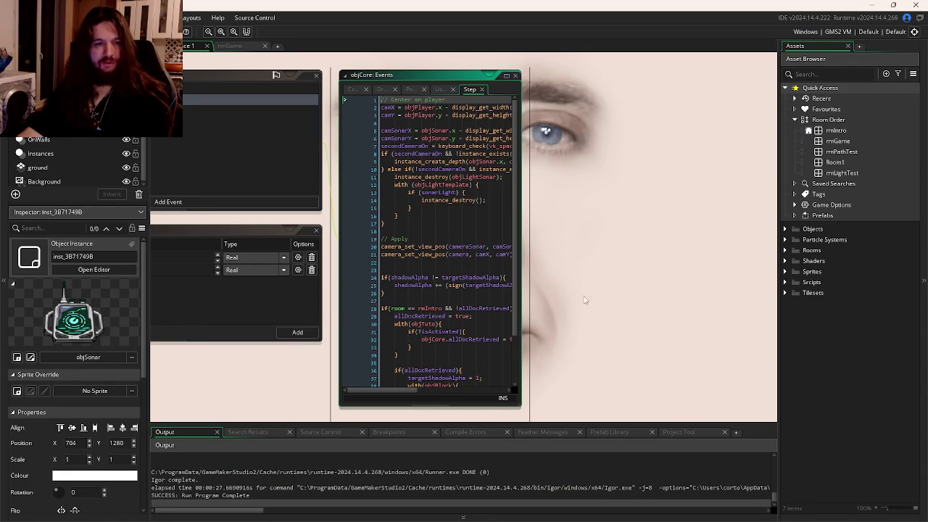
Step: Open the rmIntro room and the objTuto instance's properties
left_click(785, 272)
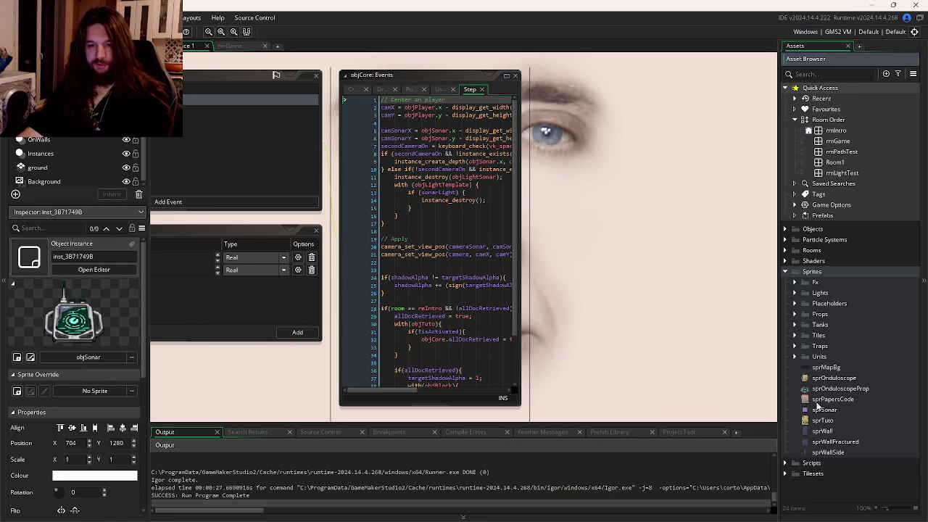
left_click(230, 45)
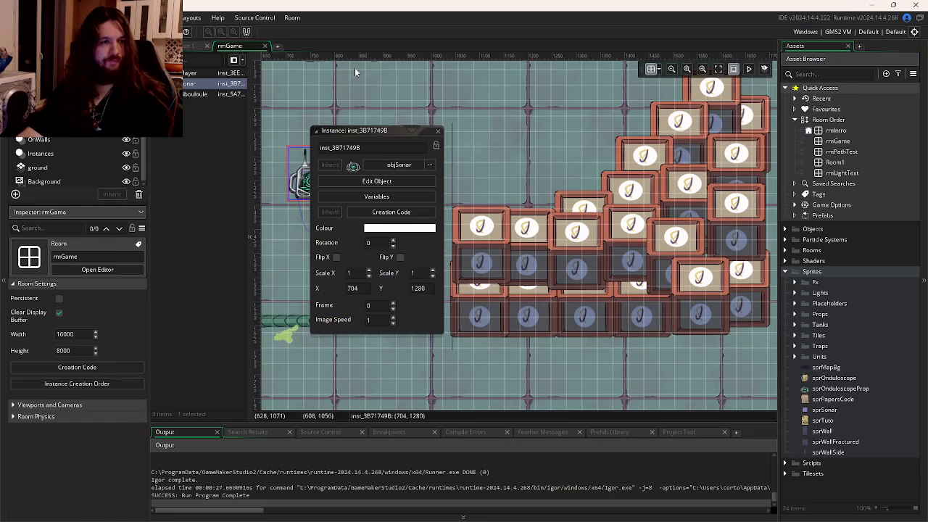
double_click(836, 131)
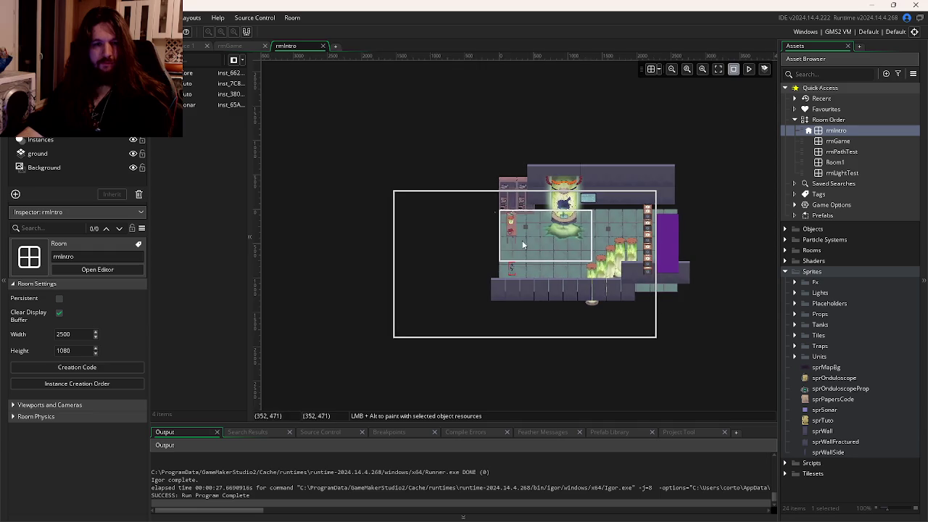
scroll(612, 217, "up", 5)
double_click(621, 227)
scroll(672, 233, "up", 3)
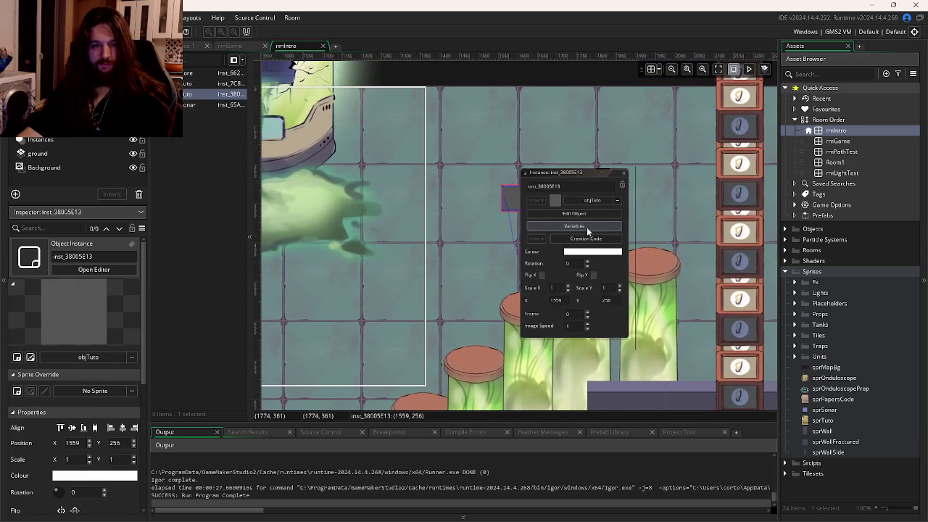
Step: Override the instance's propSprite variable with sprPapersCode and launch a test run
left_click(588, 227)
left_click(658, 218)
left_click(630, 217)
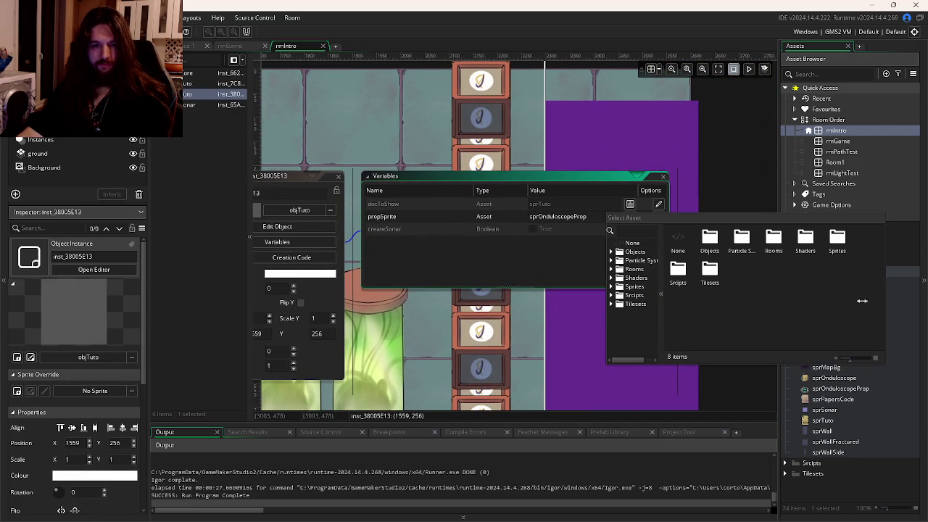
double_click(837, 239)
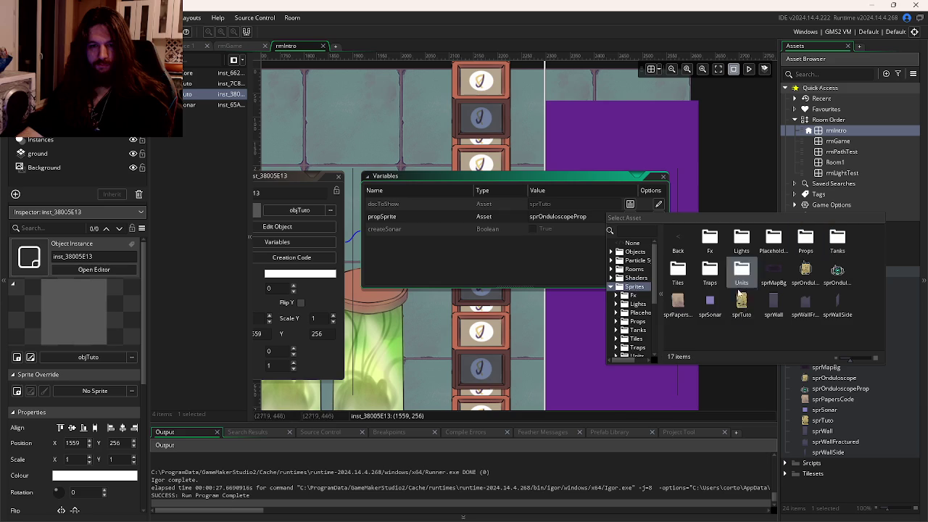
double_click(688, 308)
key("F5")
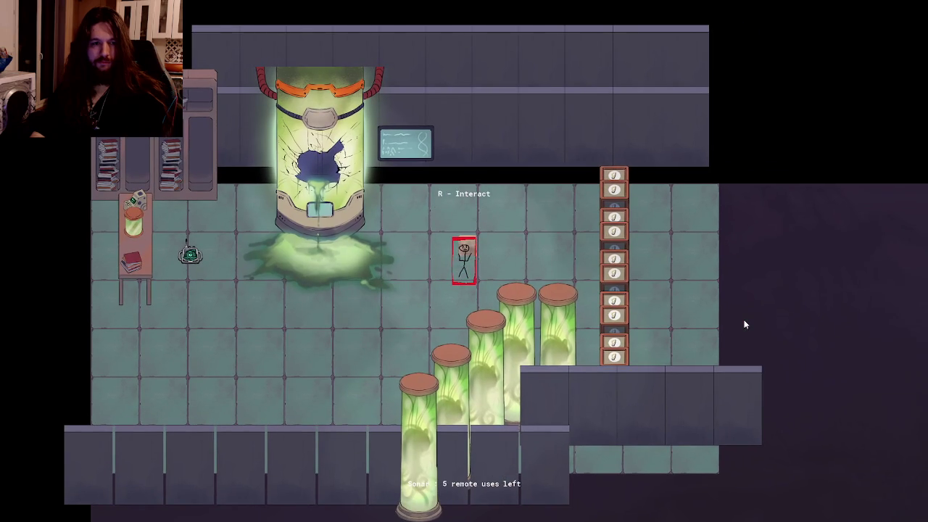
Step: Read the tutorial note, walk to the sonar device, and view then dismiss its instructions
key("e")
key("e")
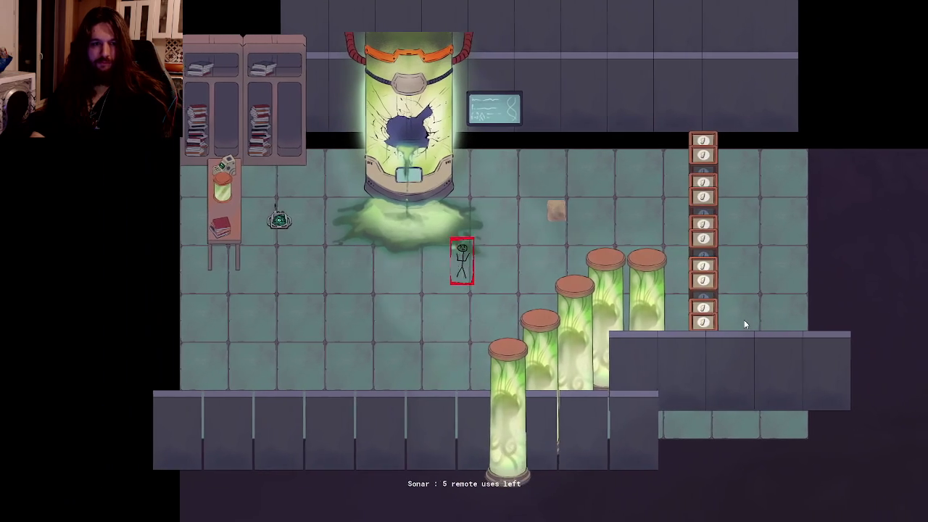
key("a")
key("r")
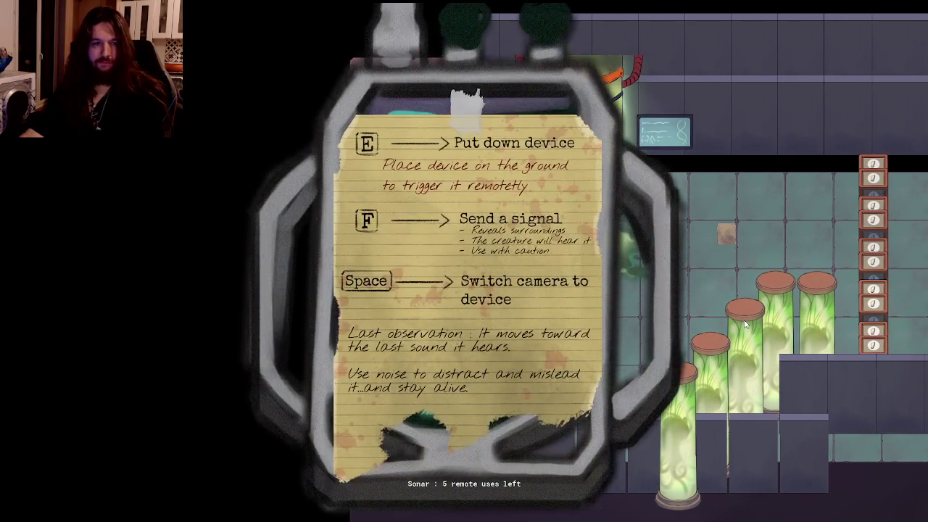
key("r")
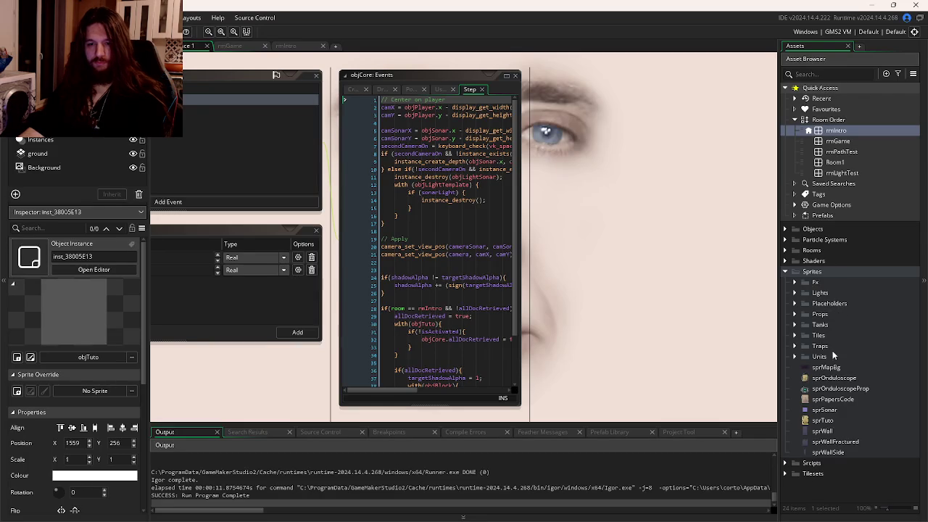
Step: Open the sprTuto sprite in the sprite editor
double_click(836, 421)
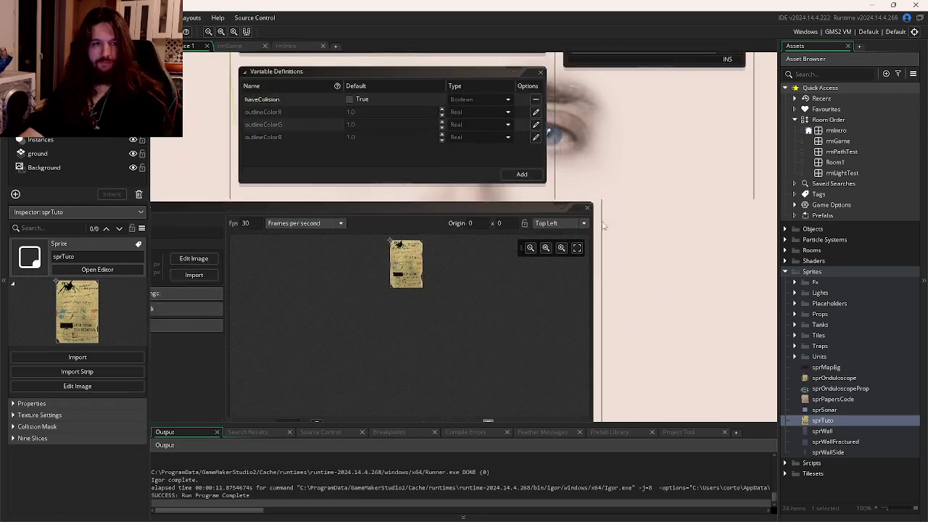
scroll(603, 226, "up", 5)
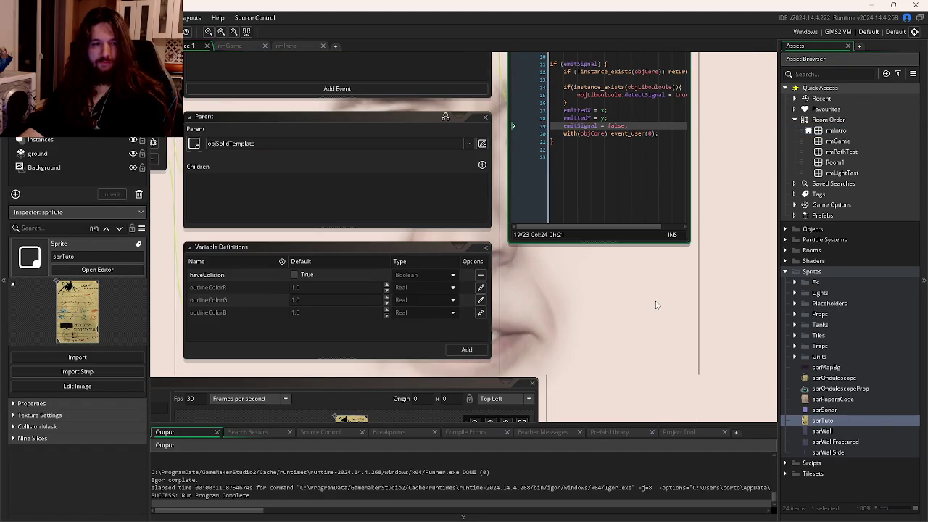
double_click(822, 421)
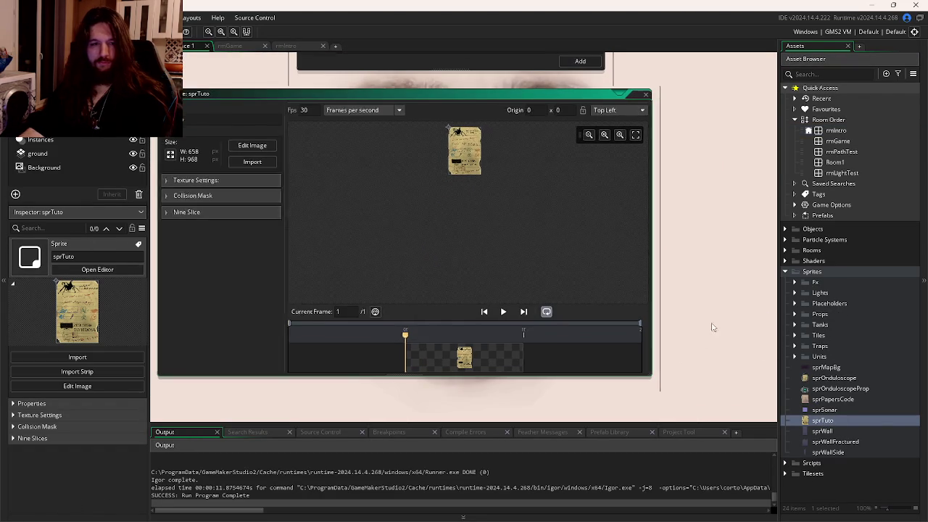
Step: Expand Objects with its Props and UI subfolders, briefly peeking into Templates and Placeholders
left_click(787, 229)
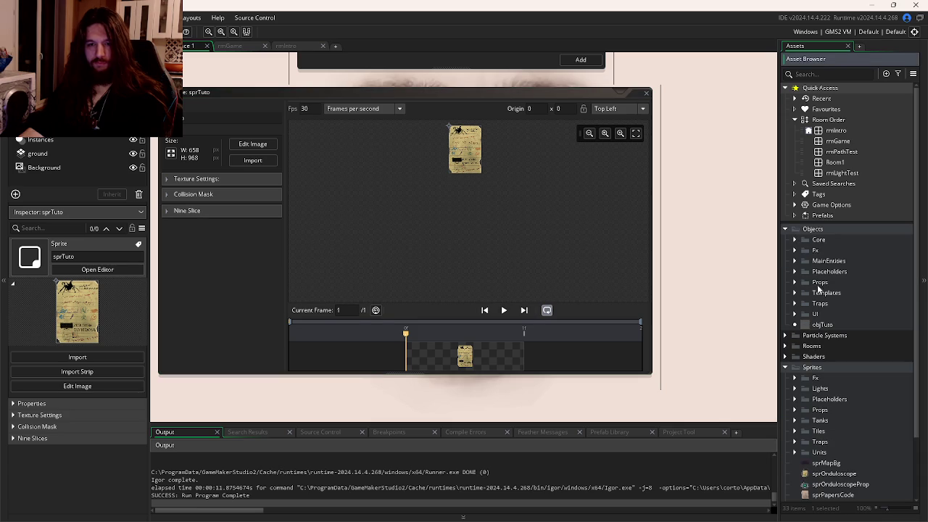
left_click(795, 282)
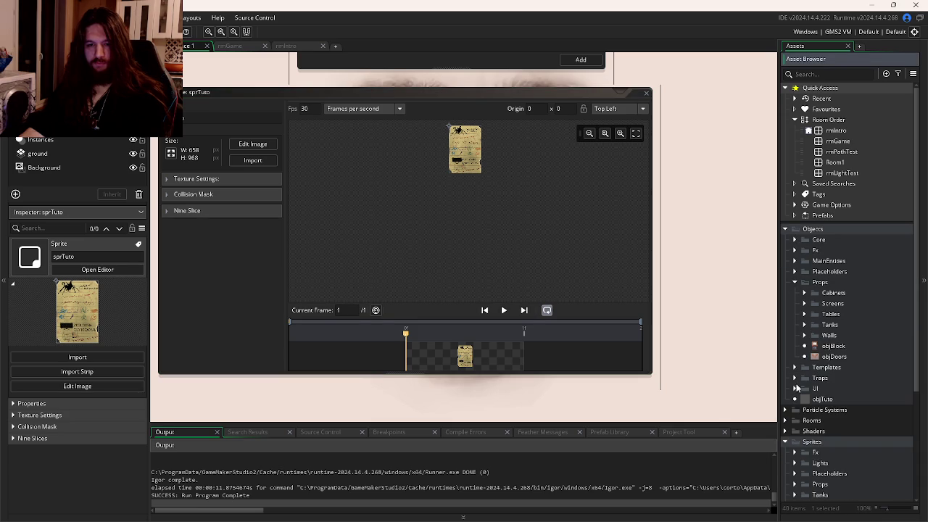
left_click(794, 389)
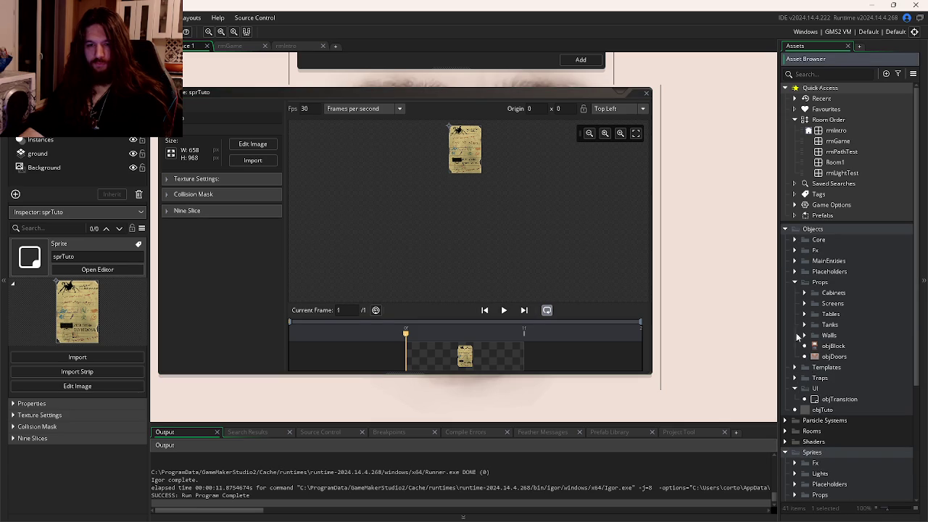
left_click(794, 367)
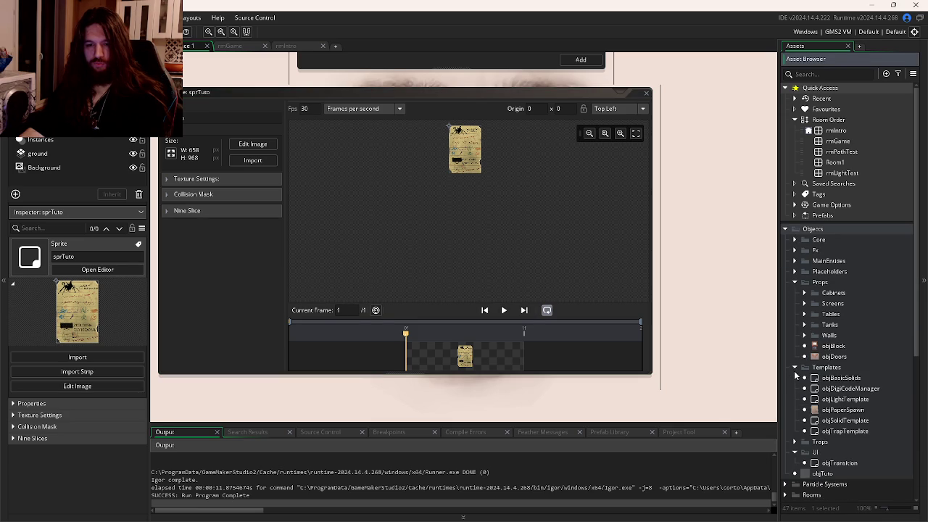
left_click(794, 367)
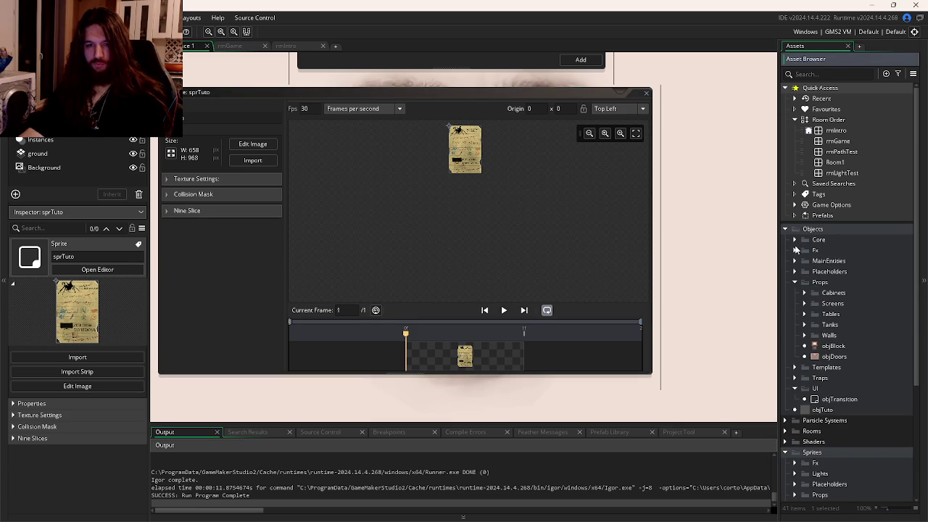
left_click(795, 271)
left_click(794, 274)
Step: Open the objTuto object and resume the paused Cypress Hill YouTube video
double_click(835, 410)
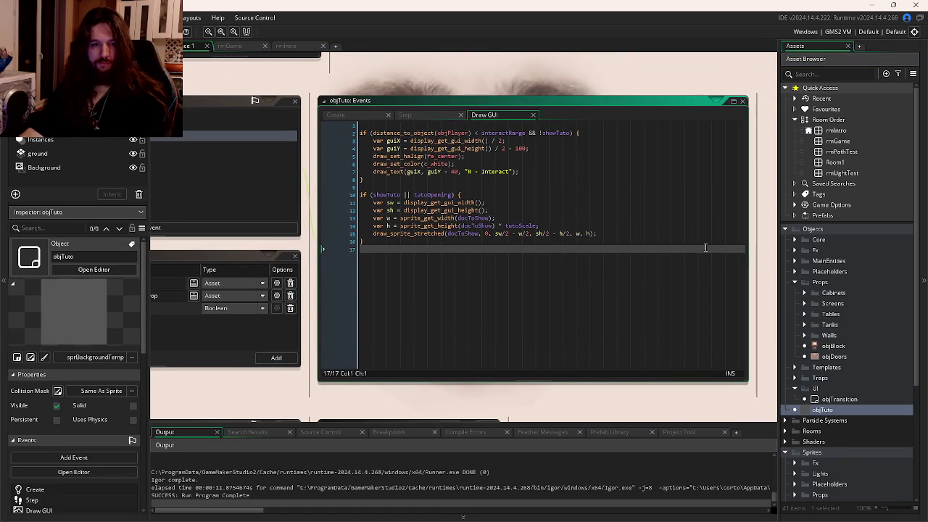
key("ctrl+shift+Tab")
key("alt+Tab")
key("alt+Tab")
key("alt+Tab")
key("ctrl+Tab")
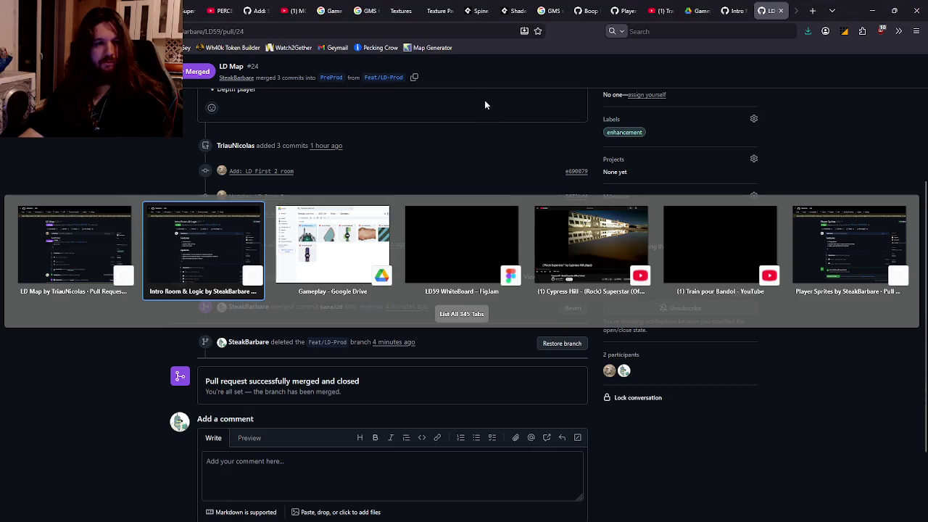
key("ctrl+Tab")
key("ctrl+Tab")
key("ctrl+Tab")
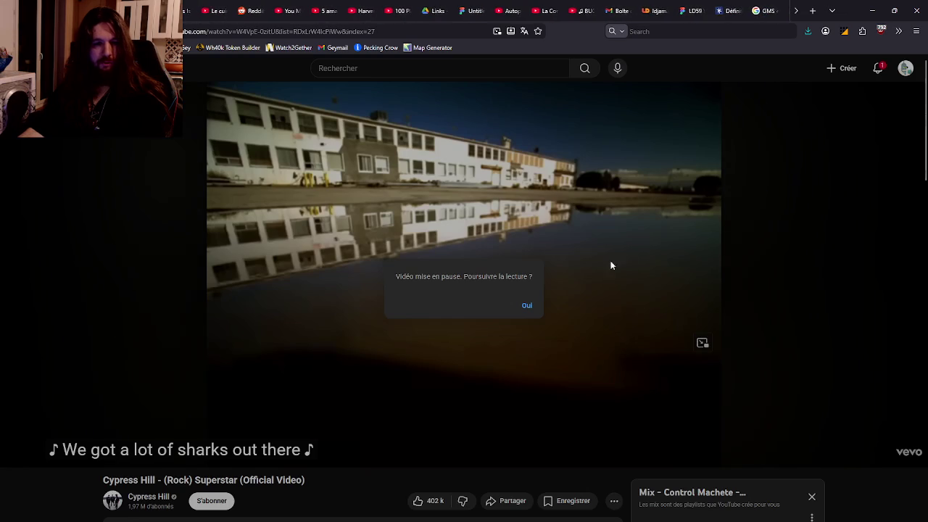
left_click(527, 305)
key("alt+Tab")
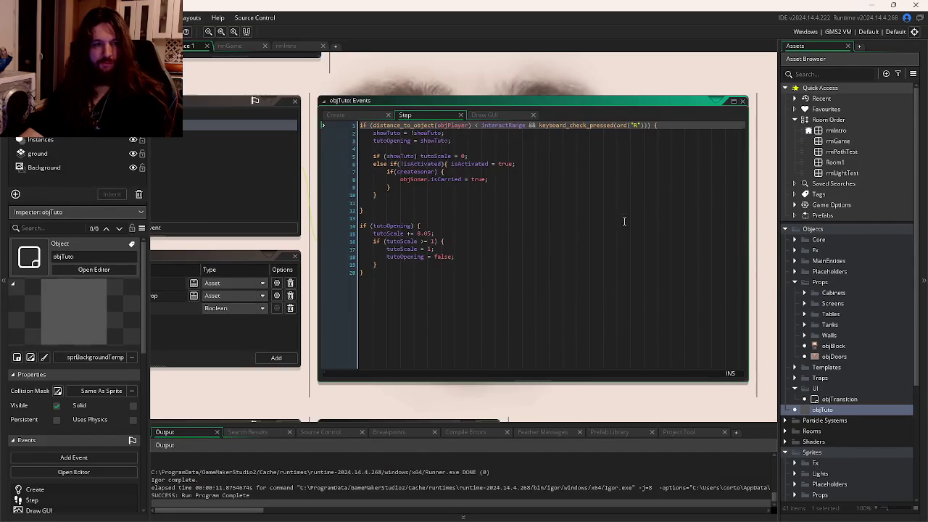
Step: Review objTuto's Draw GUI, Create and Step event code
left_click(623, 221)
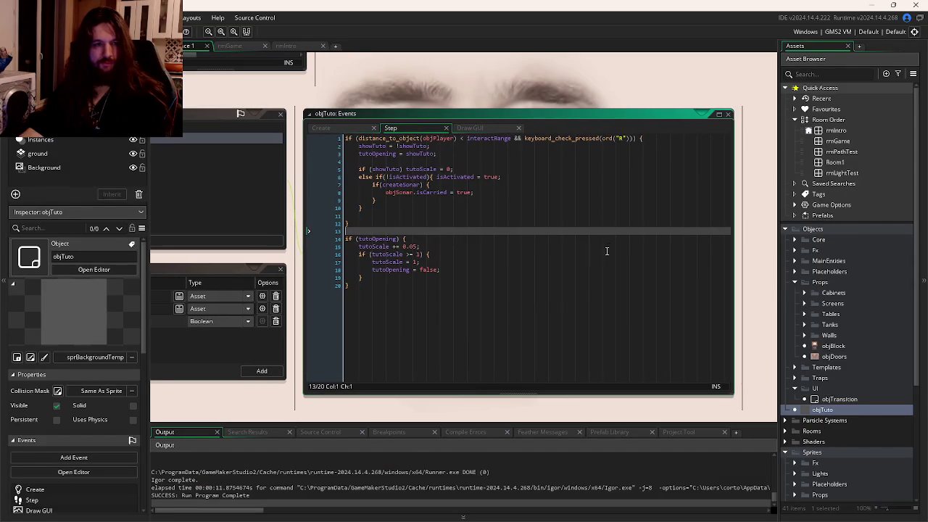
left_click(468, 129)
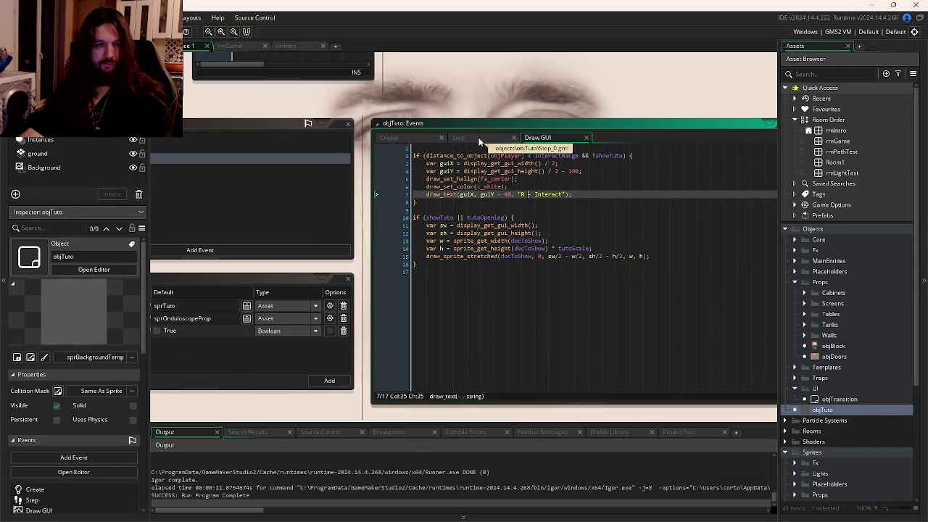
left_click(421, 138)
left_click(459, 139)
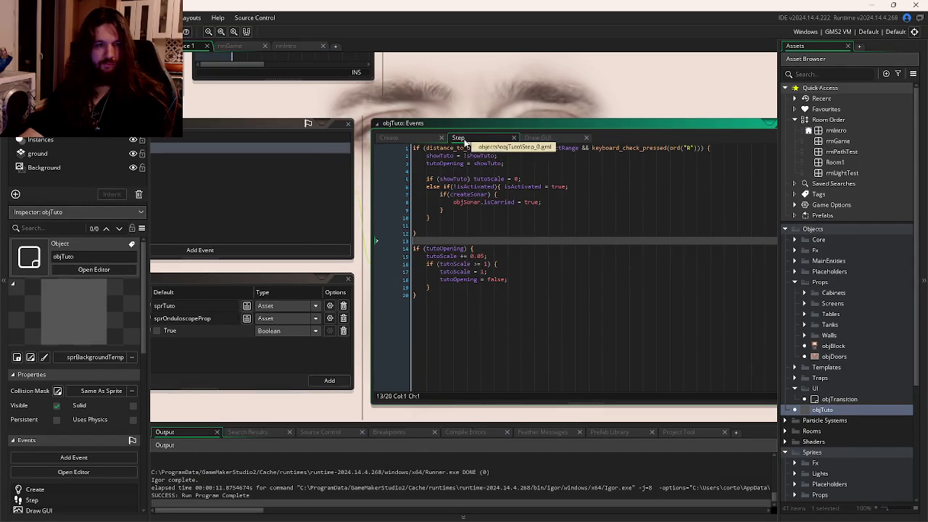
left_click(540, 139)
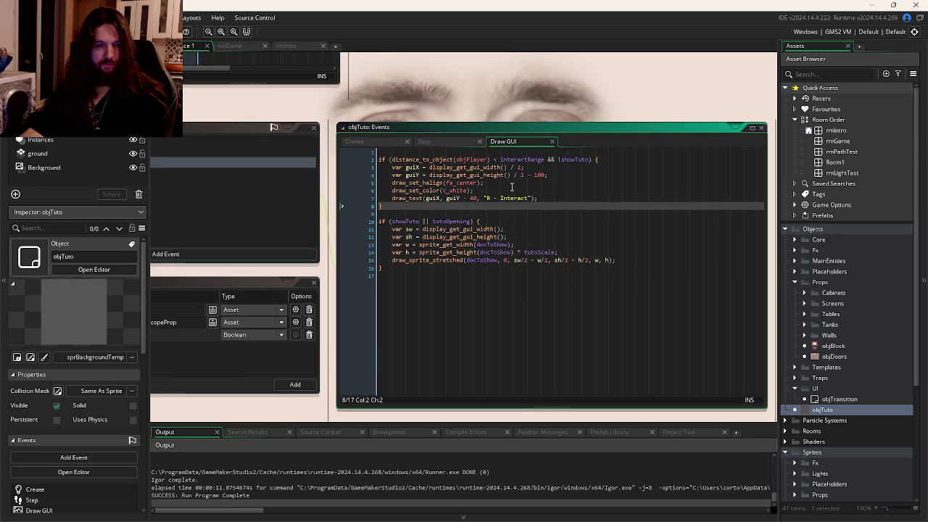
left_click(471, 327)
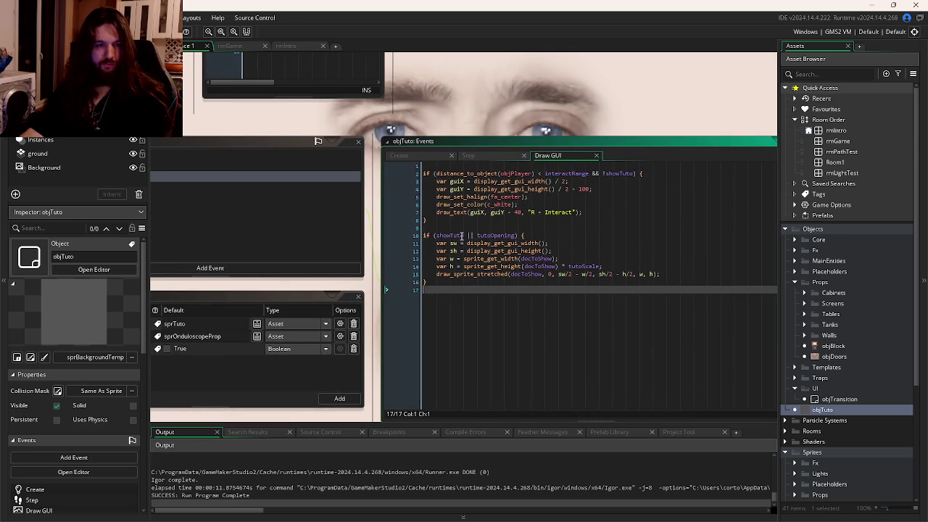
left_click(479, 158)
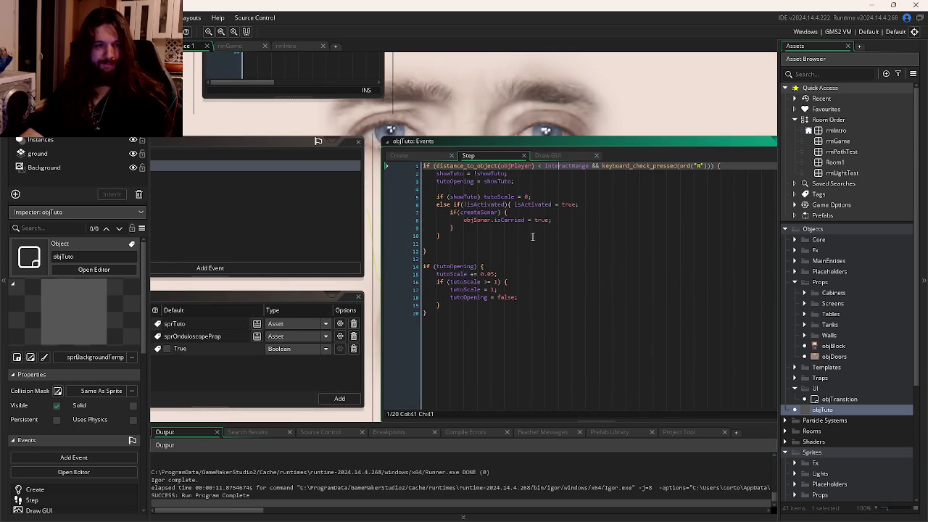
Step: Check where isActivated is used in Step, then look at Create's inputPrevent line
double_click(480, 205)
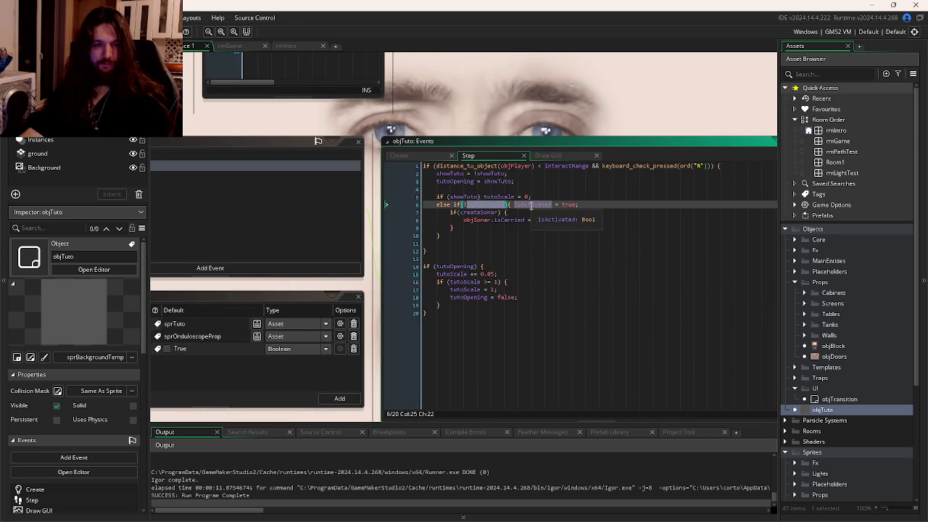
double_click(533, 204)
left_click(518, 258)
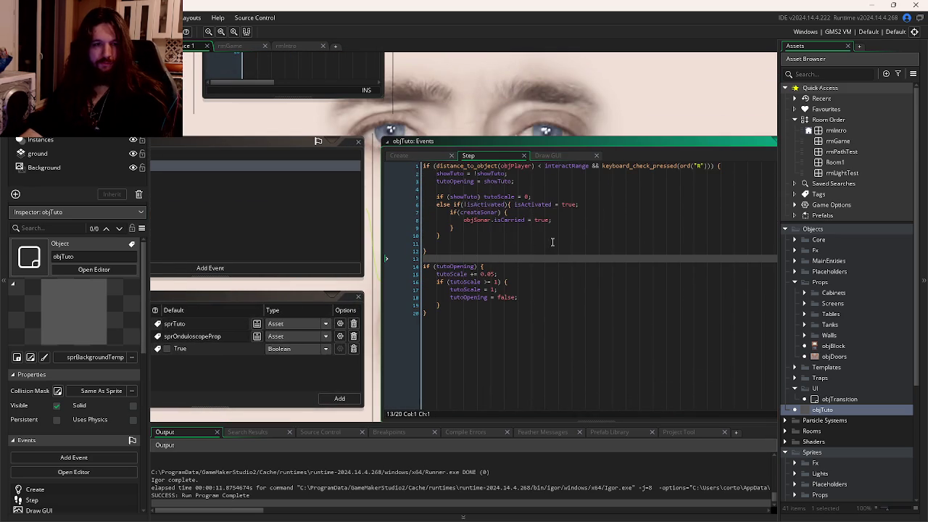
left_click_drag(549, 242, 517, 261)
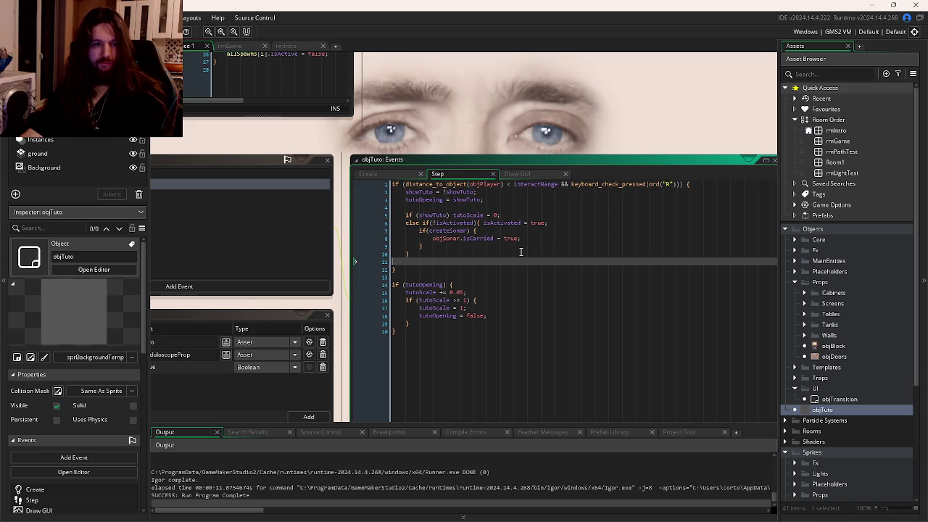
mouse_move(470, 217)
left_mouse_down()
mouse_move(522, 214)
mouse_move(434, 205)
mouse_move(508, 196)
left_mouse_up()
left_click(447, 162)
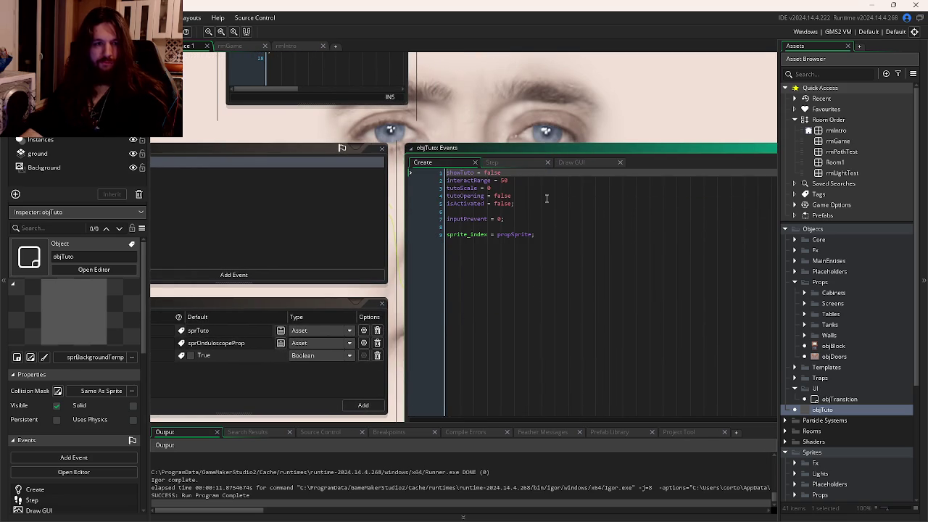
left_click(518, 216)
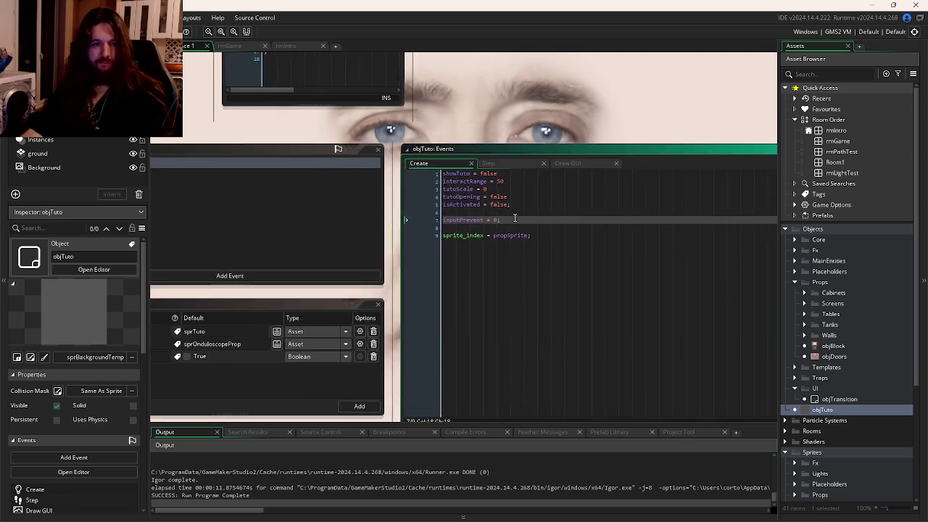
Step: Browse the Add Event list without adding anything, then return to Step's isCarried line
left_click(397, 264)
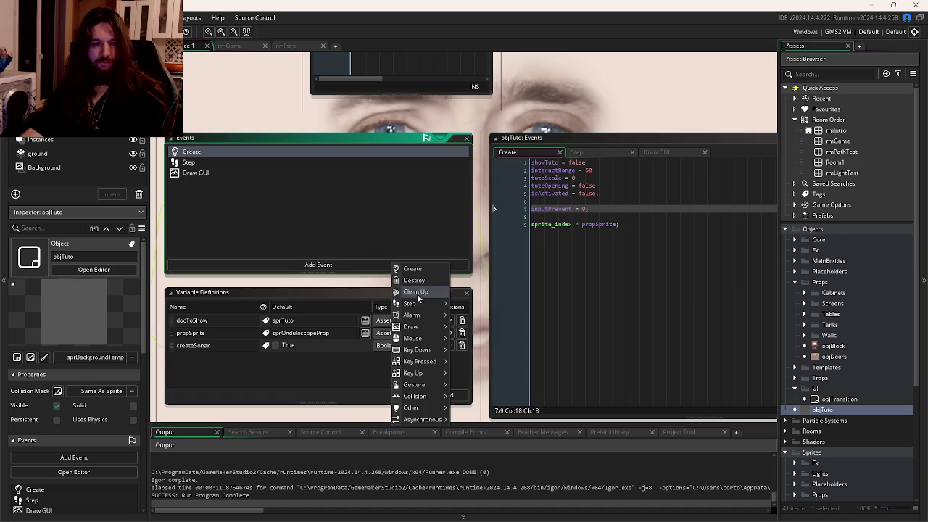
mouse_move(411, 315)
left_click(568, 246)
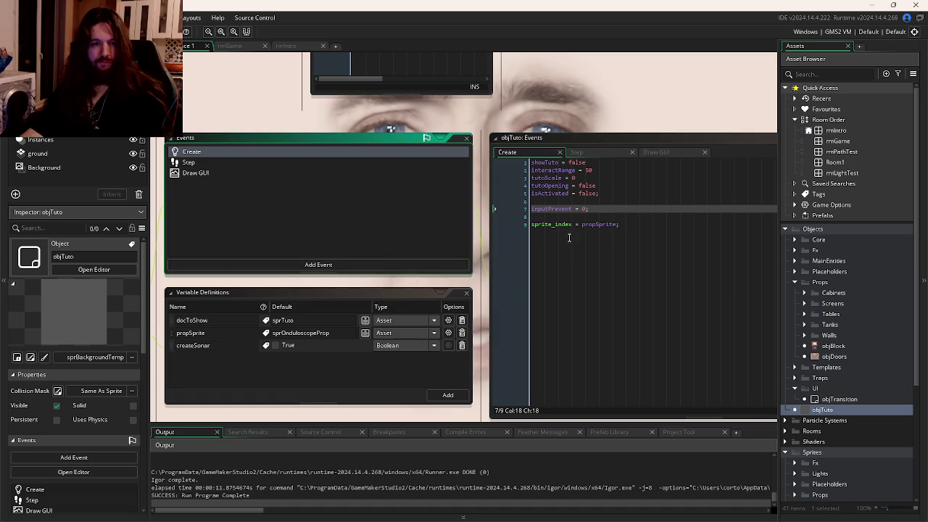
left_click(588, 153)
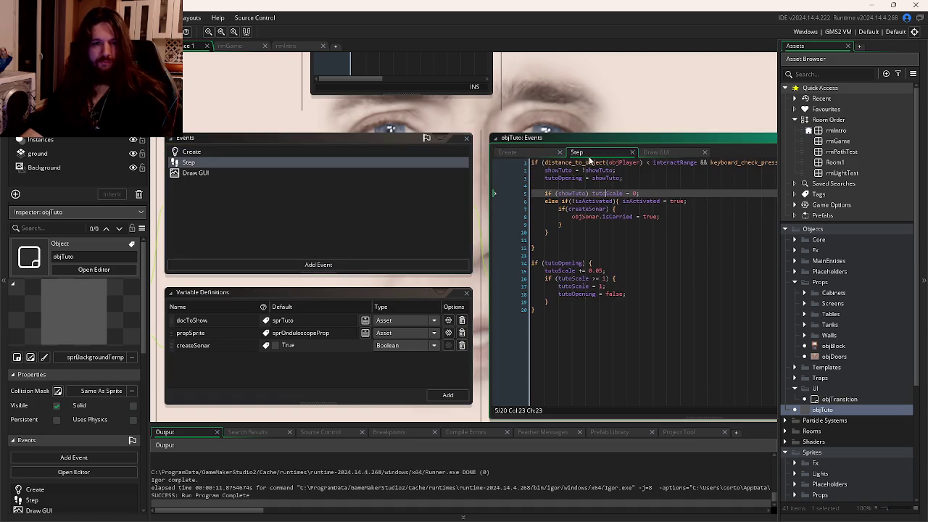
left_click(566, 230)
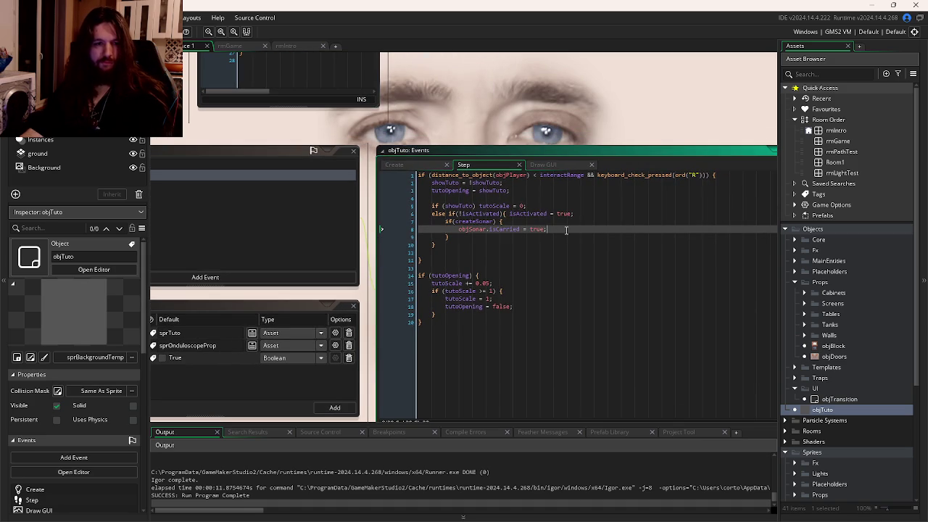
Step: Add instance_destroy(); on a new line below objSonar.isCarried = true
key("Return")
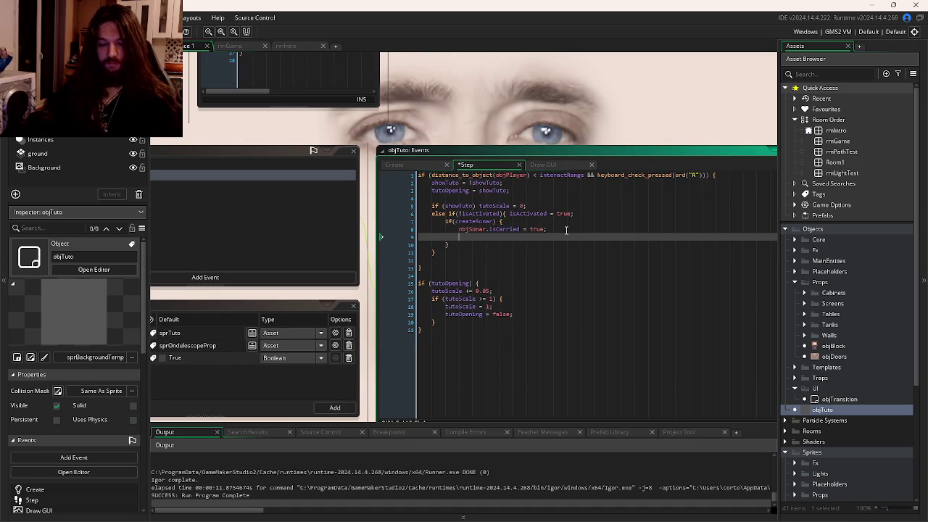
type("instance_destroy();")
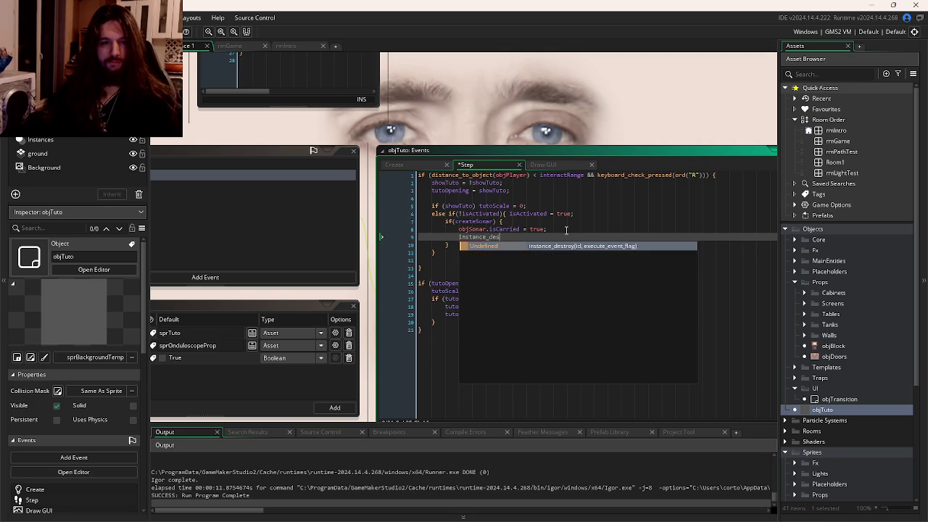
key("Return")
type(");")
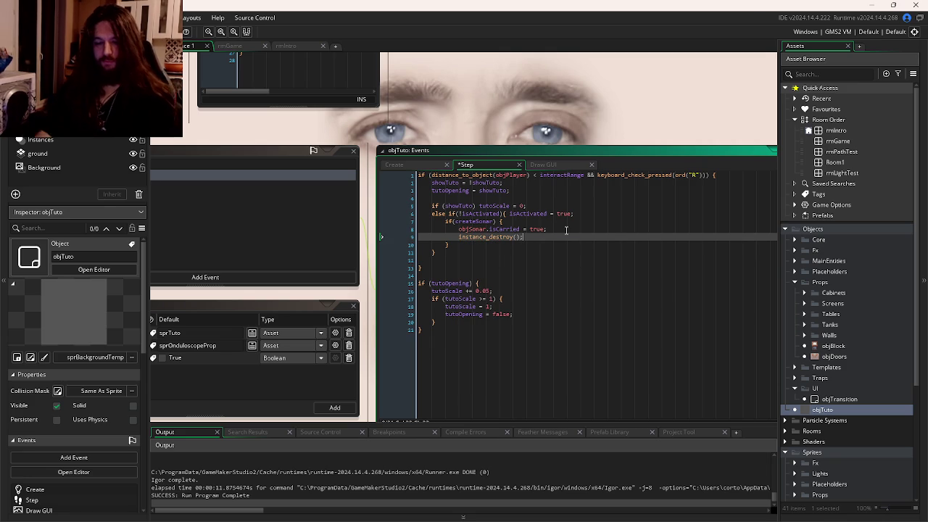
Step: Run the game with F5 and walk the player toward the drone to test
key("F5")
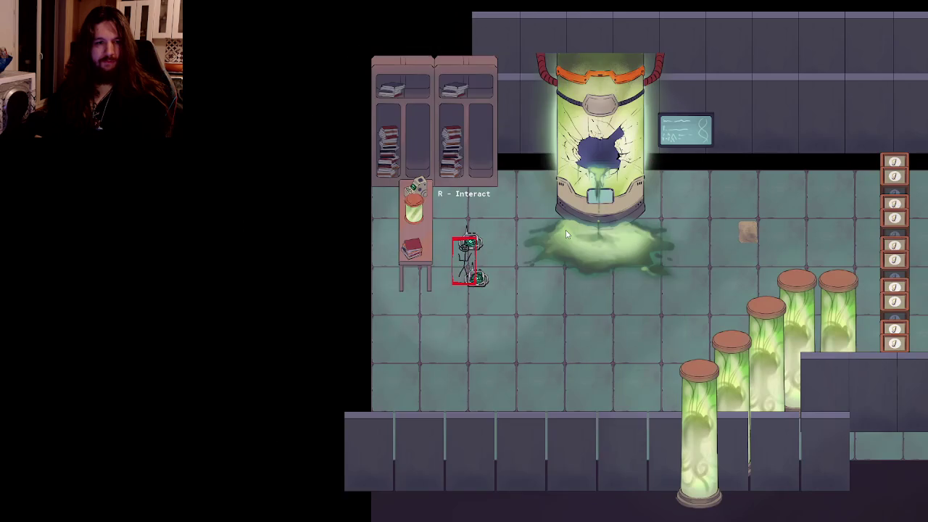
key("w")
key("a")
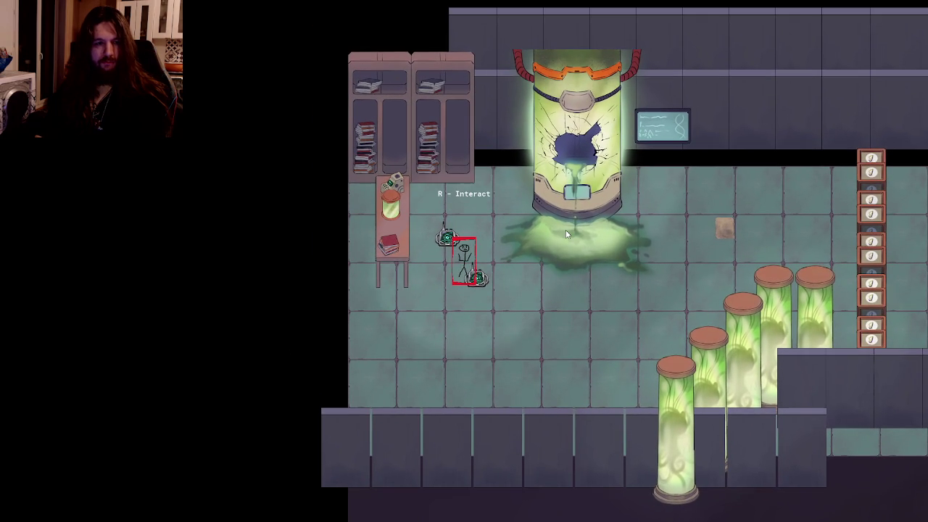
key("r")
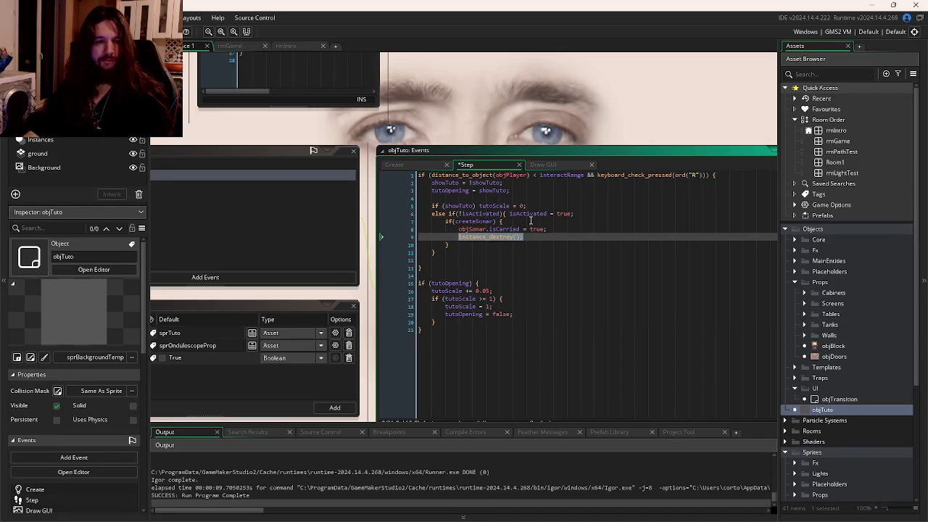
Step: Check the Create code, return to the Step code, and rebuild the game with F5
left_click(417, 164)
mouse_move(473, 238)
left_mouse_down()
mouse_move(630, 238)
mouse_move(566, 238)
left_mouse_up()
left_click(575, 161)
left_click_drag(472, 219, 401, 218)
left_click(593, 230)
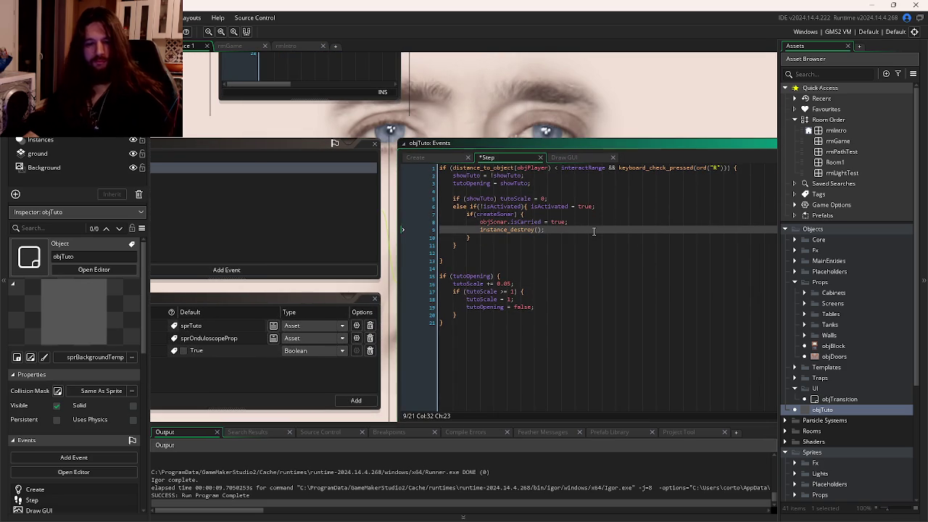
key("F5")
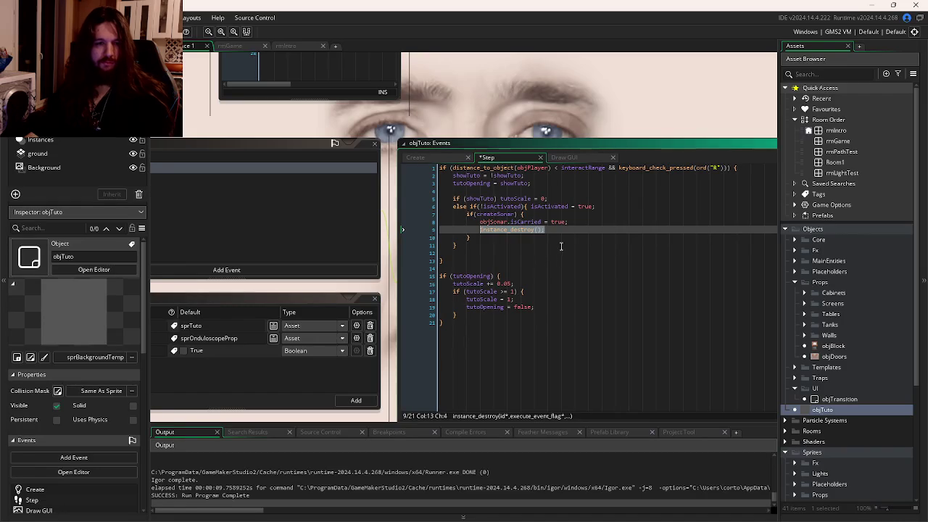
Step: Delete instance_destroy(), restore it with undo, then bring up Task View to pick the browser
key("BackSpace")
left_click(527, 238)
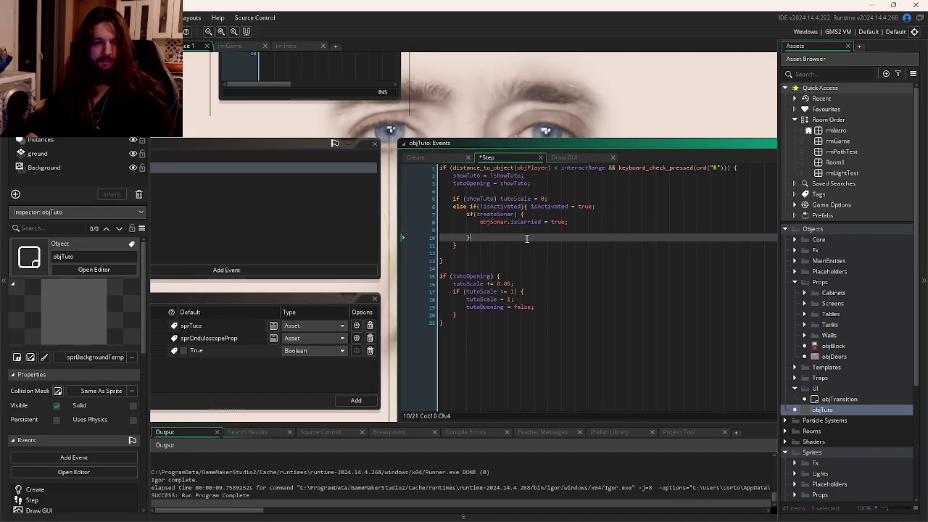
key("ctrl+z")
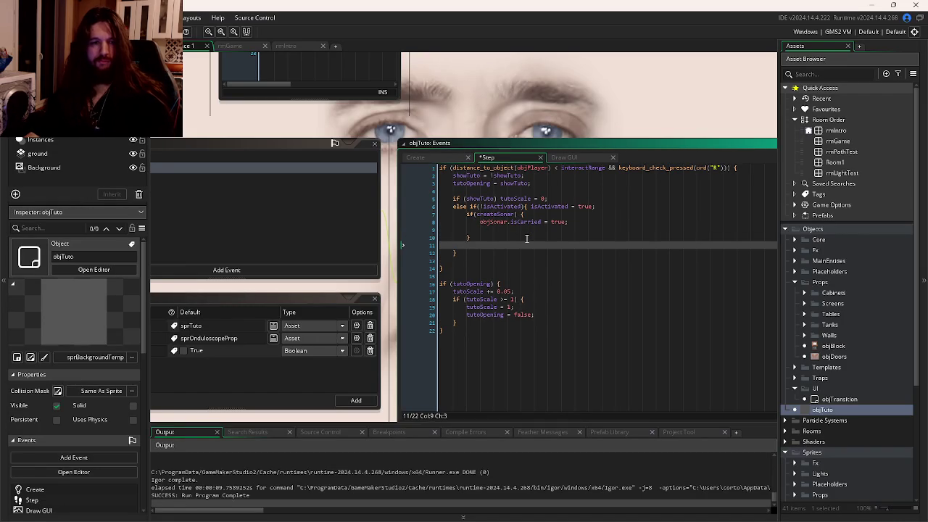
left_click(526, 222)
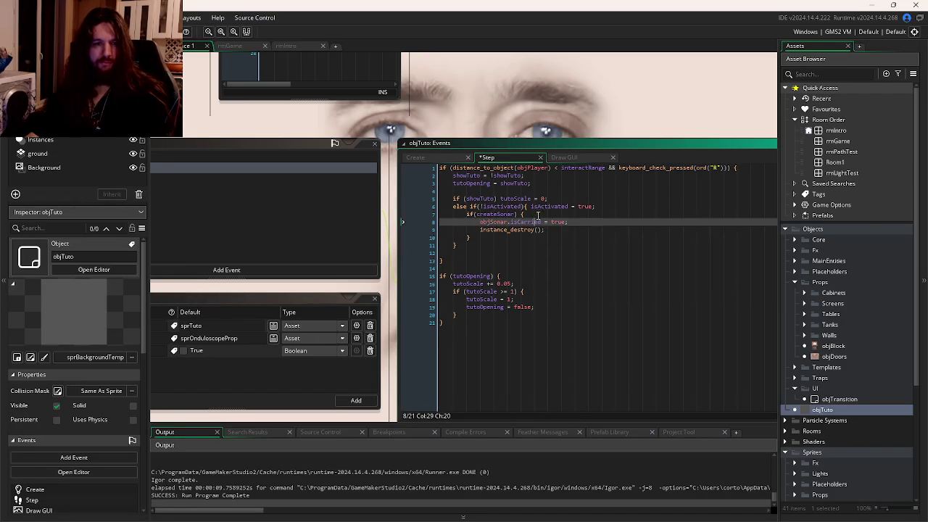
left_click(541, 213)
left_click(582, 220)
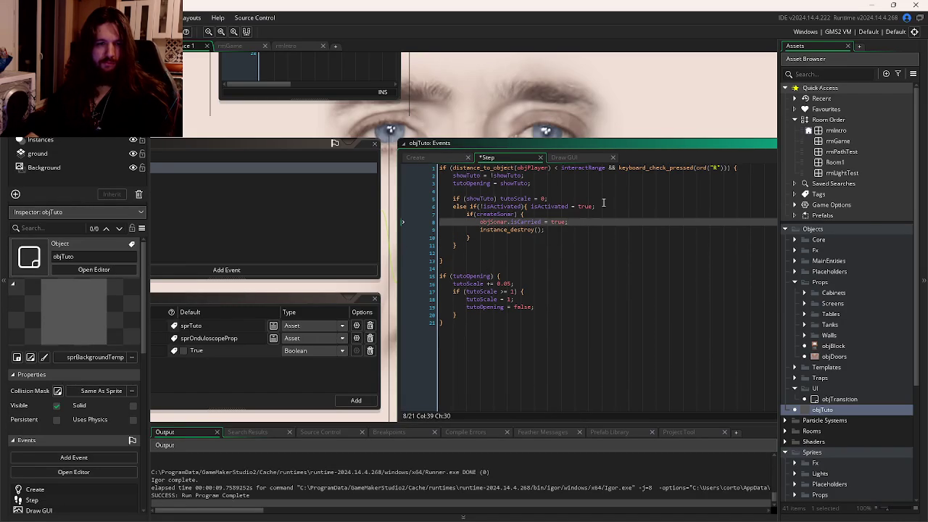
left_click(607, 213)
key("super+Tab")
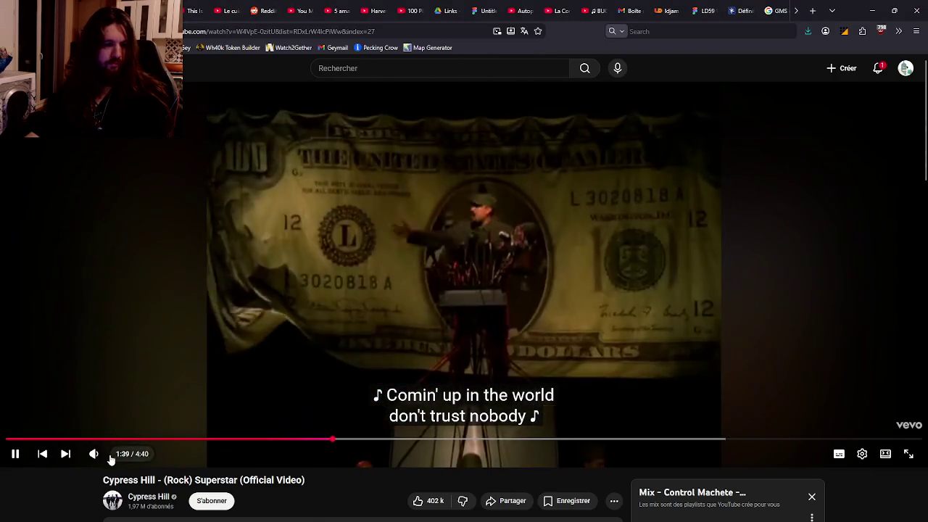
Step: Leave the YouTube video playing and return to objTuto's Step code at line 6
mouse_move(110, 460)
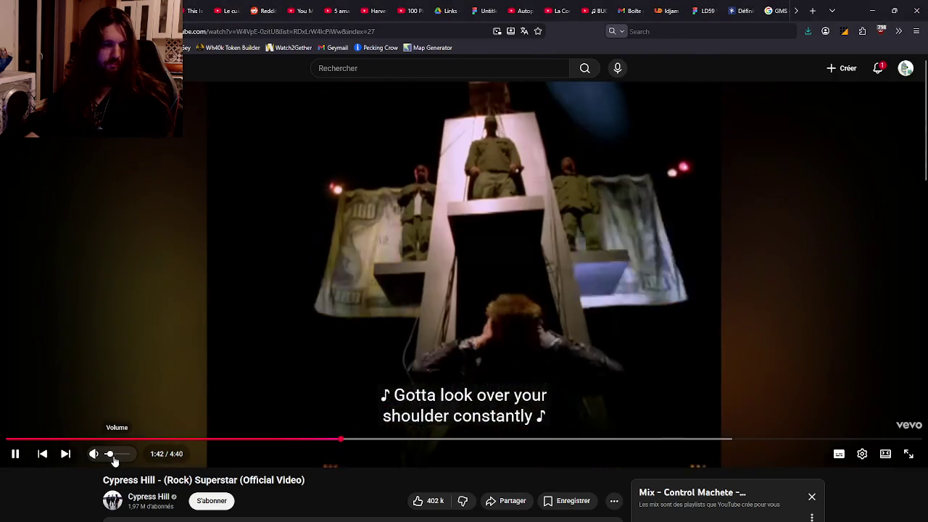
key("alt+Tab")
type(";")
left_click(482, 255)
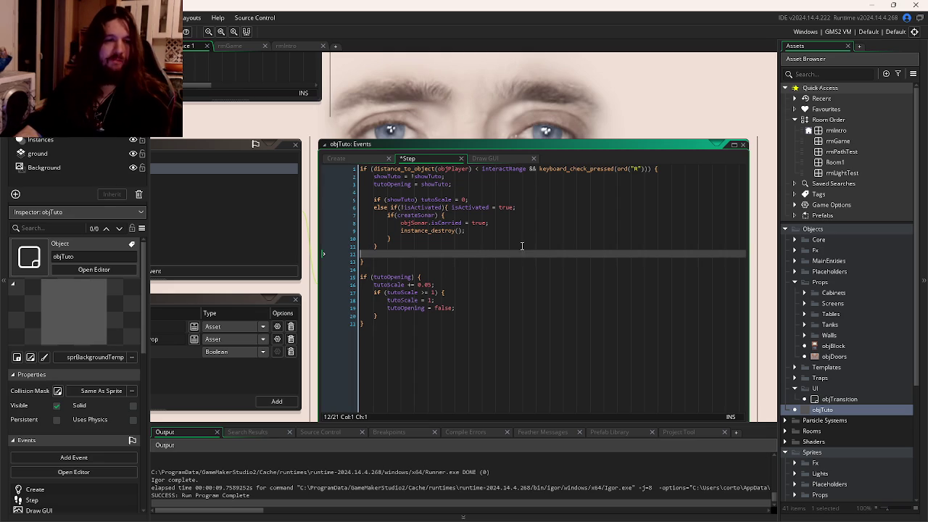
Step: Replace instance_destroy(); in the Step code with alarm[0] = 20;
left_click(507, 161)
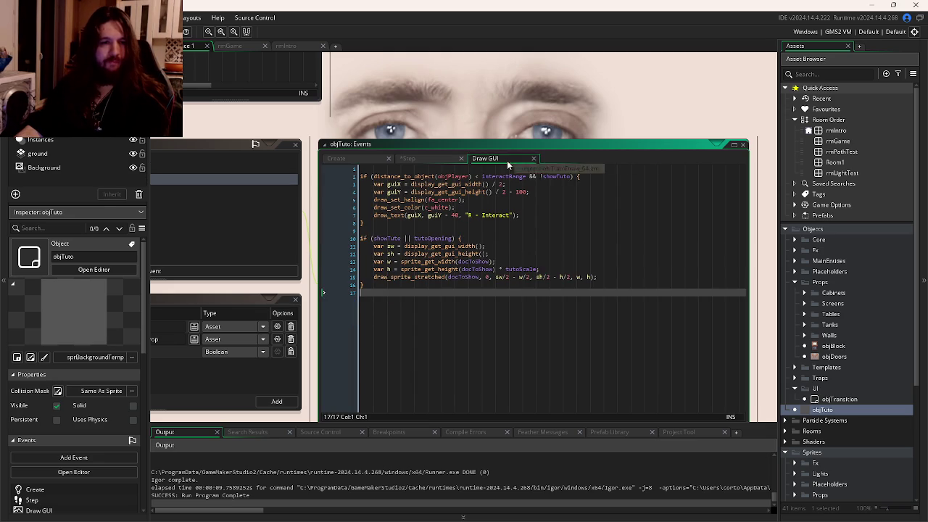
left_click(446, 158)
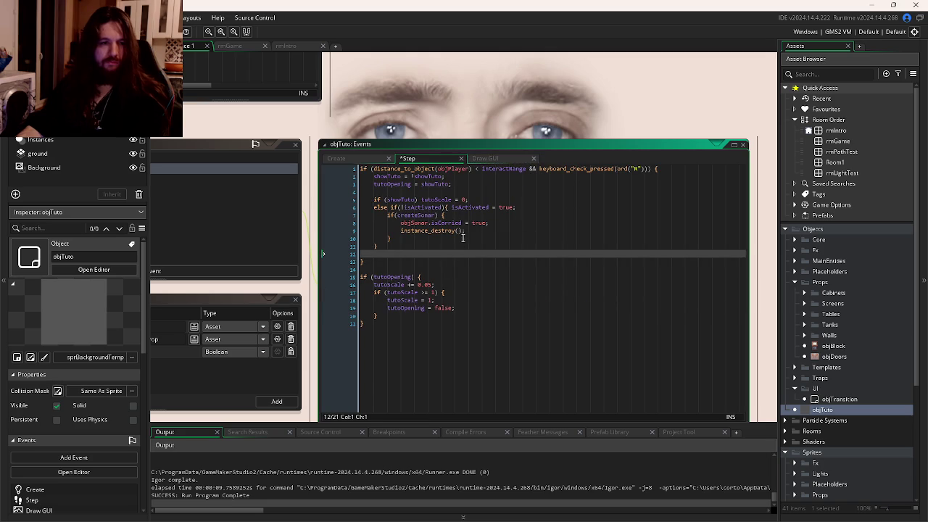
left_click_drag(475, 231, 401, 231)
type("o")
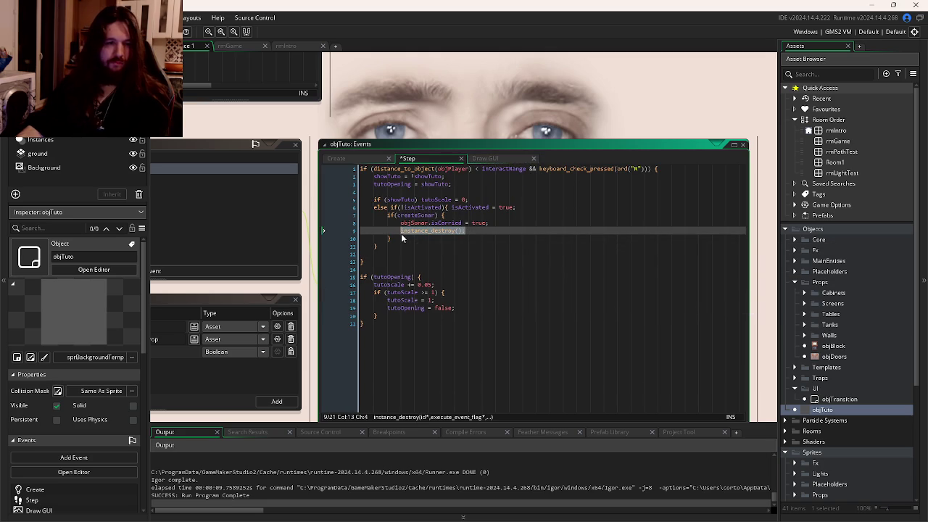
type("larm[0")
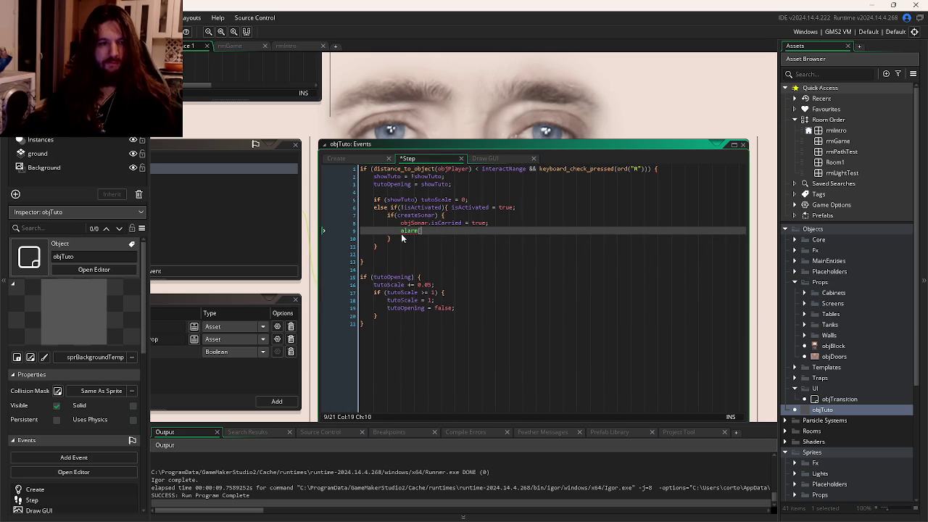
type("]")
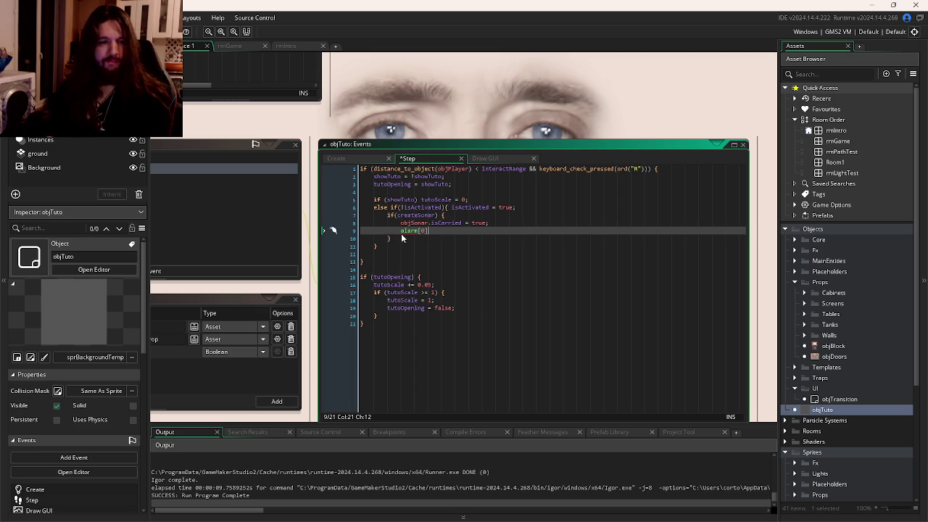
type(" = ")
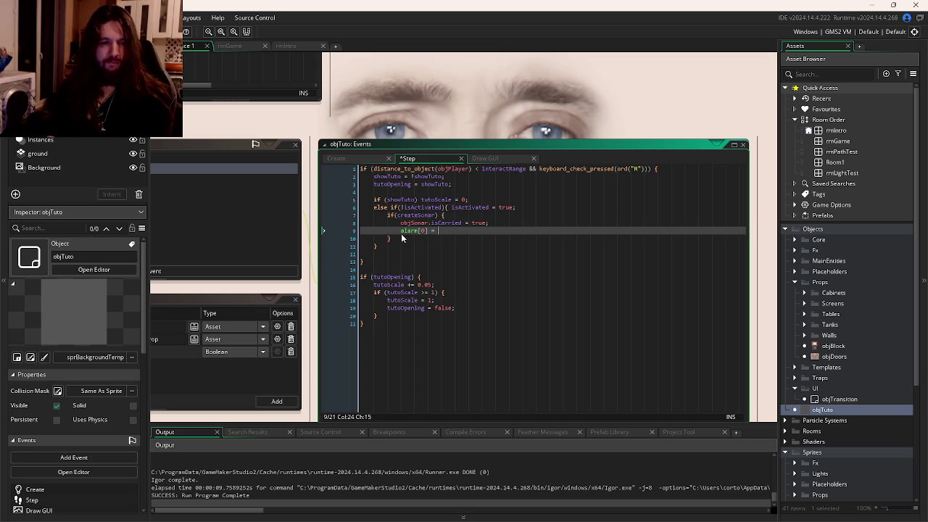
type("20;")
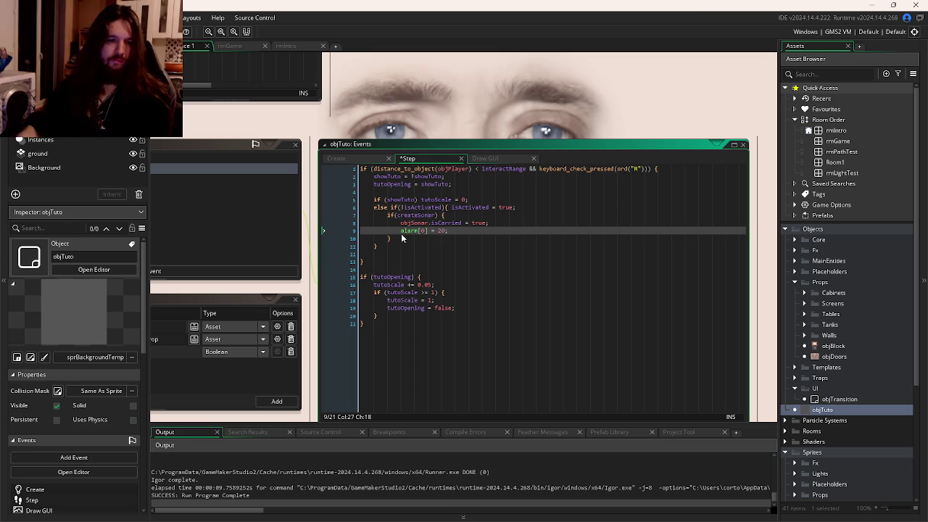
Step: Add a new Alarm 0 event to objTuto
left_click(448, 249)
left_click(308, 251)
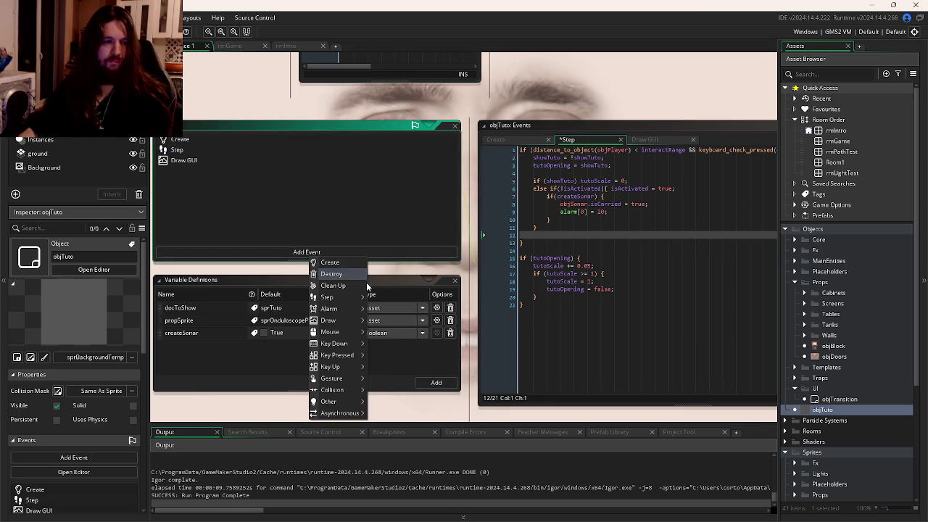
mouse_move(349, 309)
left_click(384, 309)
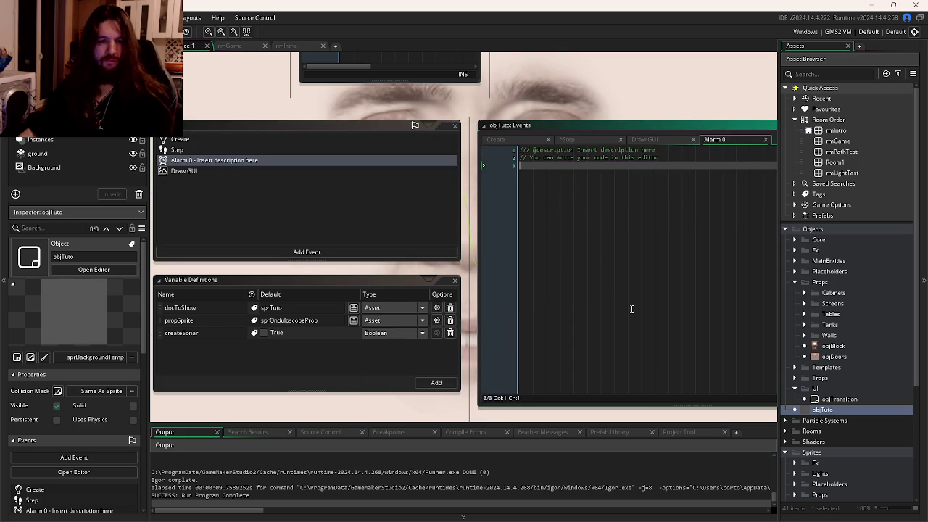